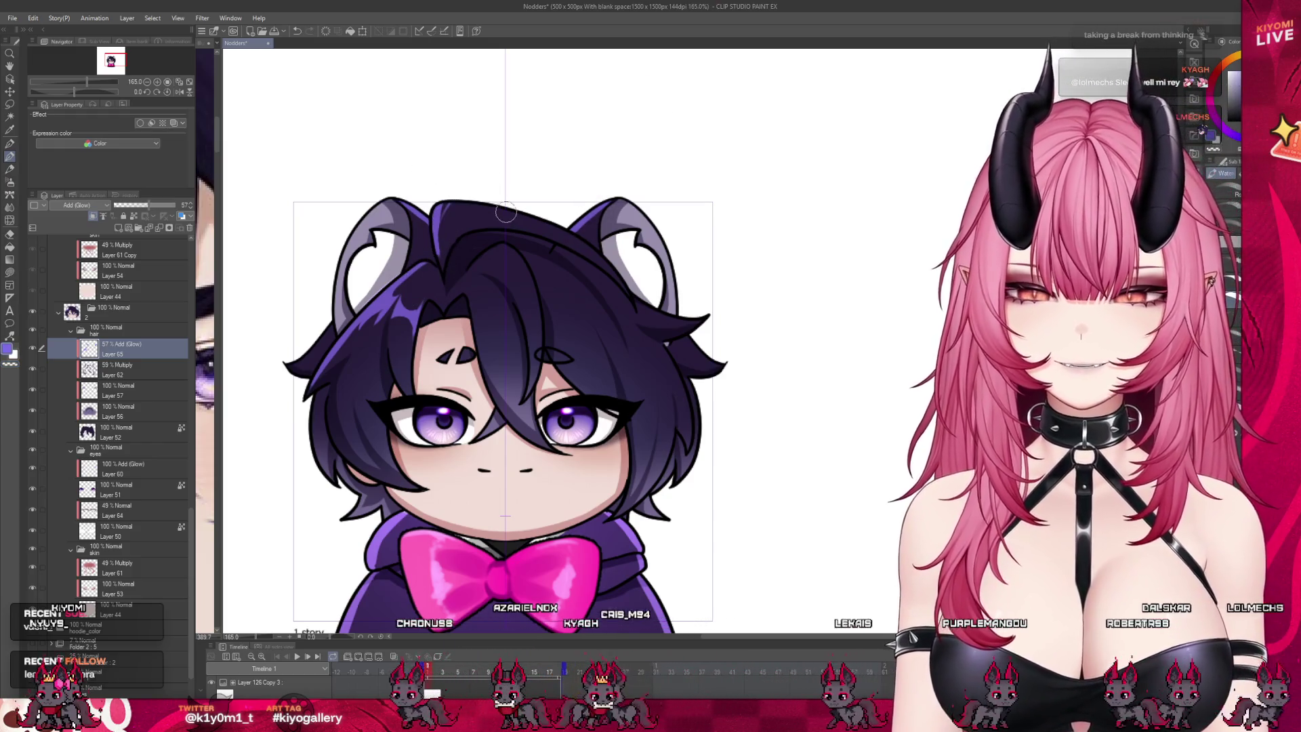
Step: Brush lighter-purple glow strokes along the top of the hair and its outline on the Add (Glow) layer
left_click_drag(437, 210, 573, 220)
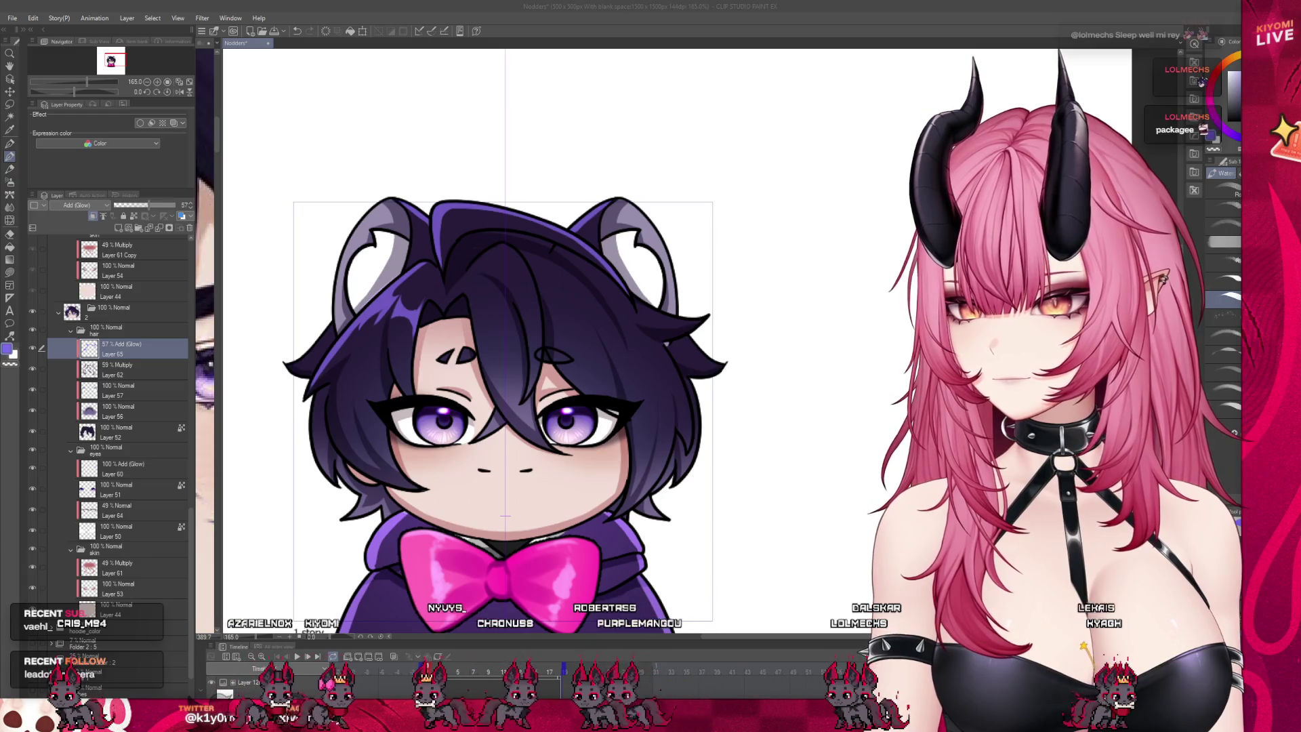
left_click(323, 343)
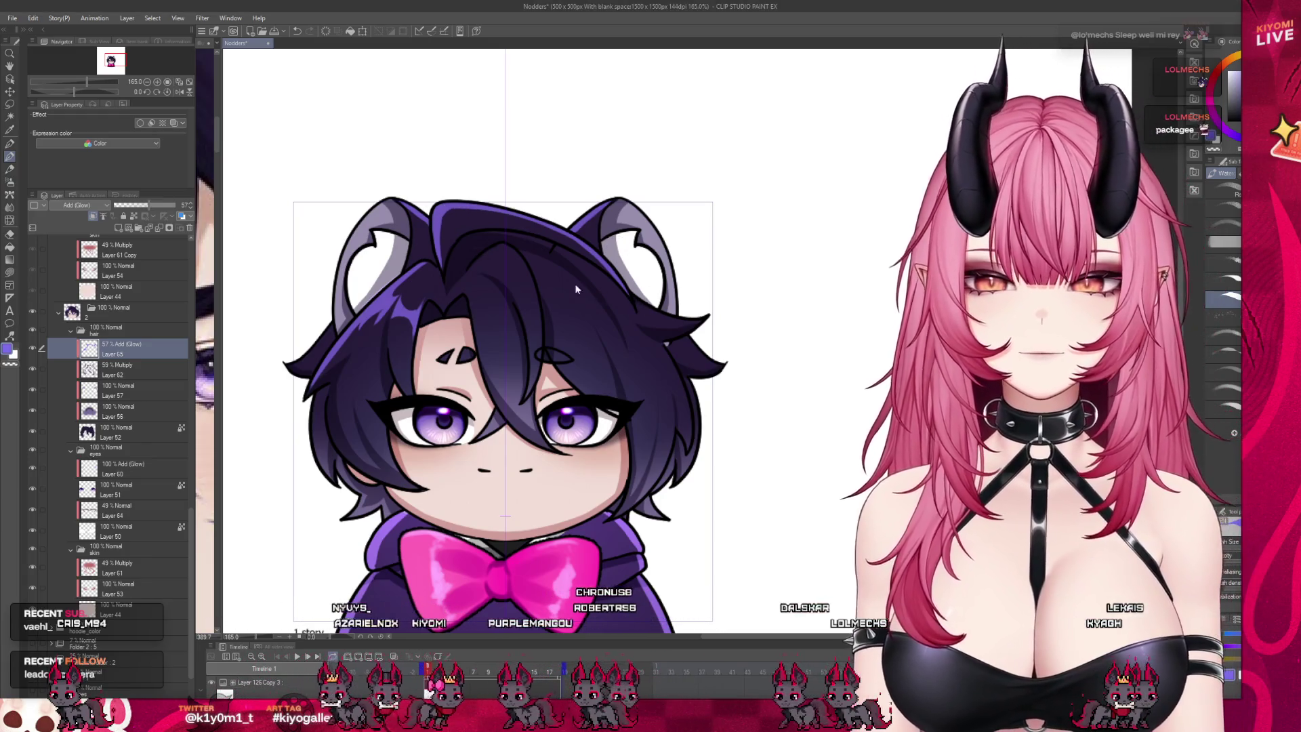
left_click_drag(323, 343, 293, 351)
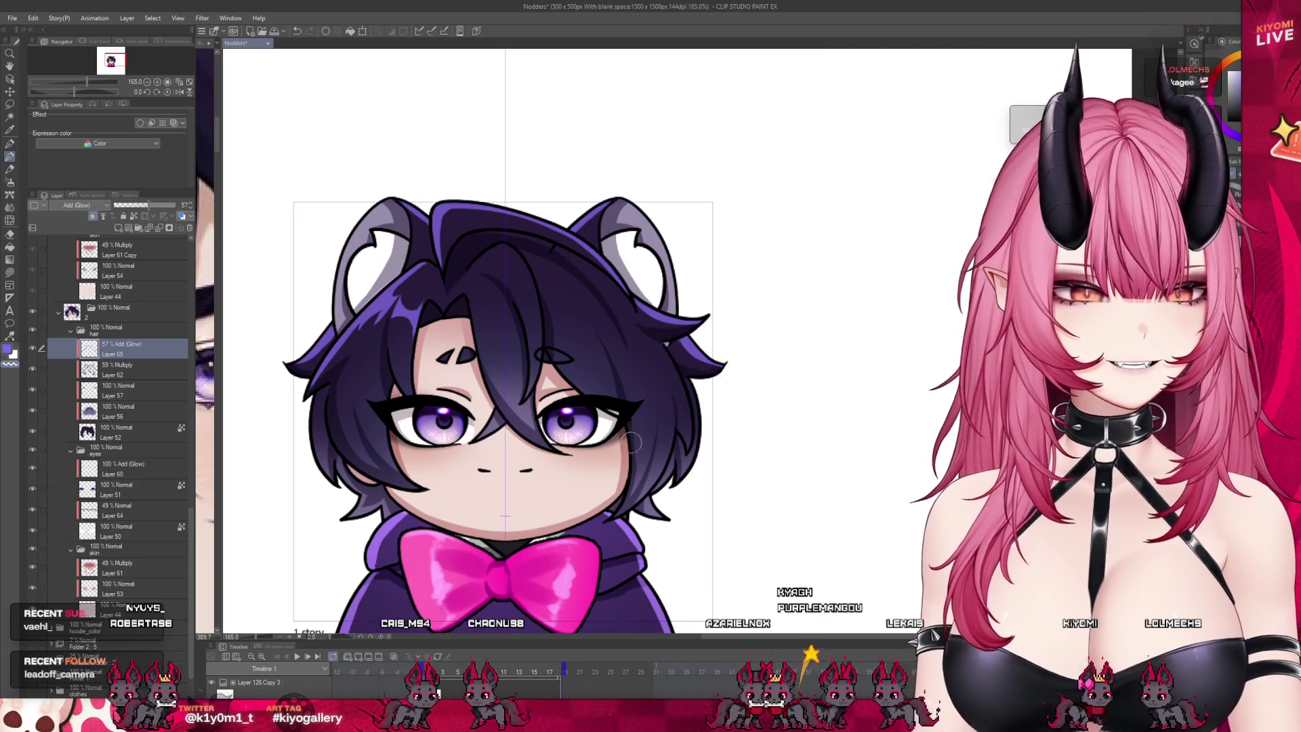
Step: Paint light purple glow strokes down the central hair strand, undoing misplaced strokes
key("ctrl+minus")
scroll(501, 273, "up", 1)
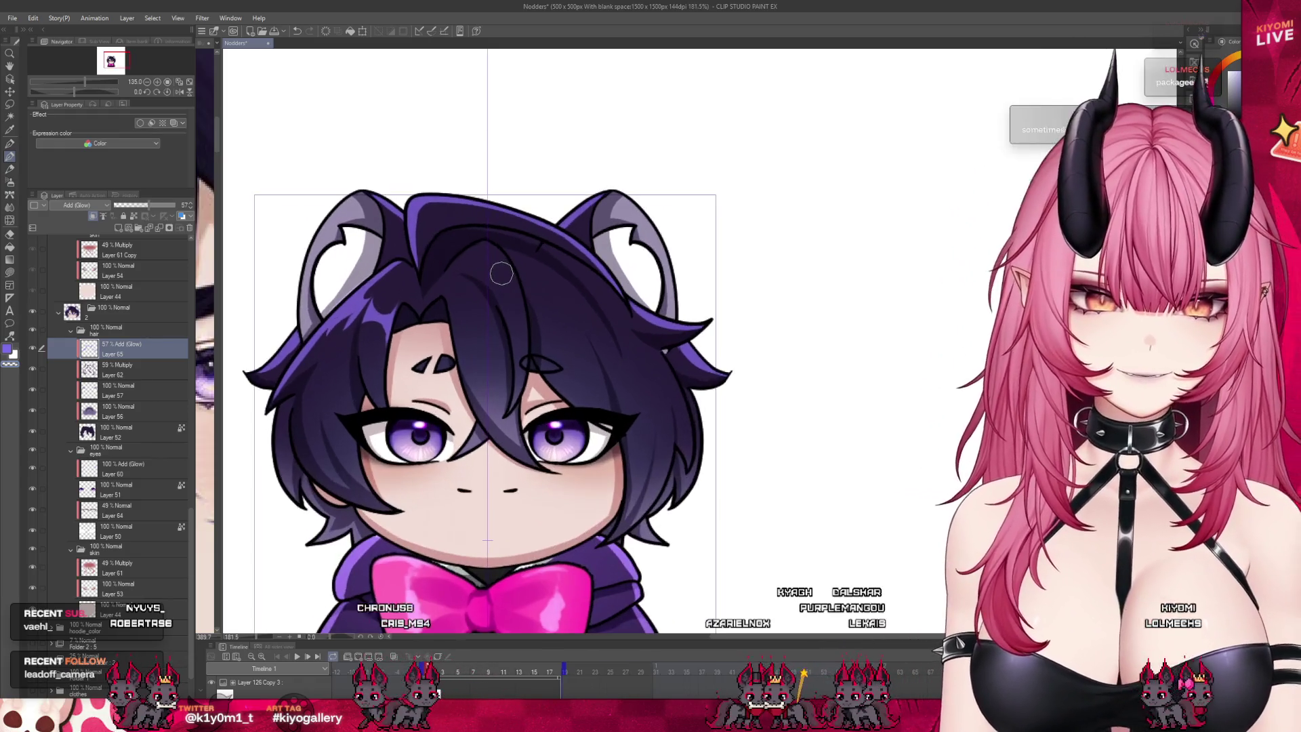
left_click_drag(536, 244, 494, 336)
key("ctrl+z")
mouse_move(484, 243)
left_mouse_down()
mouse_move(525, 342)
mouse_move(520, 368)
left_mouse_up()
key("ctrl+z")
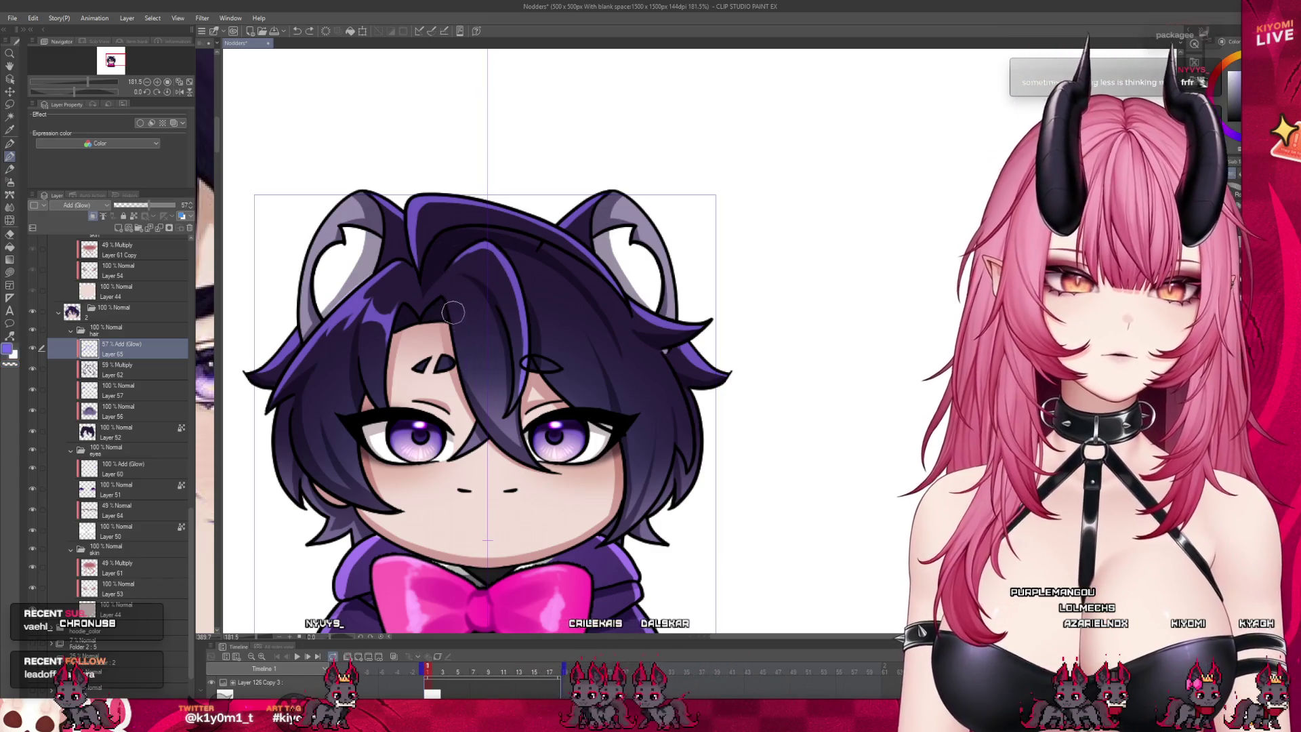
left_click_drag(478, 315, 461, 376)
left_click_drag(512, 329, 494, 387)
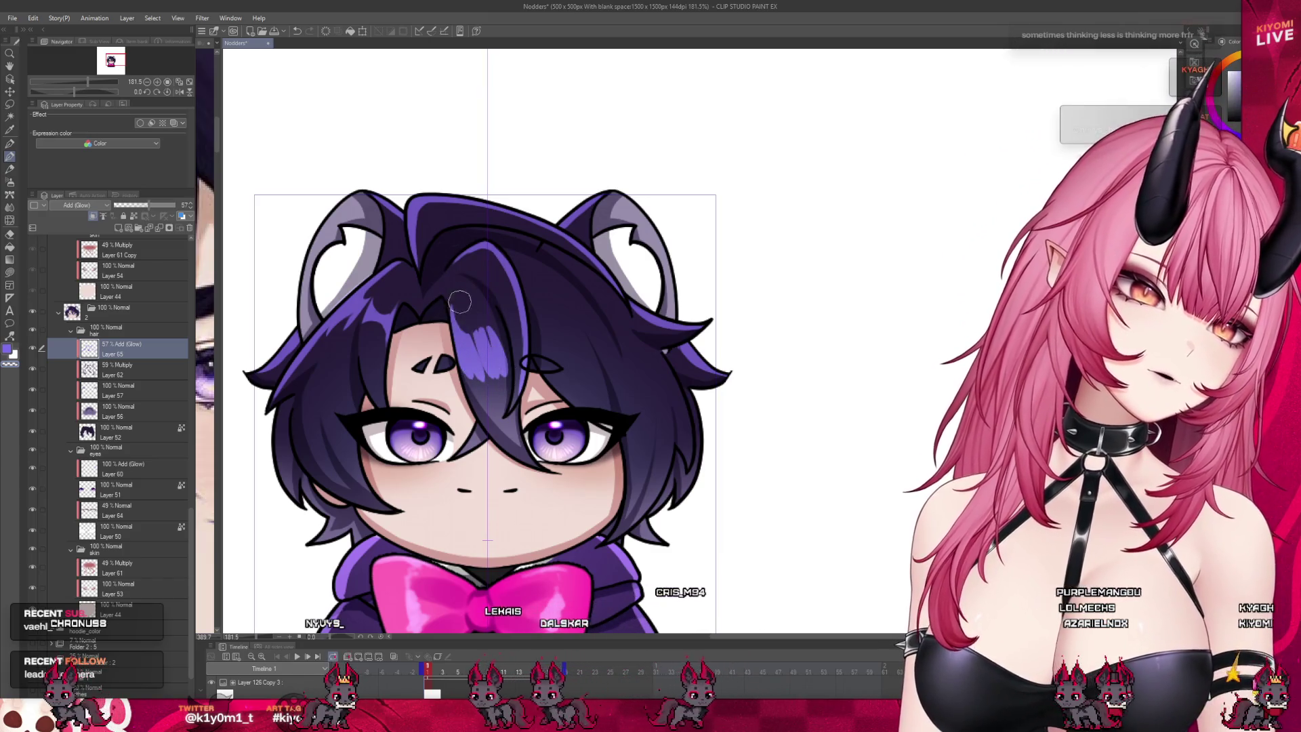
left_click_drag(498, 329, 480, 391)
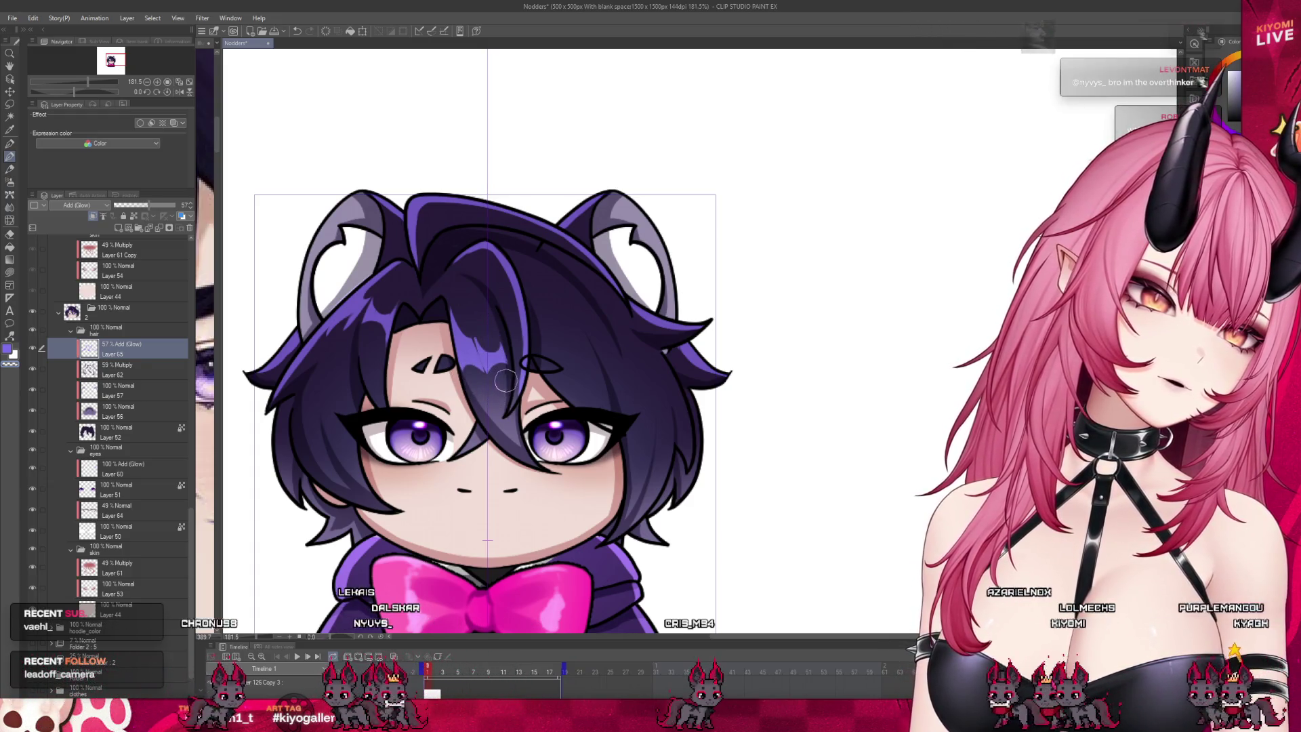
Step: Add a glow highlight streak across the hair on the right side
scroll(489, 319, "down", 5)
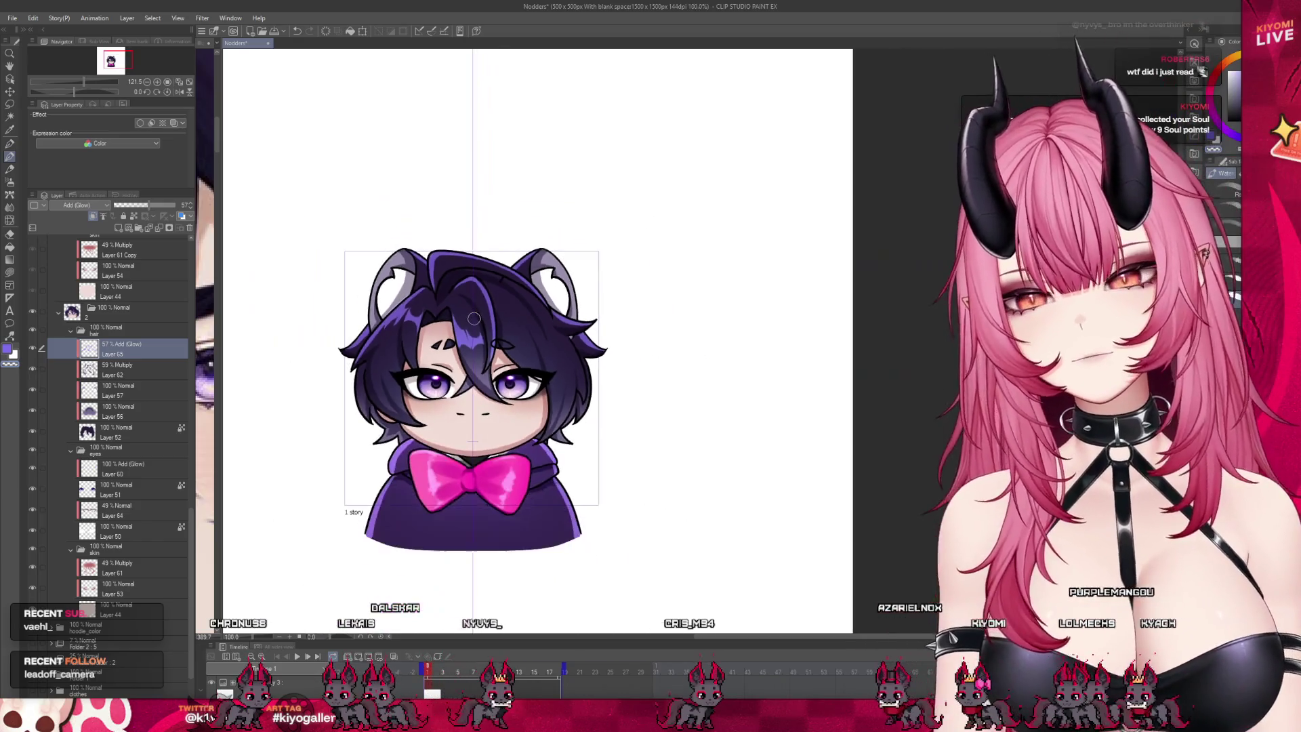
scroll(474, 320, "down", 1)
scroll(474, 320, "up", 5)
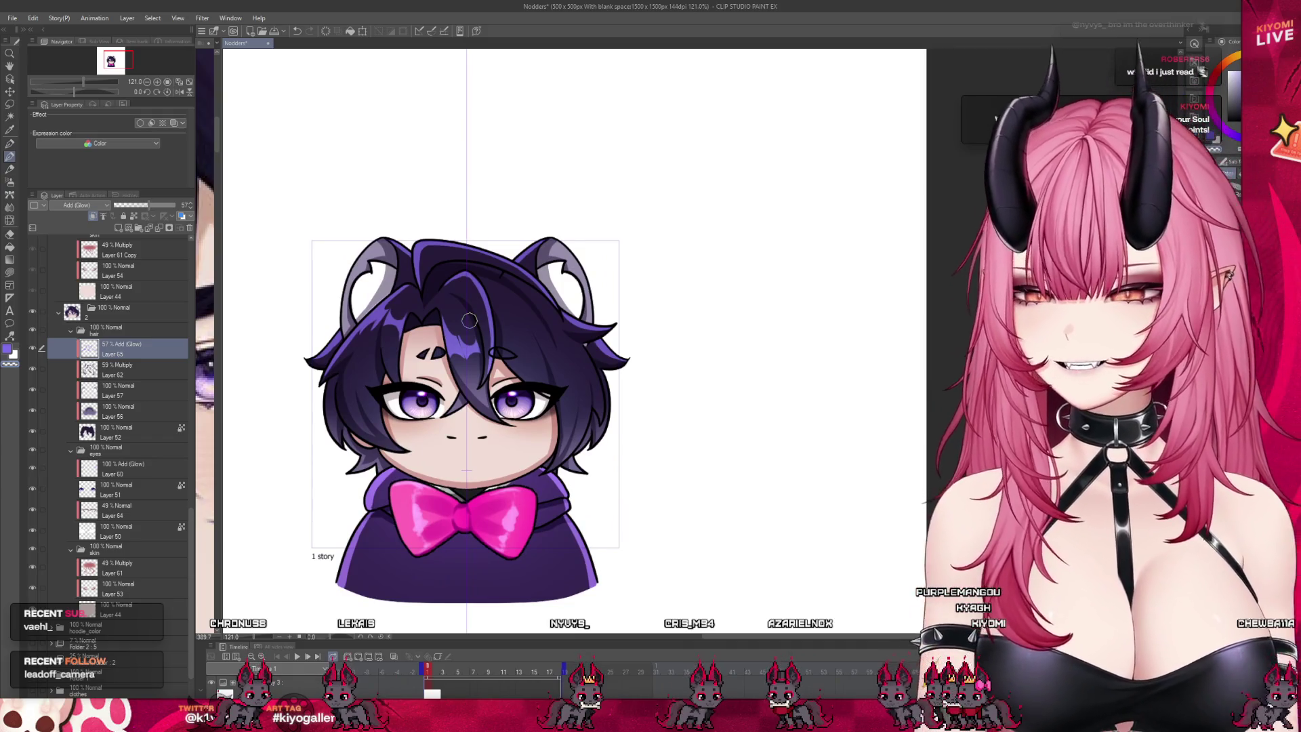
scroll(470, 320, "up", 1)
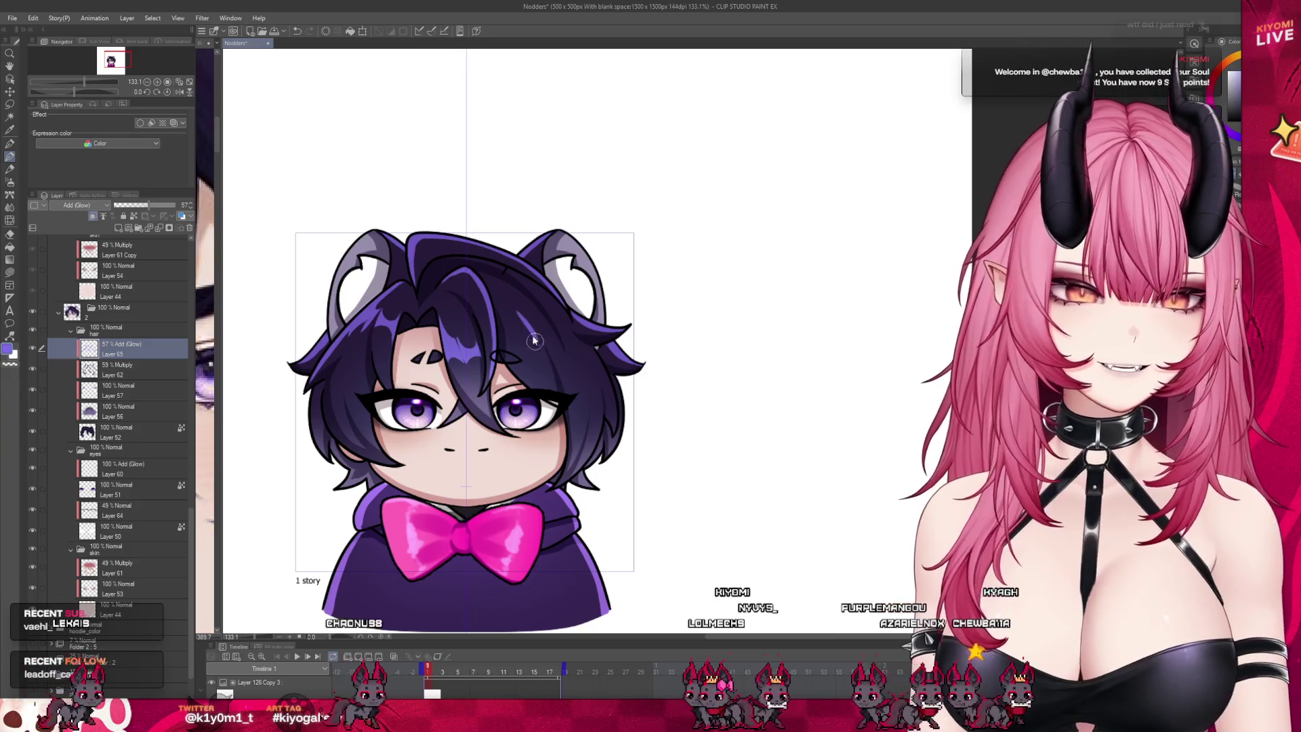
mouse_move(533, 306)
left_mouse_down()
mouse_move(536, 347)
mouse_move(521, 328)
mouse_move(522, 348)
left_mouse_up()
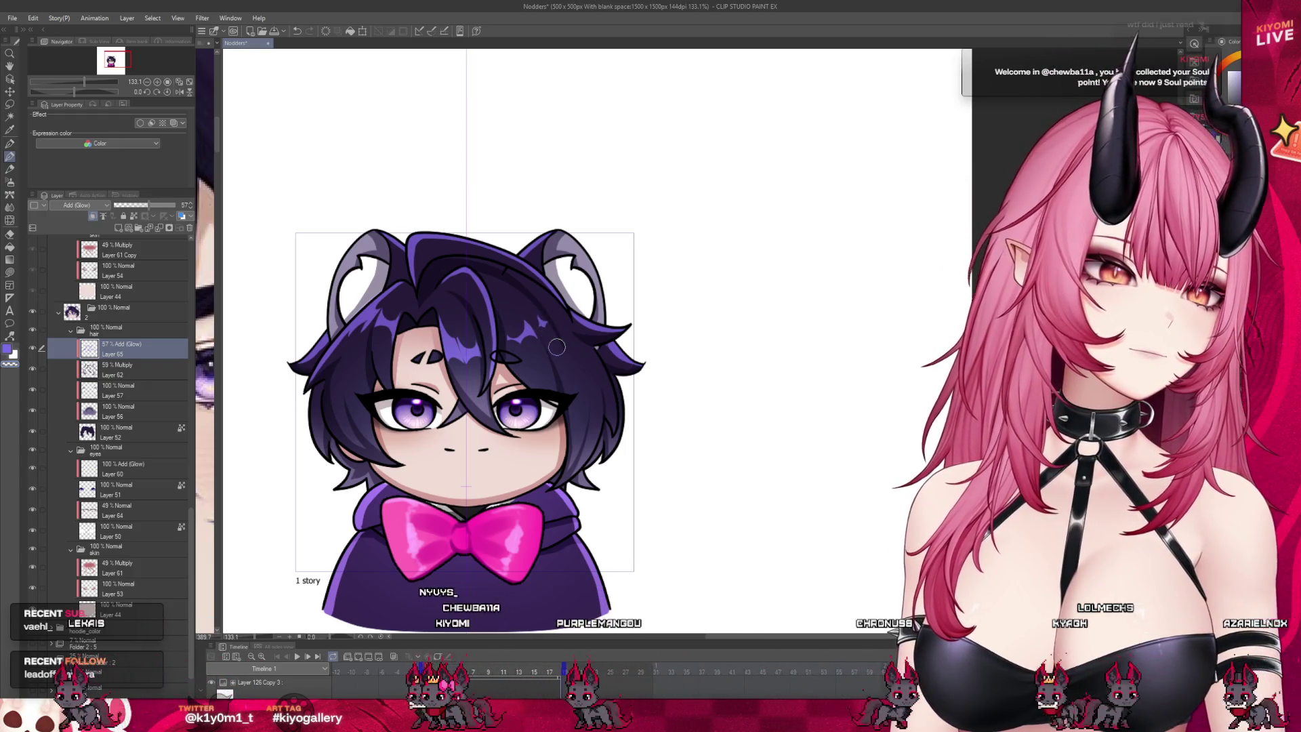
scroll(546, 389, "down", 3)
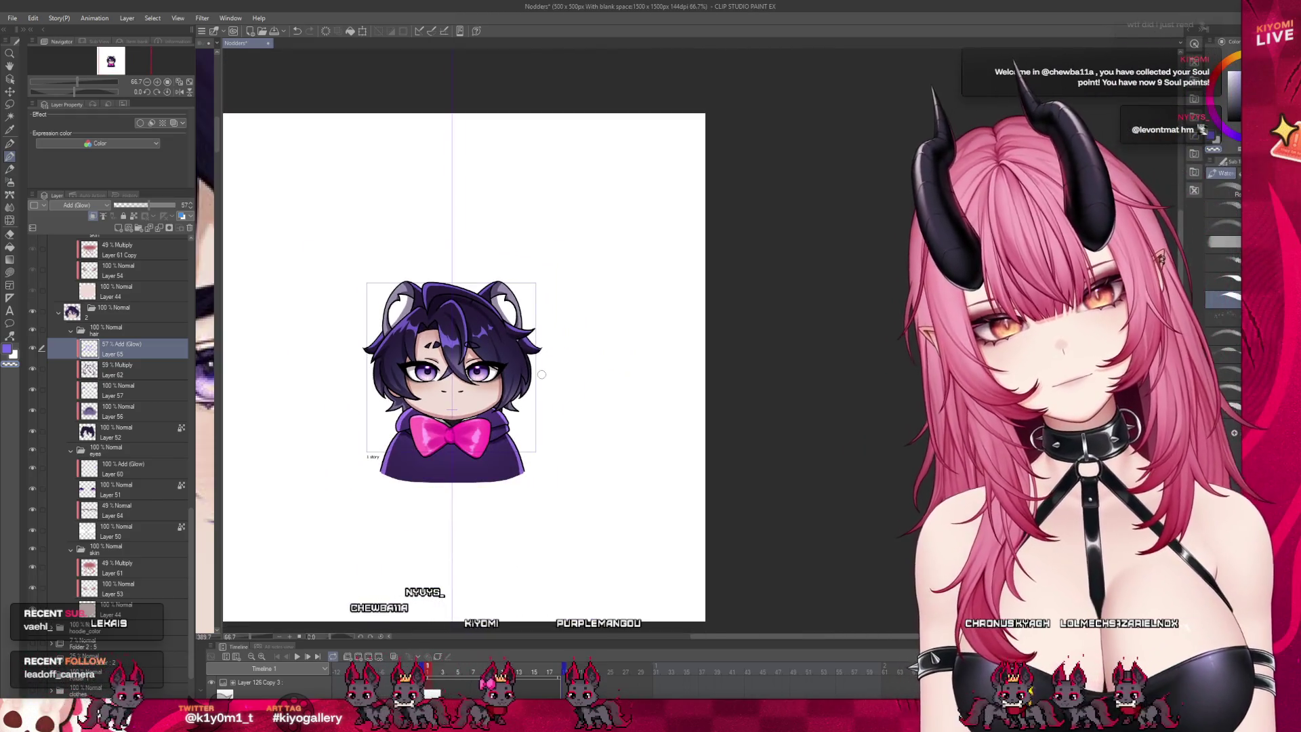
scroll(461, 337, "down", 2)
scroll(460, 336, "up", 4)
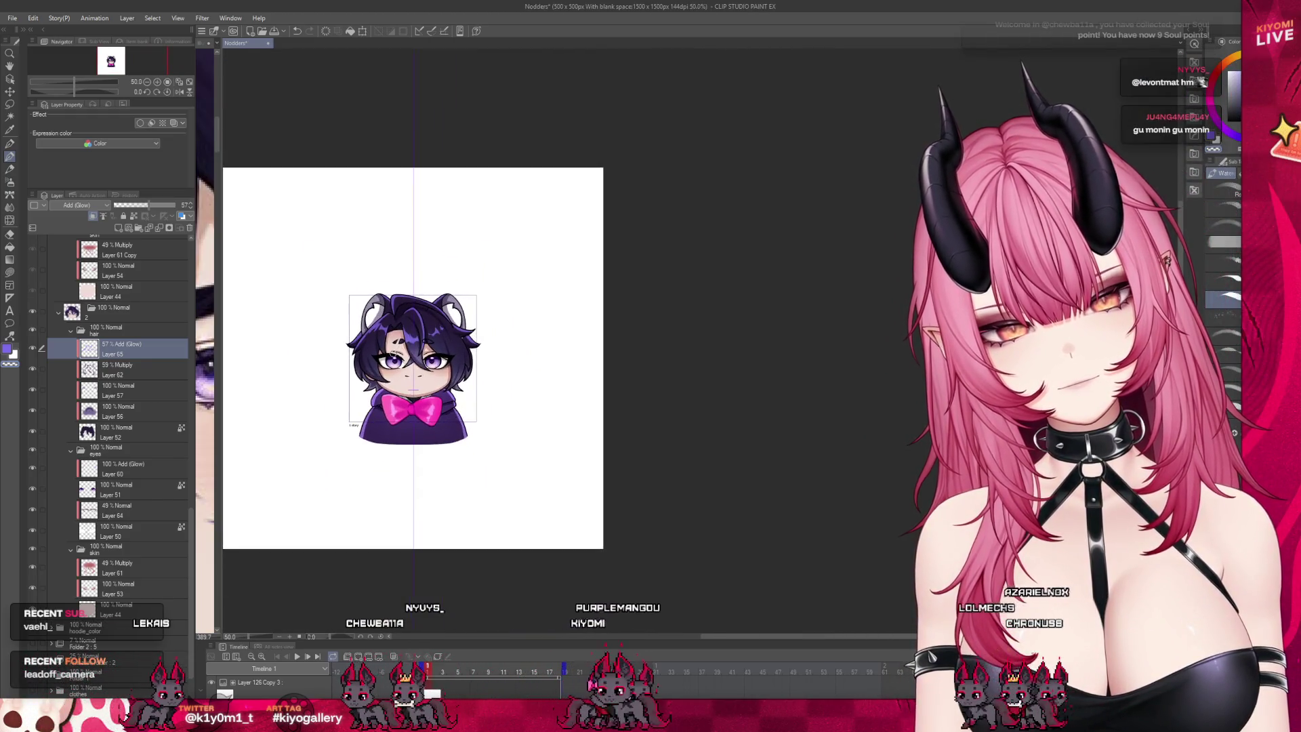
scroll(393, 353, "up", 3)
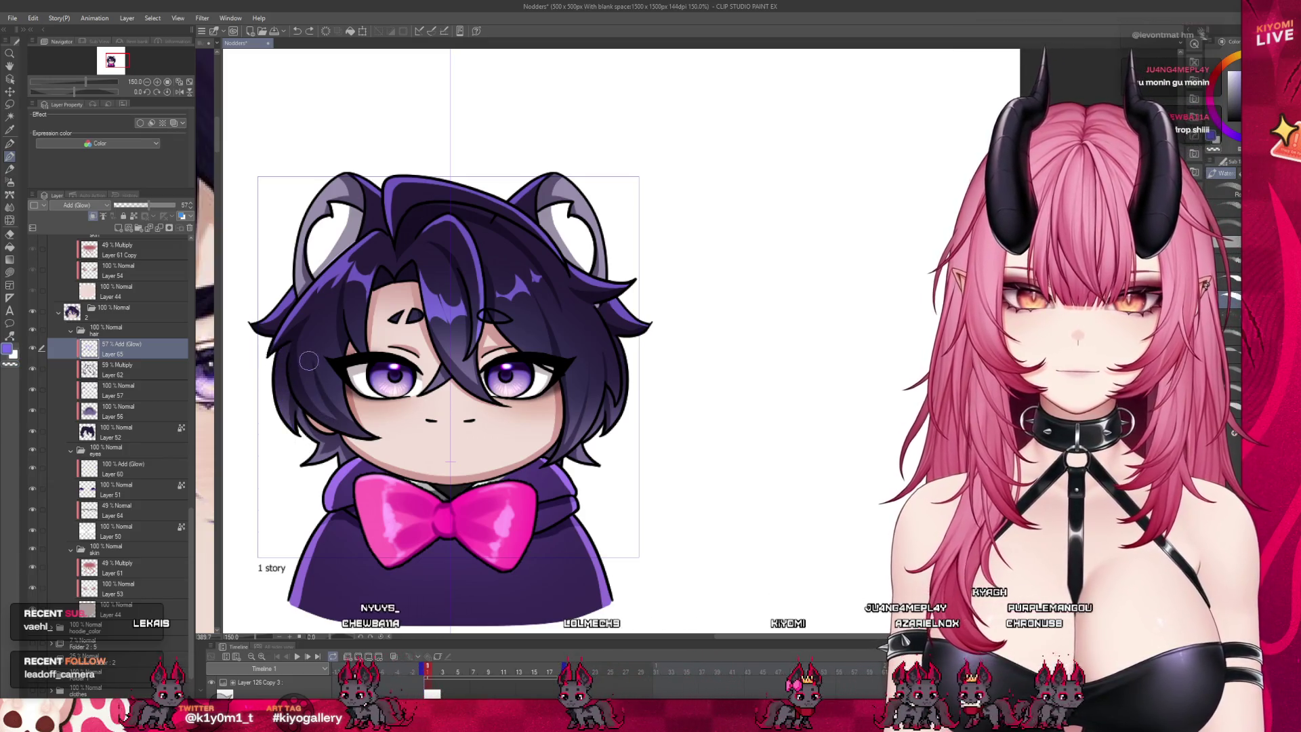
left_click(432, 30)
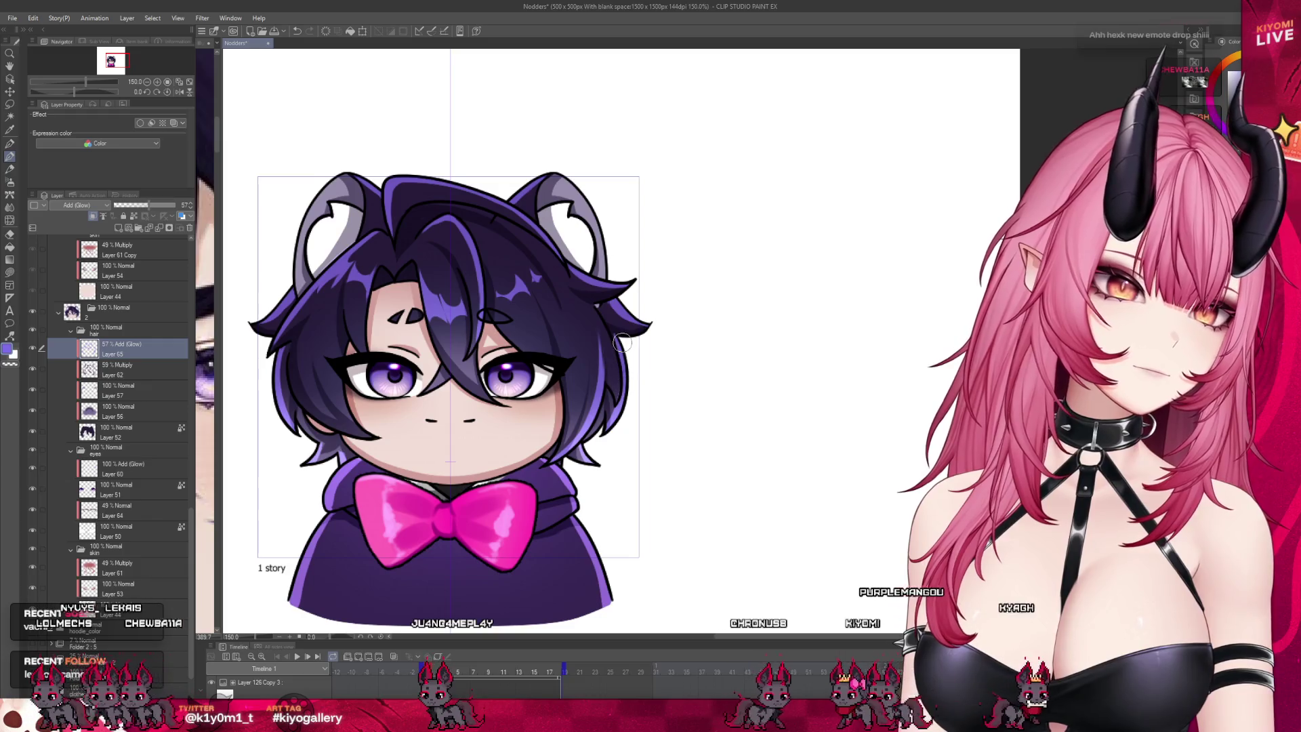
key("ctrl+minus")
key("ctrl+minus")
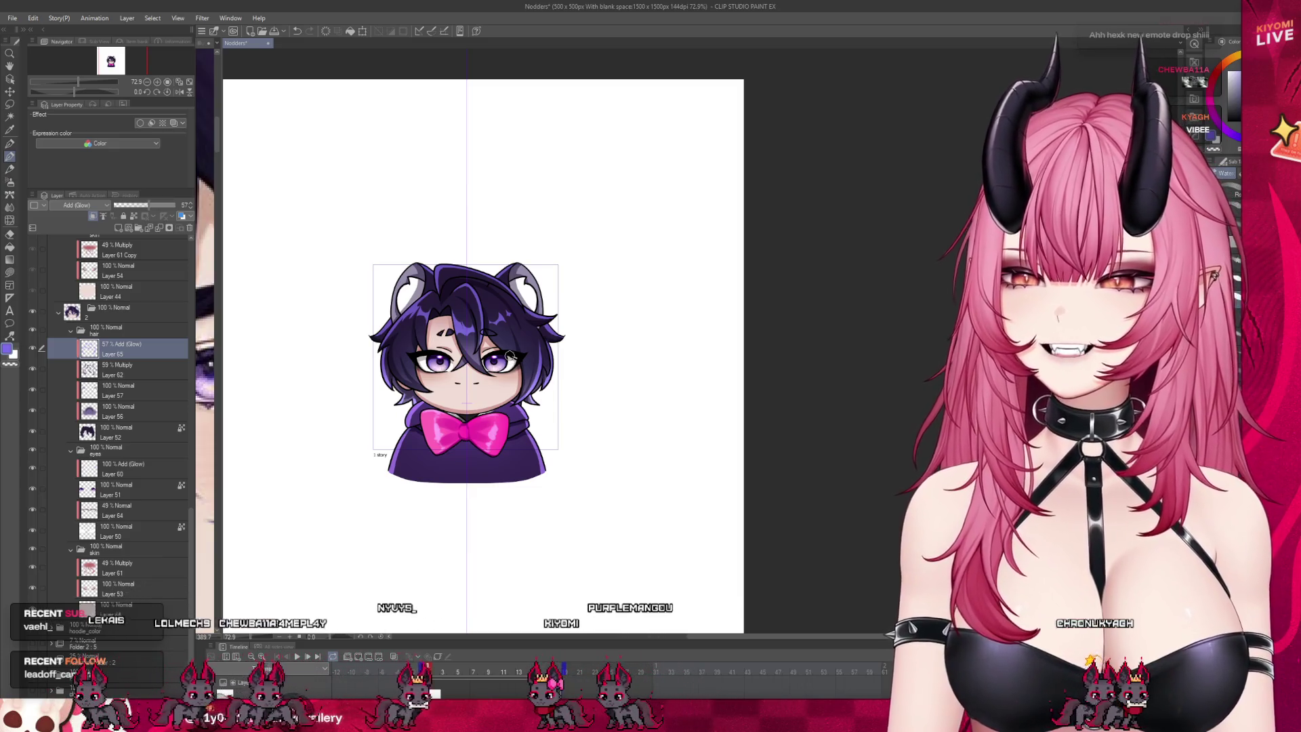
scroll(484, 337, "up", 2)
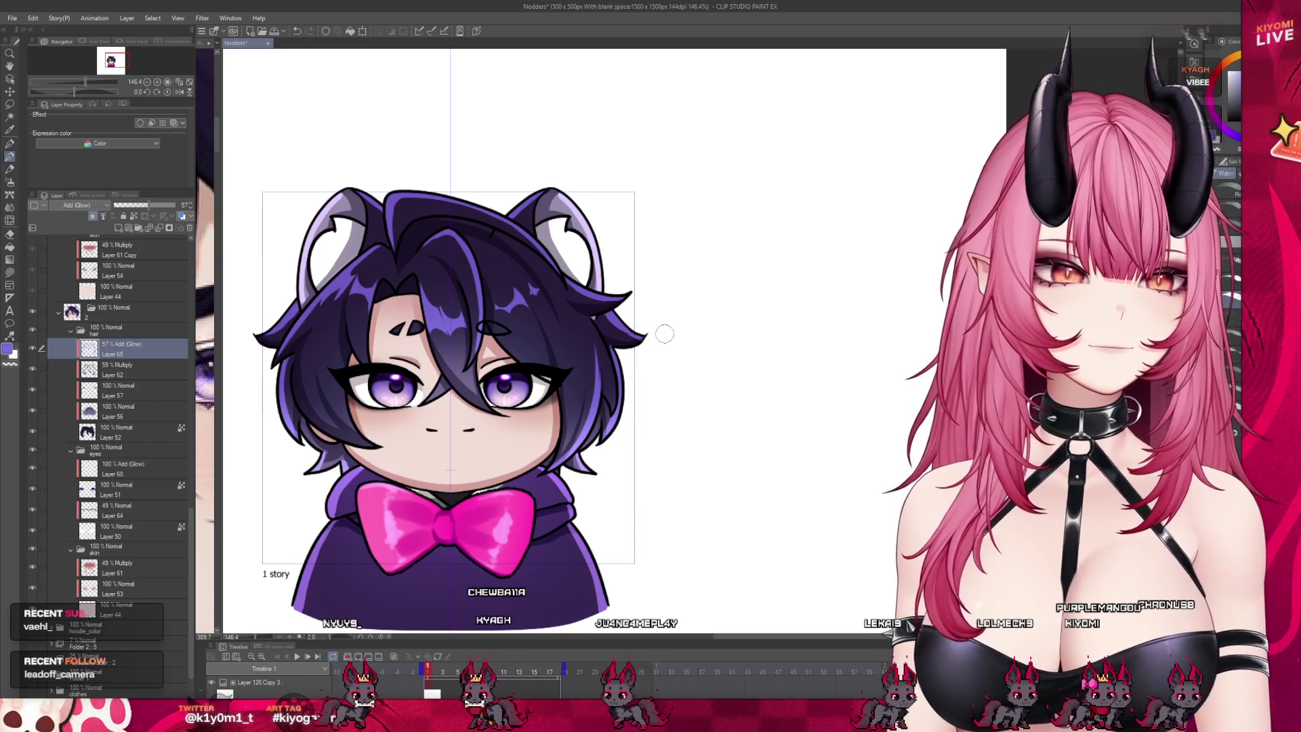
scroll(500, 184, "down", 4)
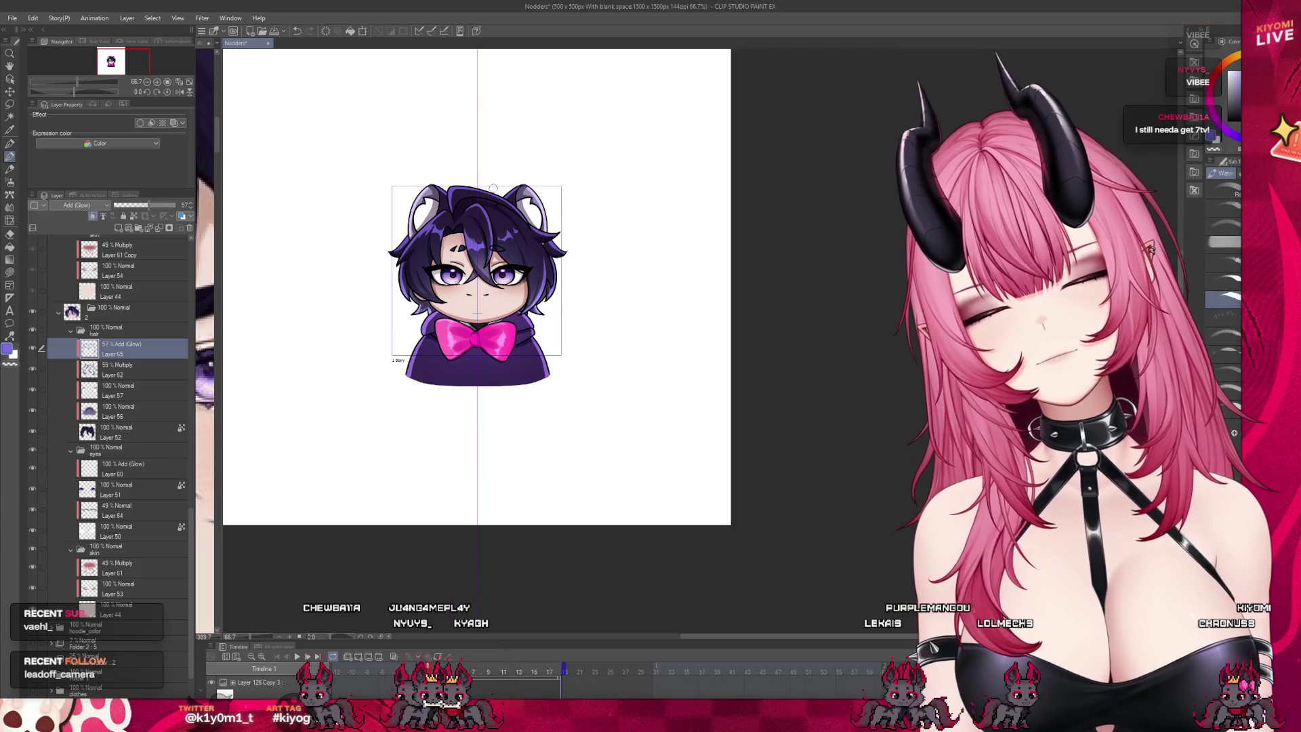
scroll(494, 188, "up", 1)
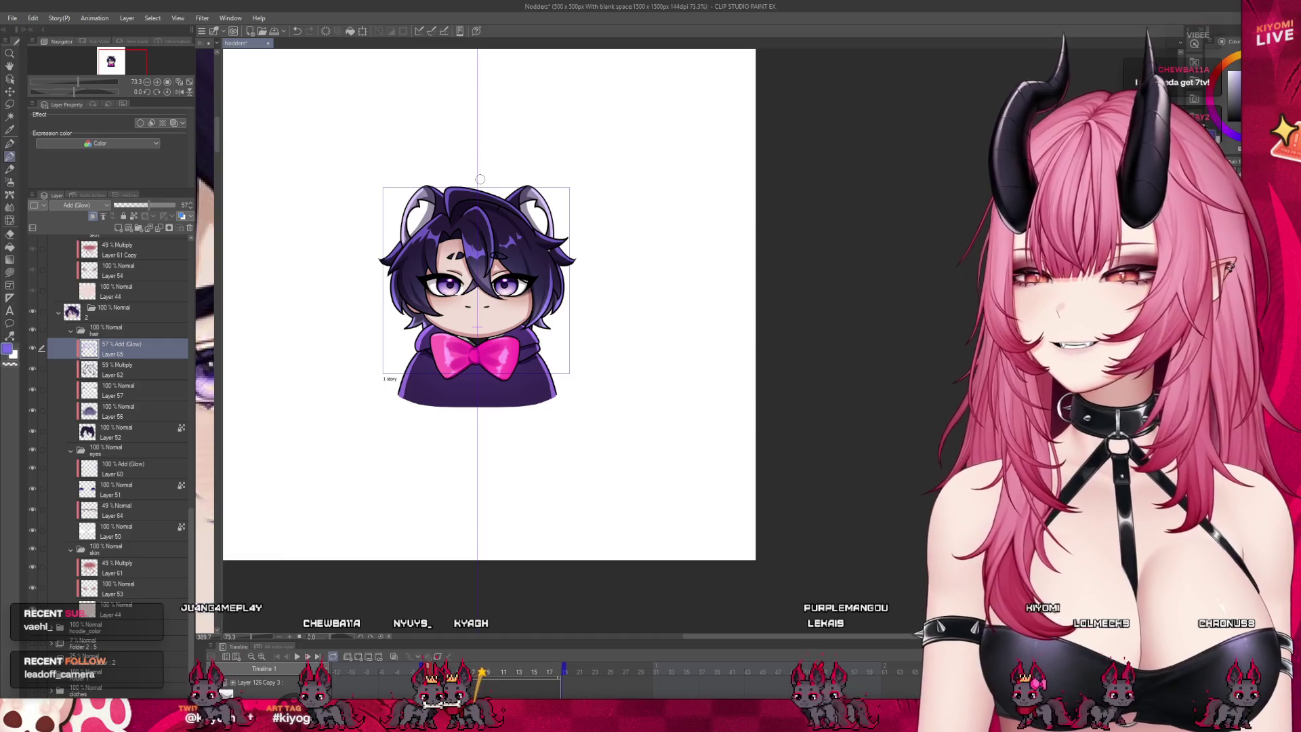
scroll(480, 179, "up", 5)
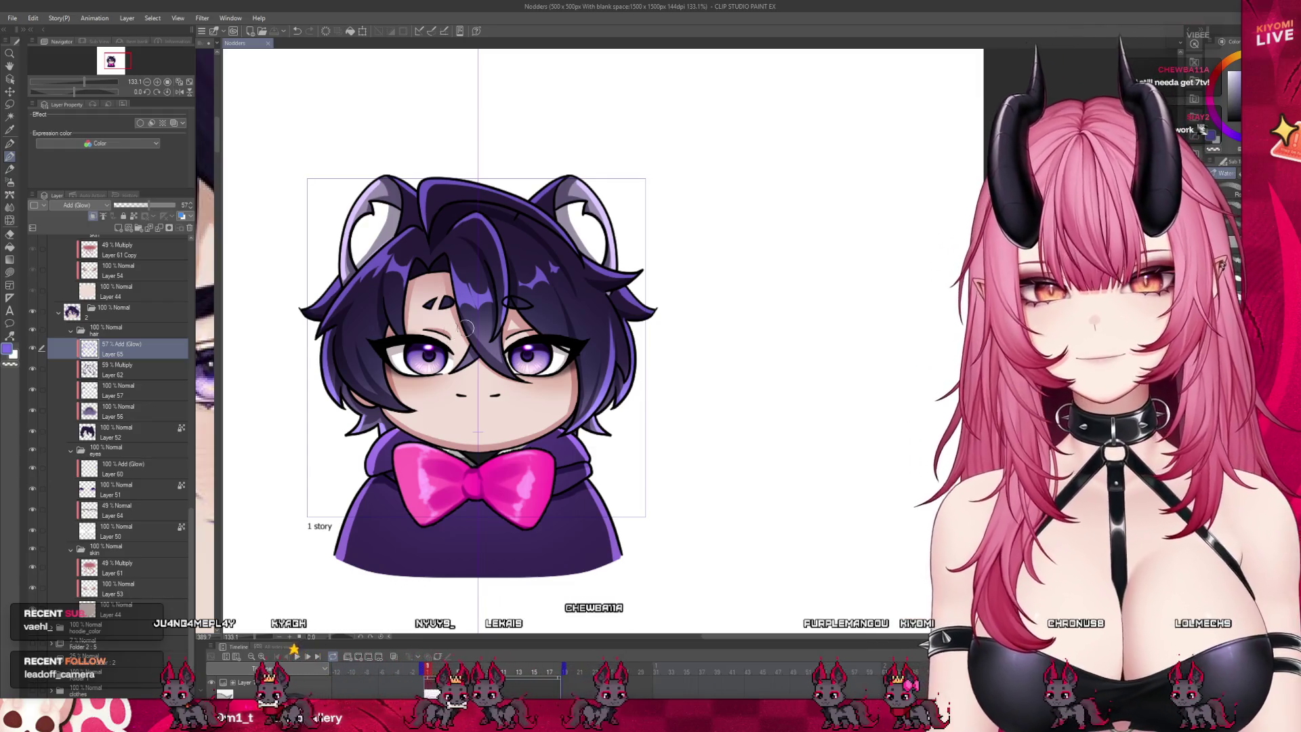
scroll(444, 335, "down", 3)
scroll(478, 310, "up", 3)
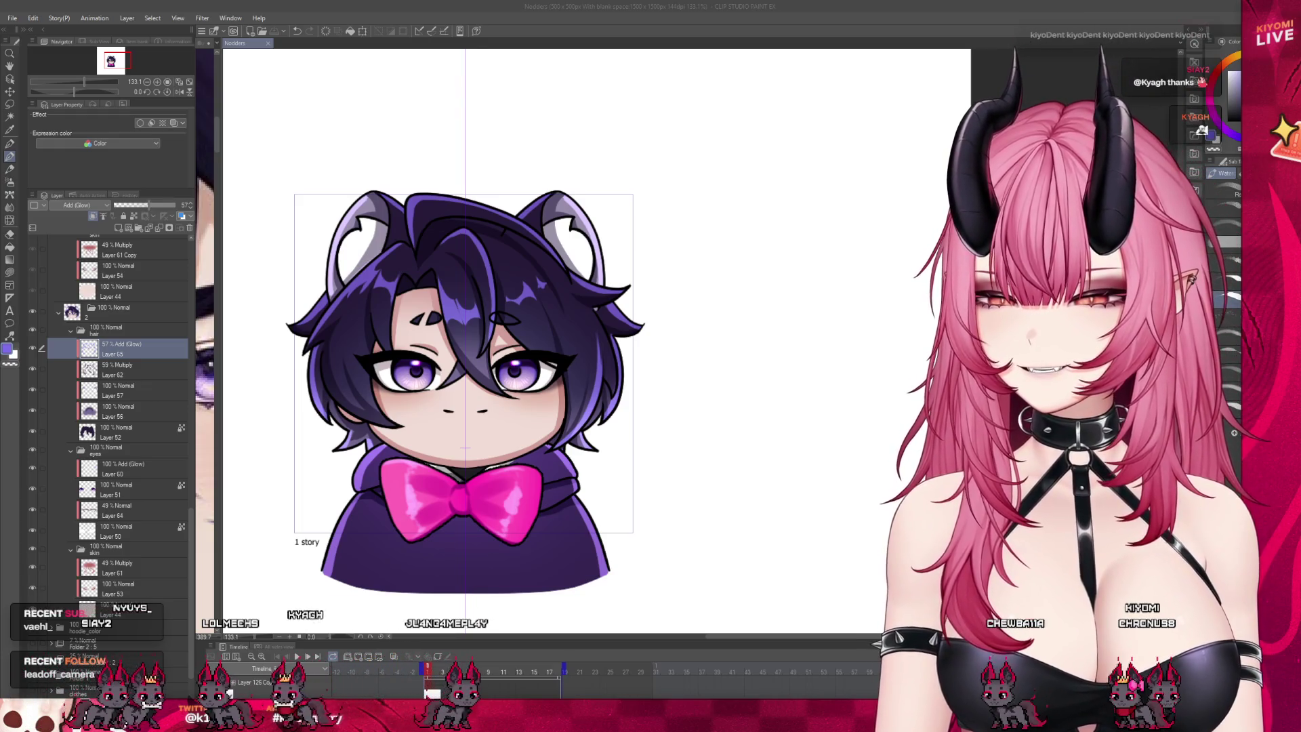
Step: Select Layer 62 Copy in folder 3, undoing a stray stroke on the hair
scroll(492, 339, "down", 1)
scroll(492, 339, "up", 2)
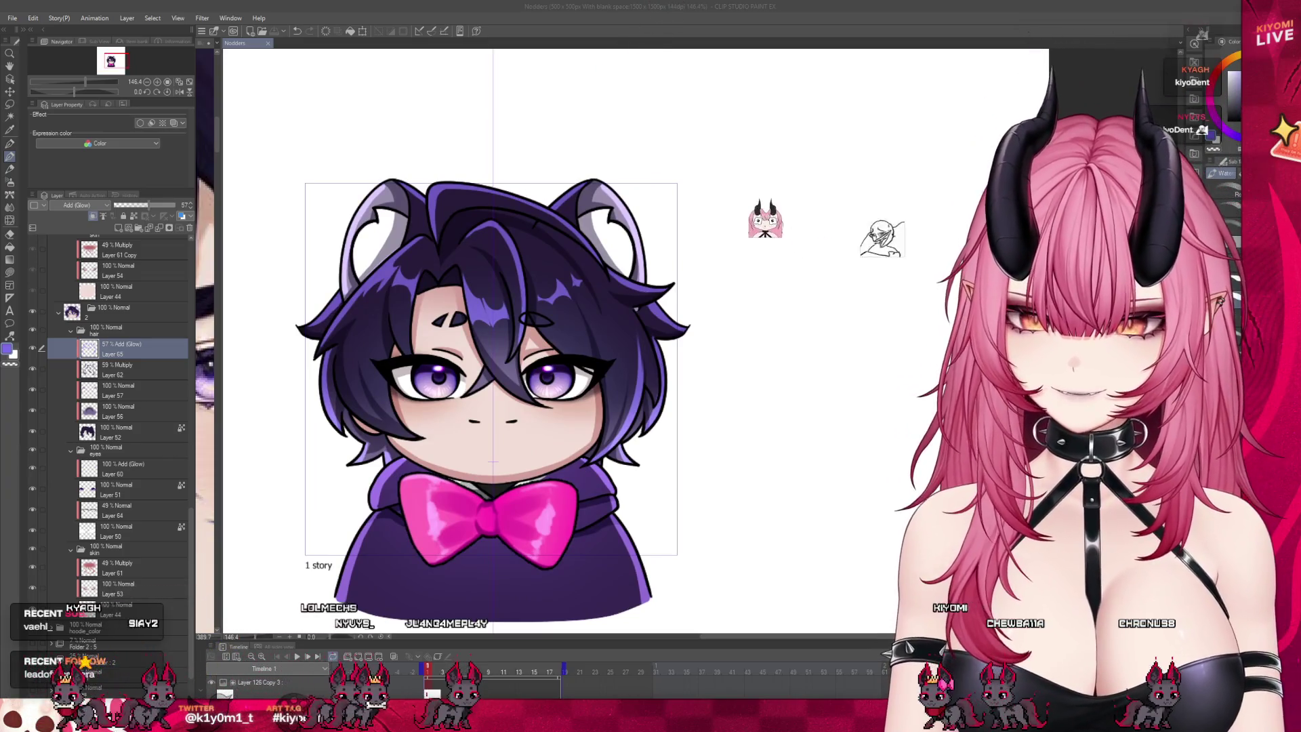
scroll(109, 407, "up", 2)
scroll(135, 406, "up", 5)
left_click(132, 341)
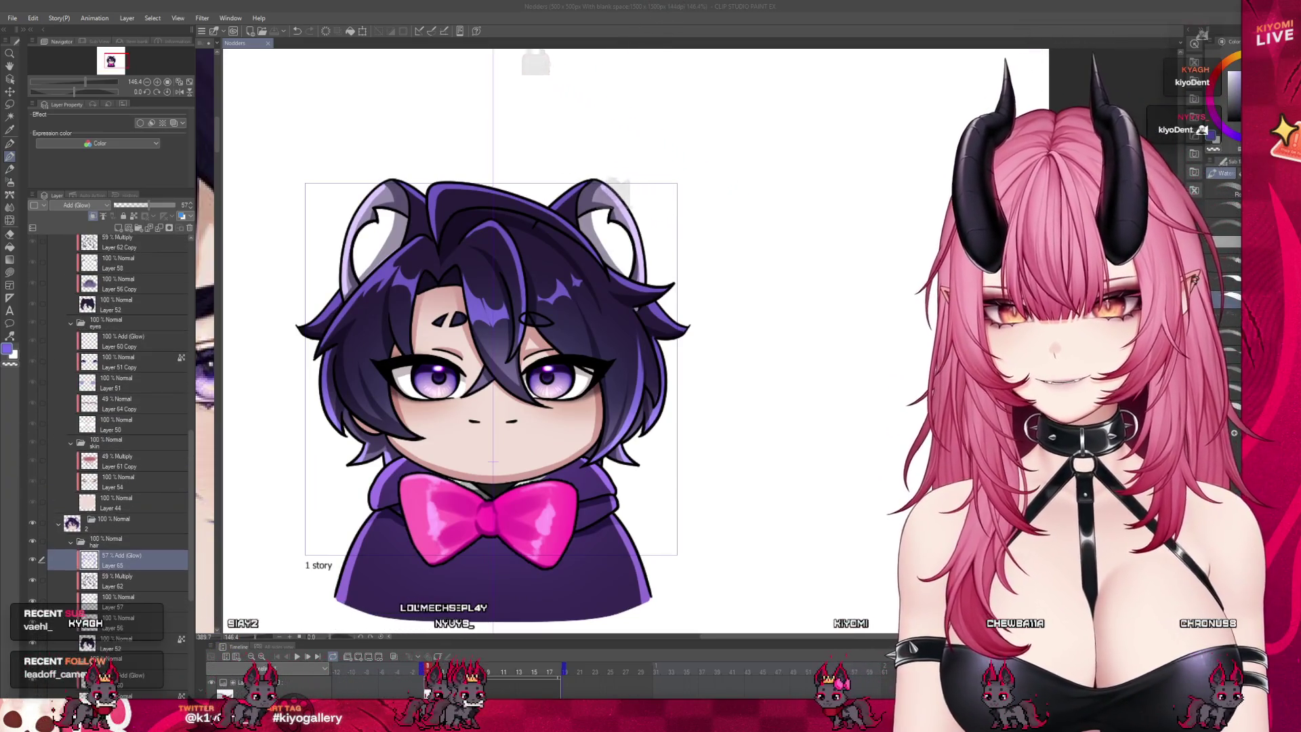
scroll(137, 366, "up", 2)
left_click(128, 282)
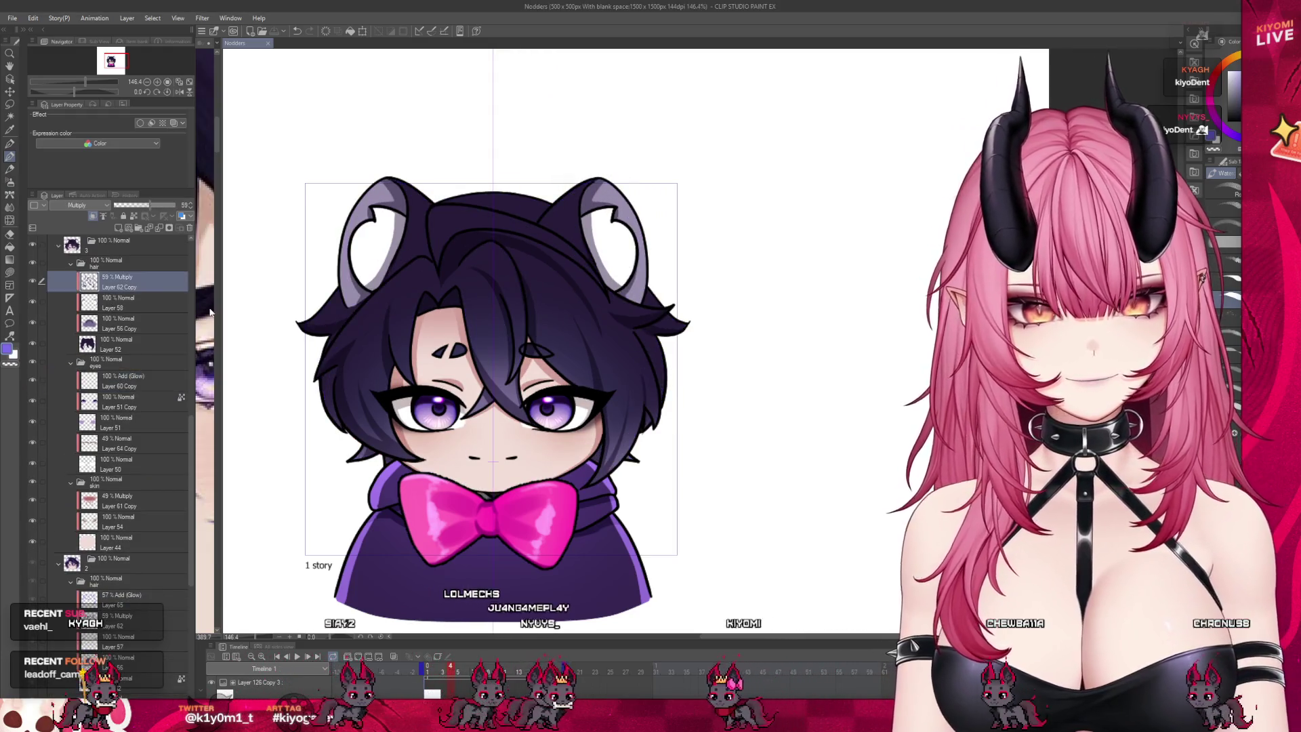
left_click_drag(407, 305, 352, 183)
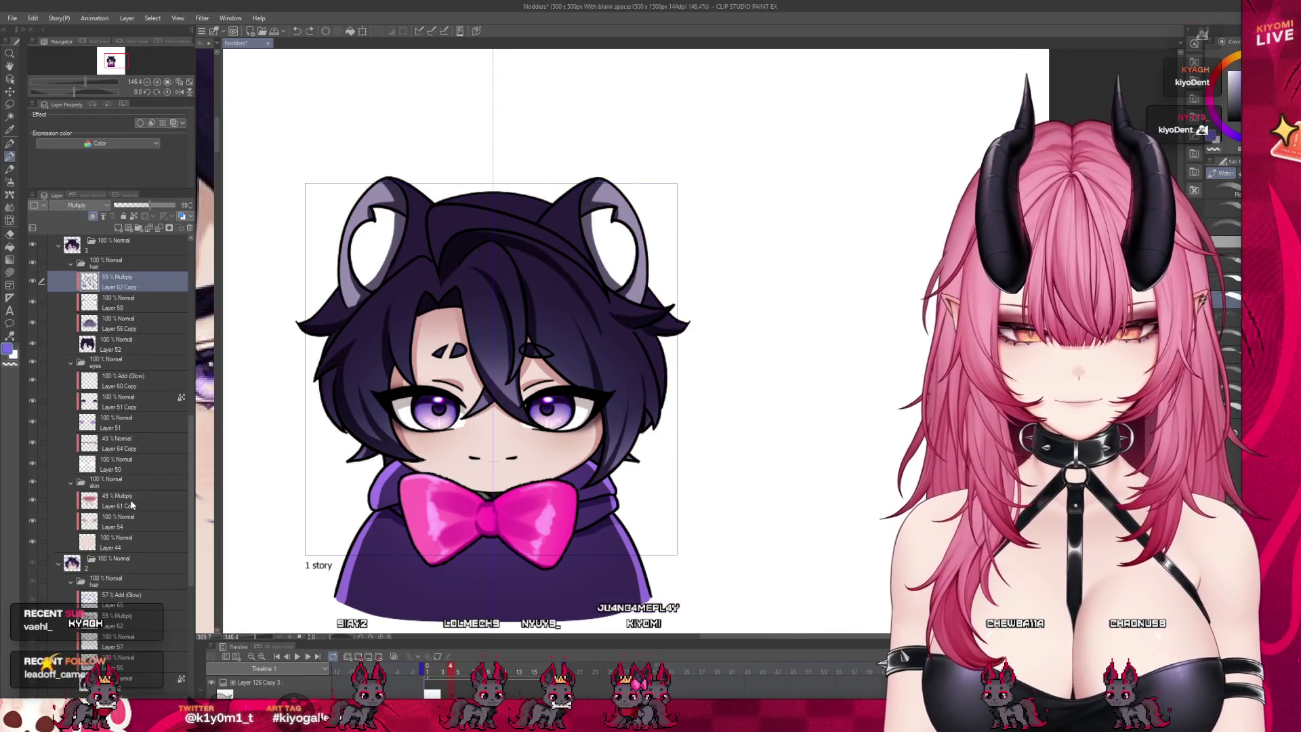
key("ctrl+z")
Step: Copy the Add (Glow) hair layer and paste it above Layer 62 Copy in folder 3
left_click(127, 601)
key("ctrl+c")
left_click(129, 282)
key("ctrl+v")
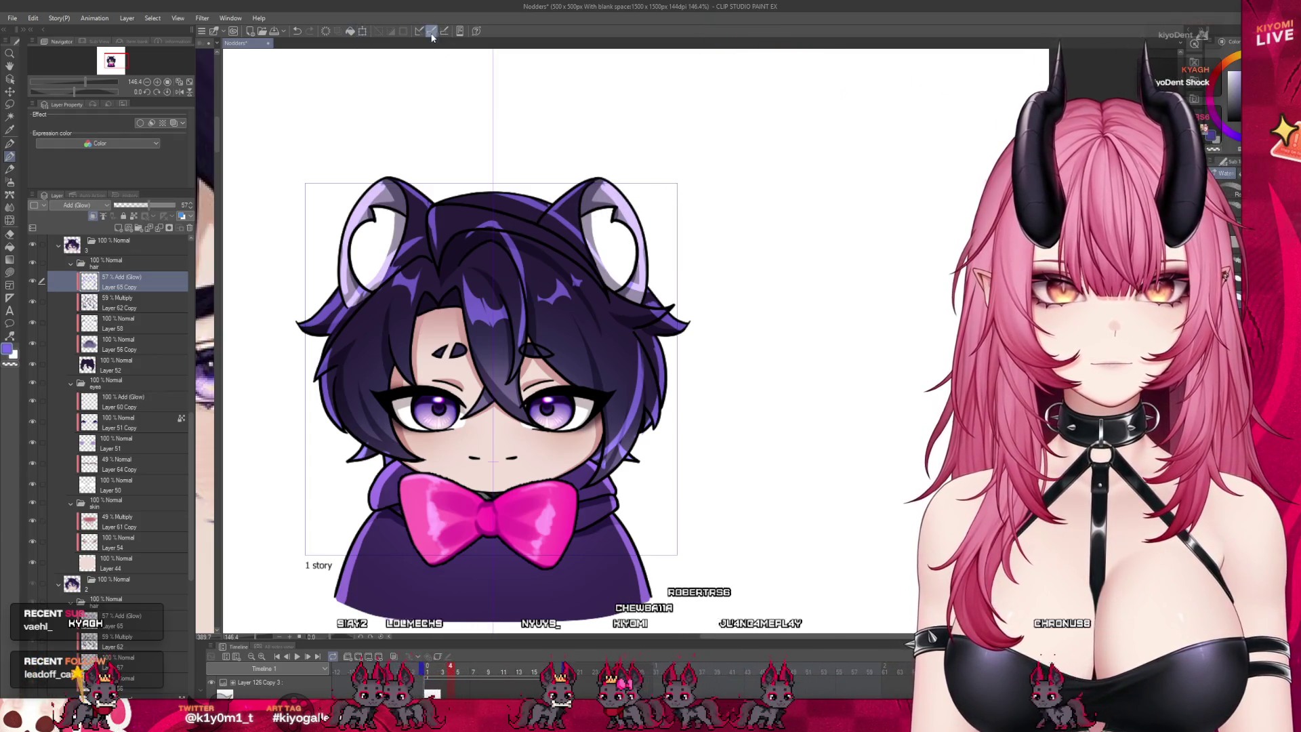
left_click(365, 35)
Step: Nudge the pasted hair glow down to match the nodded head and commit the transform
key("Down")
key("Down")
key("Down")
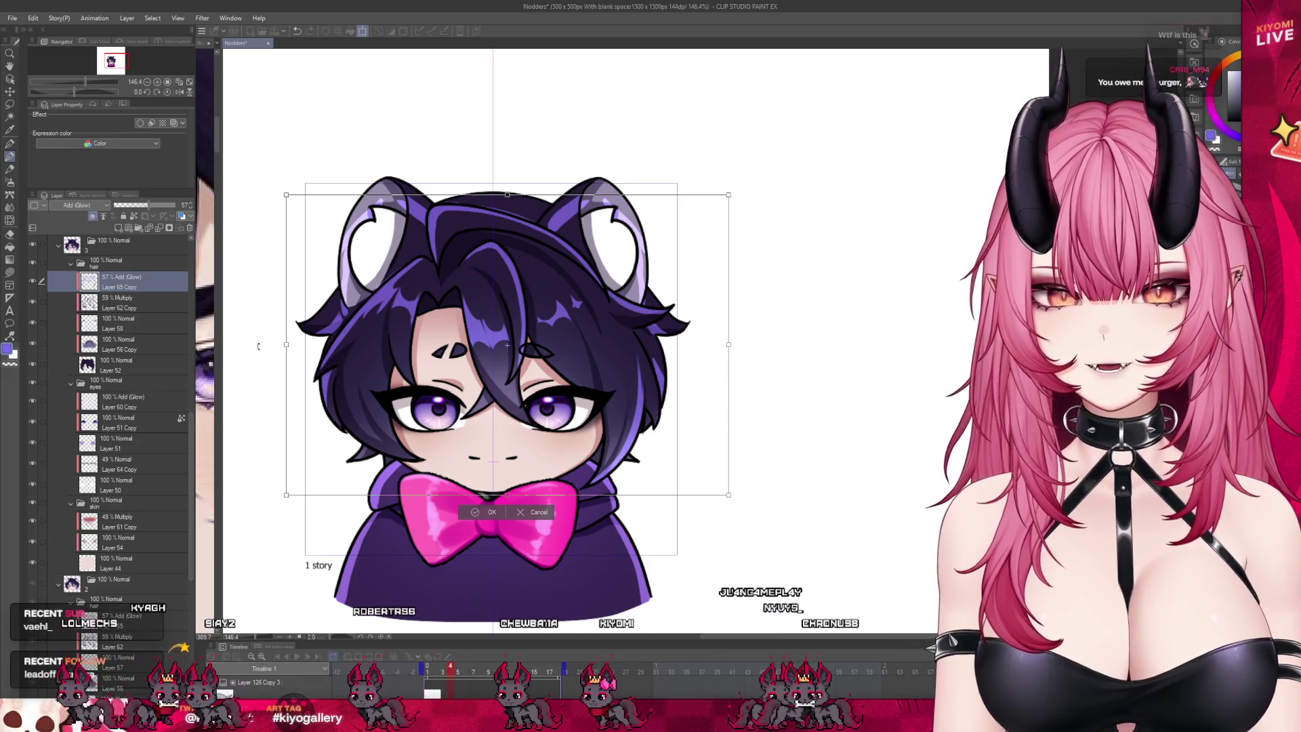
left_click(477, 512)
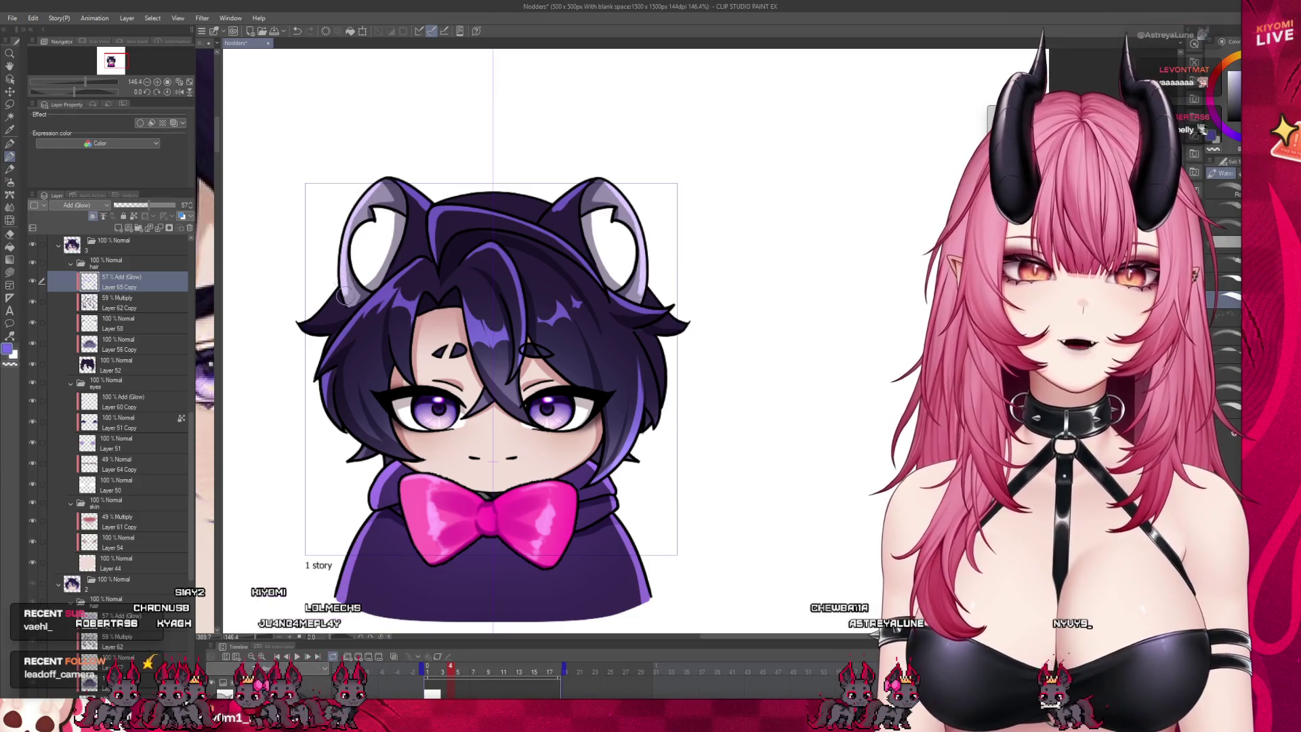
Step: Step between the nod frames on the timeline to compare the two head poses
left_click(451, 668)
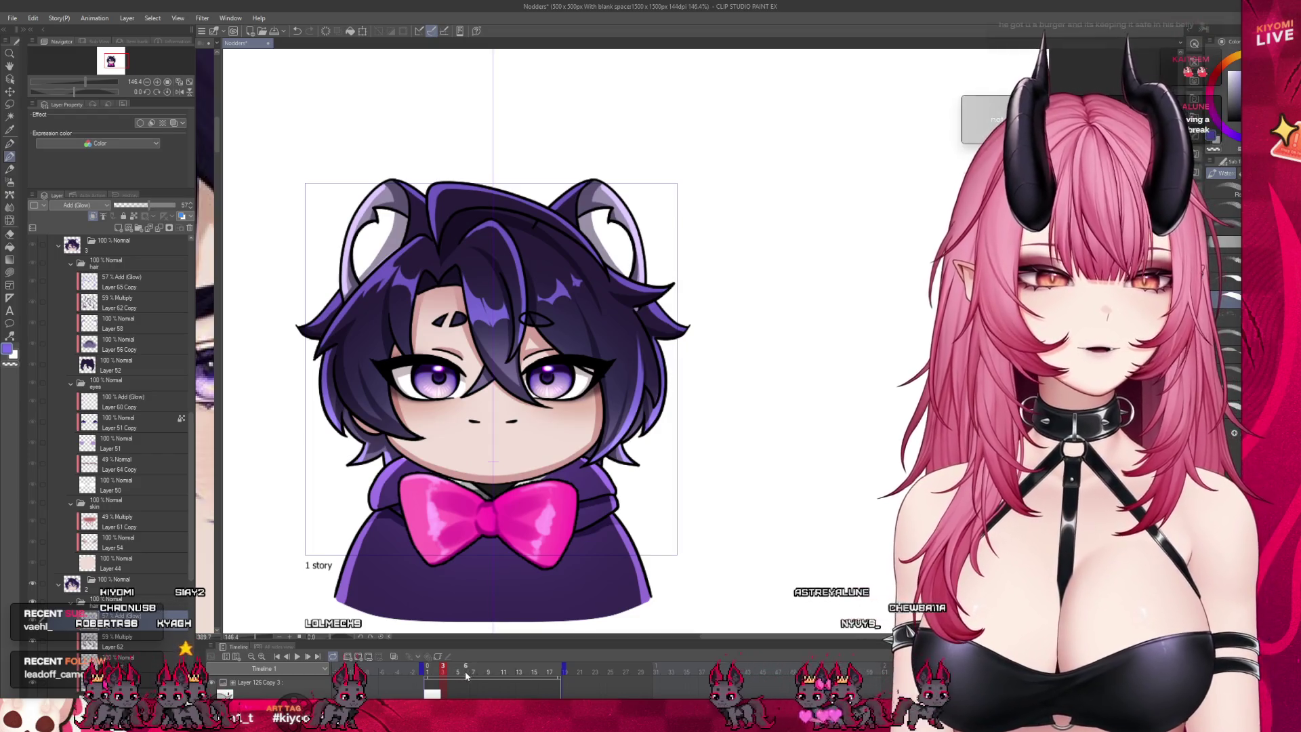
left_click(448, 671)
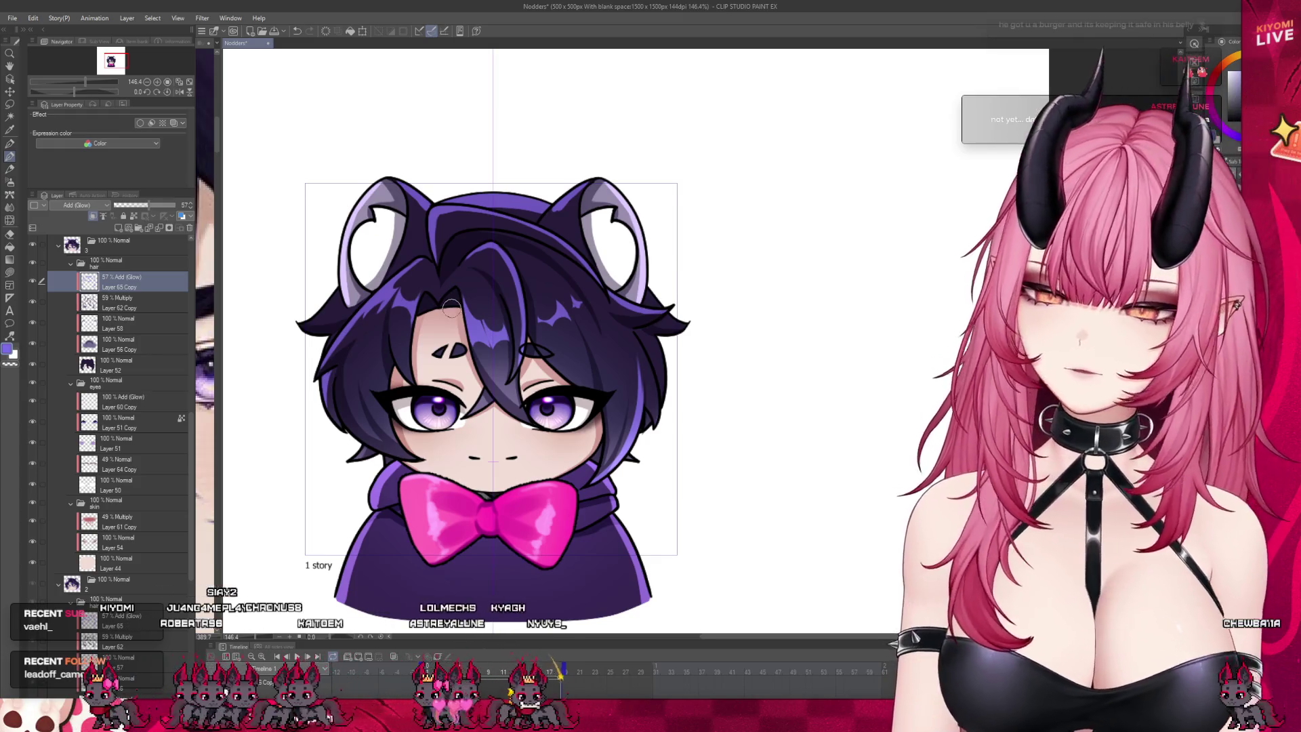
scroll(608, 268, "up", 2)
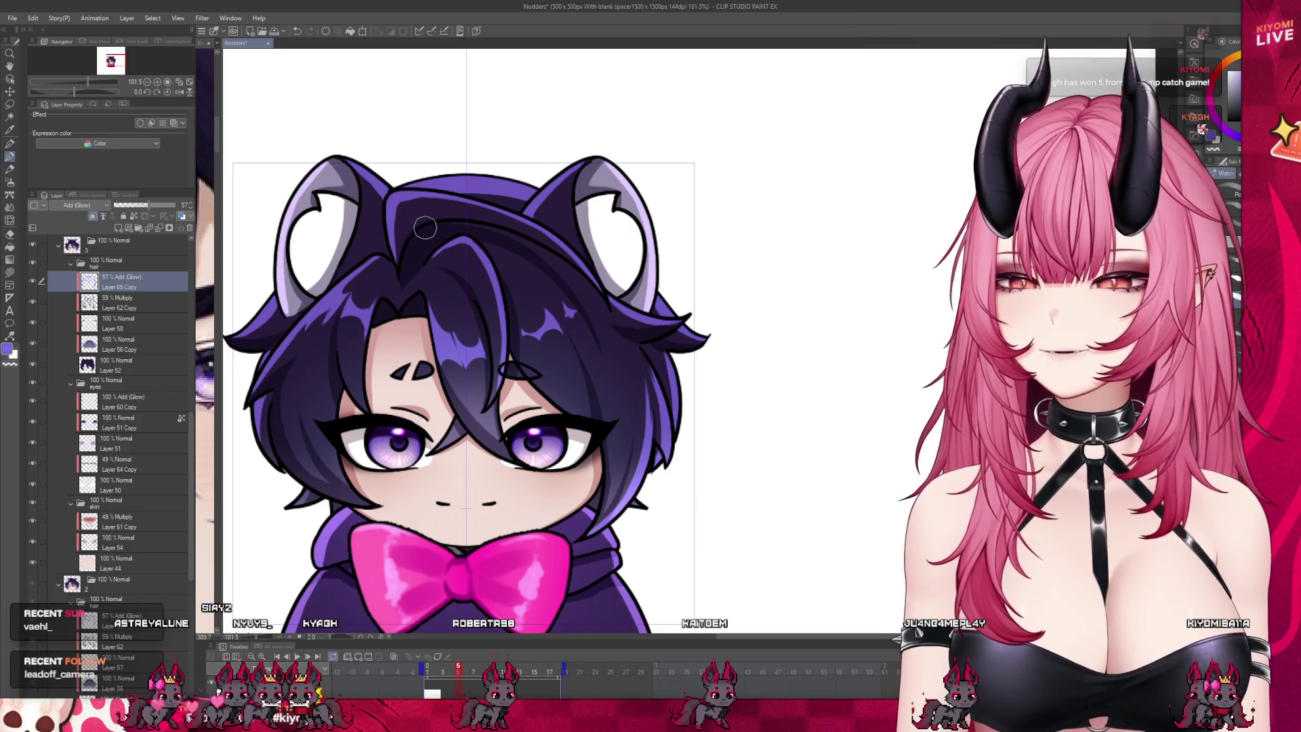
scroll(425, 227, "down", 3)
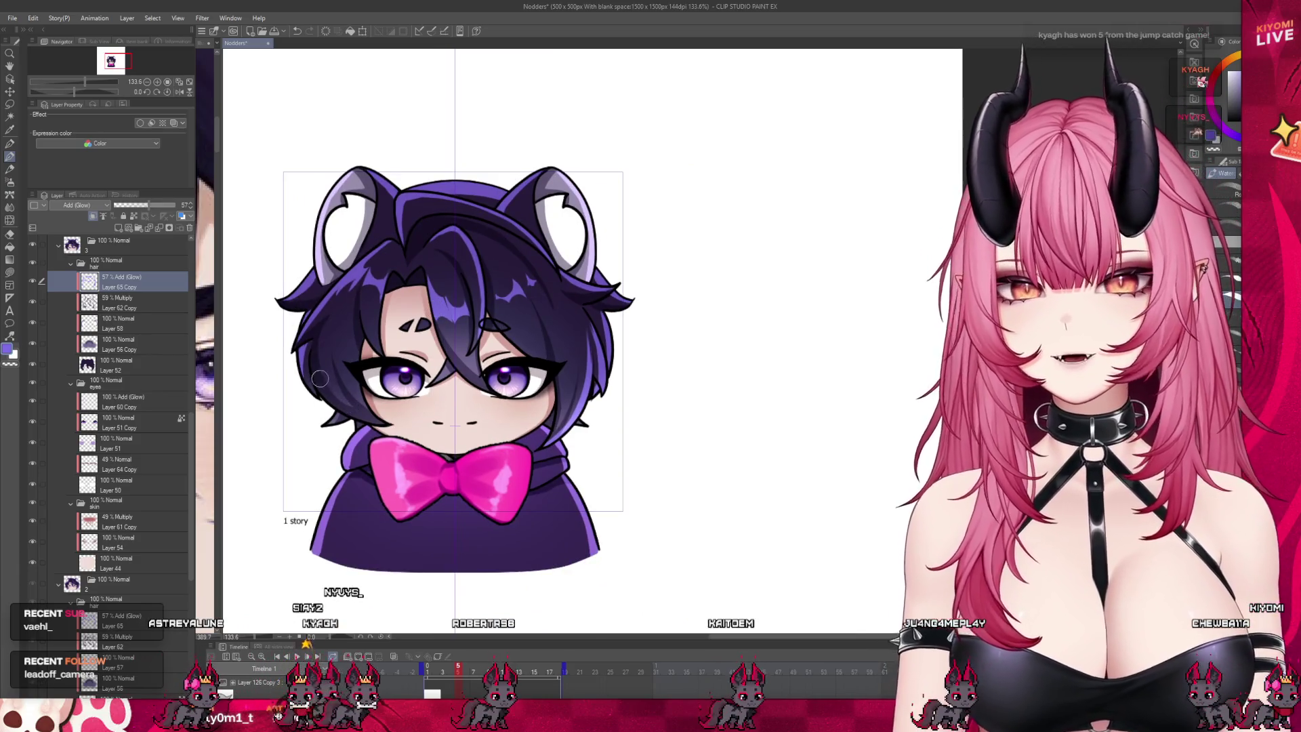
left_click_drag(454, 673, 457, 671)
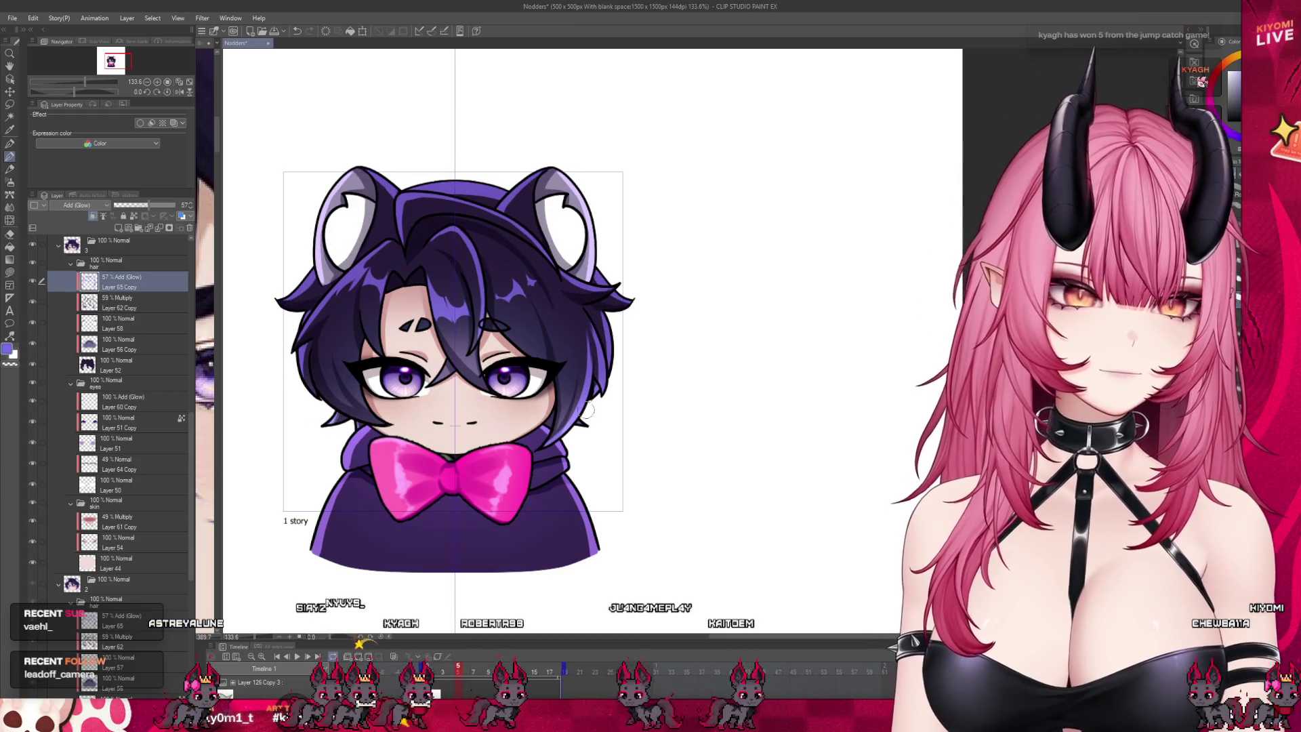
scroll(705, 431, "down", 5)
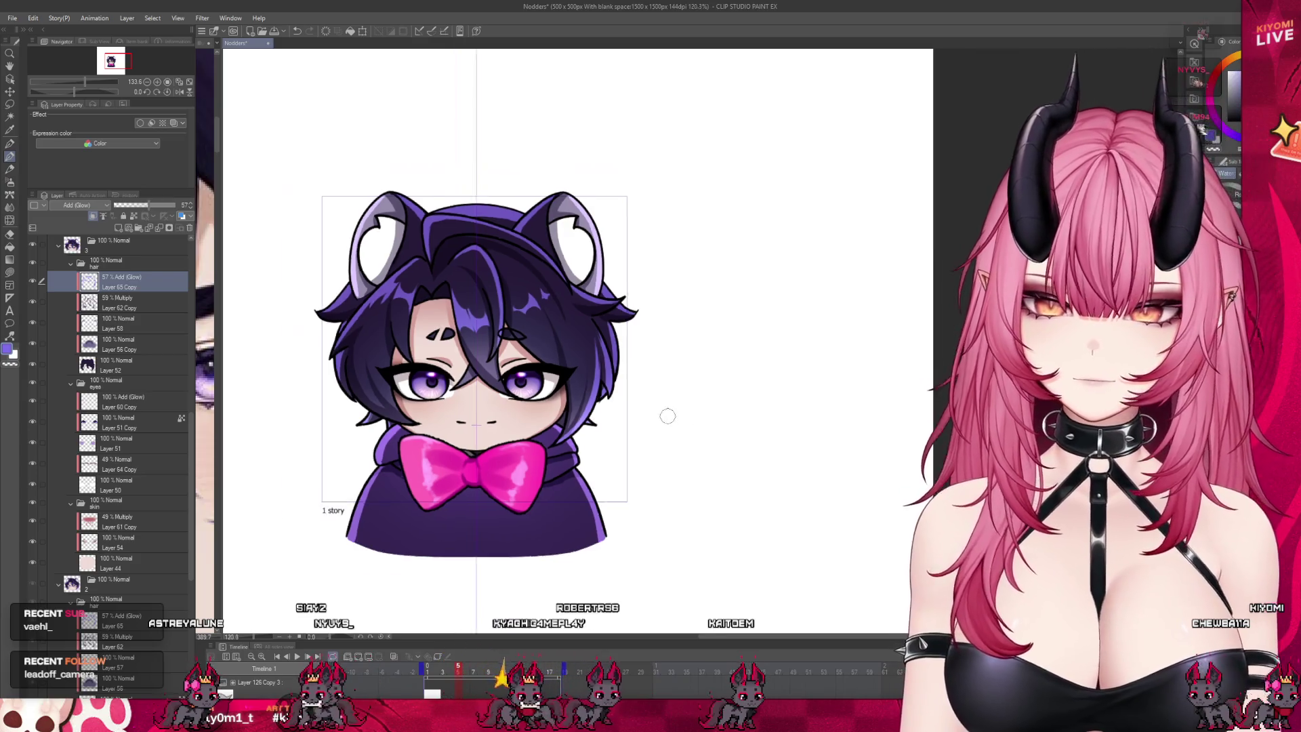
scroll(551, 384, "up", 2)
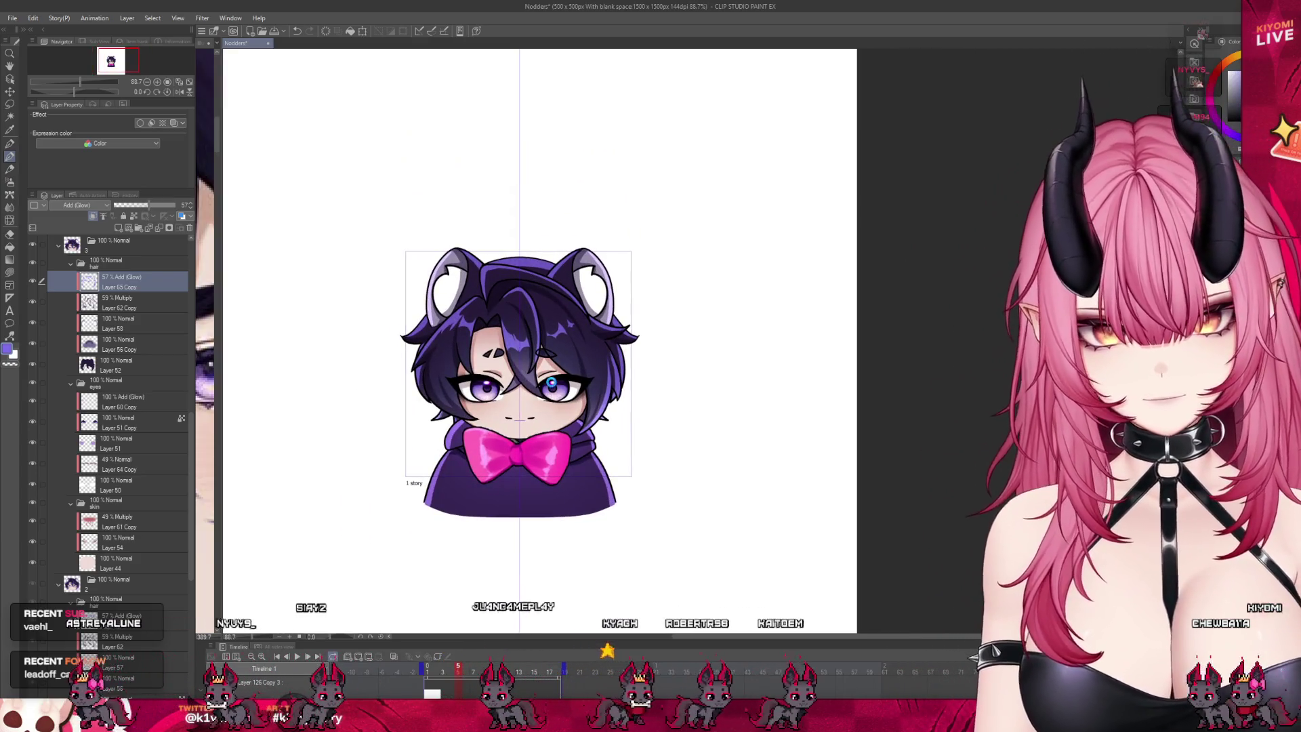
Step: Save the Nodders file and select Layer 126 Copy 3
key("ctrl+s")
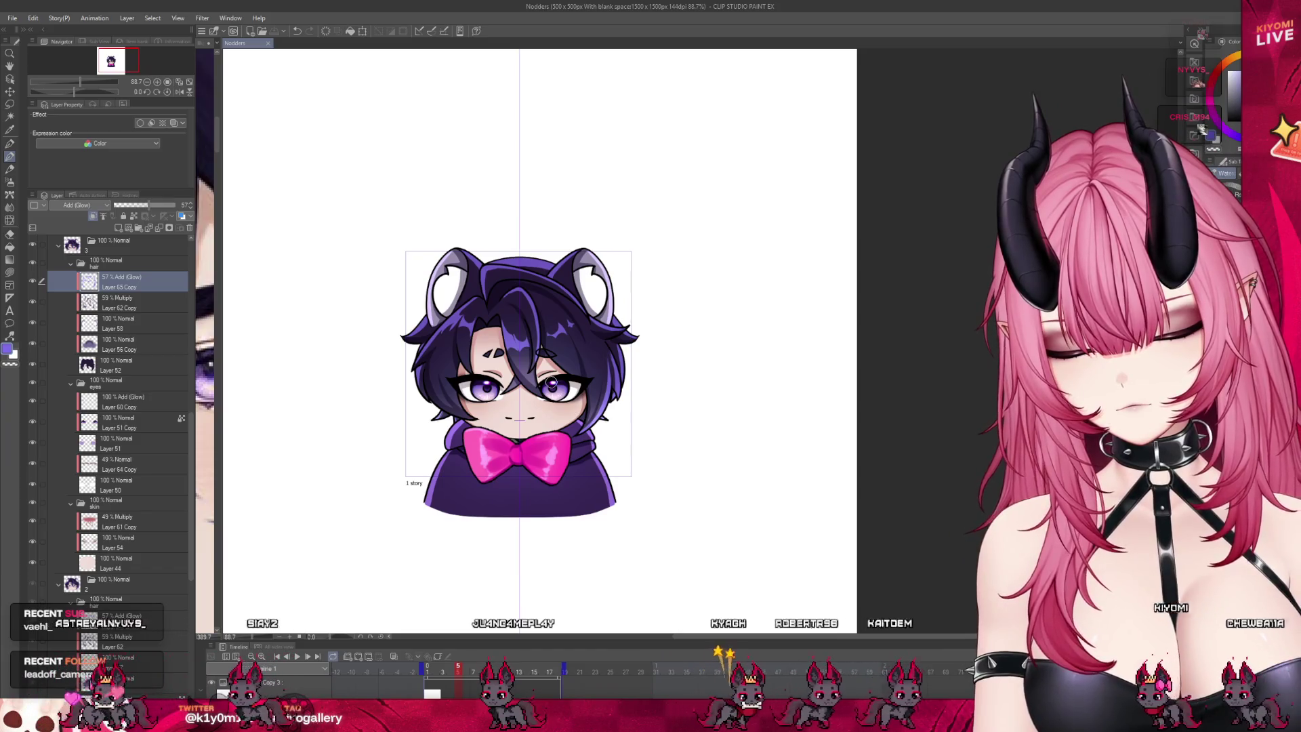
scroll(551, 383, "up", 3)
scroll(123, 320, "up", 10)
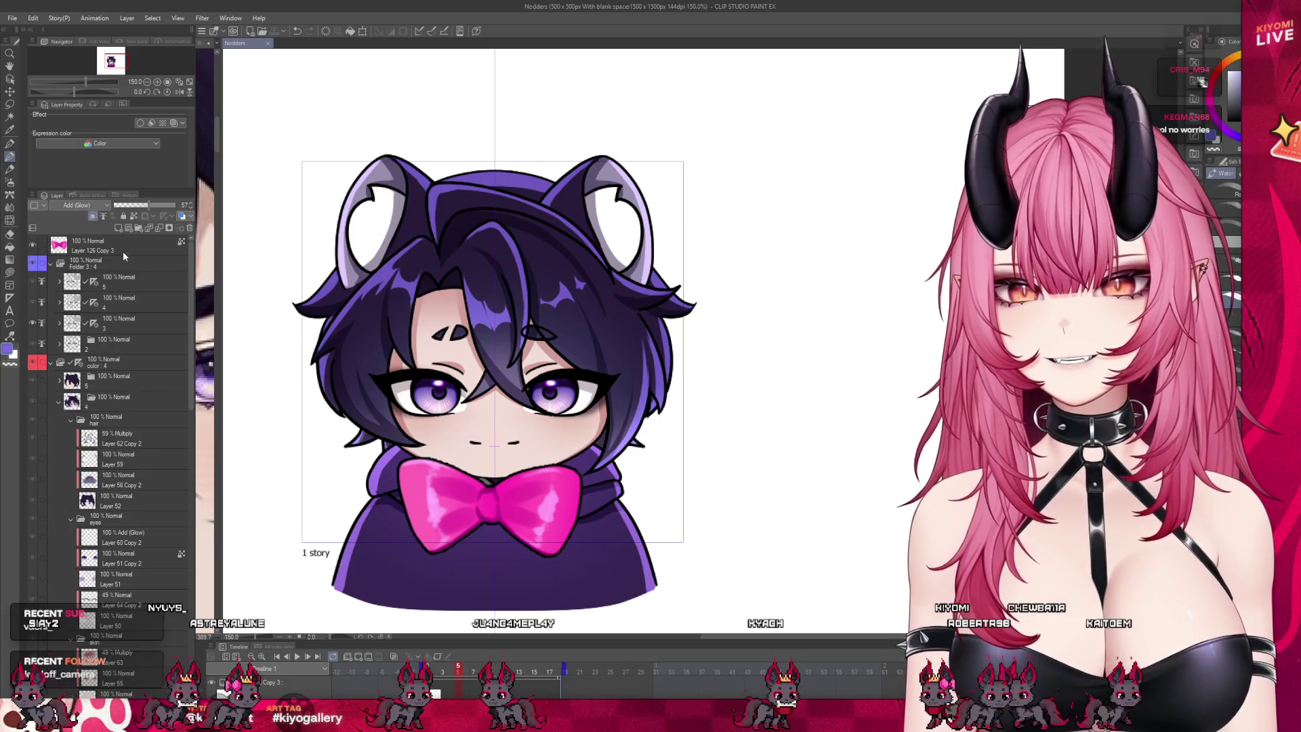
left_click(122, 245)
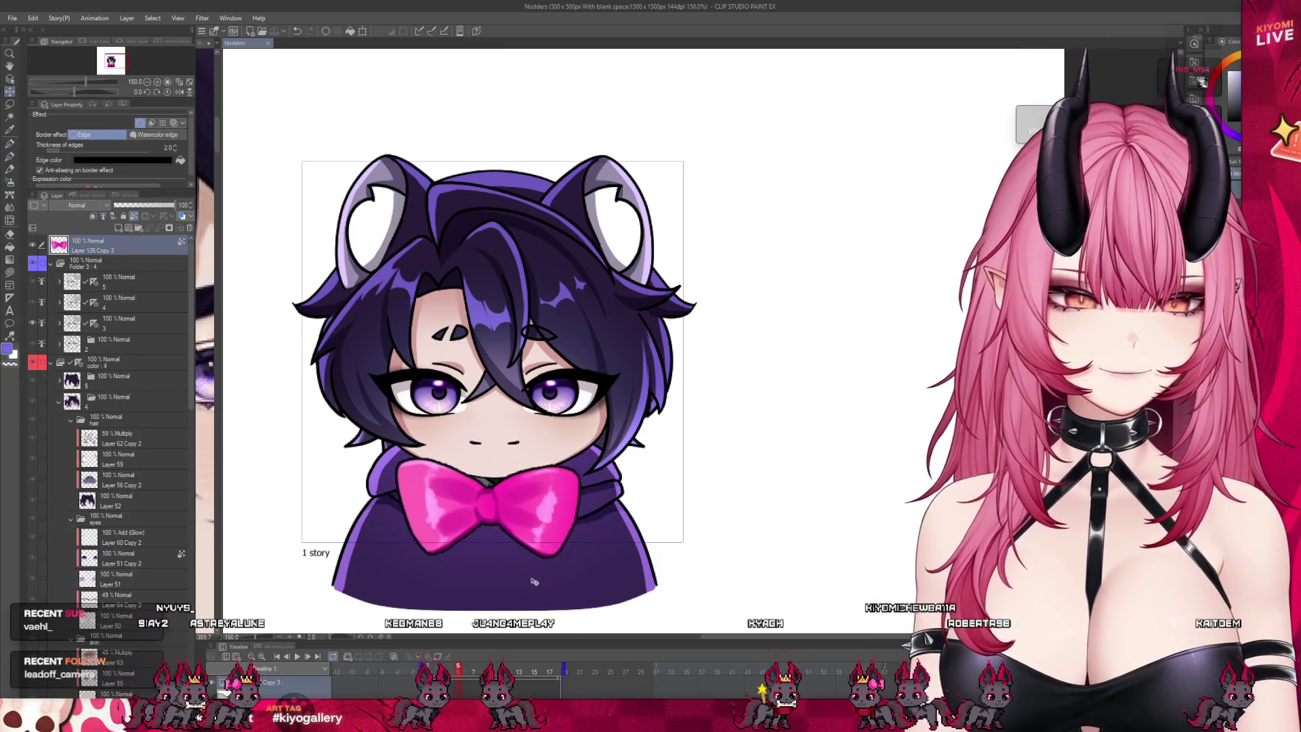
Step: Scrub the playhead across the frames to preview the head nod
left_click_drag(533, 581, 542, 272)
scroll(464, 495, "down", 1)
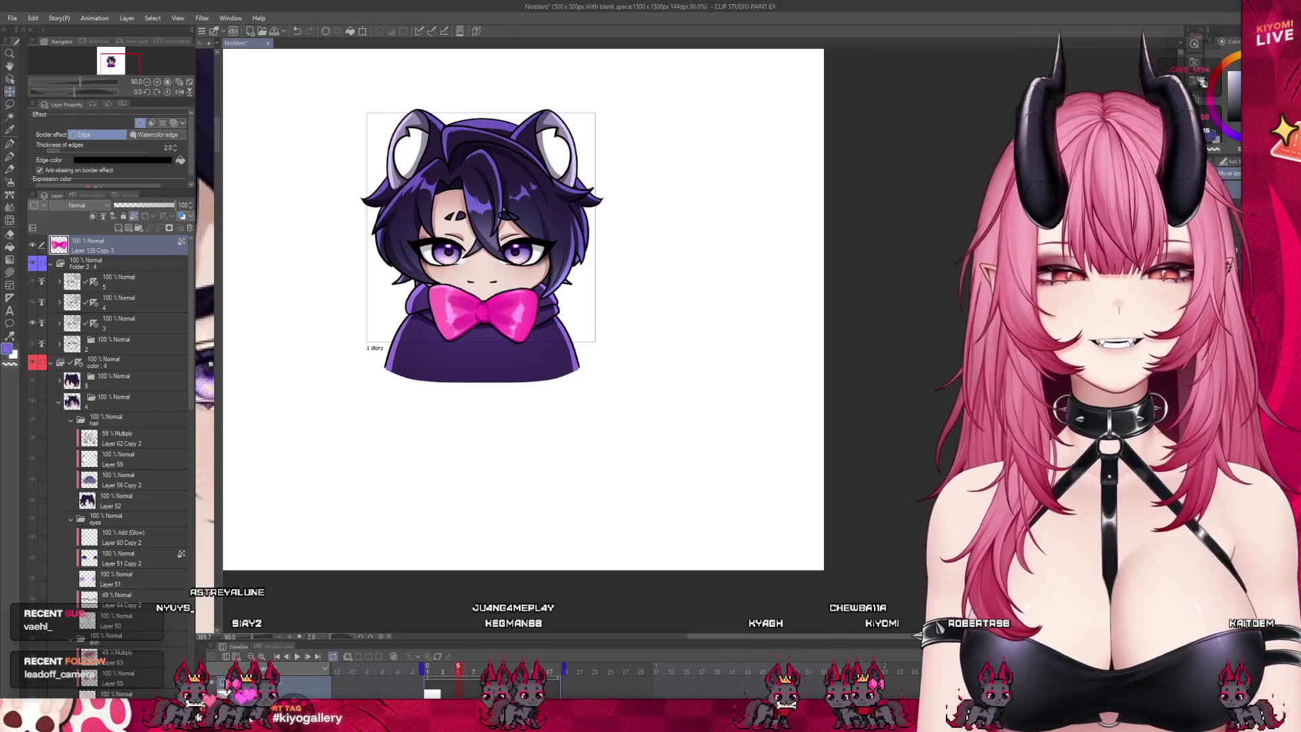
scroll(522, 544, "up", 5)
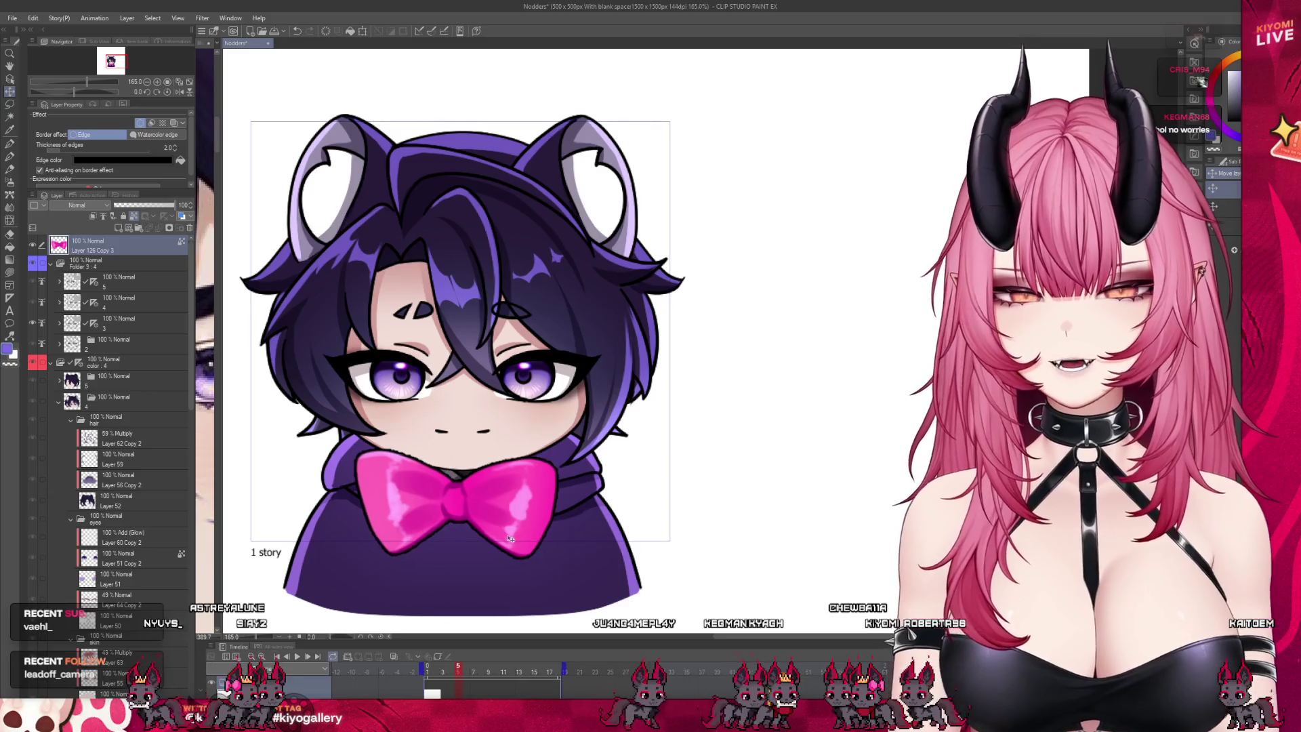
scroll(460, 385, "down", 1)
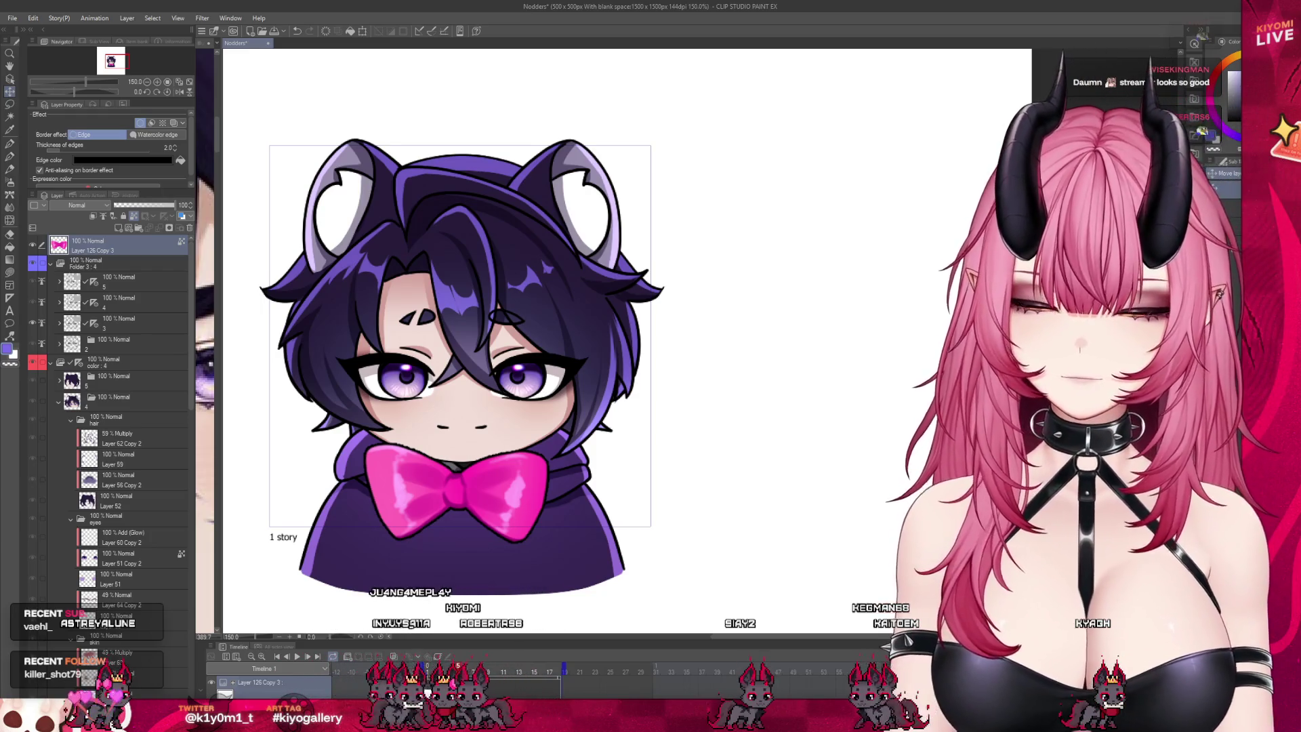
left_click_drag(434, 685, 467, 684)
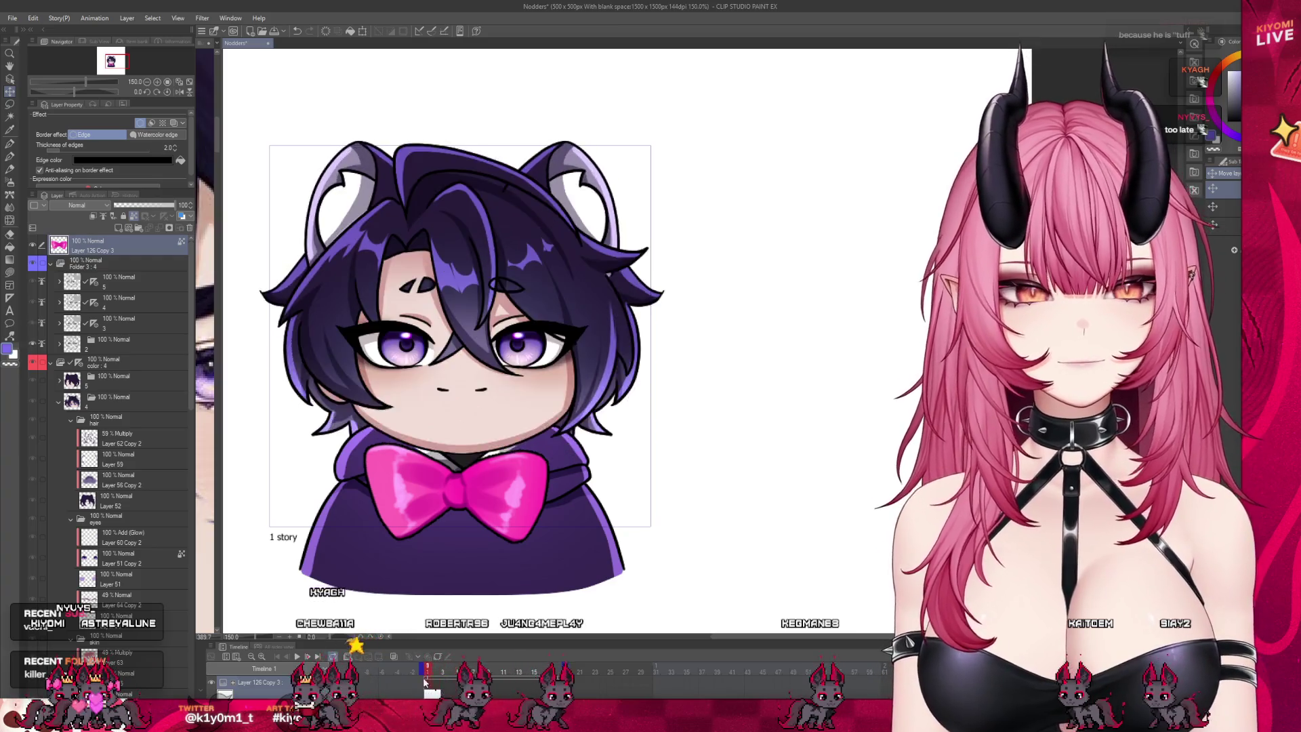
scroll(170, 461, "down", 2)
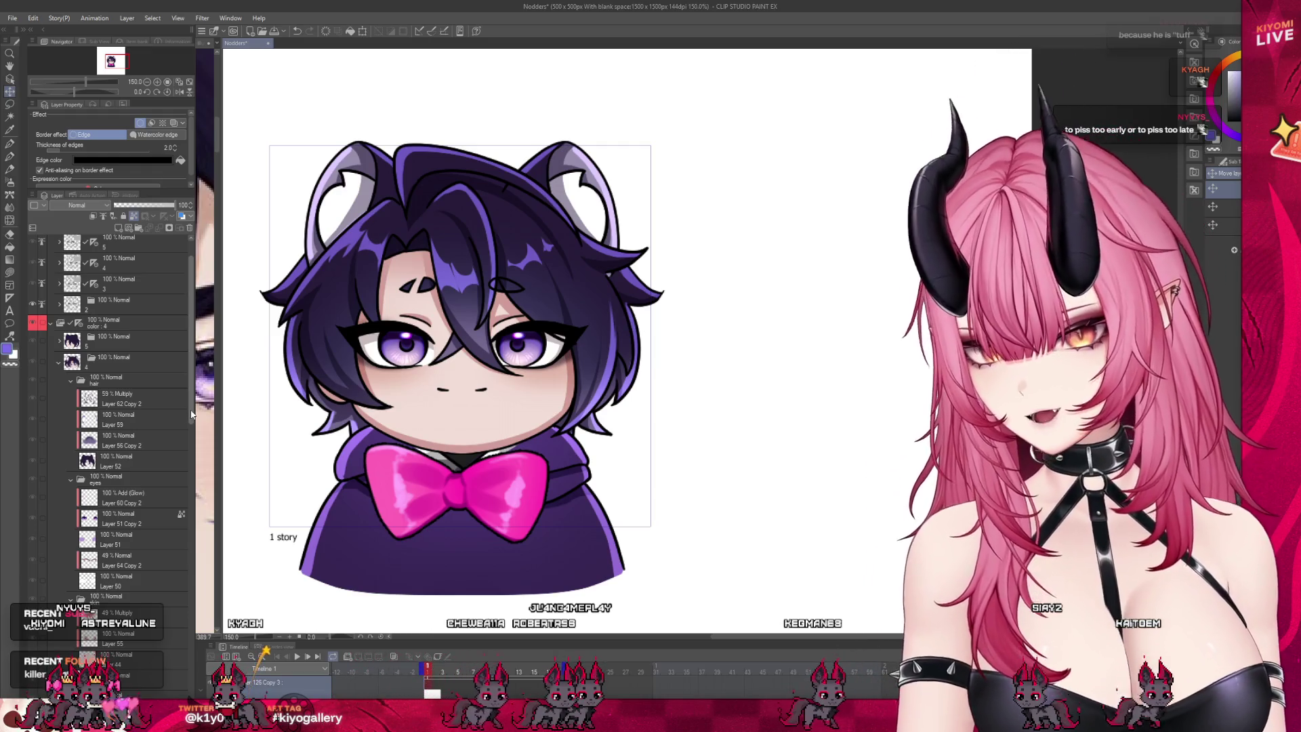
Step: Compare the eye glow, hair shading and hair glow layers across the frame folders
left_click(132, 498)
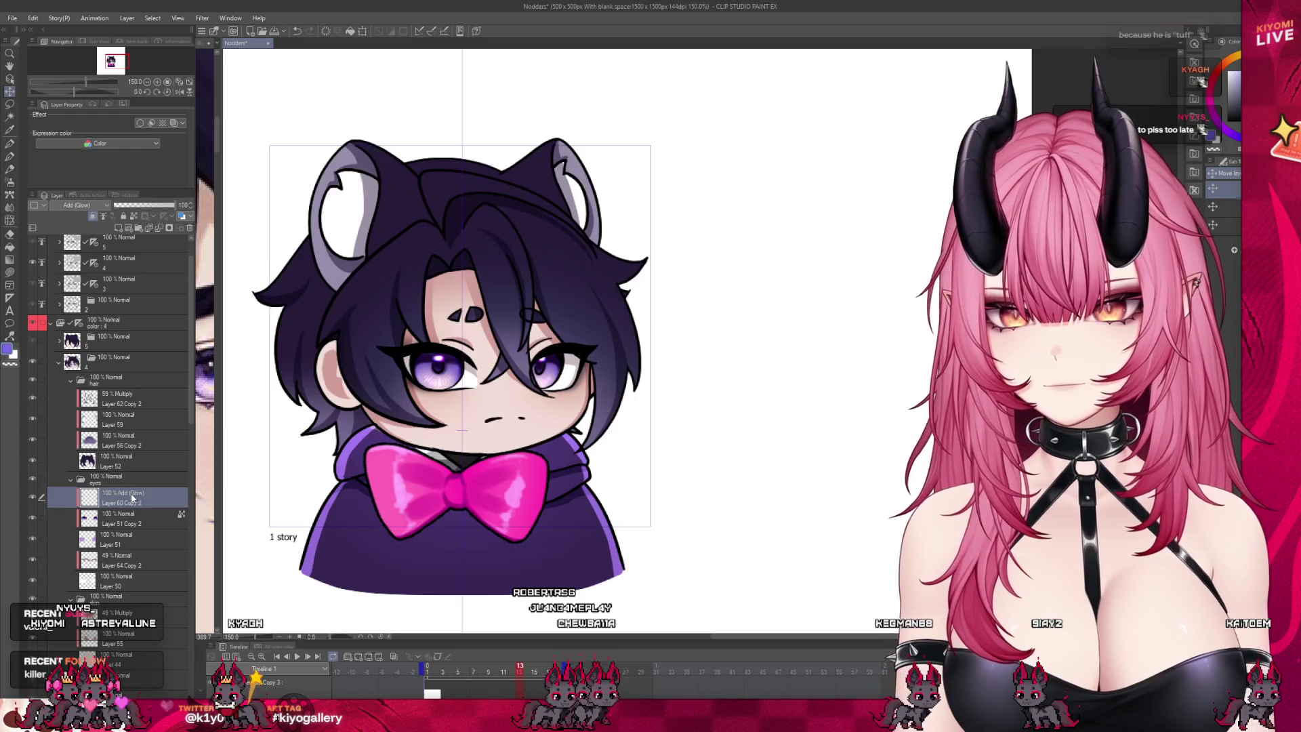
left_click(122, 420)
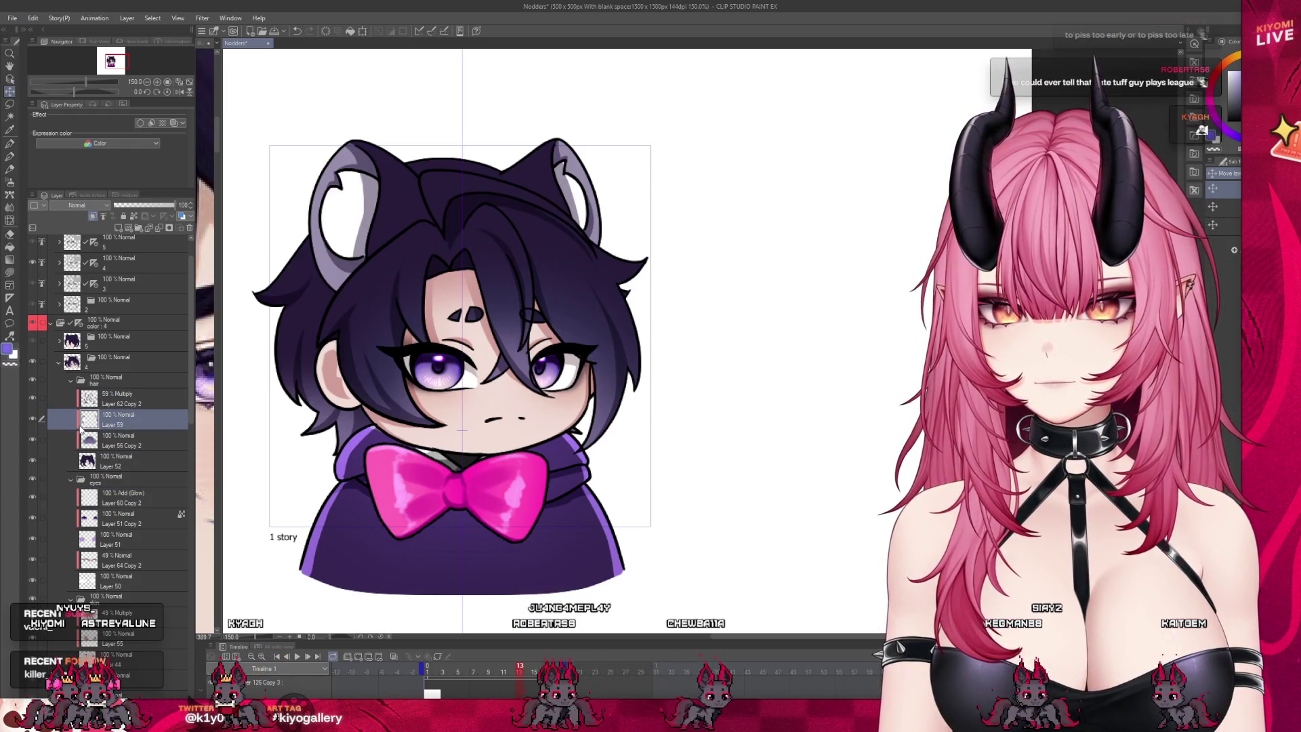
scroll(122, 406, "down", 5)
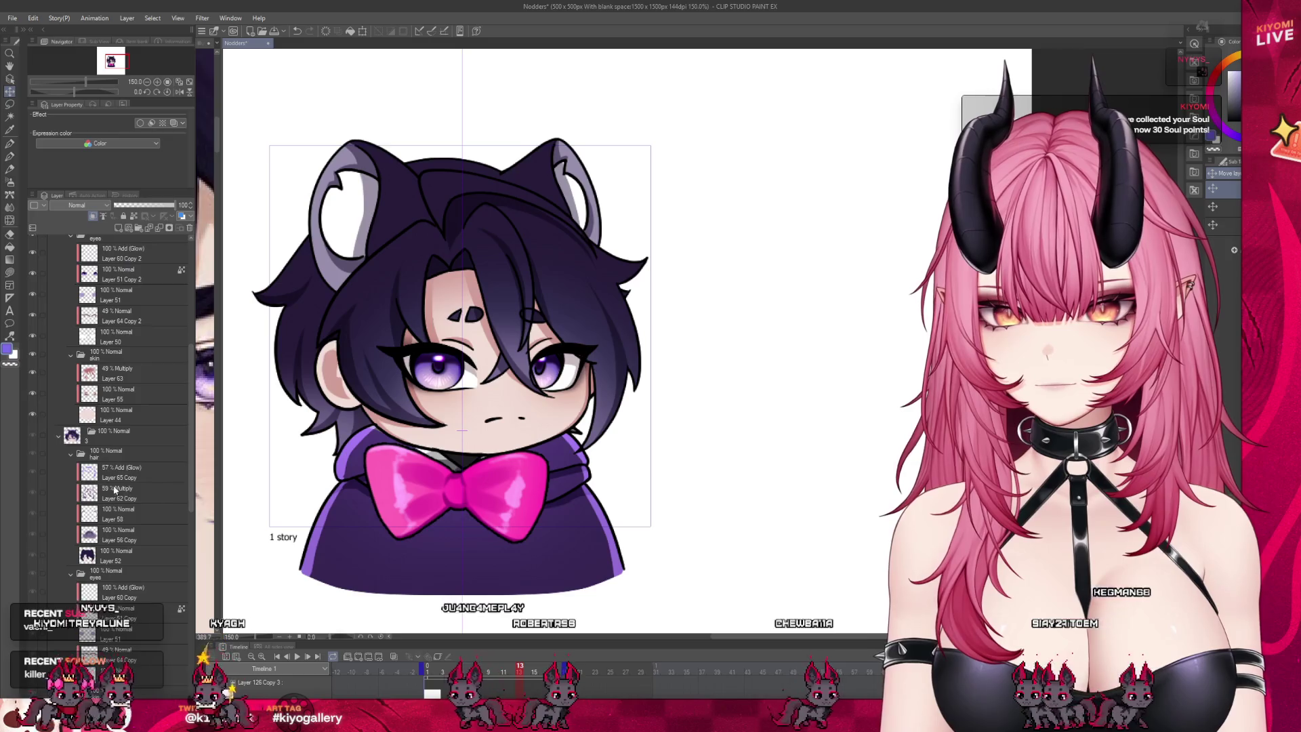
left_click(115, 475)
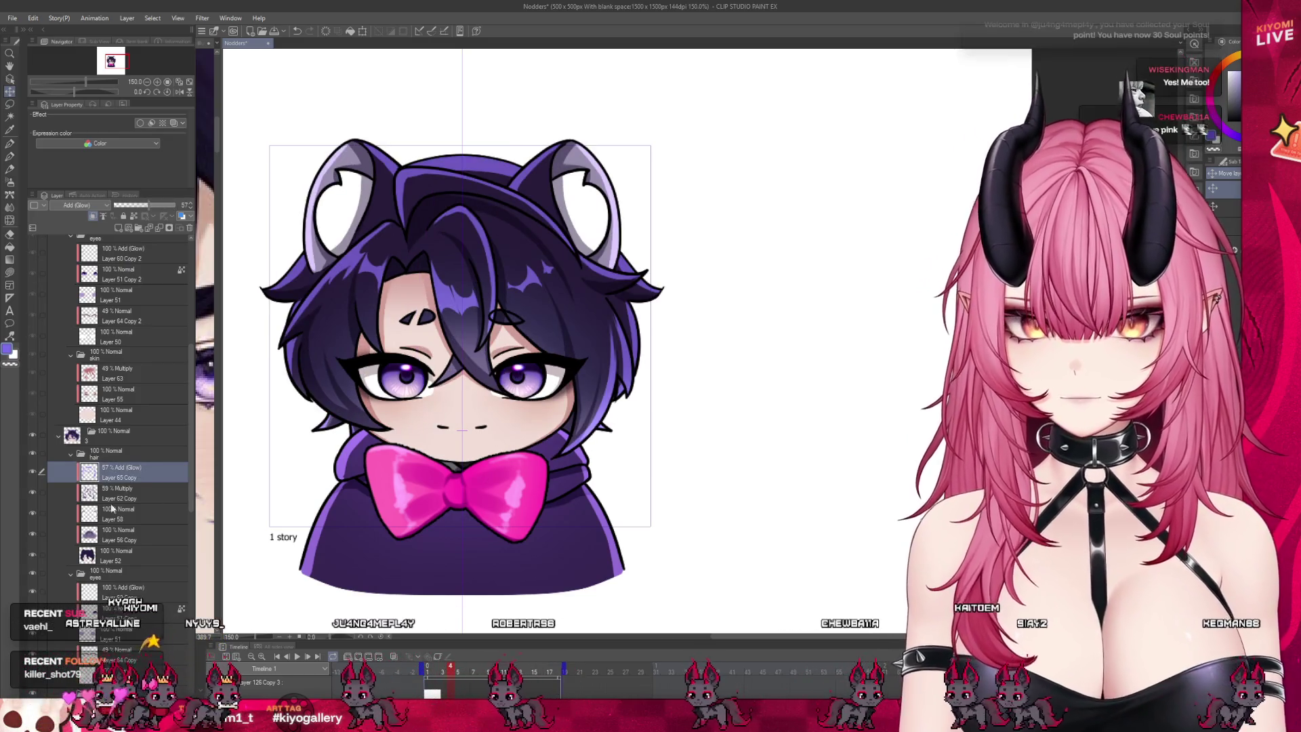
scroll(190, 504, "down", 1)
scroll(135, 474, "down", 5)
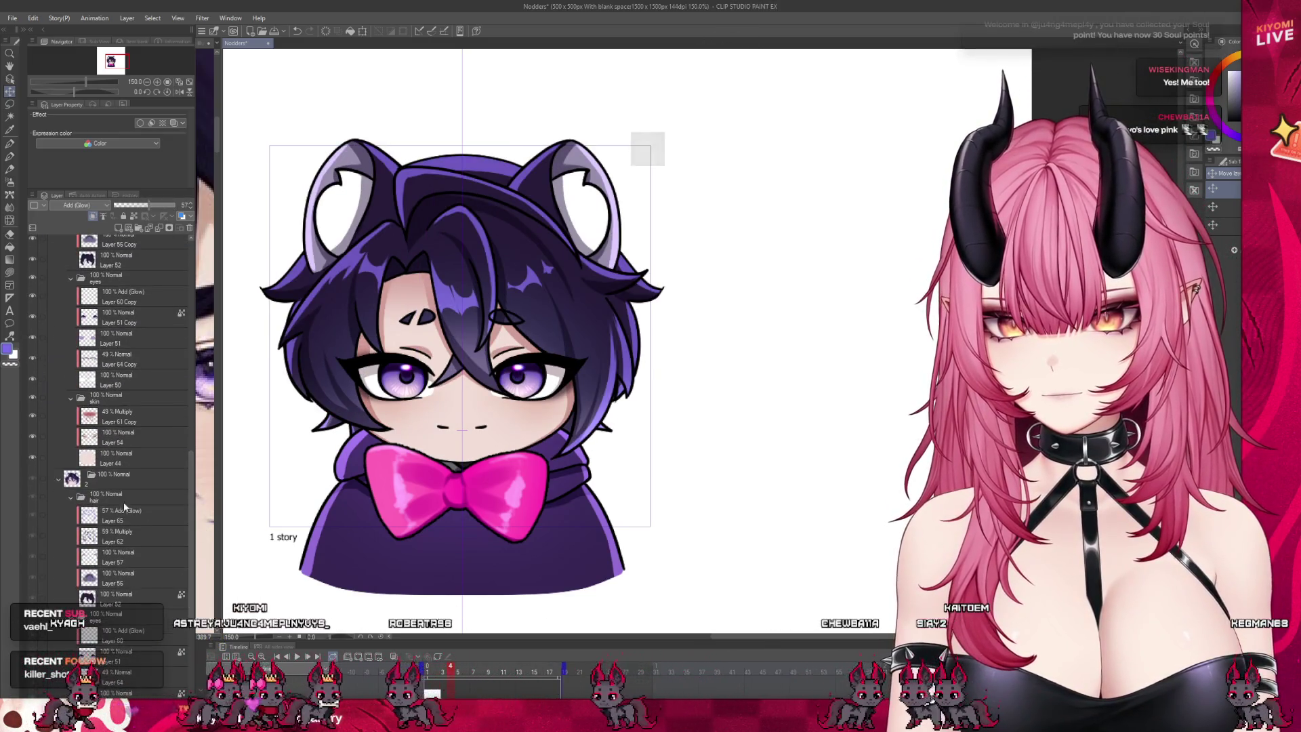
left_click(122, 515)
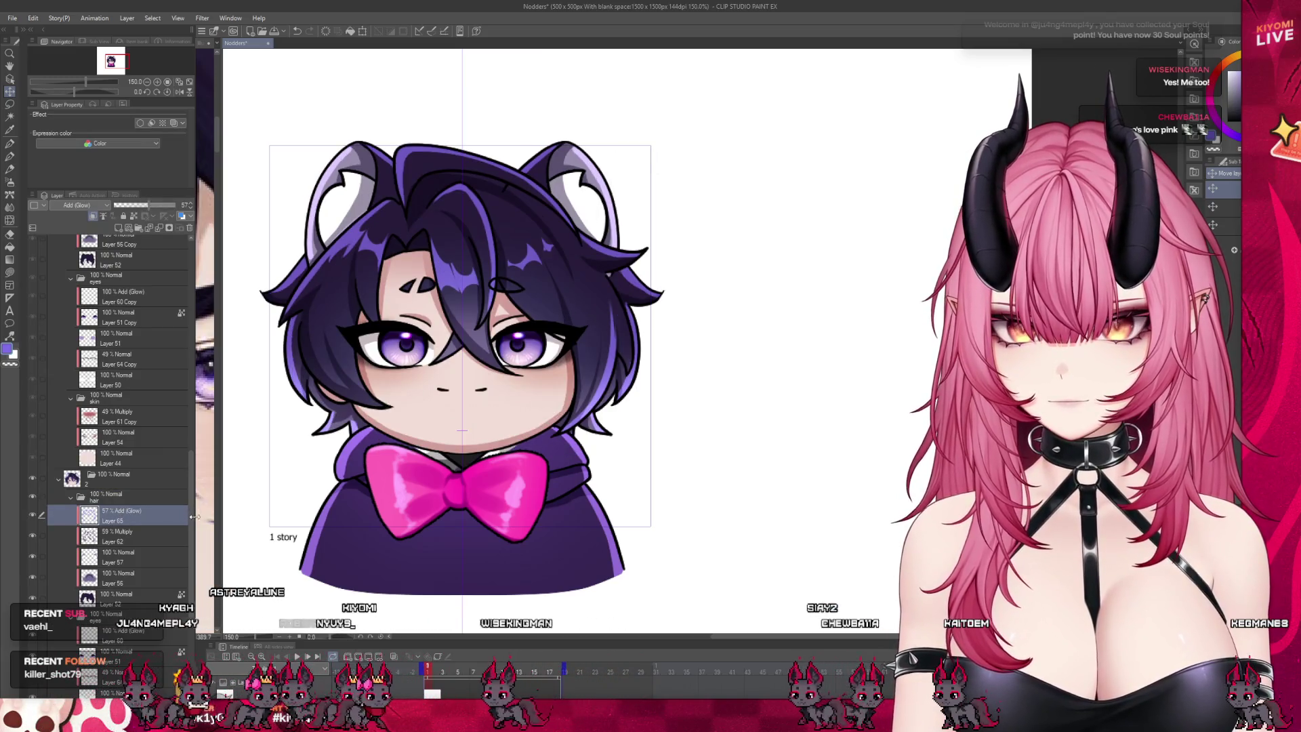
scroll(161, 406, "up", 8)
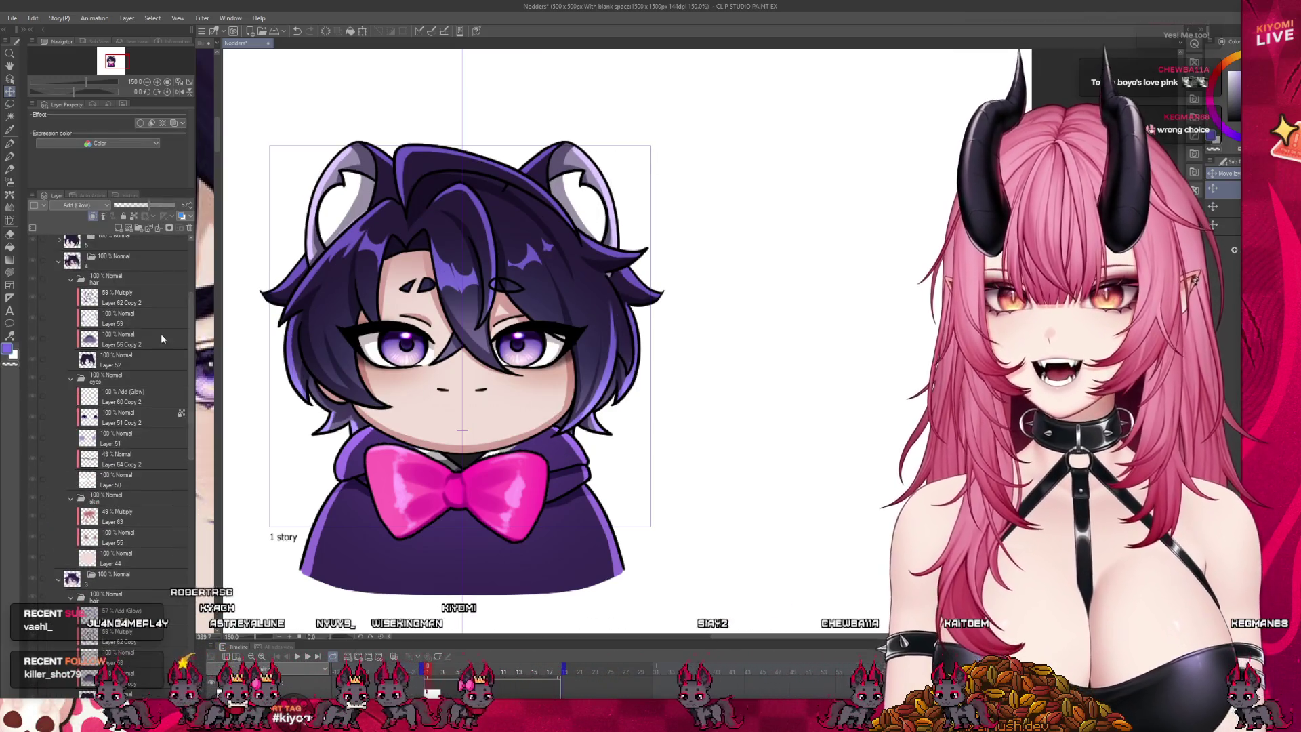
left_click(114, 309)
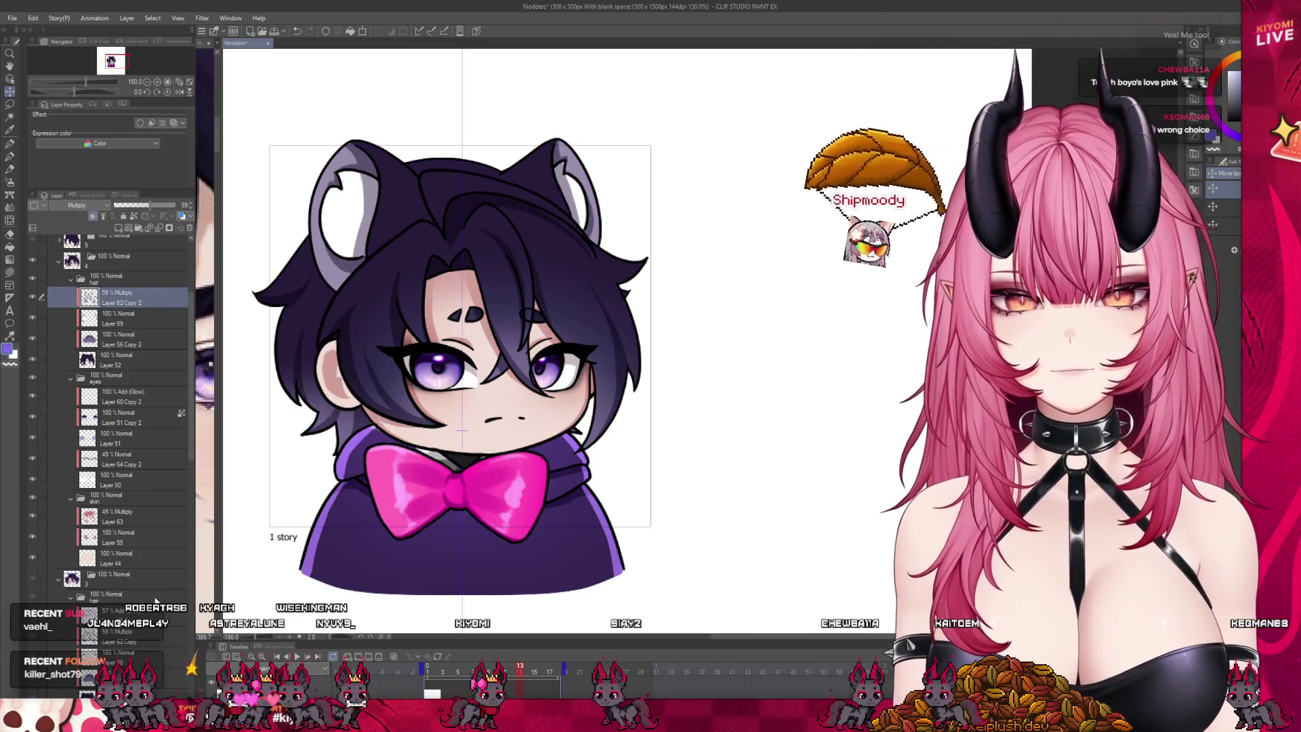
Step: Take the layer 3 frame's hair glow layer and paste it above Layer 62 Copy 2
left_click(139, 582)
left_click(139, 613)
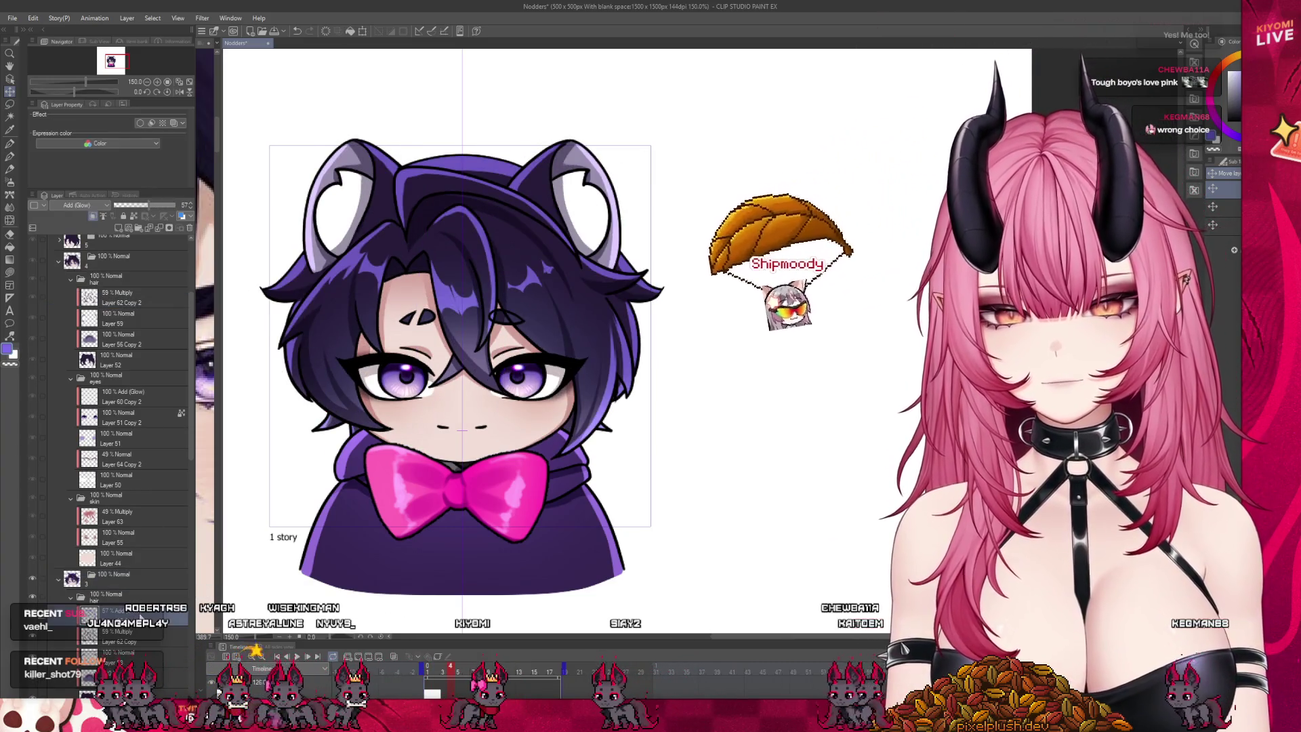
left_click(130, 305)
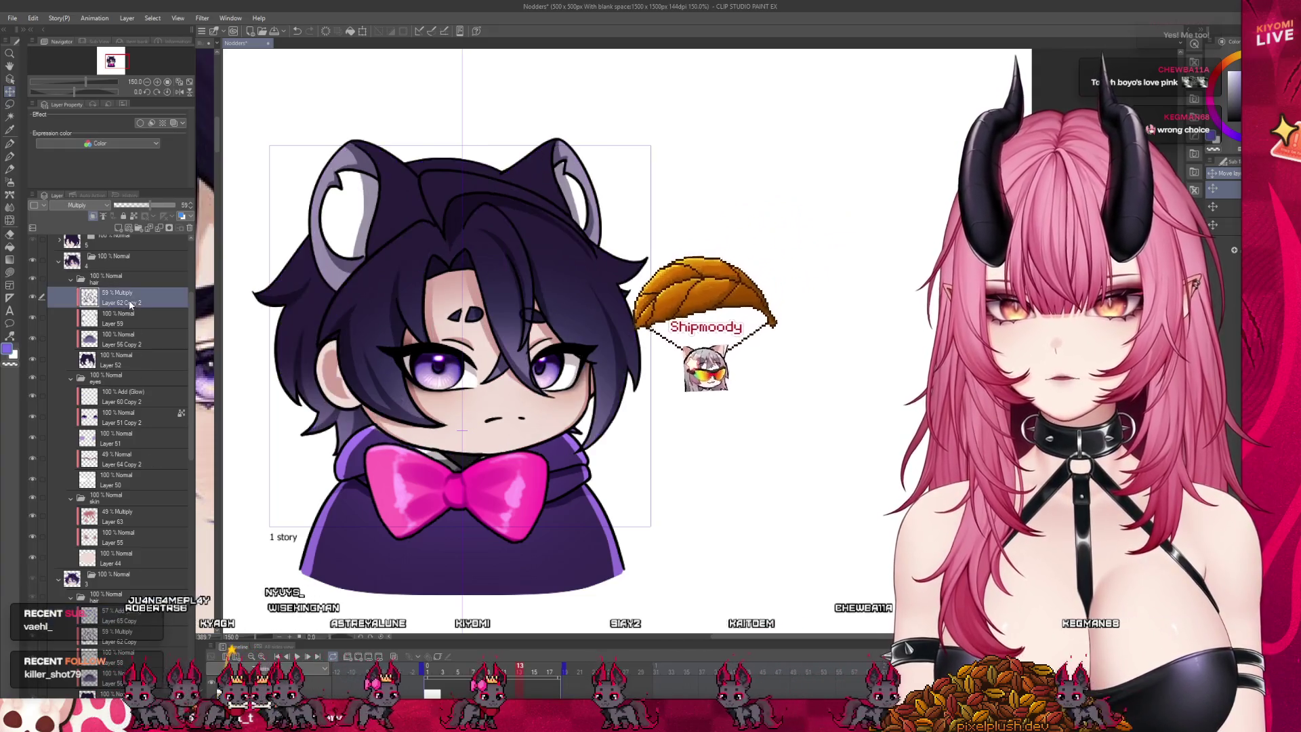
key("ctrl+v")
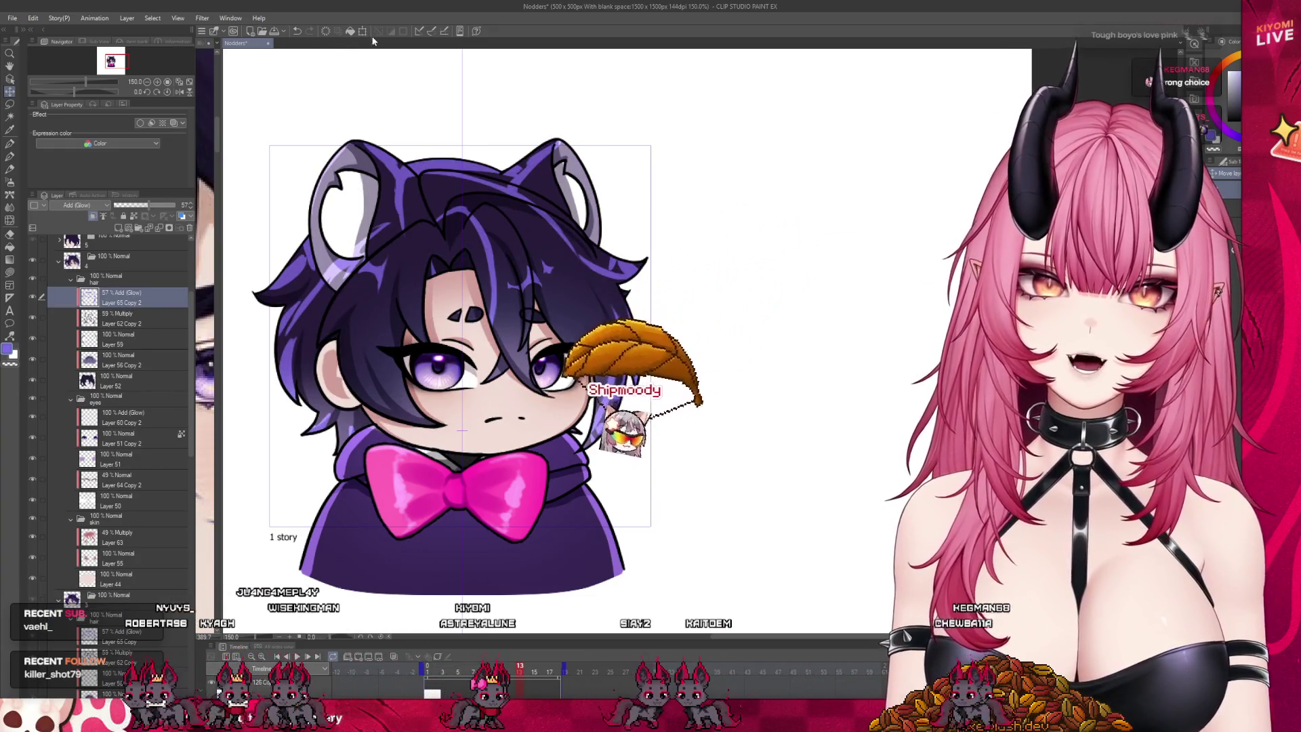
Step: Nudge the duplicated Add (Glow) layer two steps right and commit the transform
left_click(364, 33)
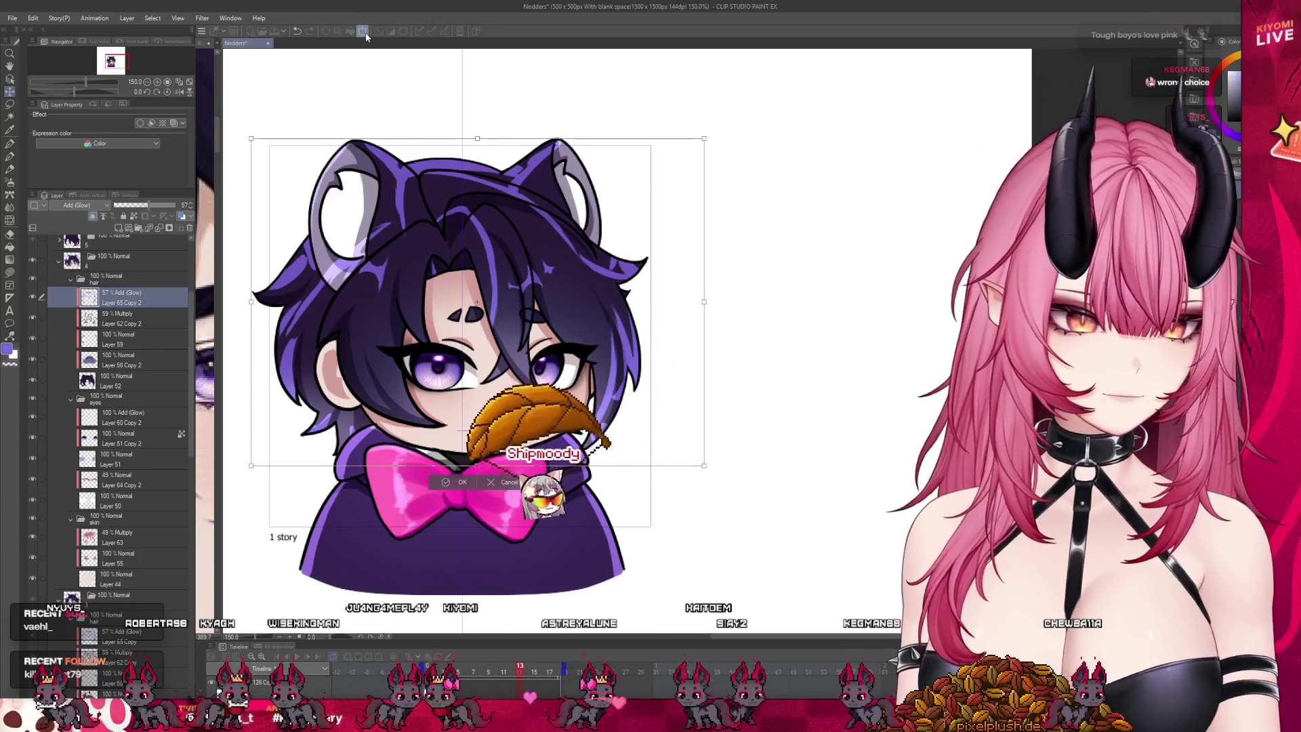
key("Right")
key("Right")
key("Right")
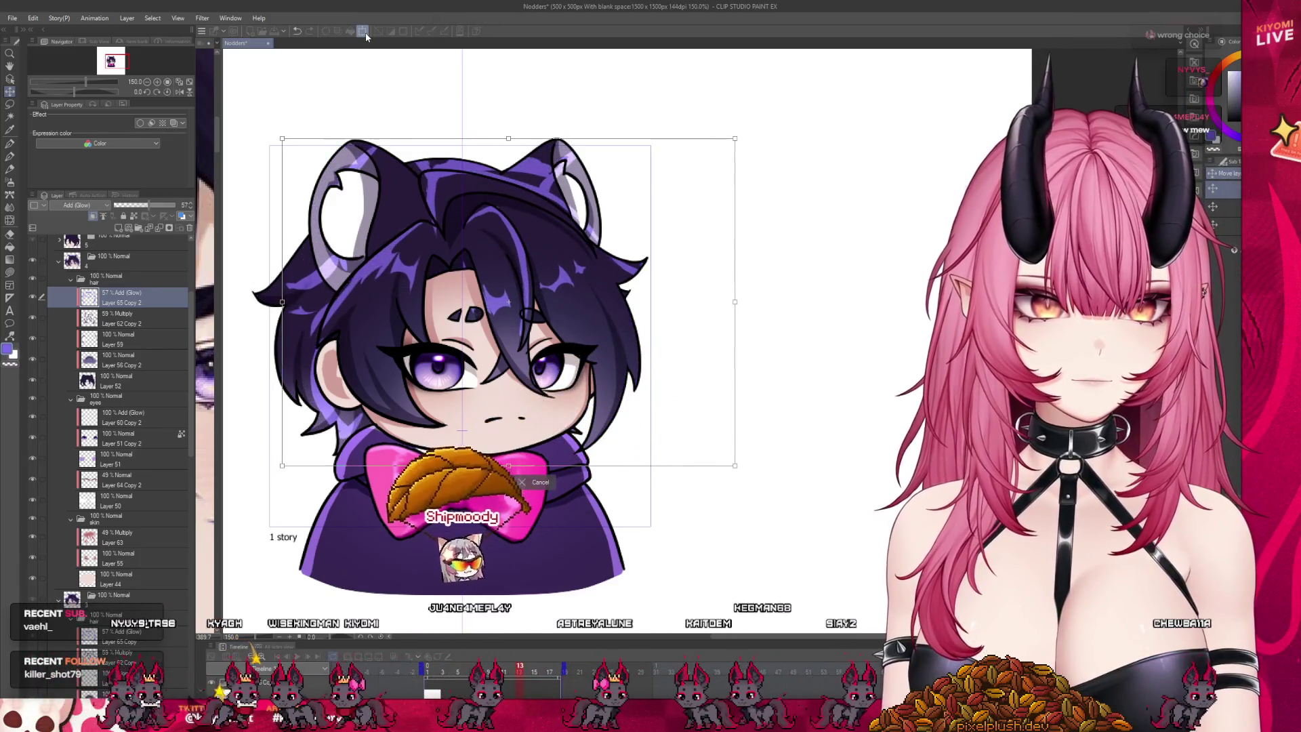
key("Right")
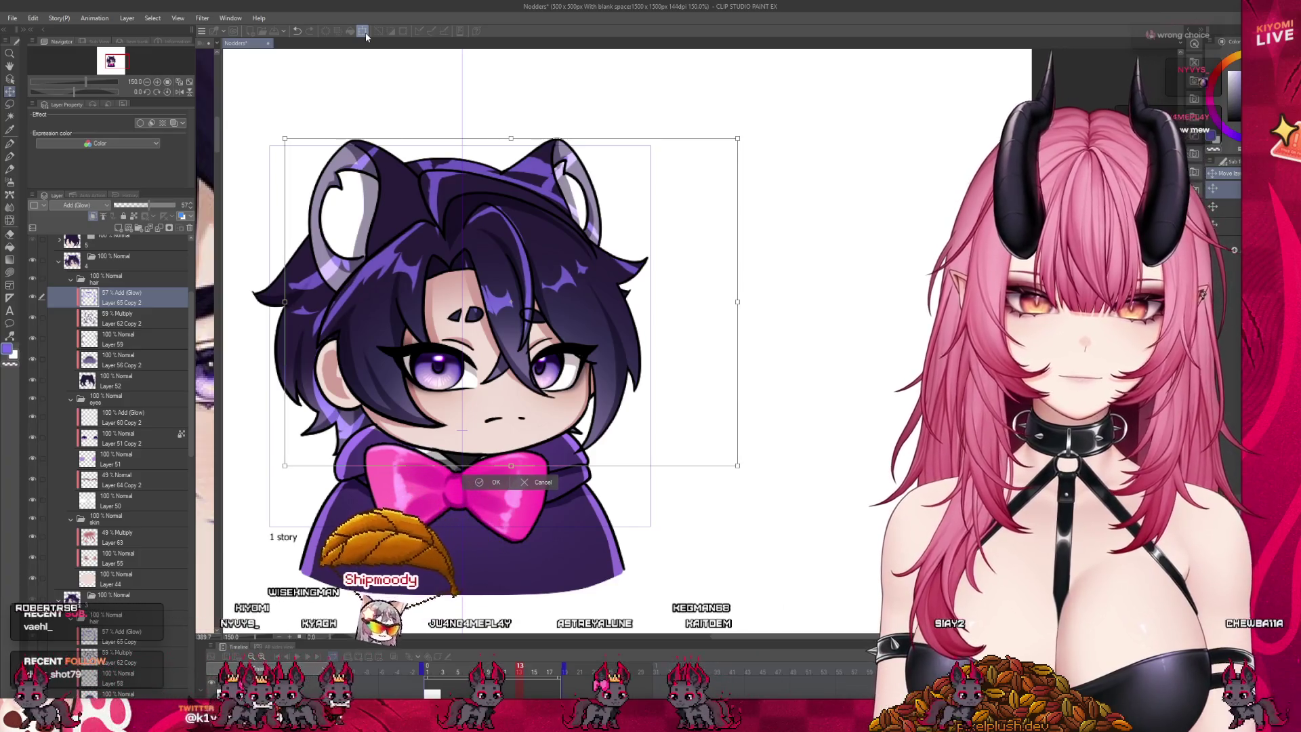
key("Return")
scroll(401, 329, "down", 3)
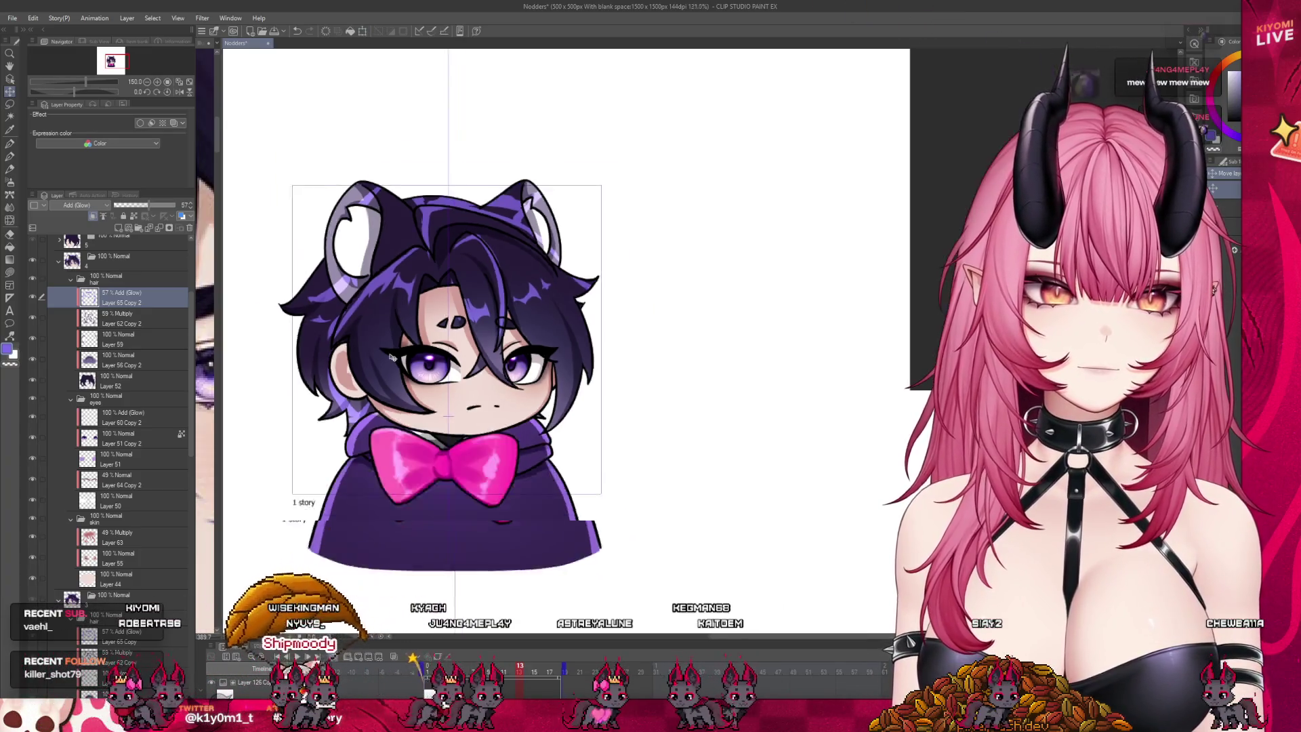
scroll(398, 352, "down", 1)
scroll(403, 342, "up", 5)
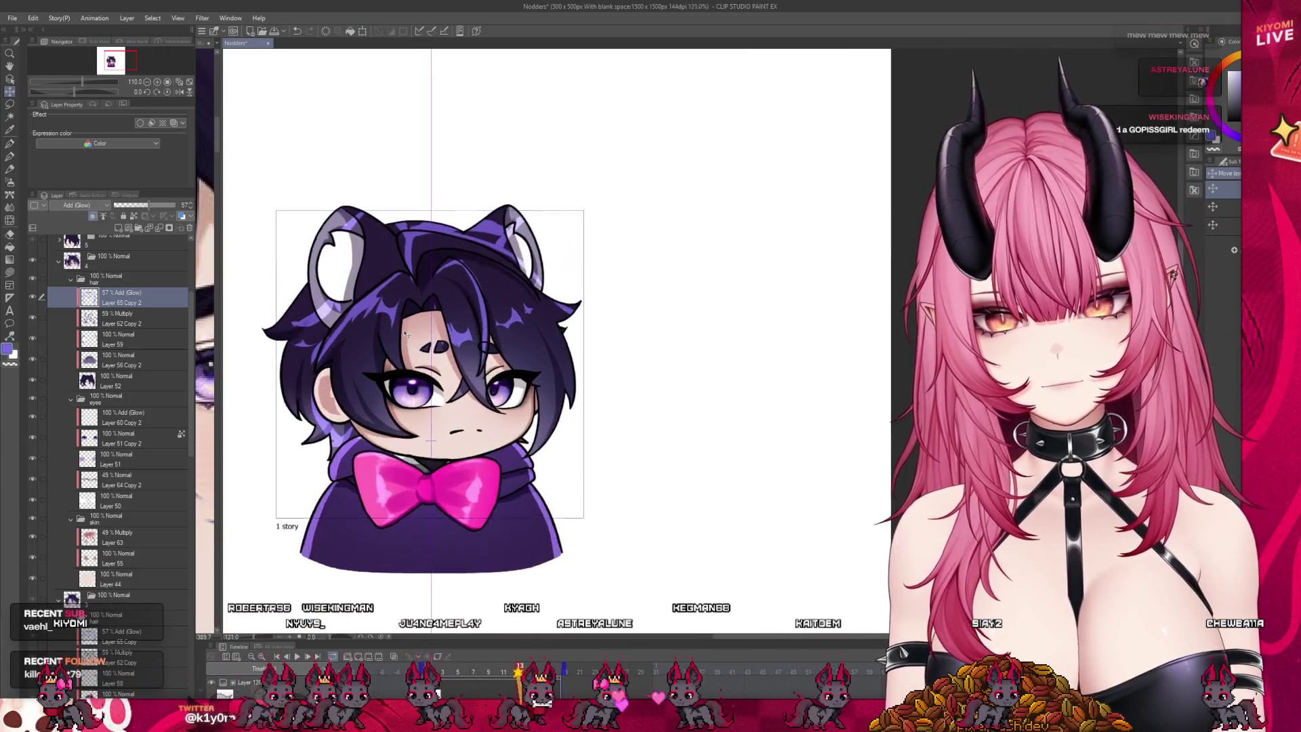
scroll(405, 333, "down", 2)
scroll(406, 333, "up", 2)
scroll(406, 333, "down", 2)
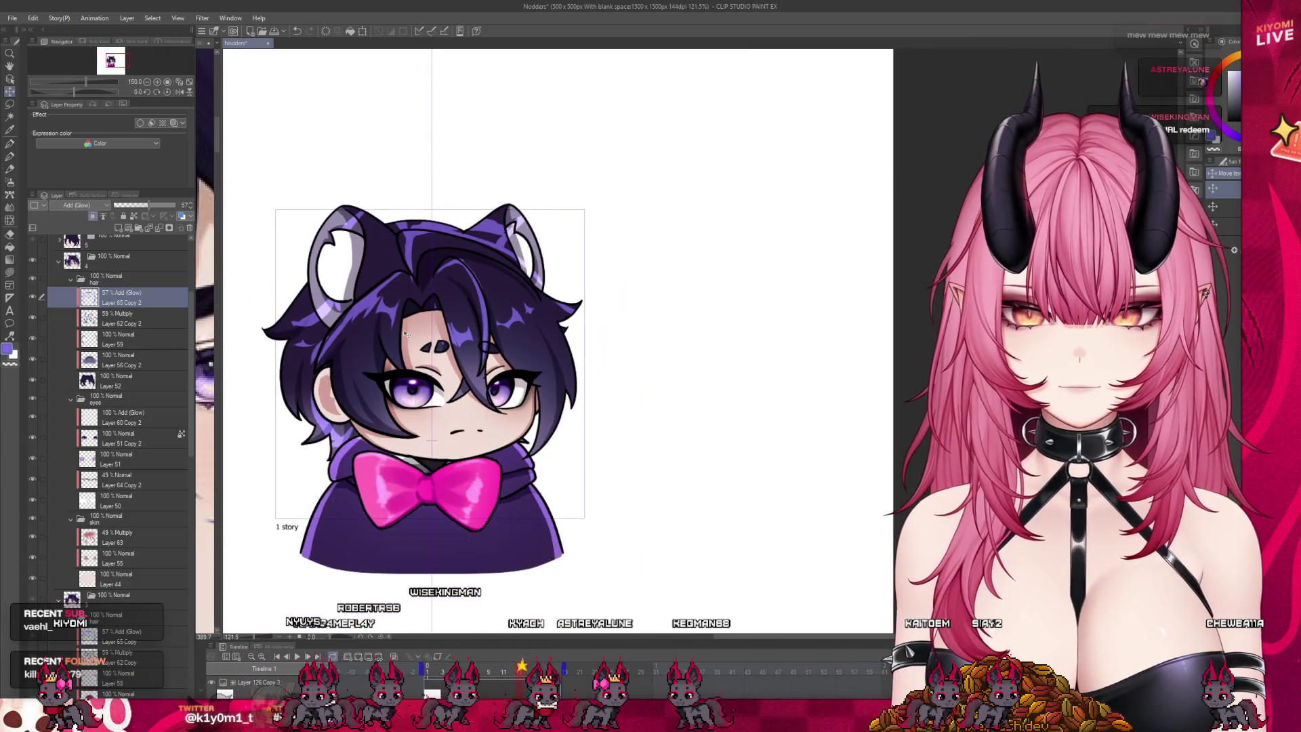
scroll(407, 333, "up", 2)
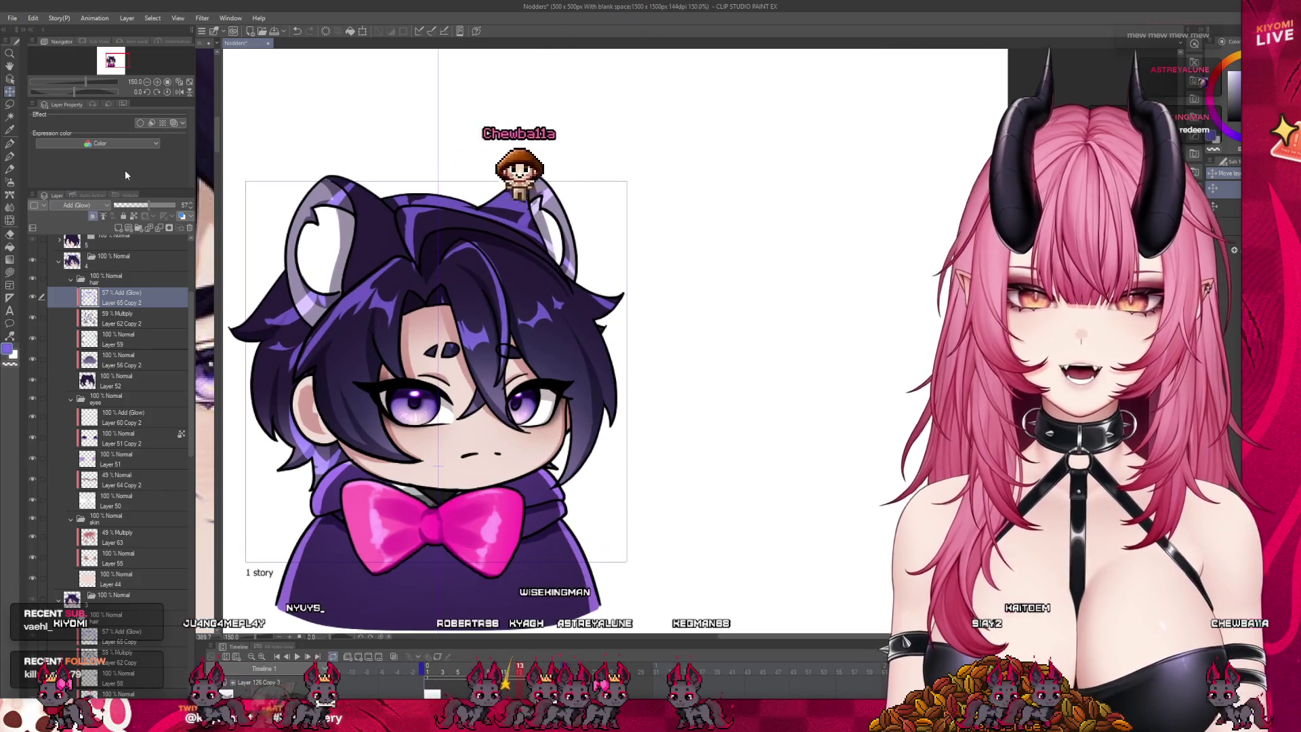
Step: Reshape the hair glow highlights with a smaller Liquify brush so they follow the hair
left_click(9, 223)
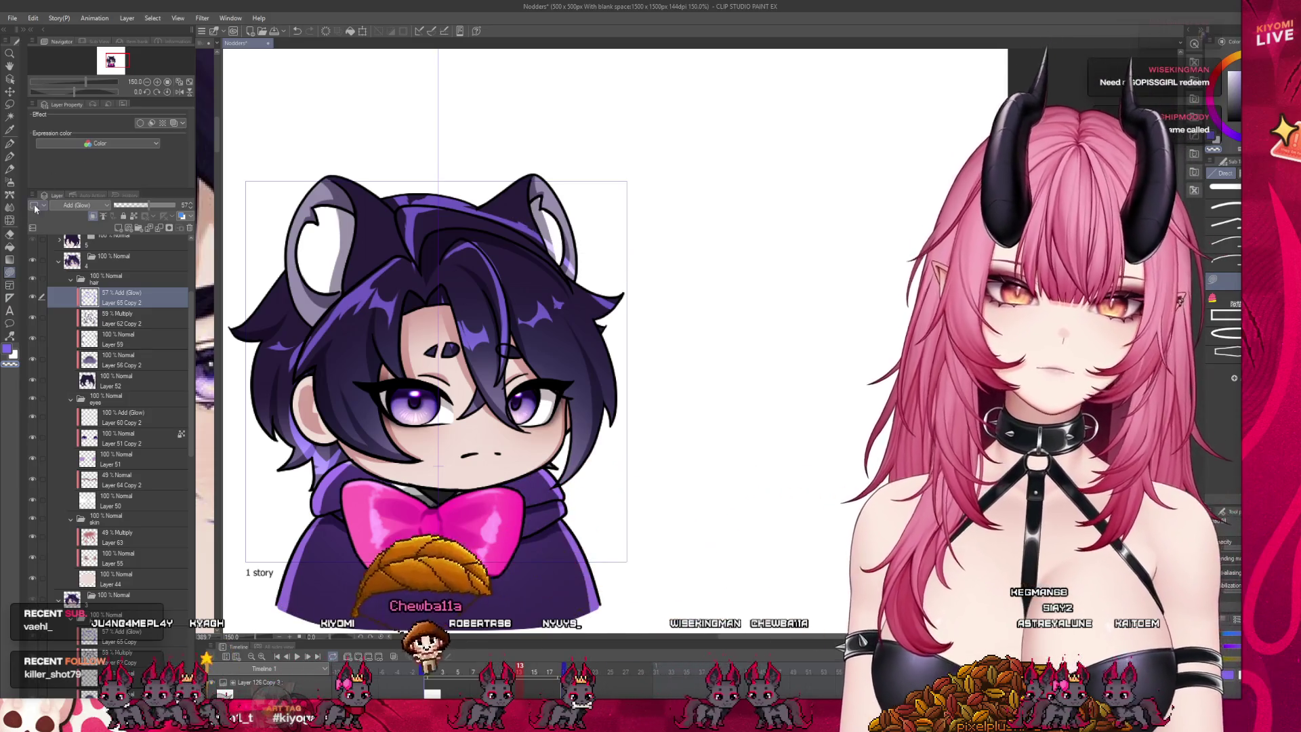
key("j")
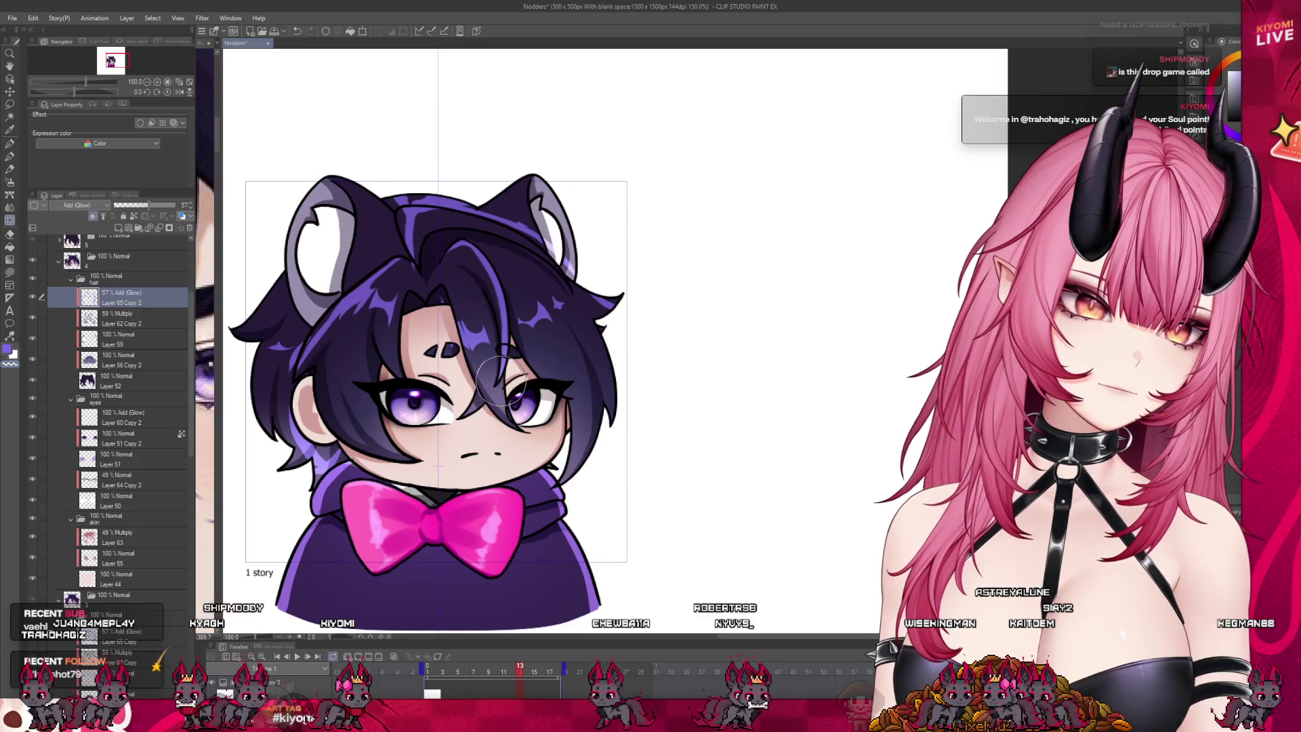
key("bracketleft")
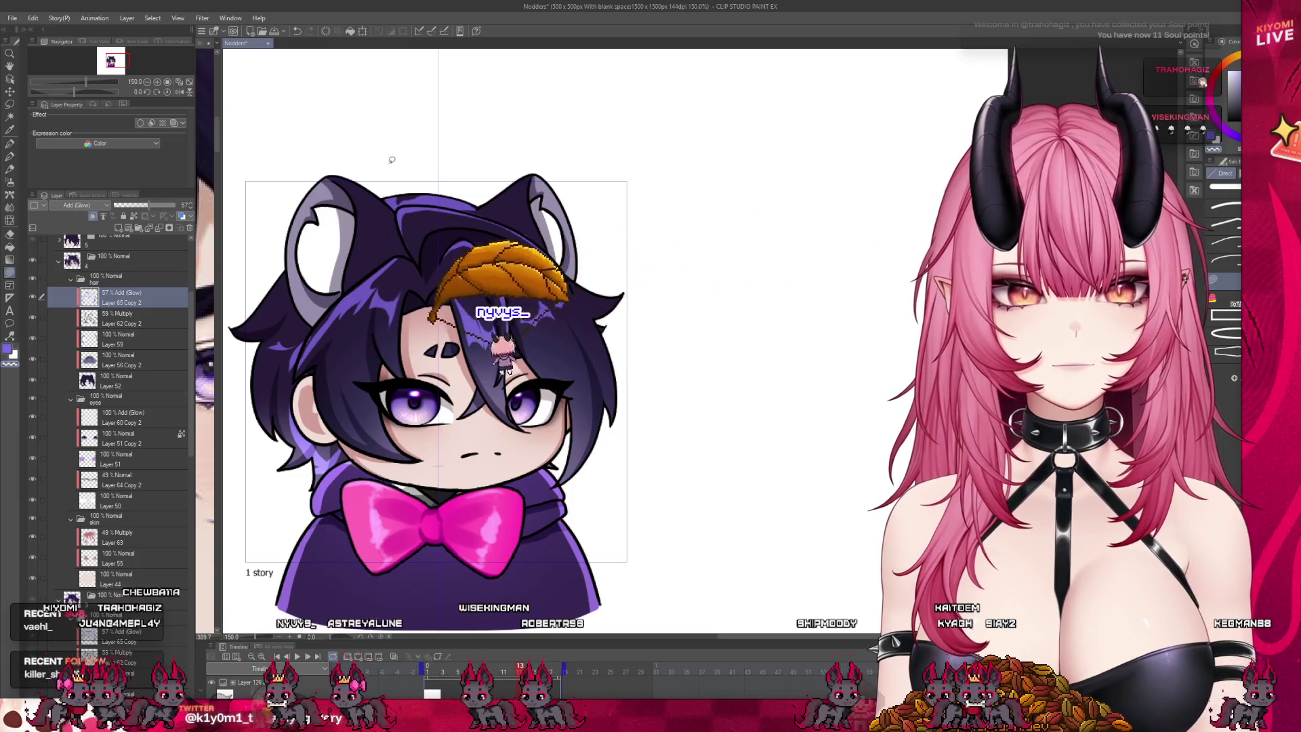
left_click(9, 156)
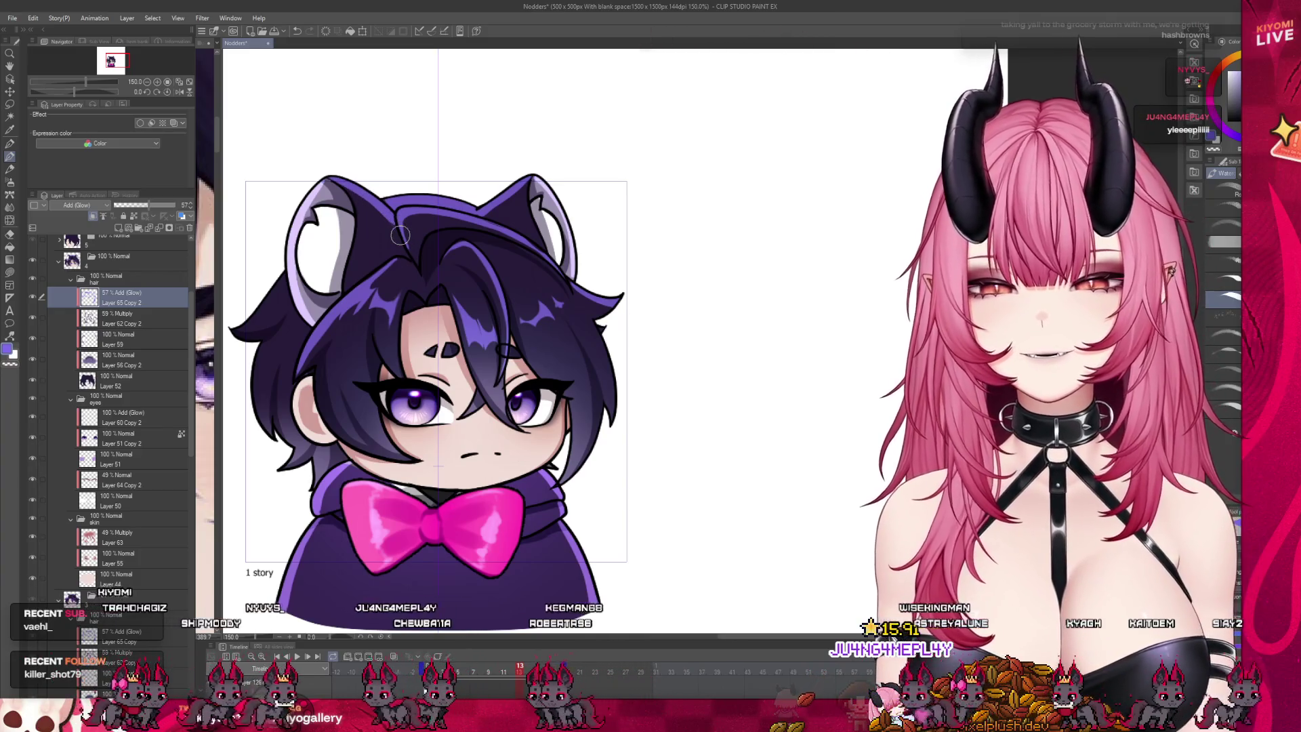
scroll(400, 234, "down", 4)
scroll(456, 286, "up", 2)
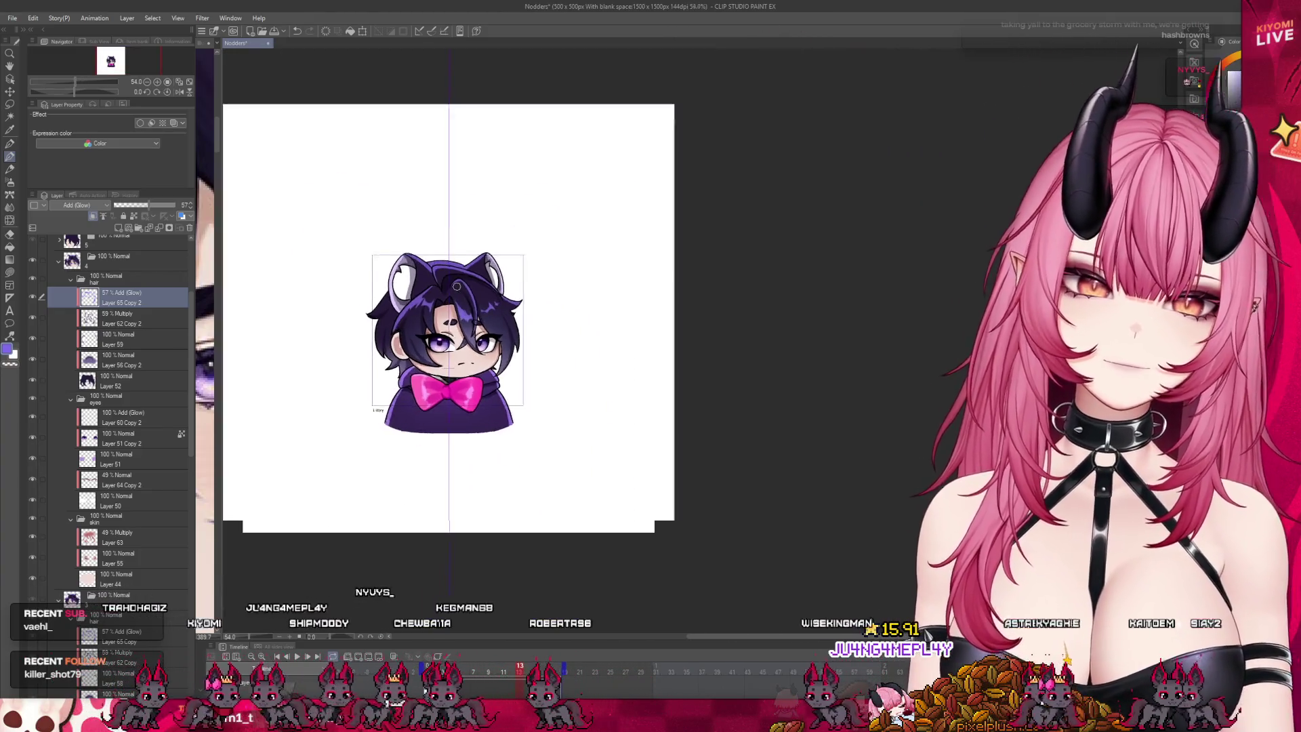
scroll(456, 286, "up", 1)
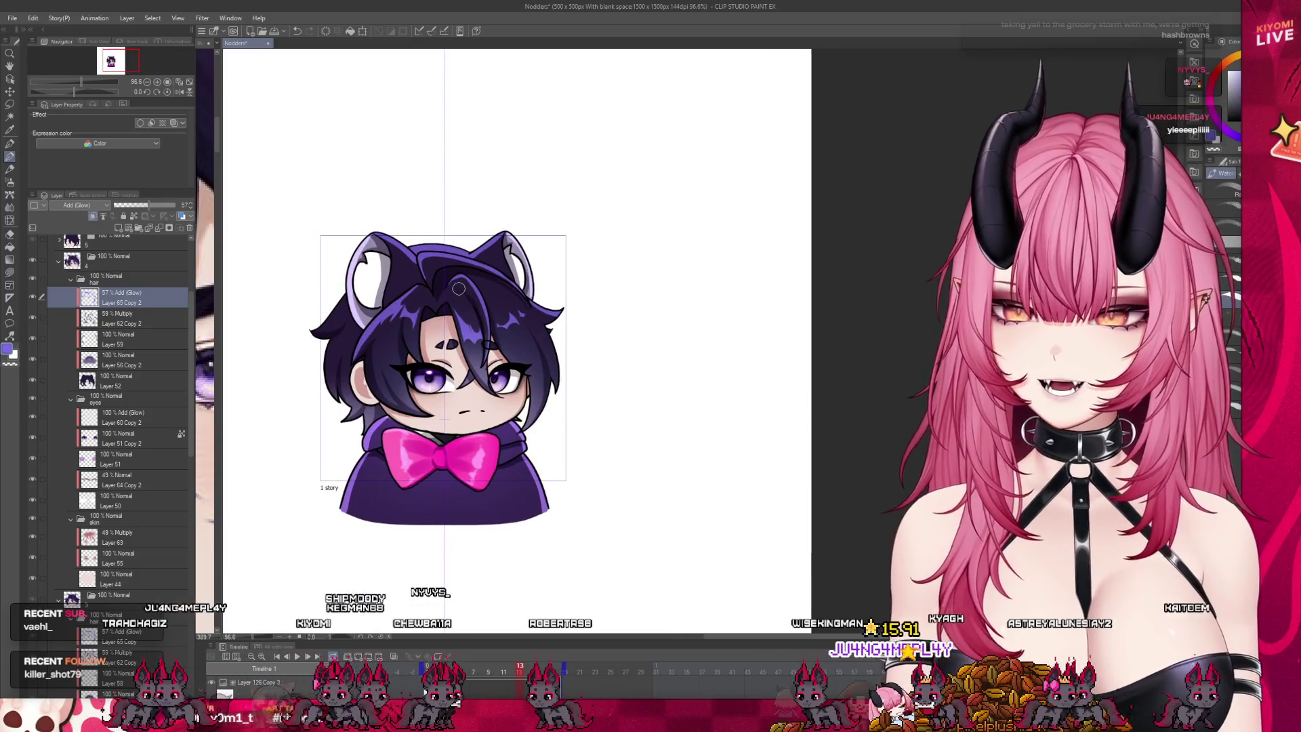
scroll(459, 289, "up", 3)
scroll(459, 289, "down", 1)
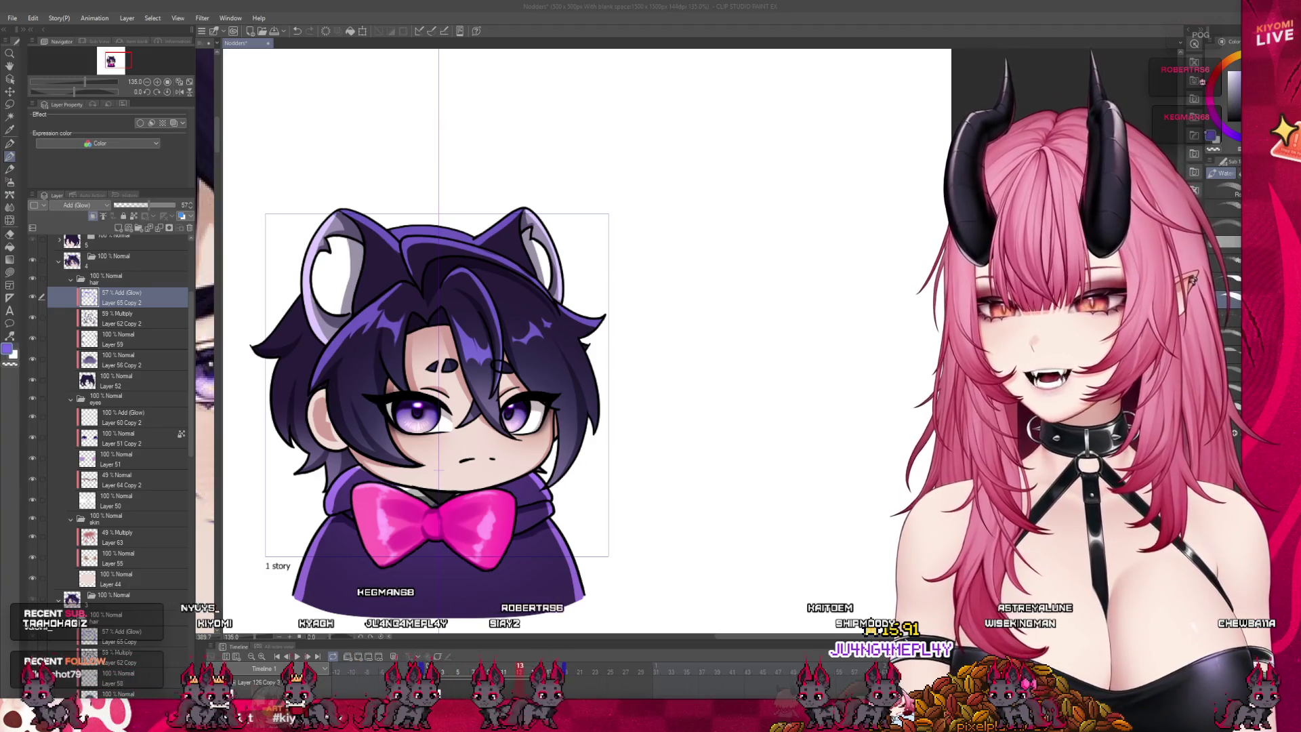
scroll(437, 386, "down", 1)
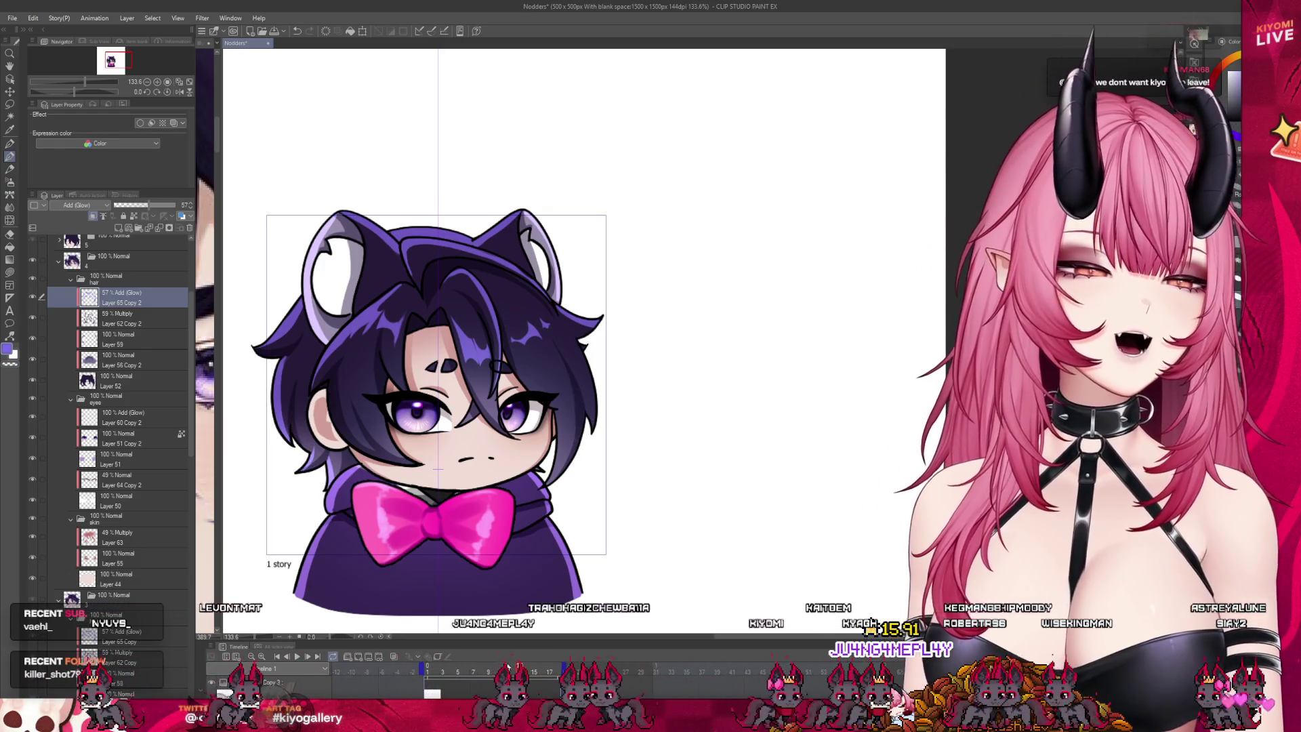
left_click(506, 674)
left_click(519, 675)
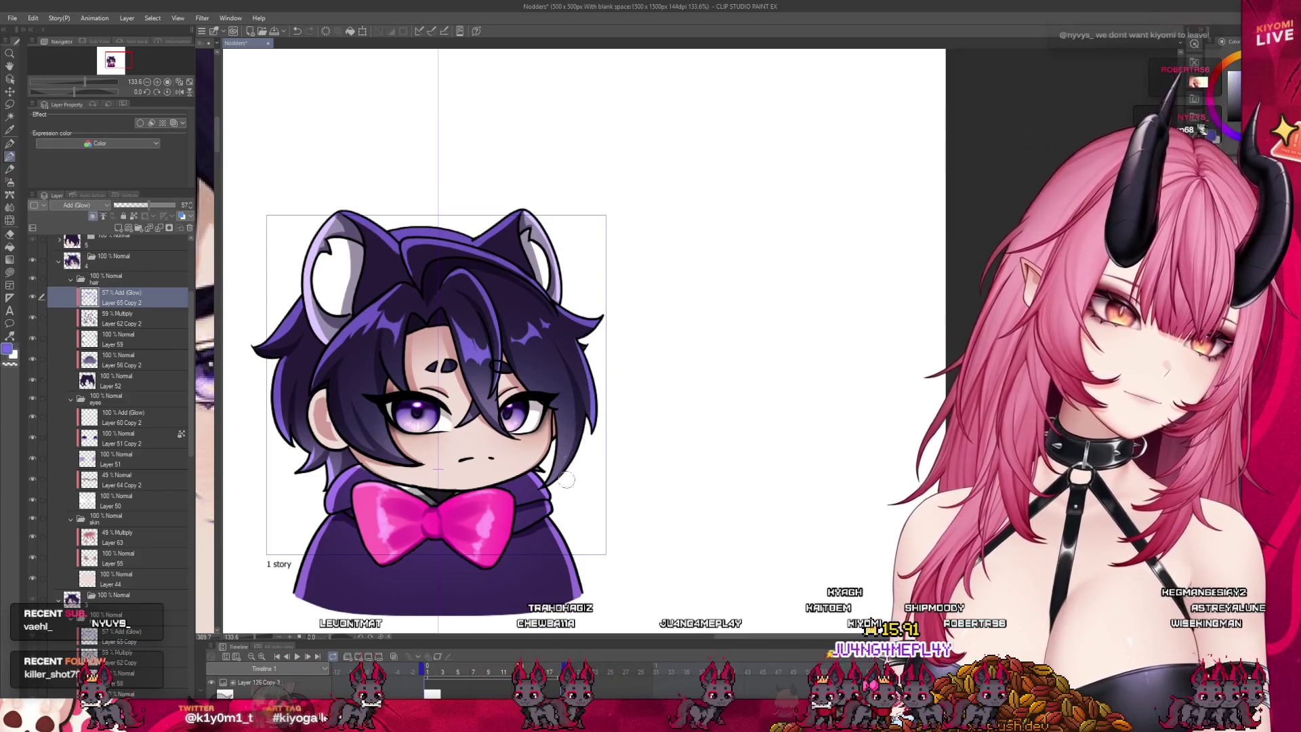
left_click(512, 674)
left_click(519, 675)
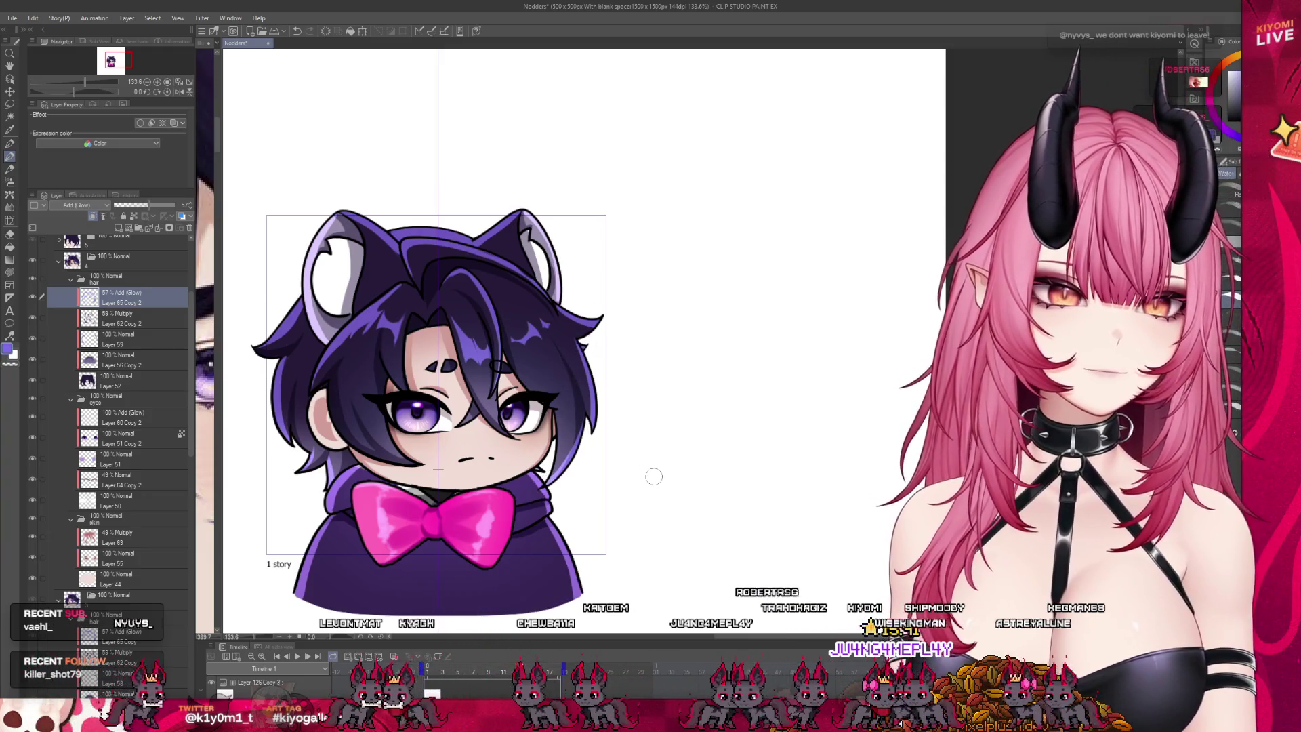
scroll(427, 395, "down", 5)
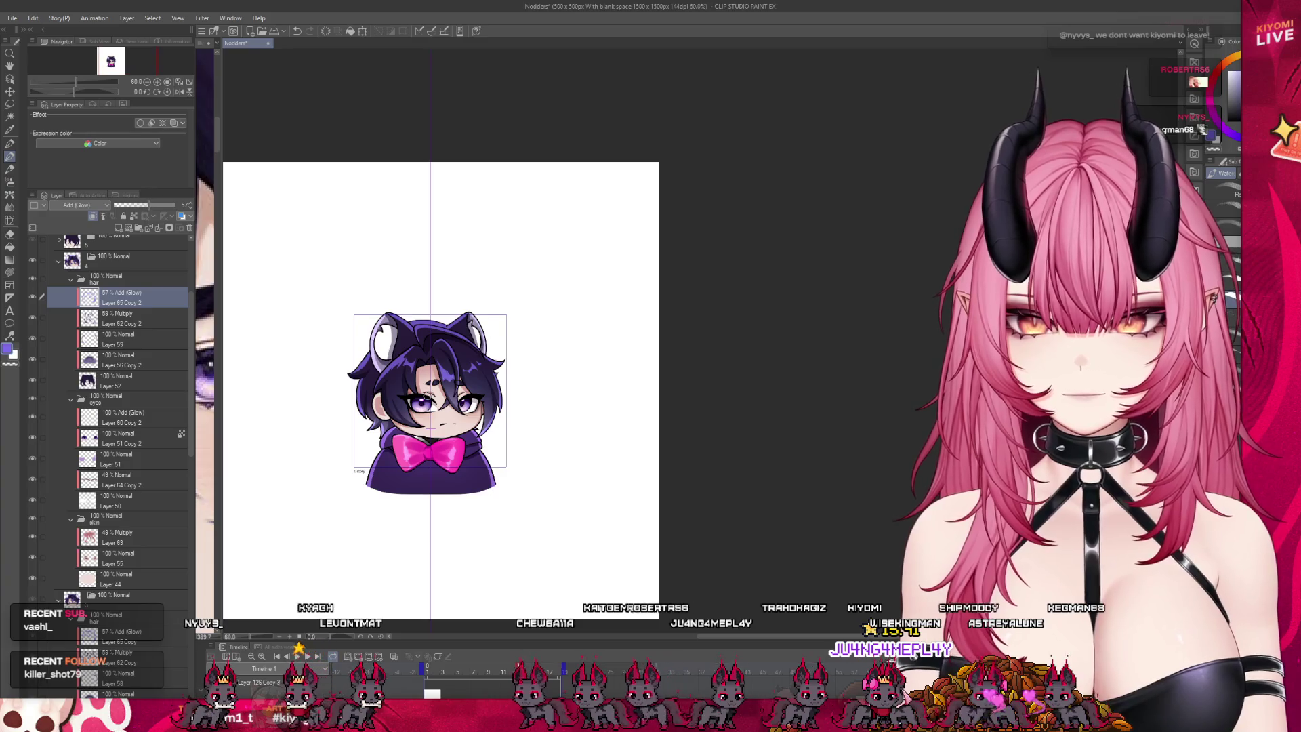
Step: Collapse folder 3 with its hair and eyes folders, then toggle the skin folder's visibility off and on
scroll(430, 391, "up", 3)
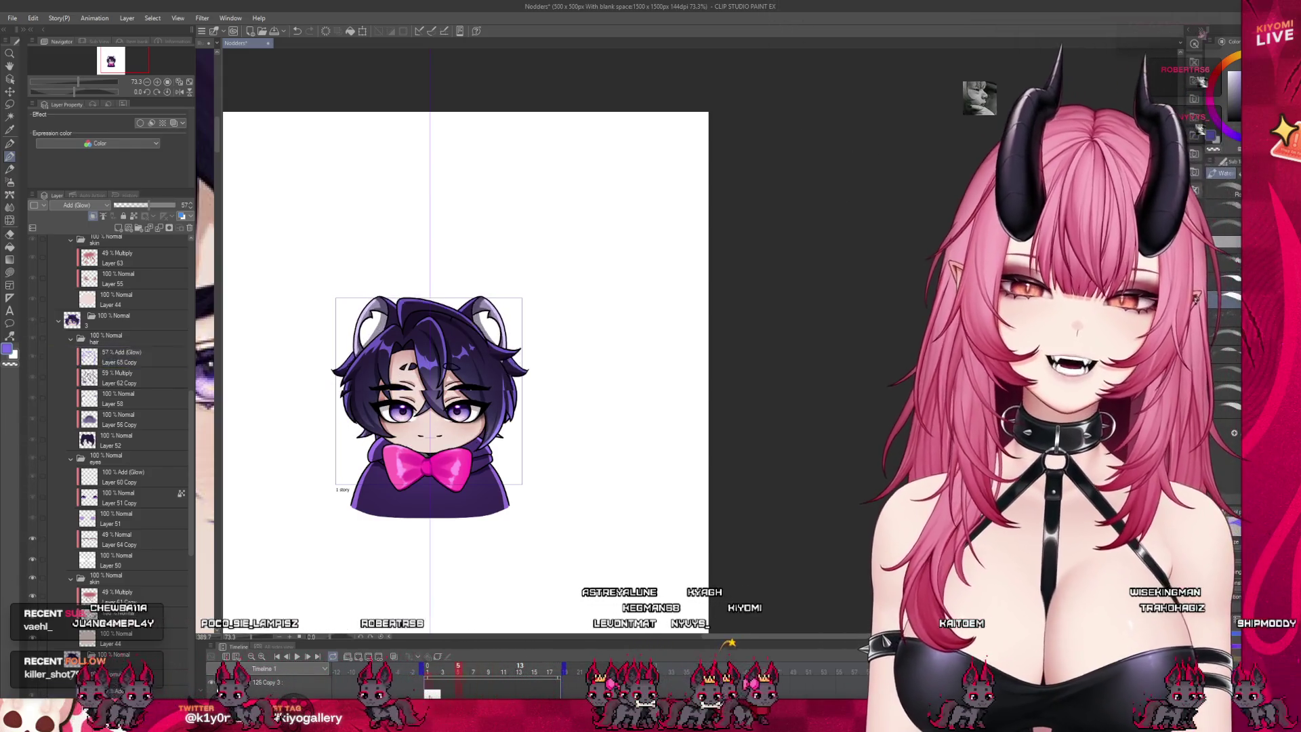
left_click(57, 323)
left_click(71, 360)
left_click(82, 397)
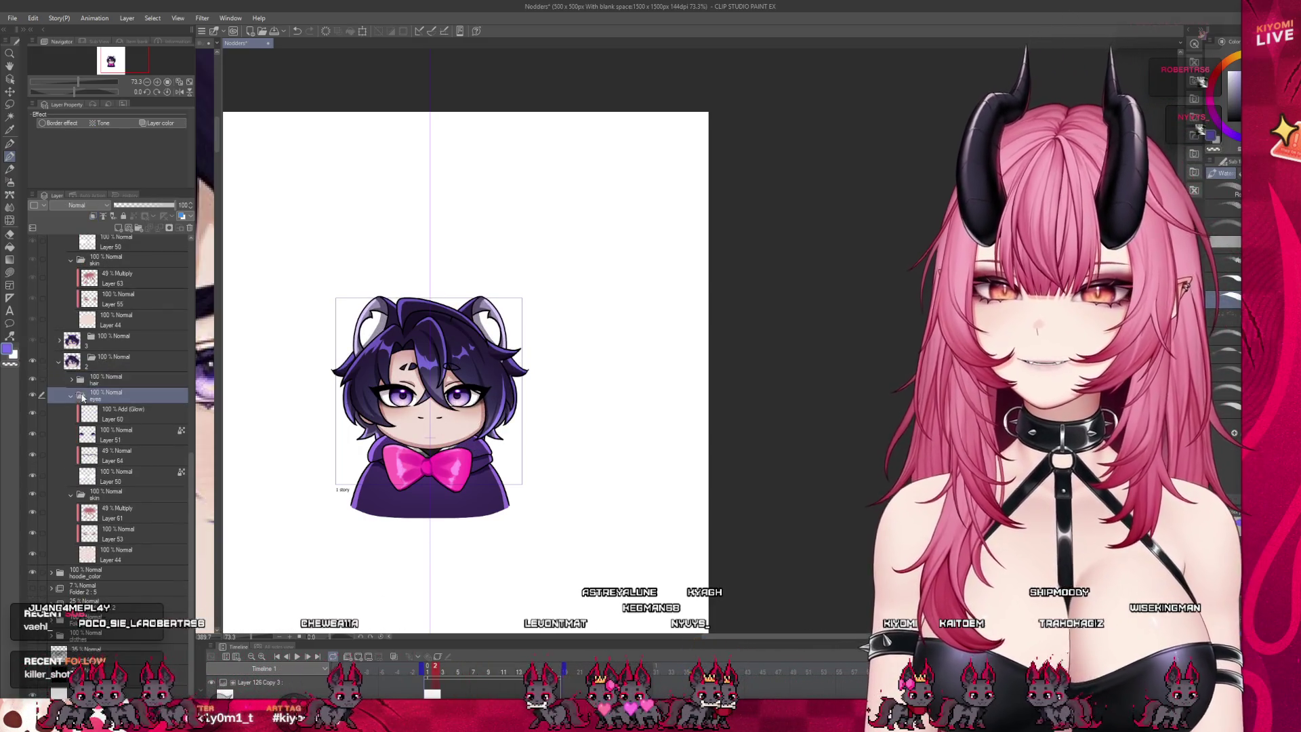
left_click(69, 397)
left_click(109, 465)
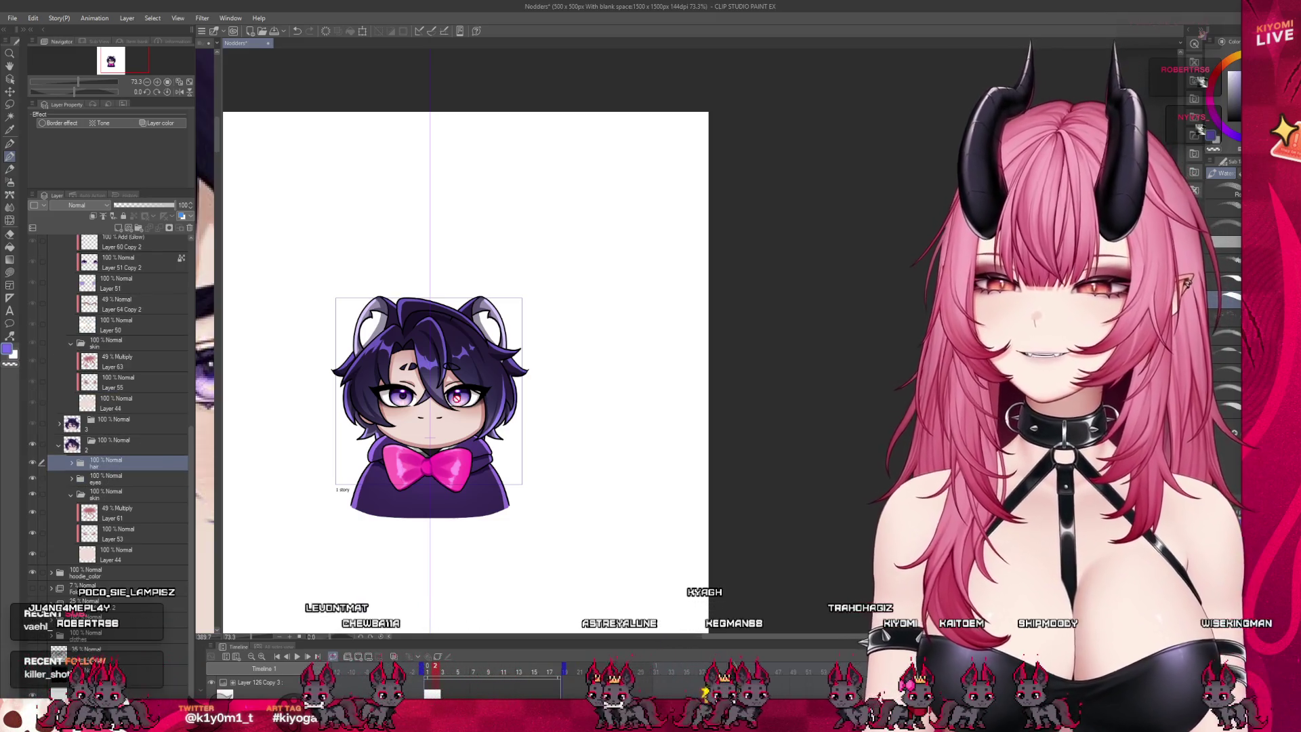
scroll(431, 393, "up", 2)
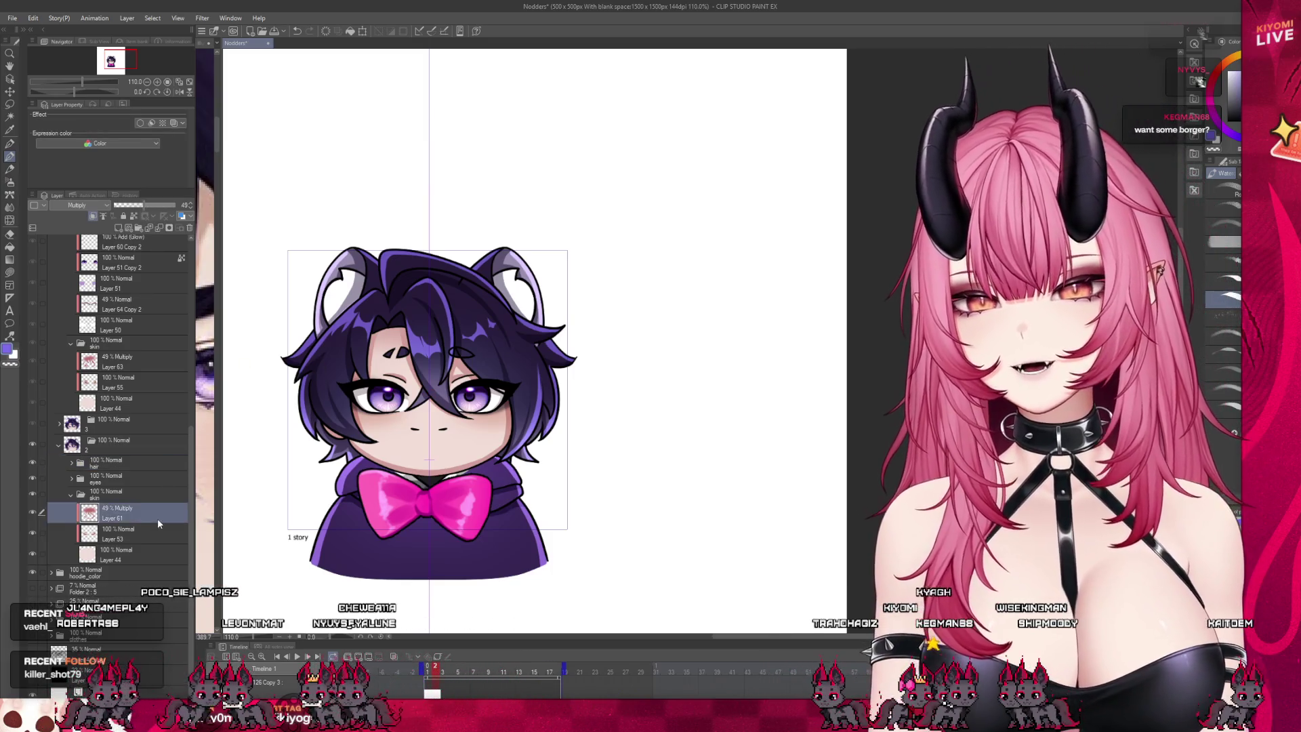
left_click(142, 499)
left_click(32, 493)
left_click(32, 493)
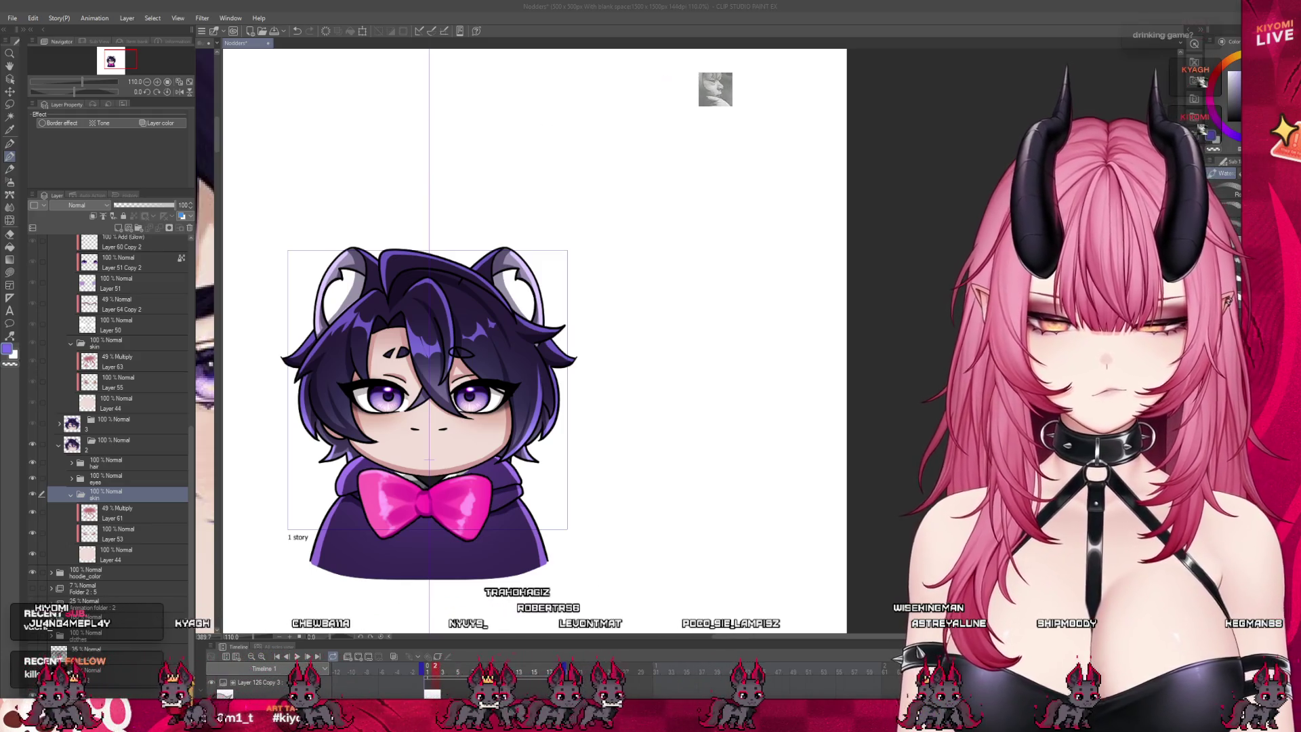
scroll(336, 409, "up", 2)
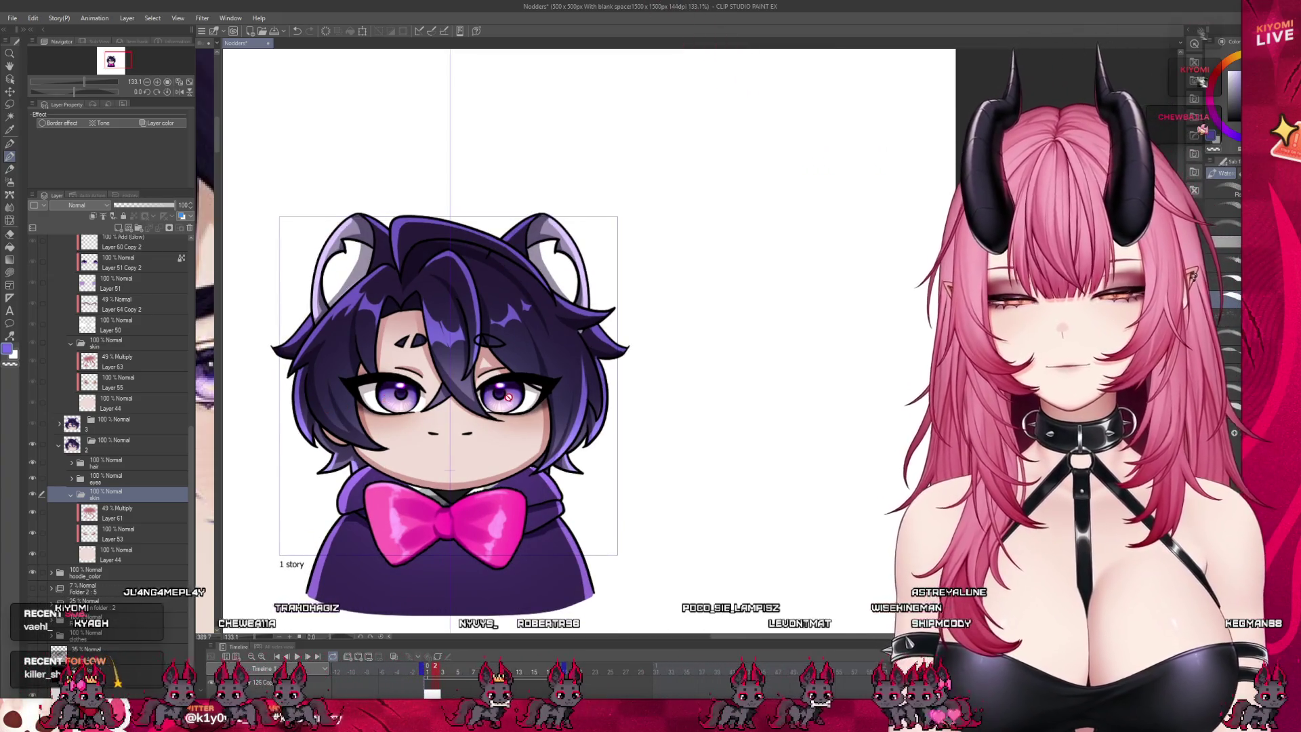
Step: Preview nod frames 1 through 7 to compare the shading across them
scroll(507, 398, "up", 1)
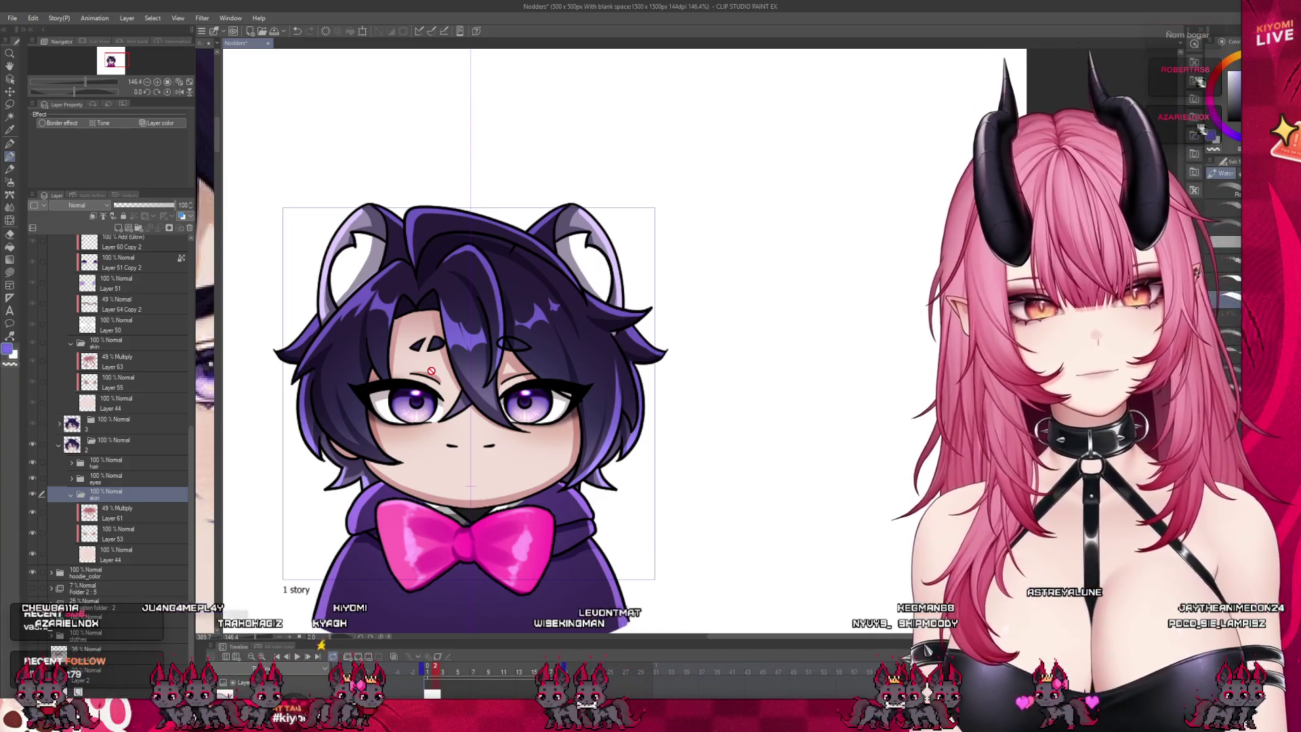
left_click_drag(428, 680, 536, 680)
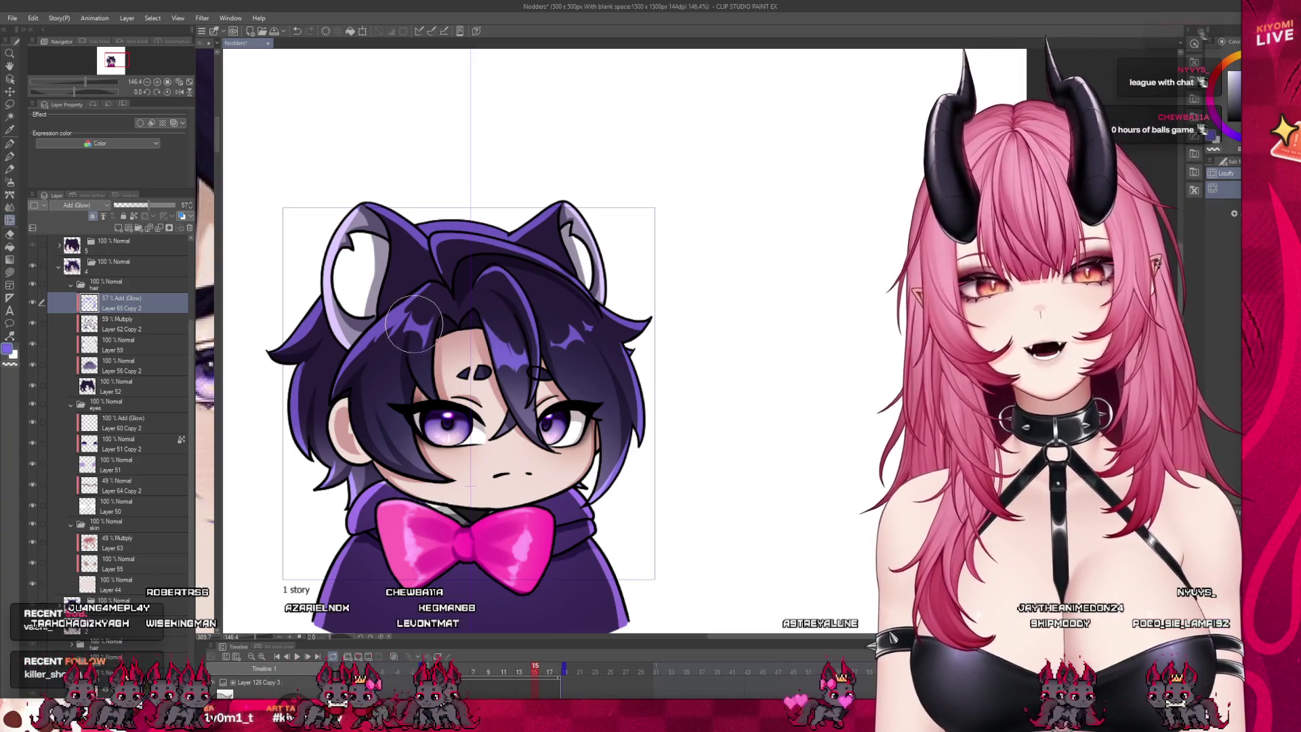
Step: Lasso a patch of the bangs' glow highlight and shift it a few pixels right
left_click(10, 105)
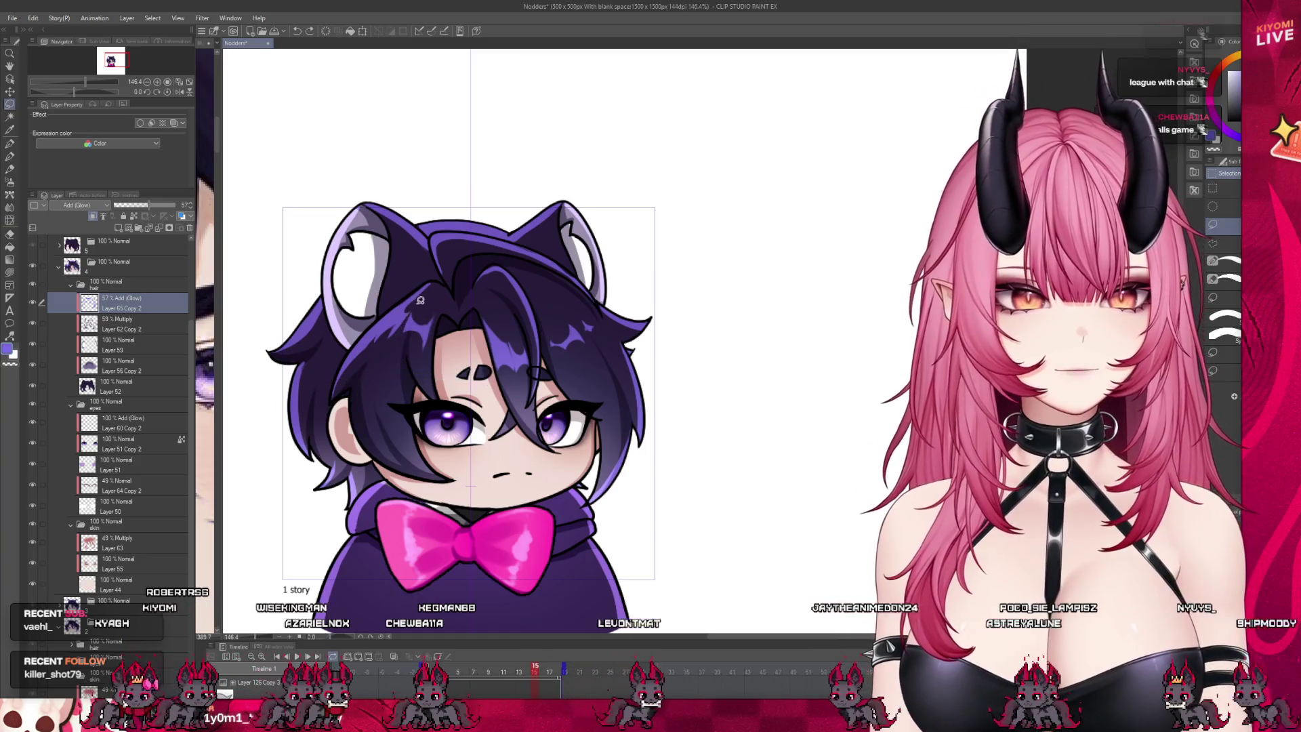
left_click_drag(424, 303, 434, 307)
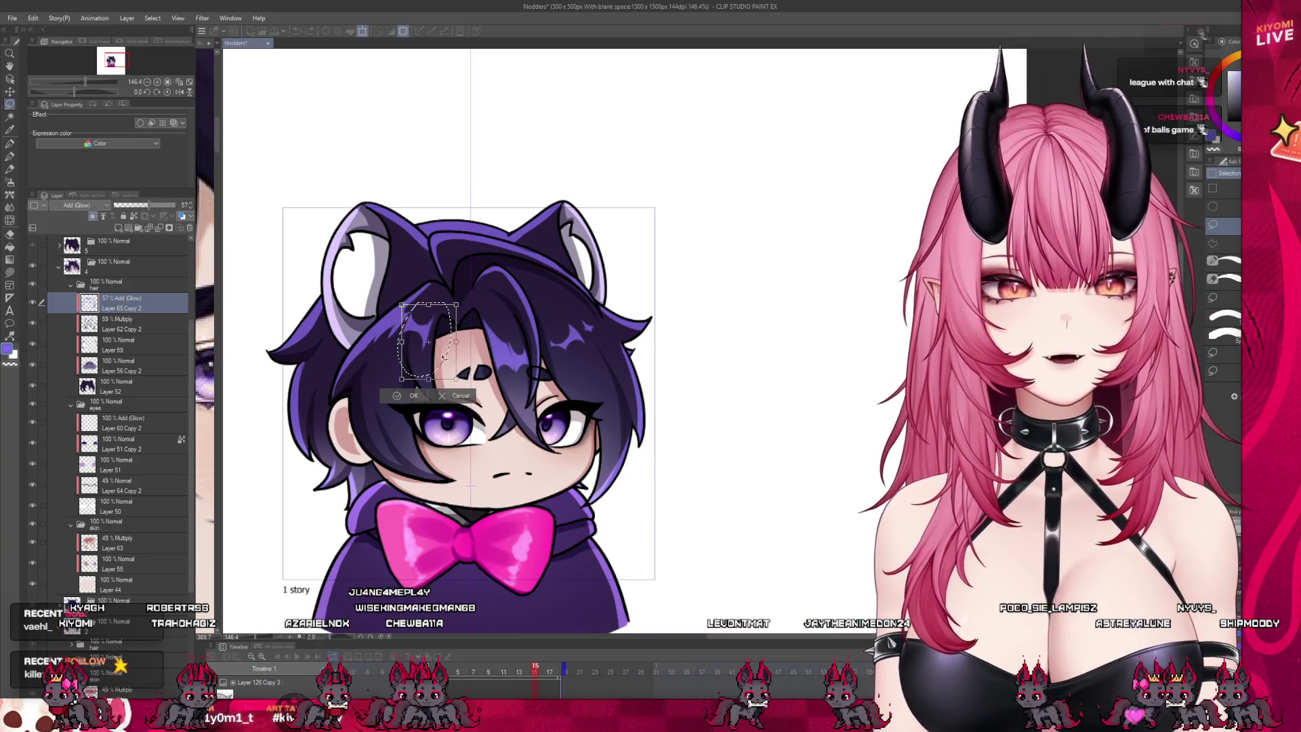
left_click_drag(444, 357, 446, 357)
left_click(415, 397)
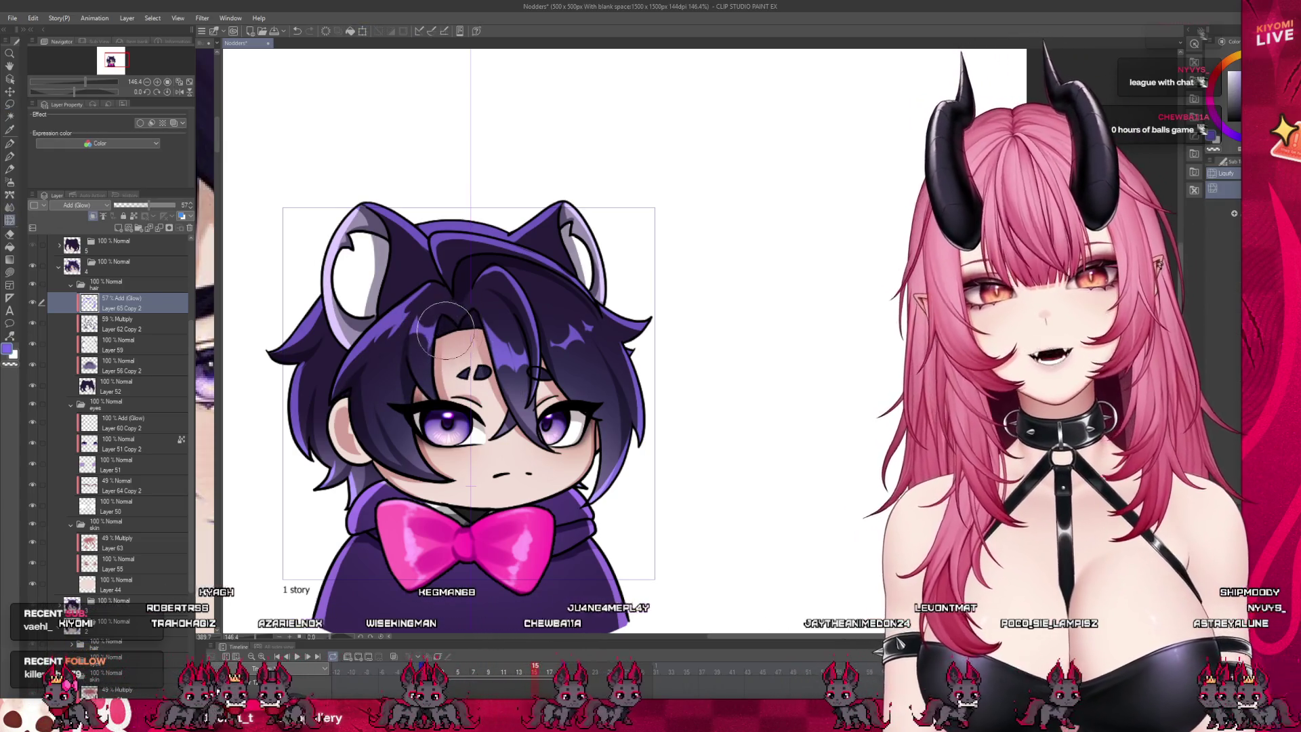
key("b")
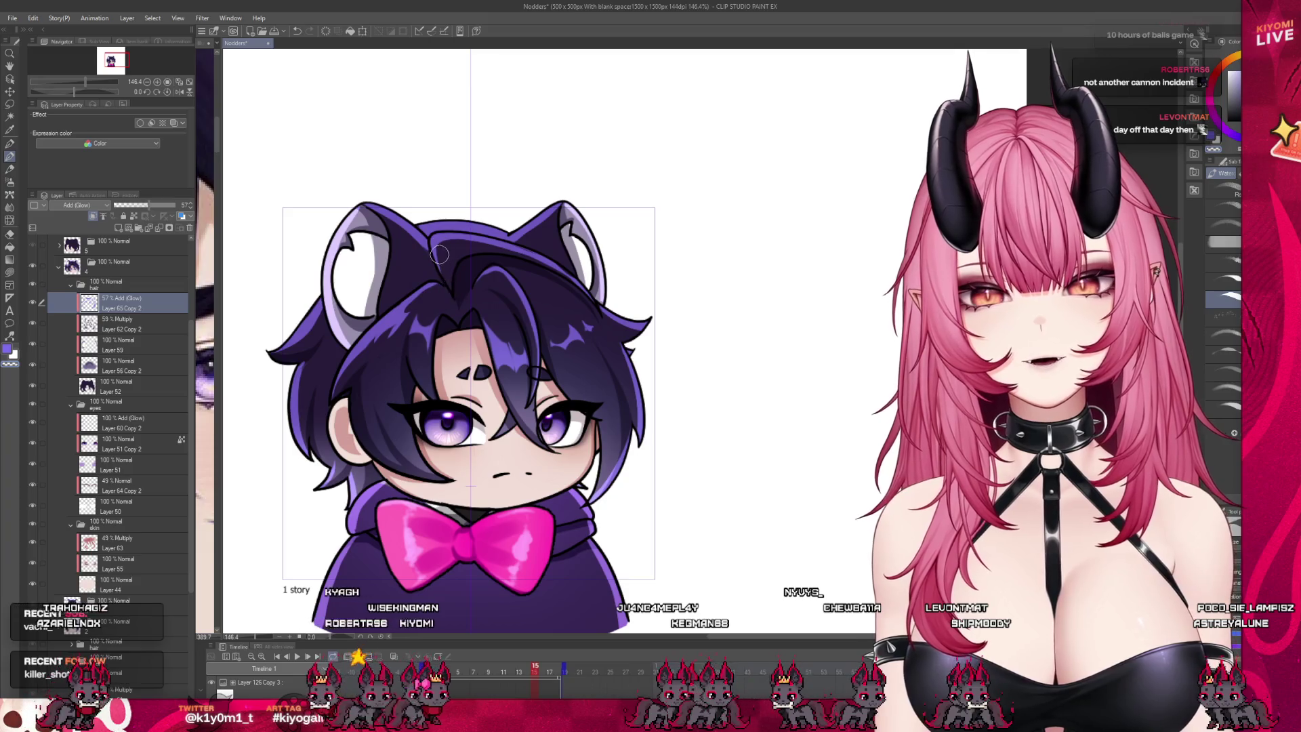
scroll(474, 307, "down", 3)
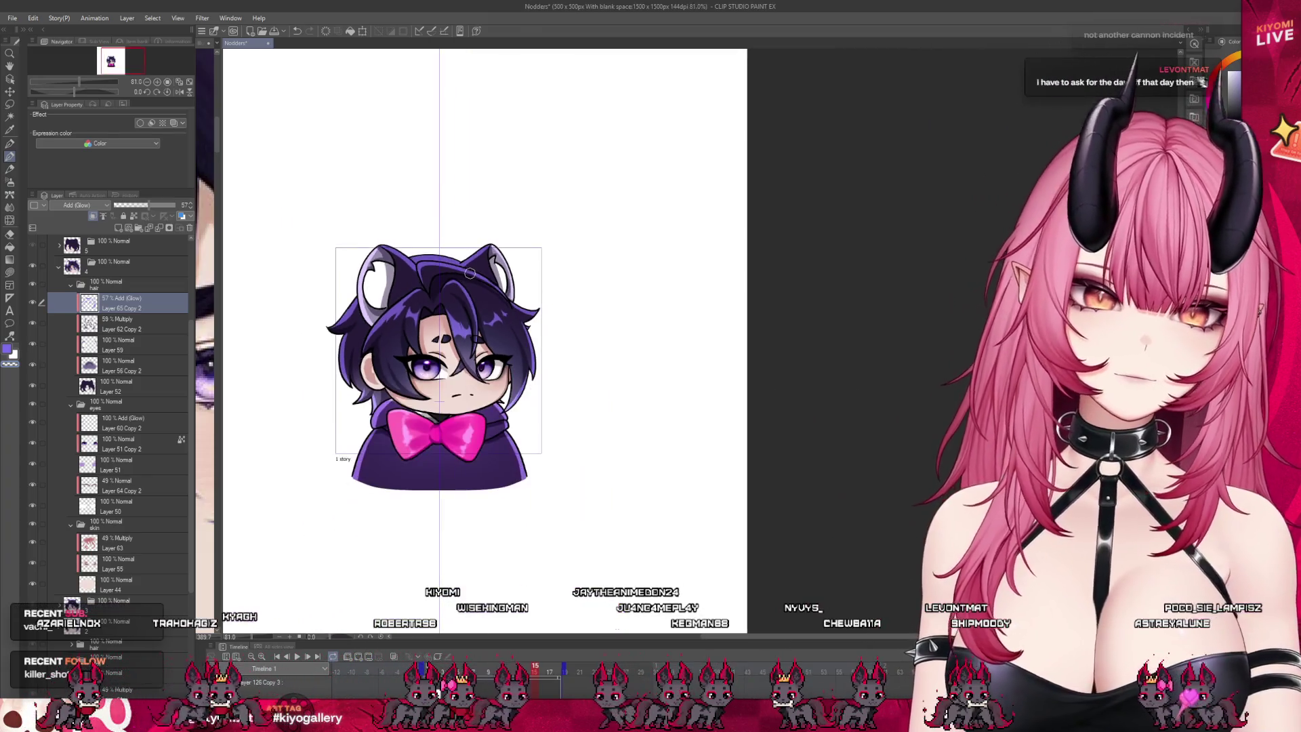
Step: Paint a Watercolor glow stroke along the hair edge beside the left ear
scroll(448, 288, "up", 3)
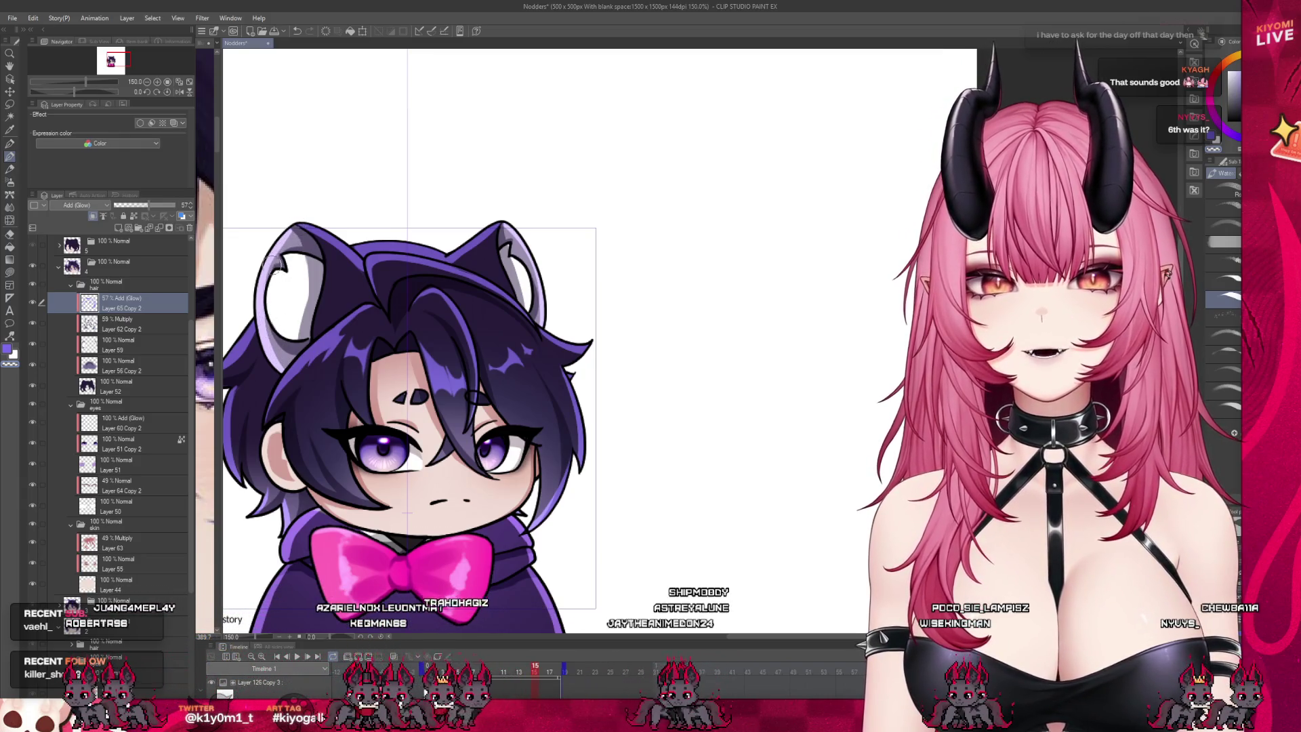
scroll(324, 426, "down", 4)
scroll(476, 434, "up", 3)
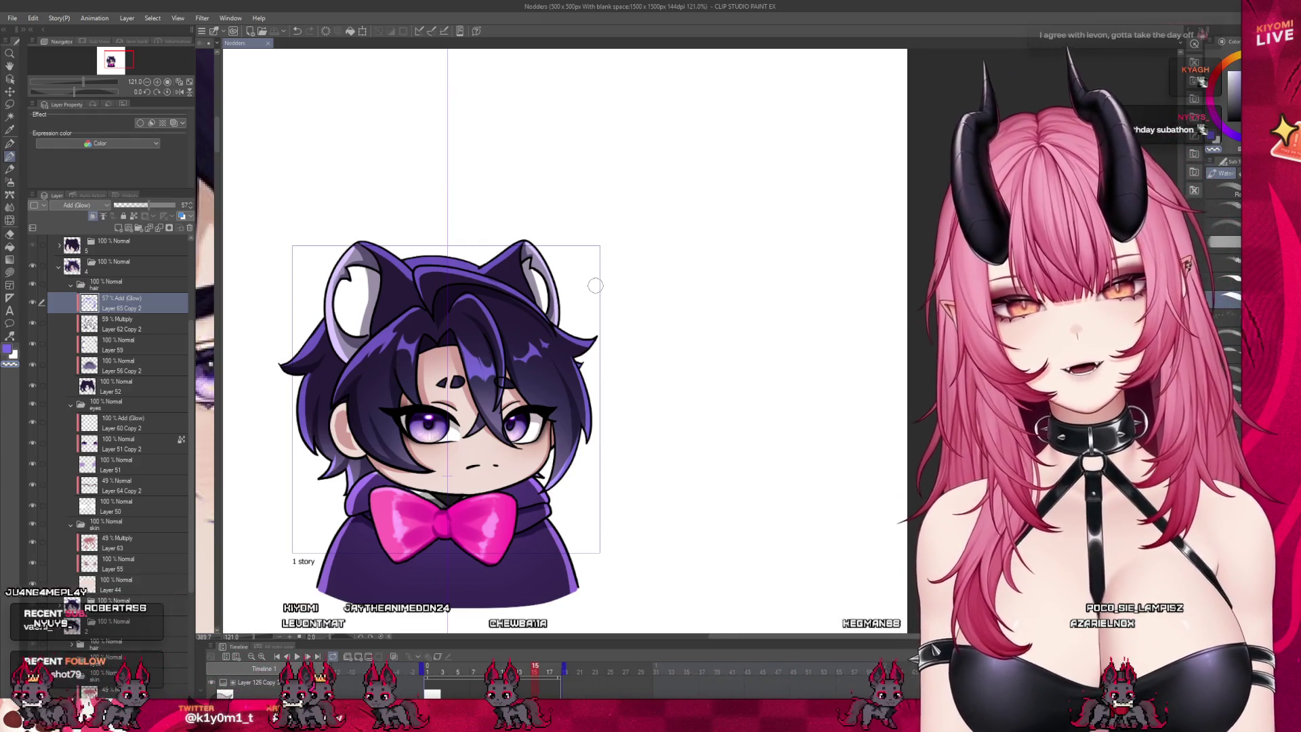
left_click_drag(347, 254, 328, 326)
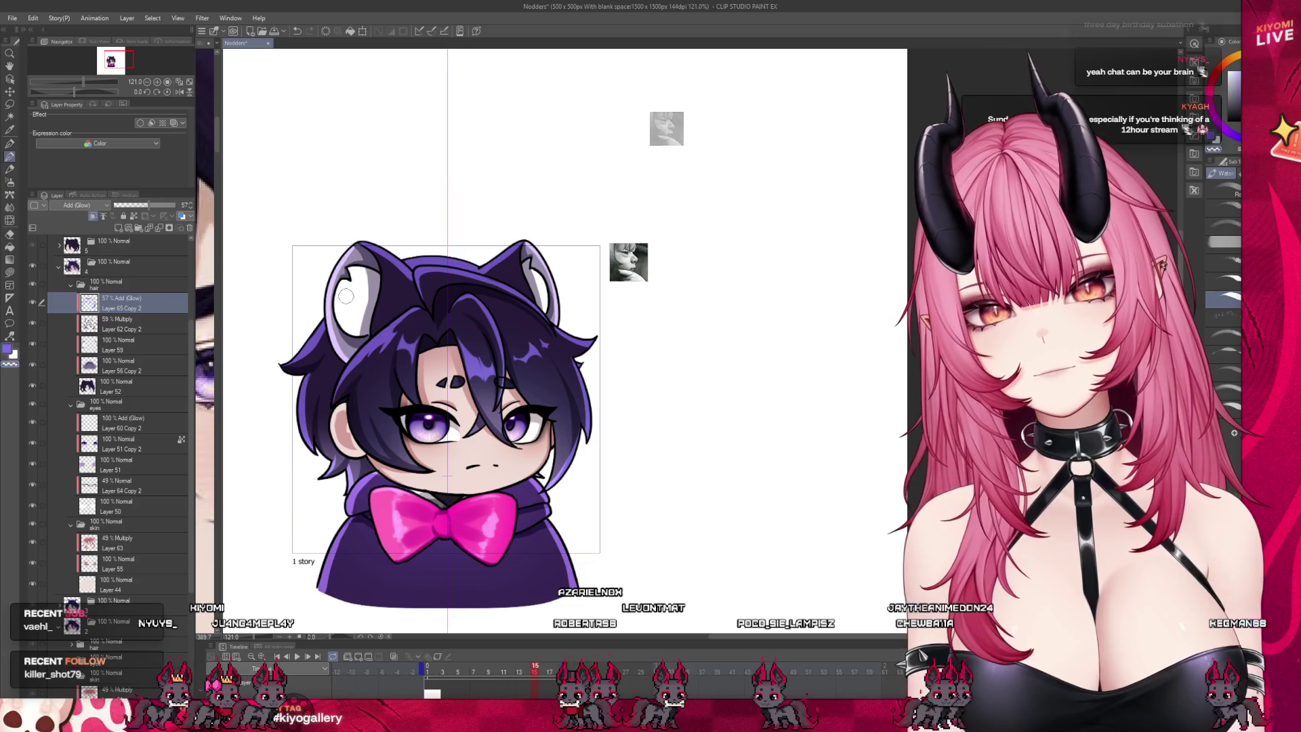
scroll(555, 339, "down", 3)
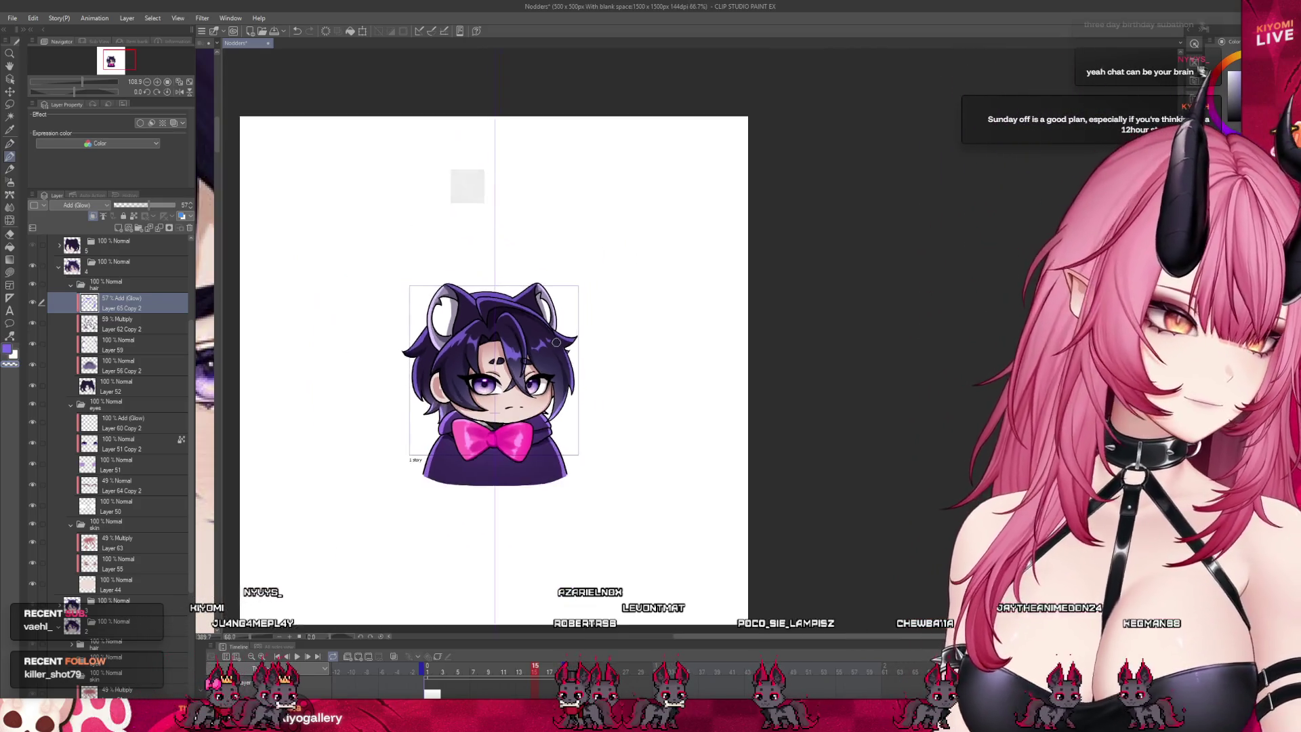
Step: Save the Nodders file with Ctrl+S
scroll(468, 358, "up", 2)
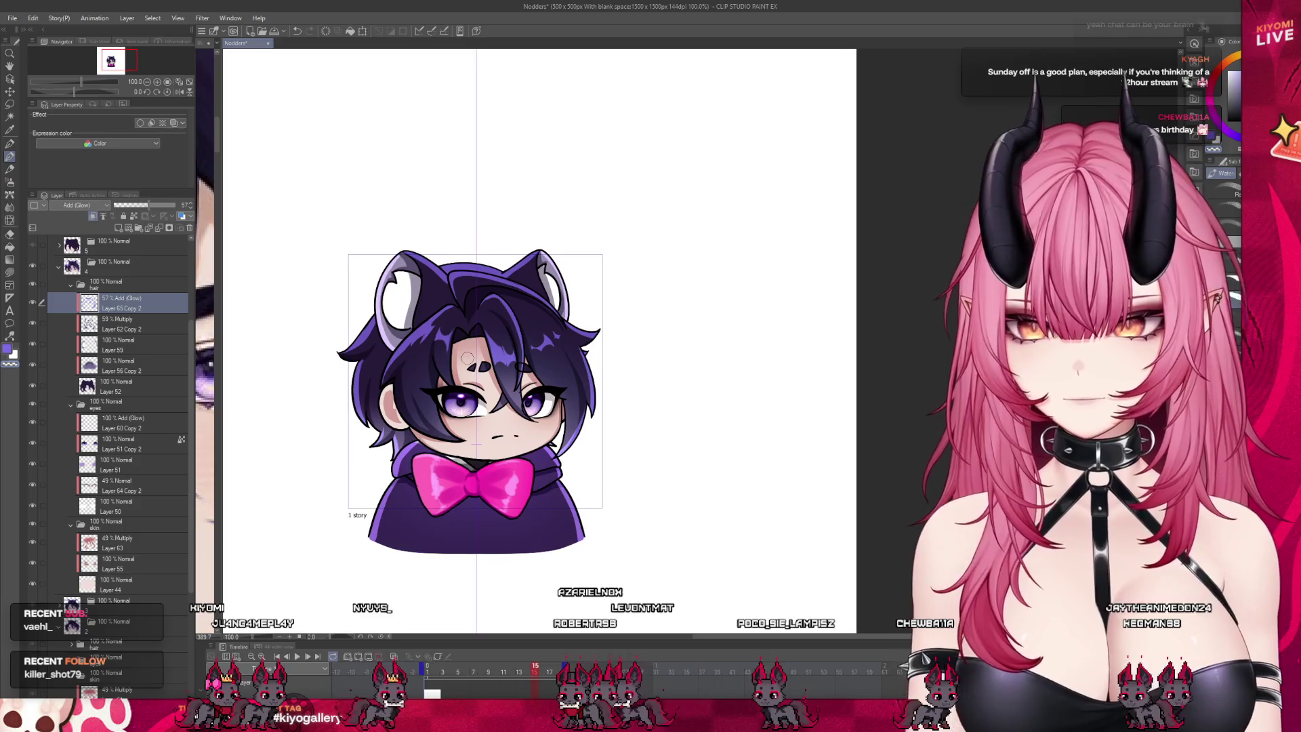
key("ctrl+s")
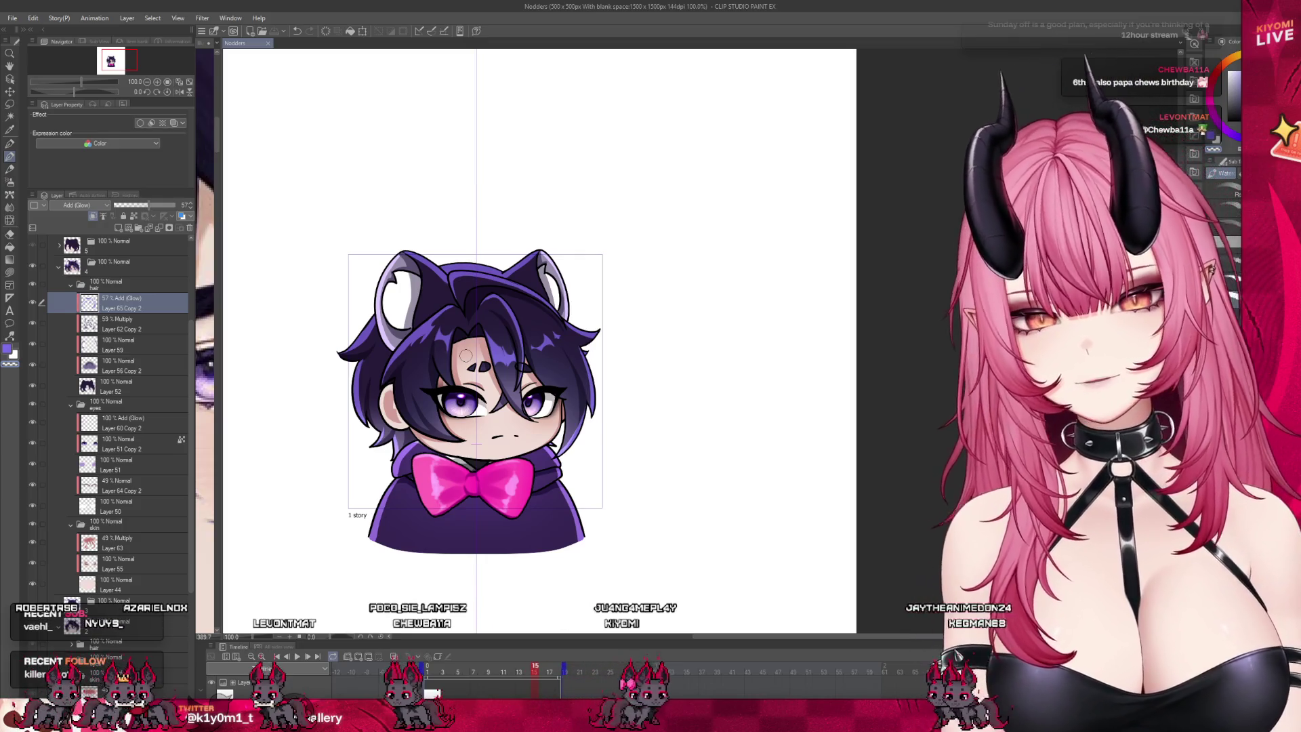
scroll(465, 353, "up", 3)
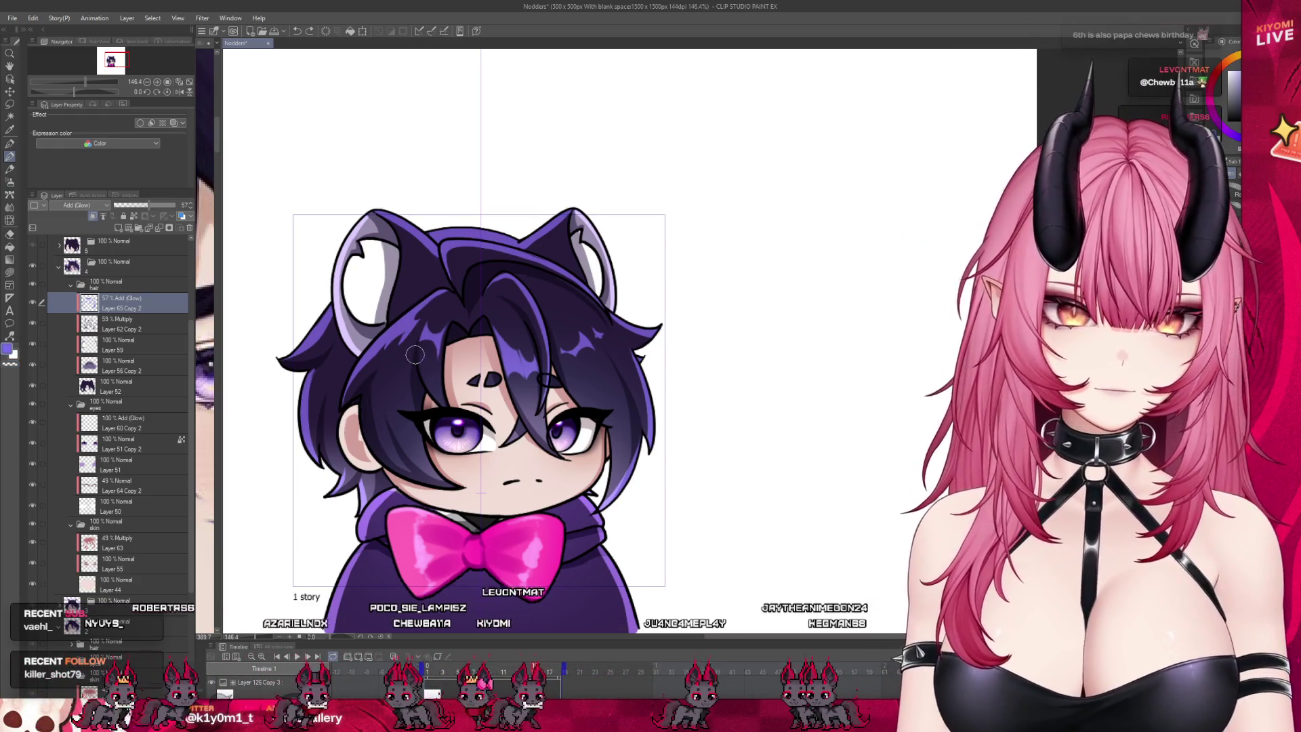
scroll(415, 354, "down", 3)
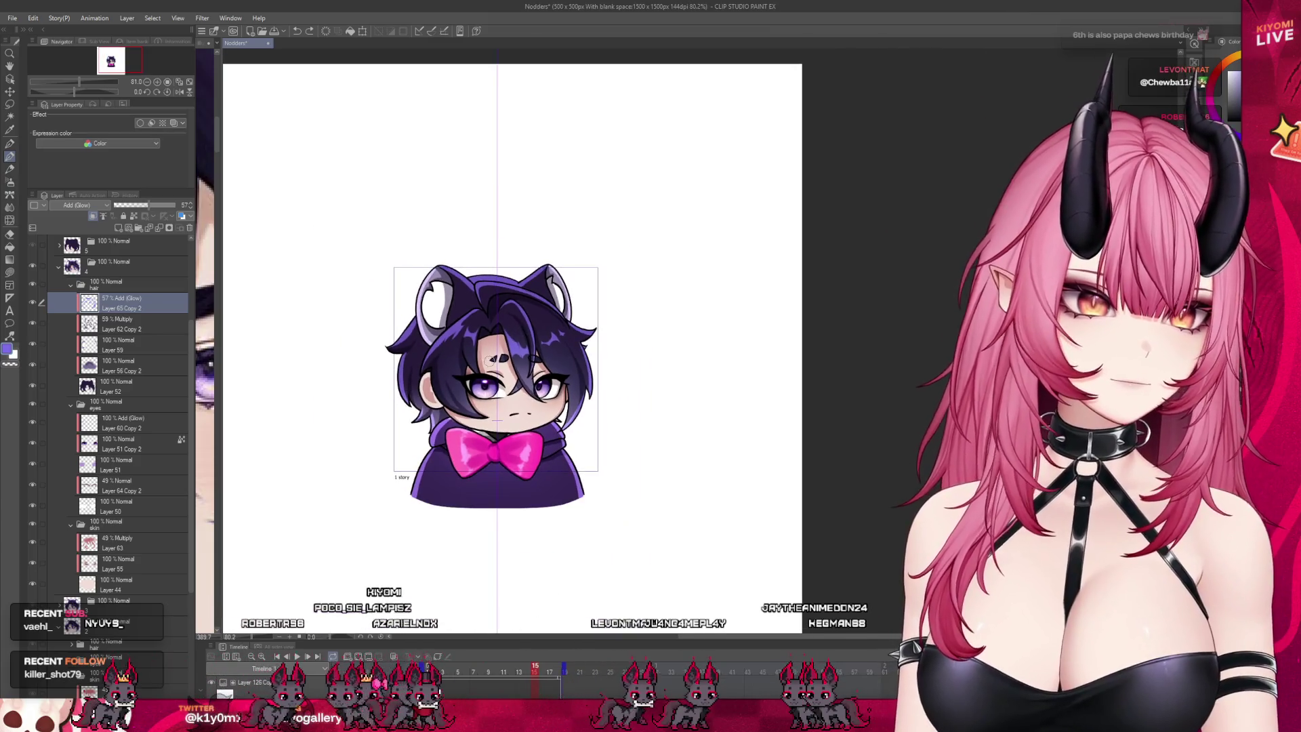
Step: Jump to frame 11 and play back the nodding animation to preview it
left_click(507, 671)
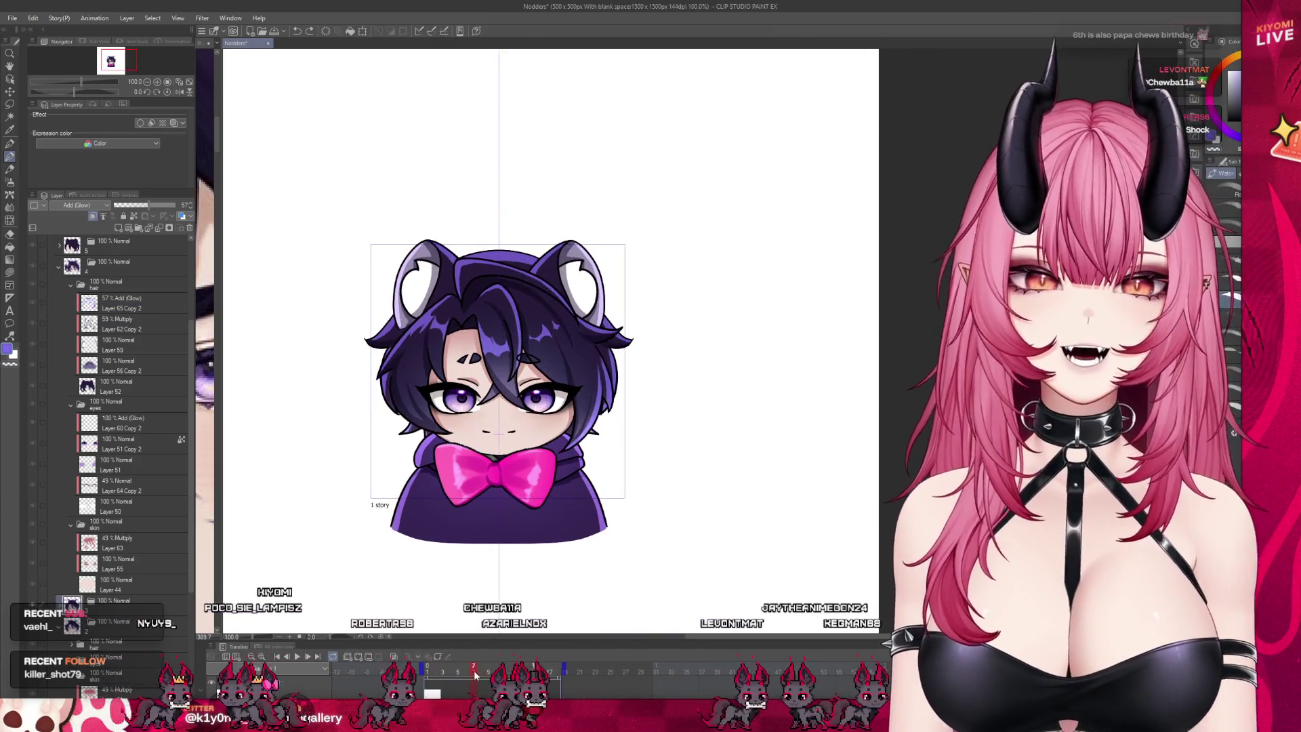
key("Return")
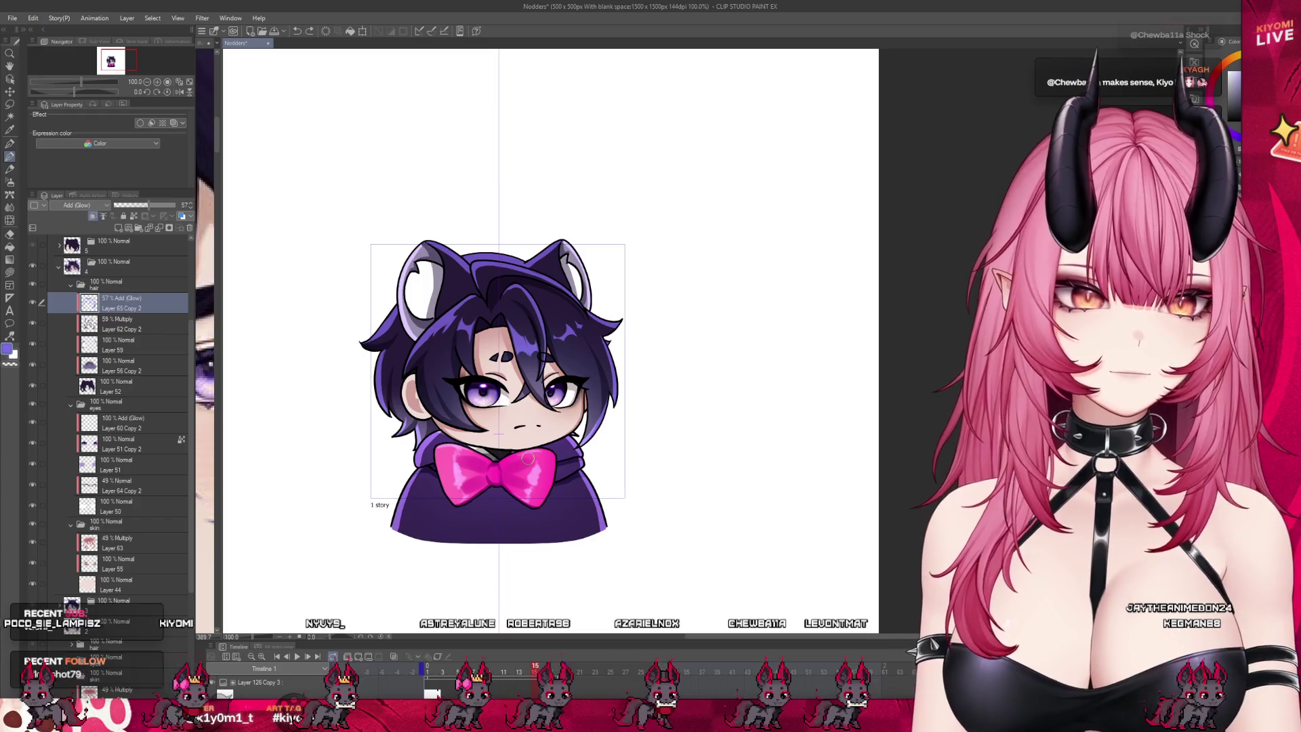
scroll(492, 333, "up", 2)
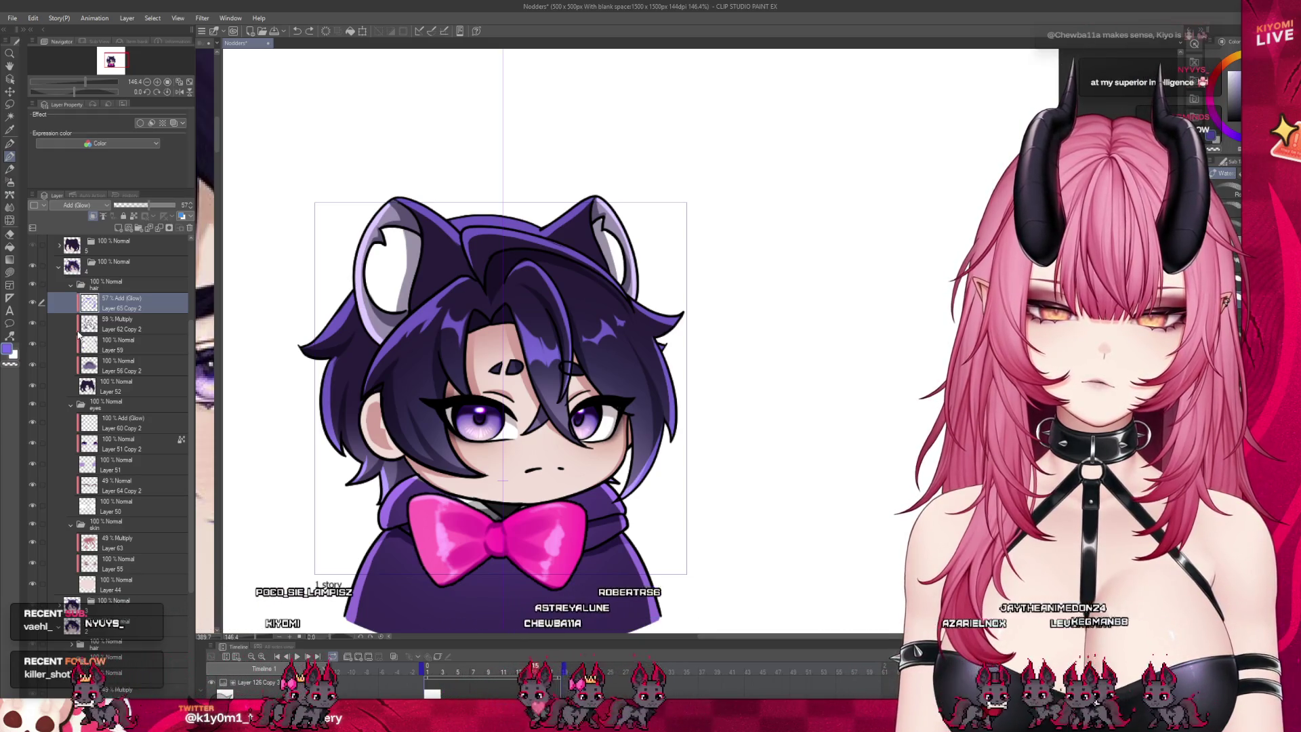
scroll(504, 332, "down", 4)
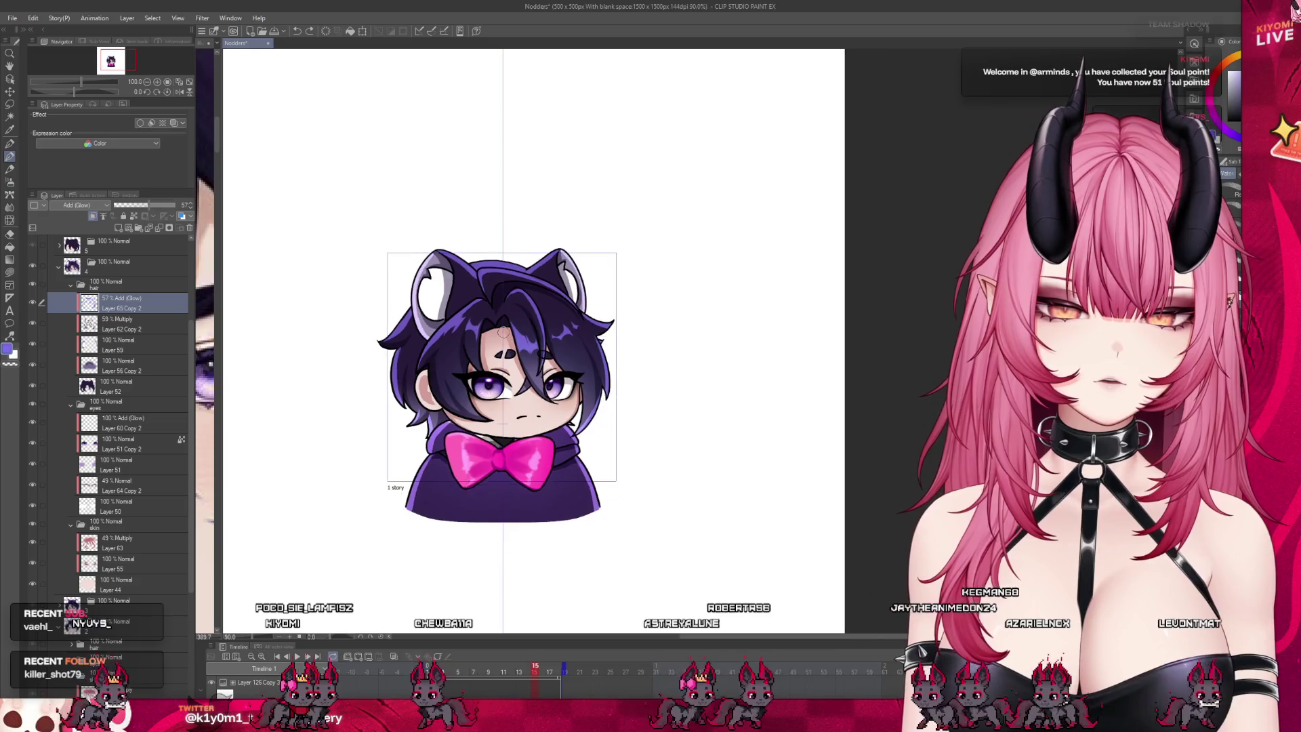
scroll(503, 332, "up", 2)
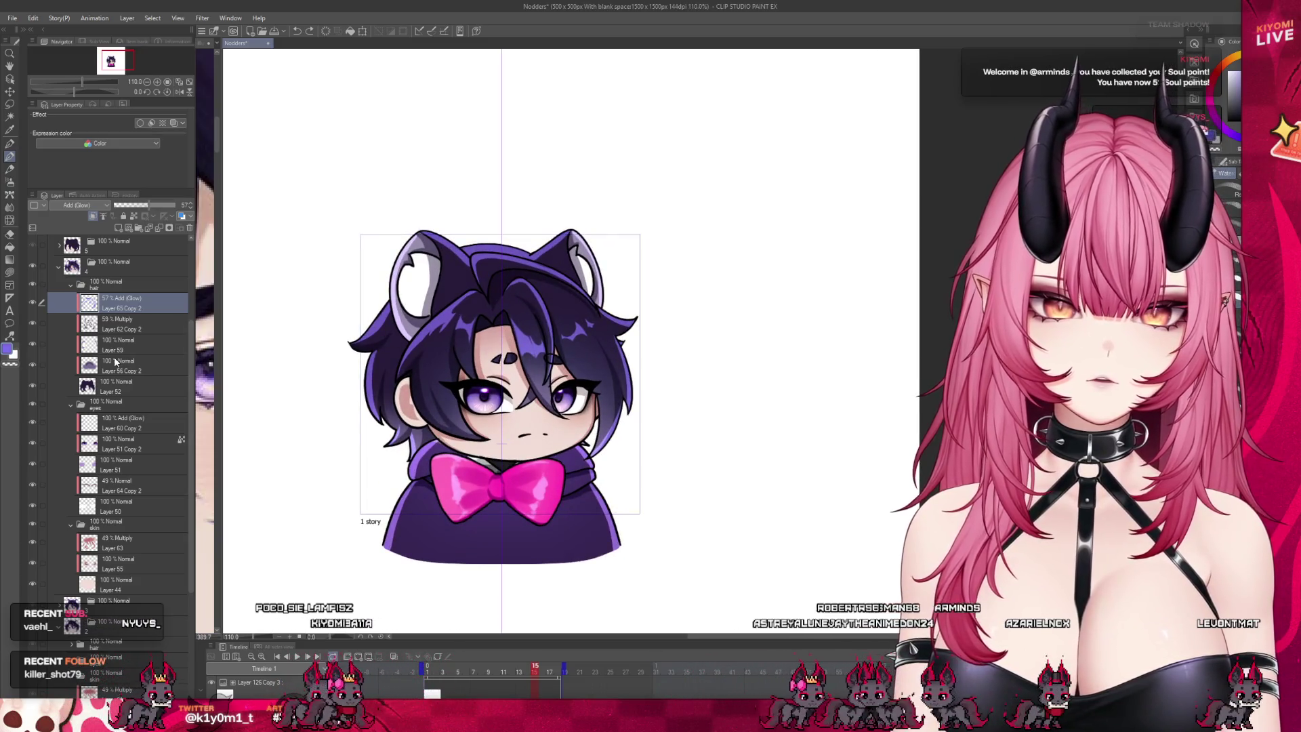
scroll(128, 368, "down", 3)
scroll(122, 376, "down", 3)
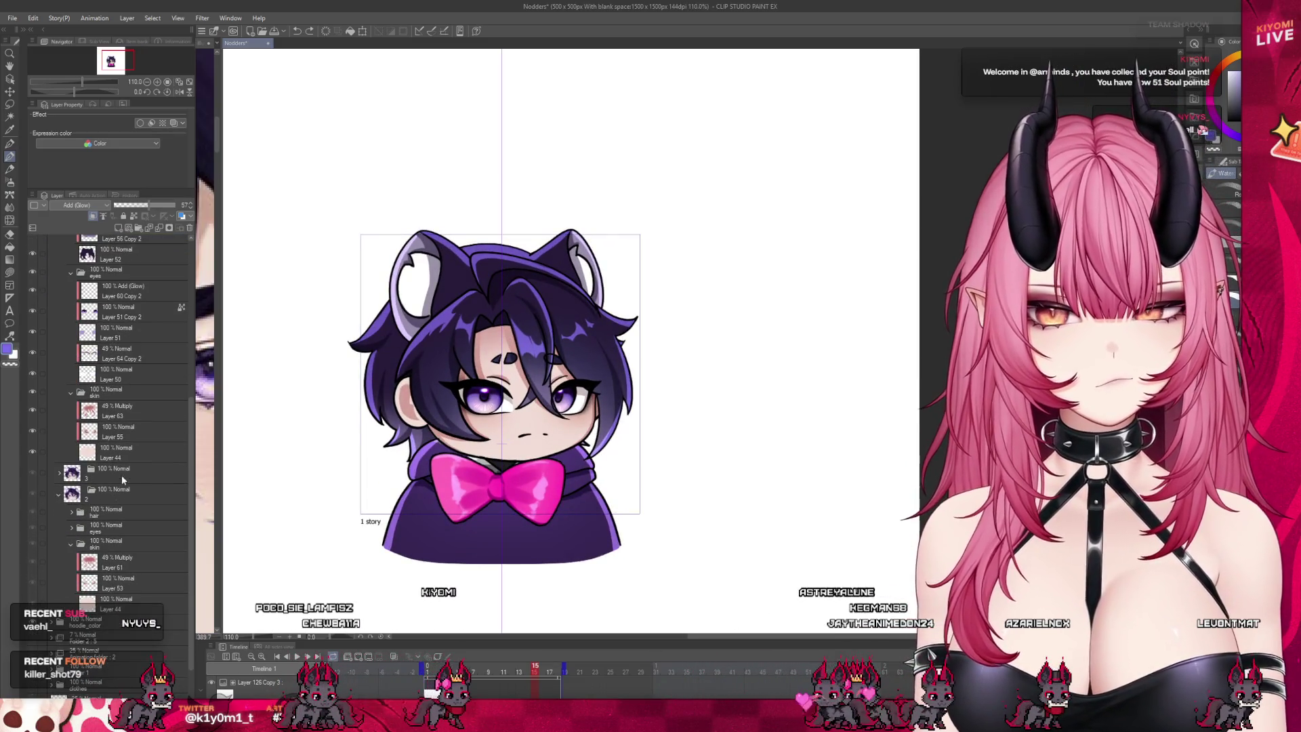
left_click(119, 495)
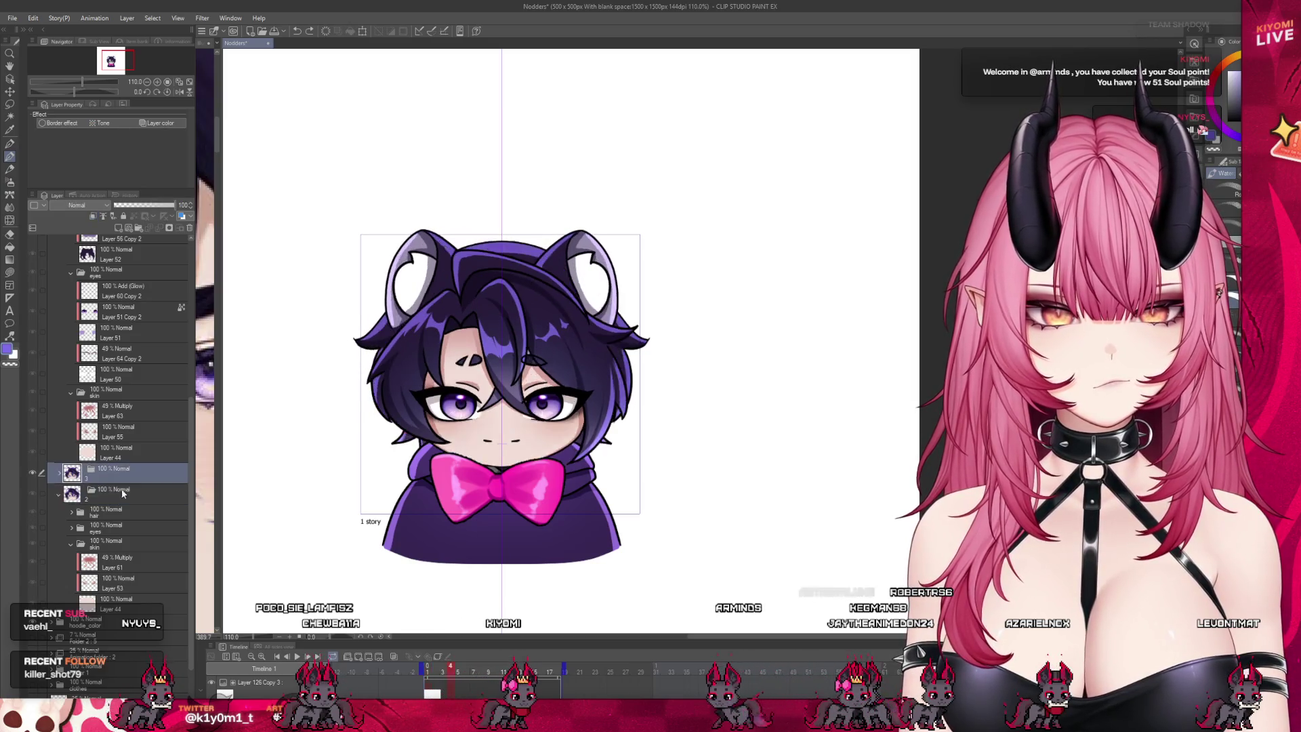
Step: Expand the frame folders and select Layers 56 Copy 2, 65 Copy 2, 62 Copy 2 and 59
scroll(124, 507, "up", 9)
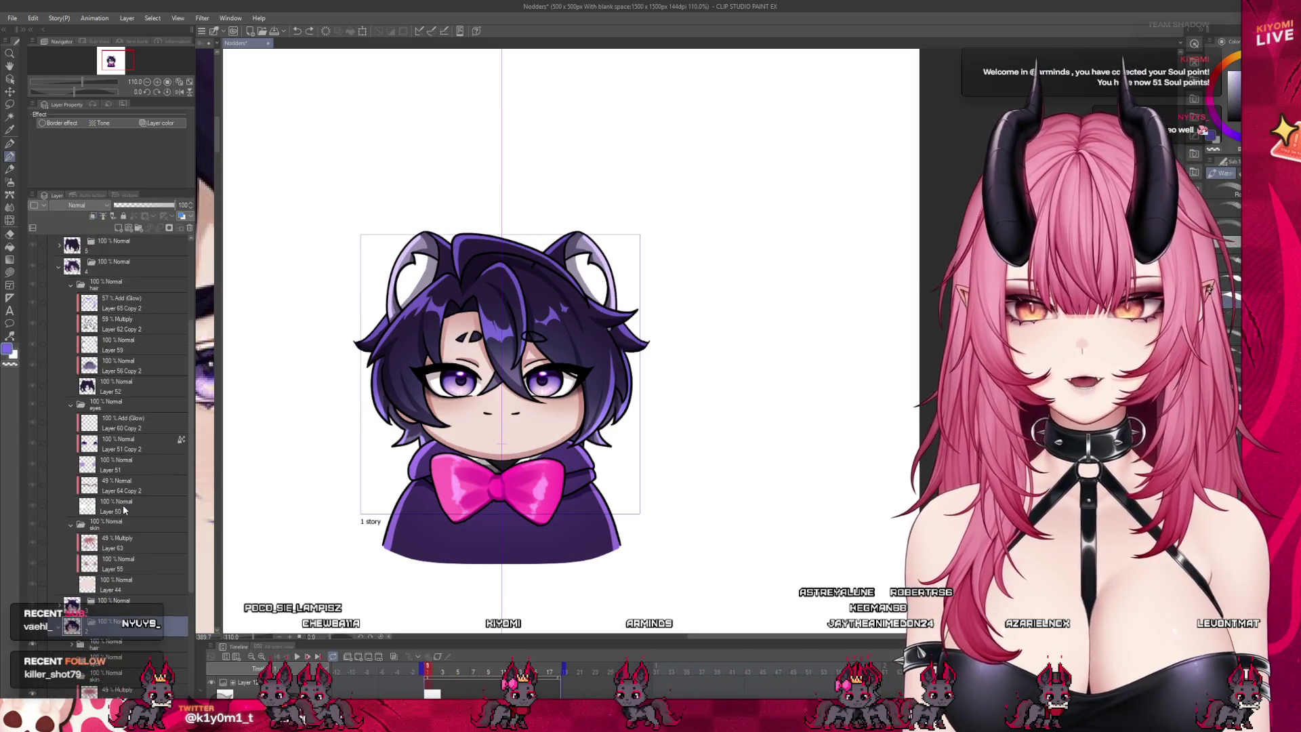
scroll(124, 509, "up", 2)
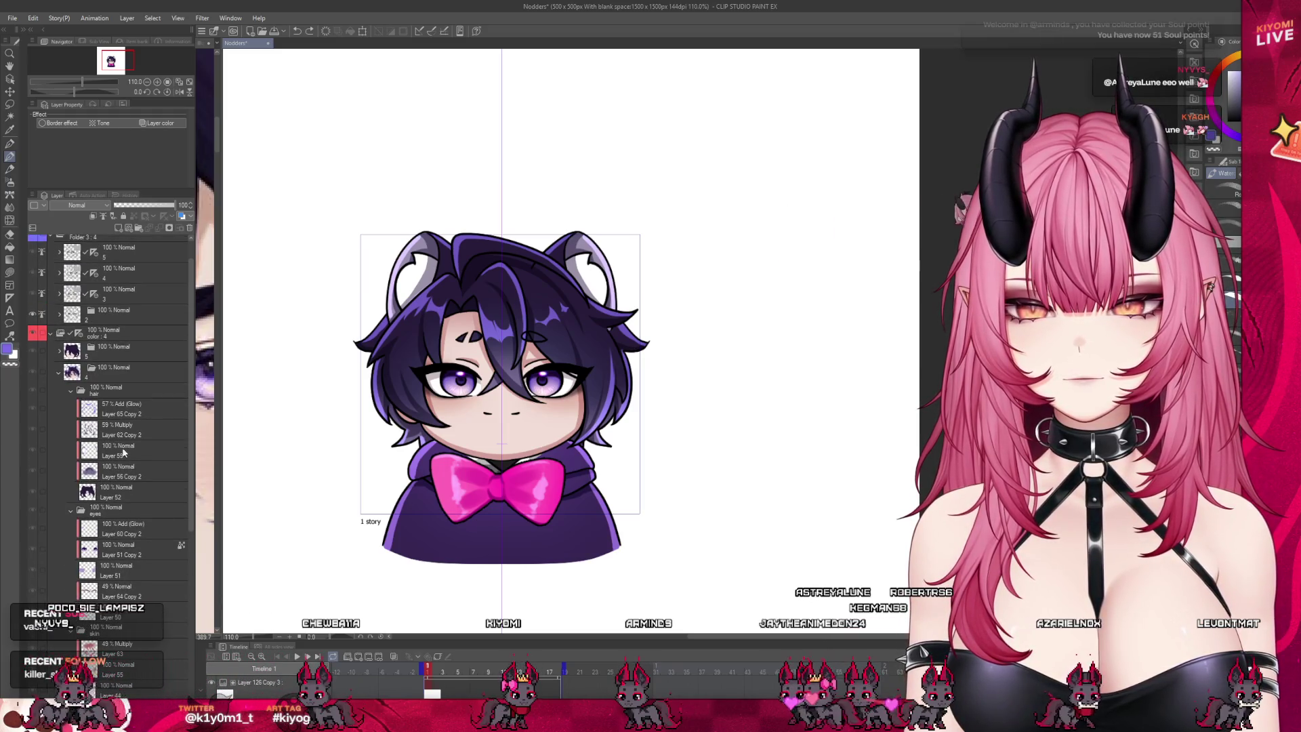
left_click(97, 368)
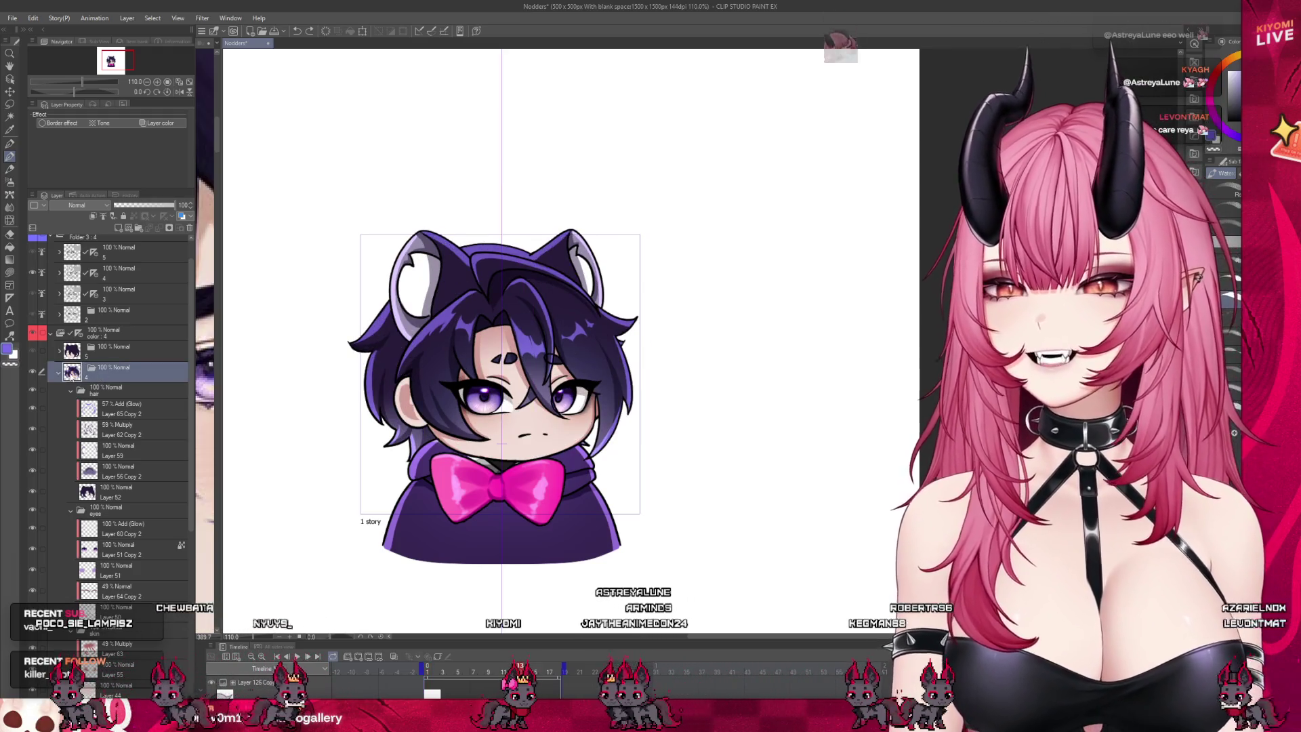
left_click(59, 377)
left_click(60, 377)
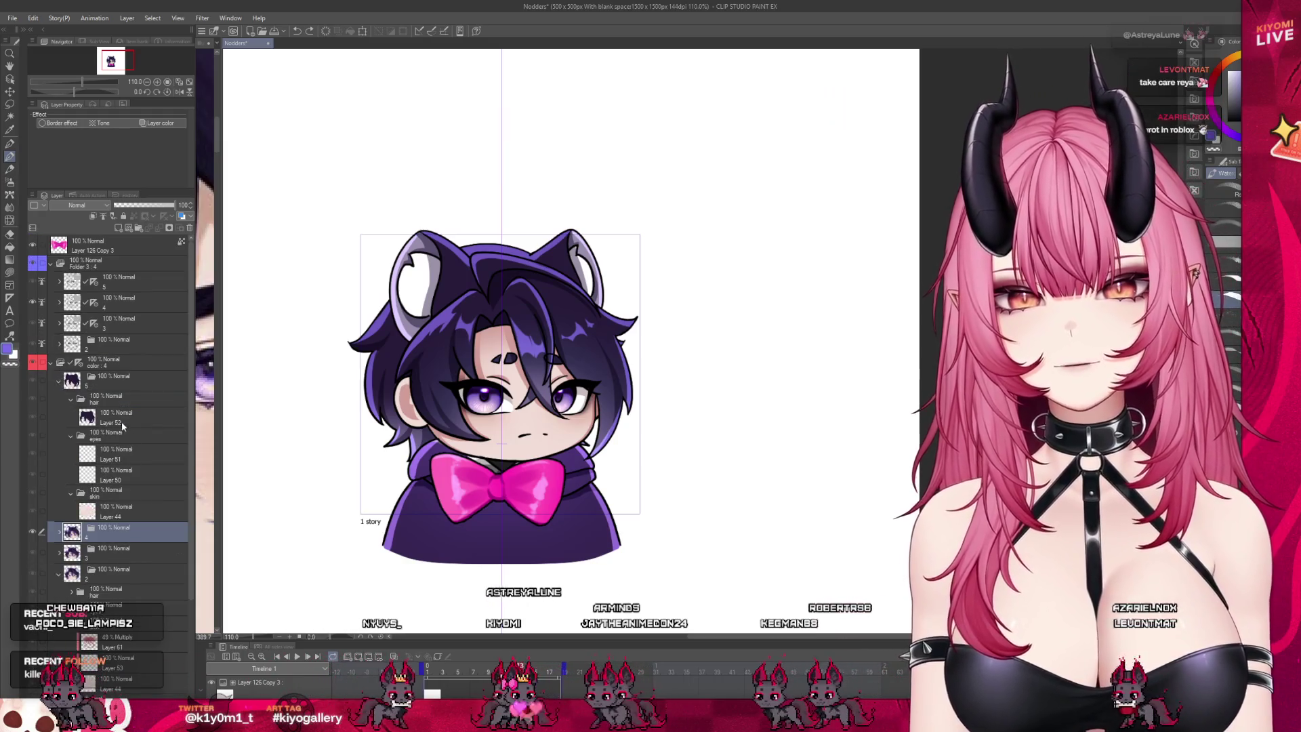
left_click(60, 532)
scroll(115, 475, "down", 1)
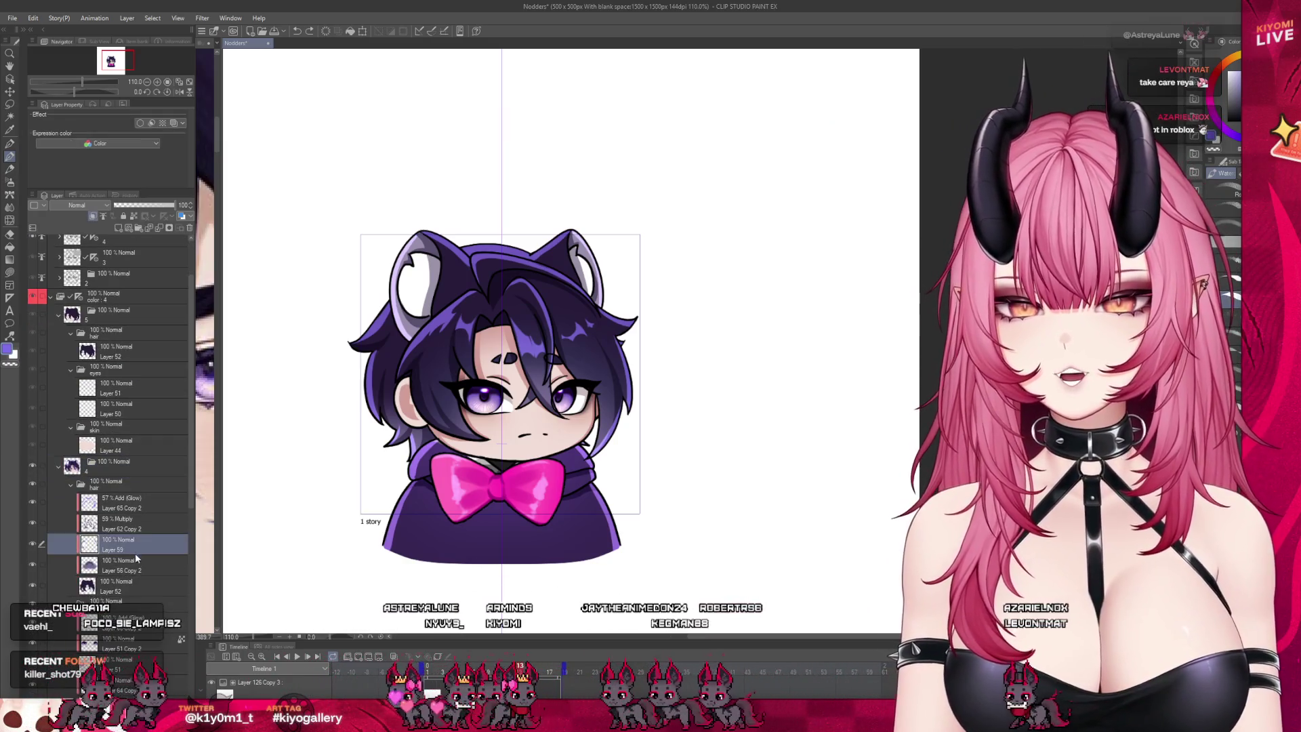
left_click(115, 564)
scroll(468, 369, "up", 2)
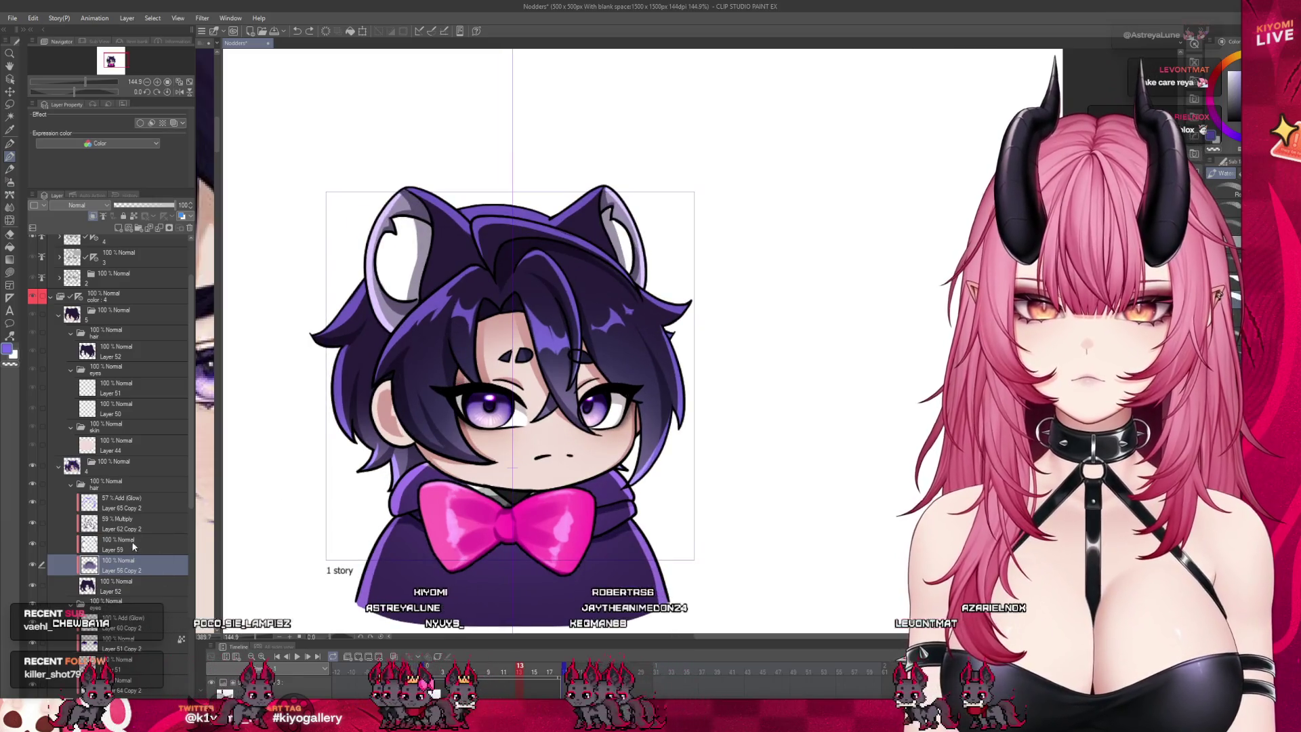
left_click(68, 503, "shift")
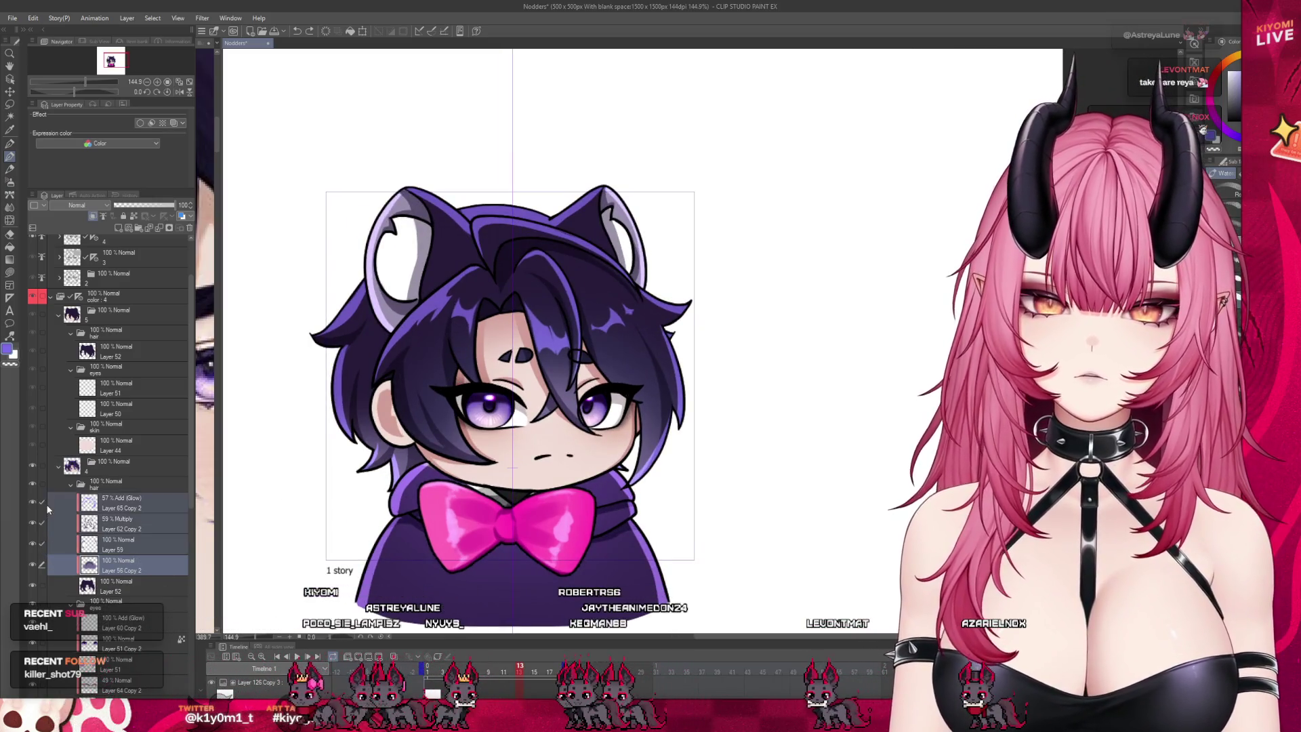
Step: Paste the copied shading and highlight layers above the hair and fit them to the head
left_click(132, 351)
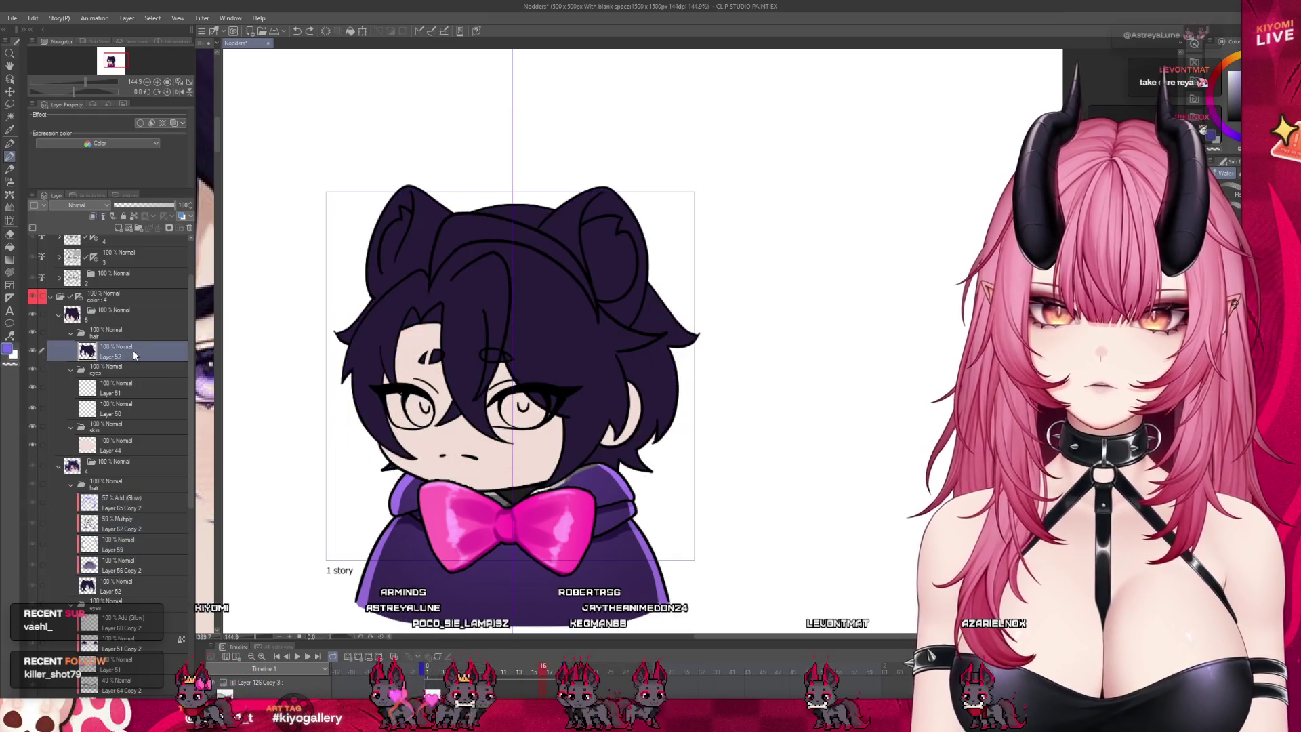
key("ctrl+v")
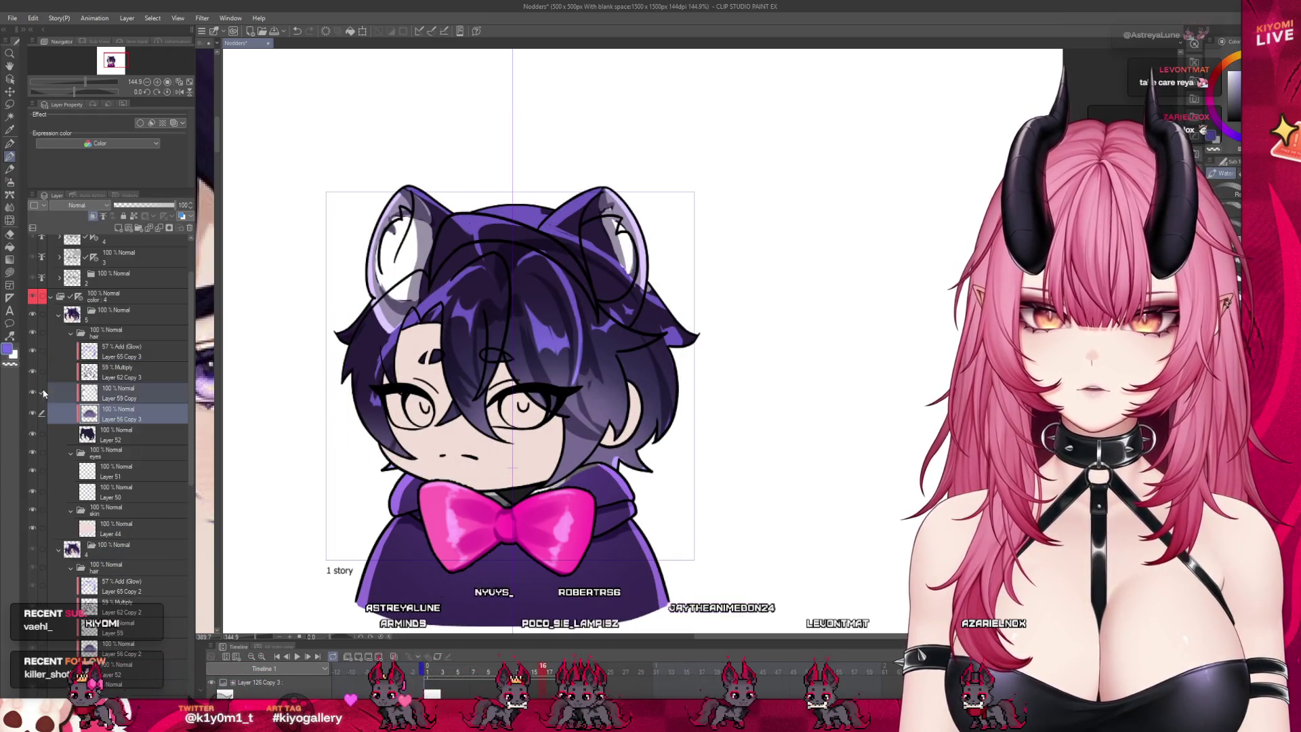
left_click(362, 31)
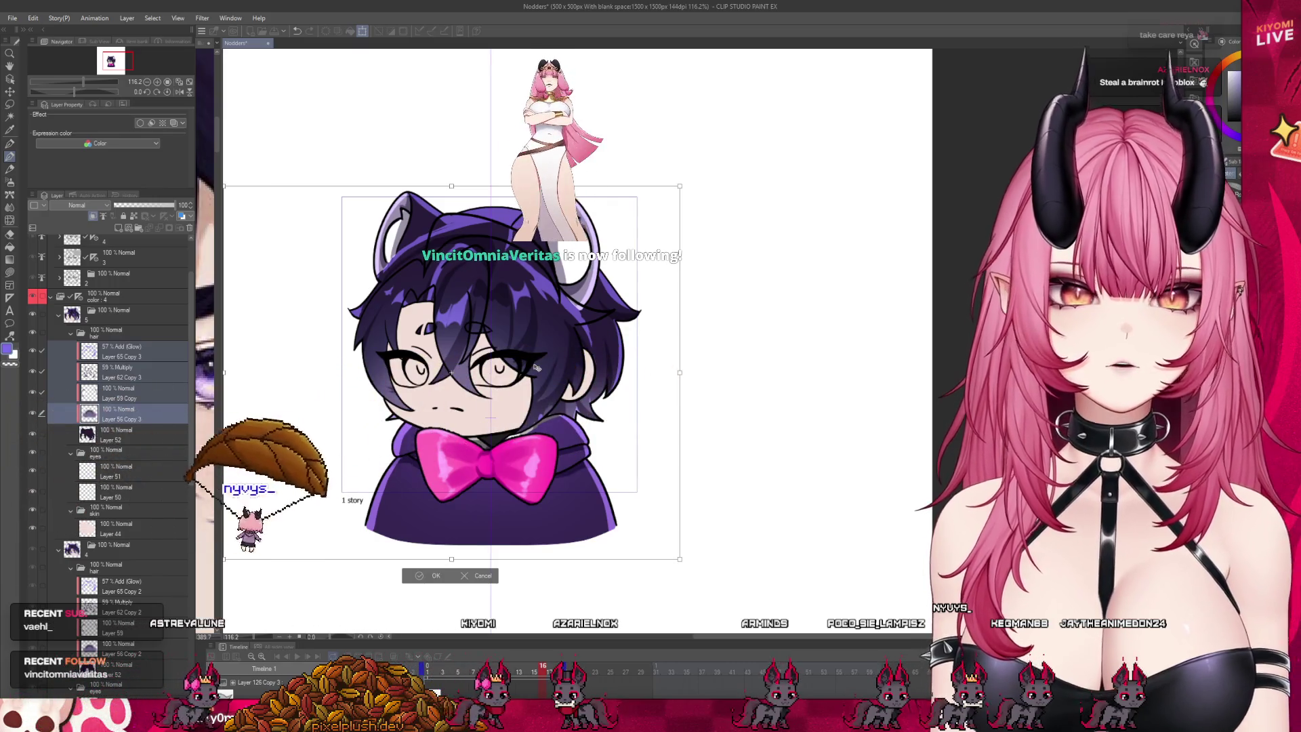
key("Return")
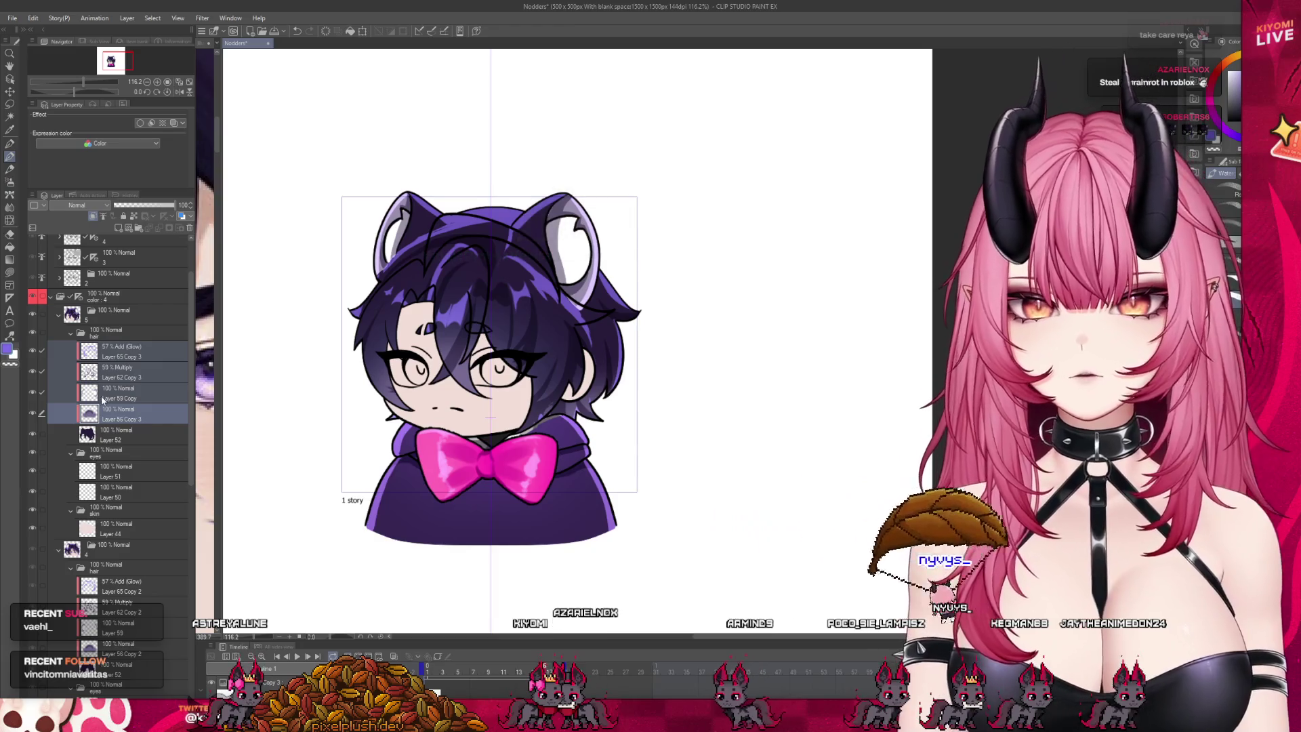
Step: Toggle the Layer 59 Copy shading to compare, then repaint the left inner ear's lavender edge
left_click(119, 392)
left_click(32, 371)
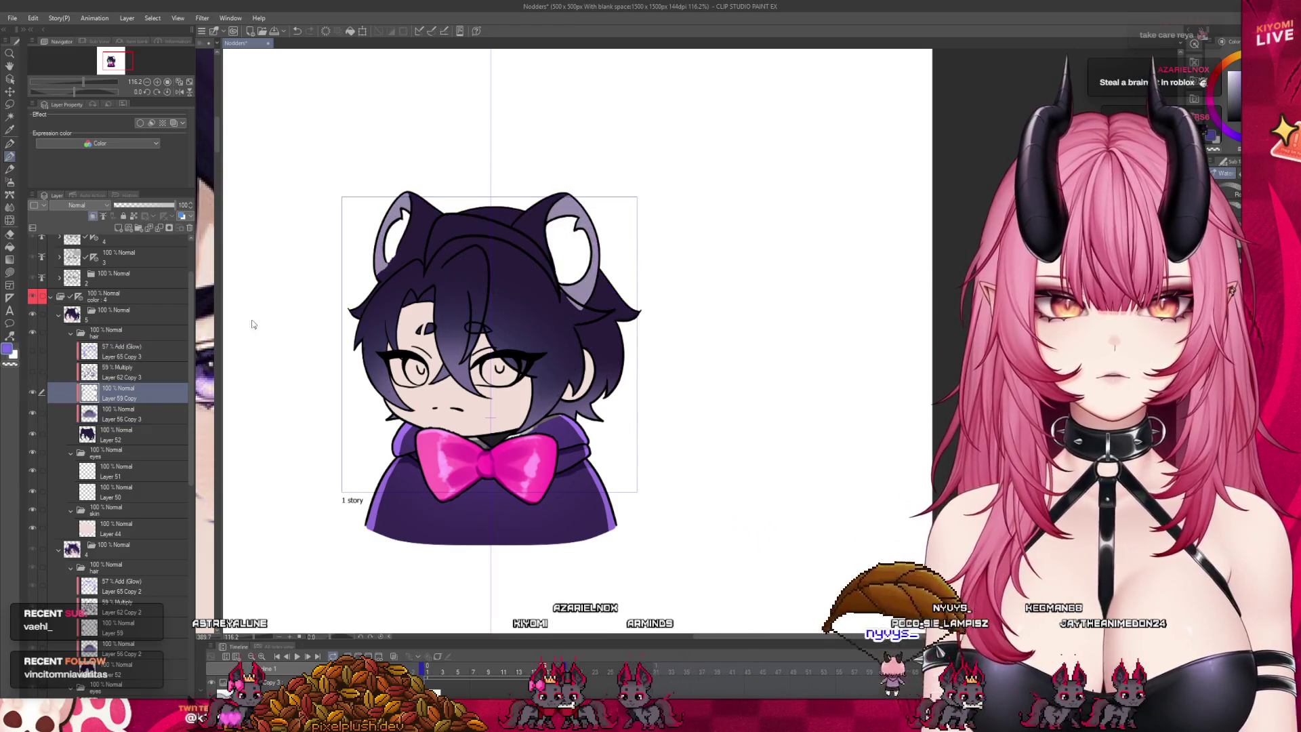
key("ctrl+plus")
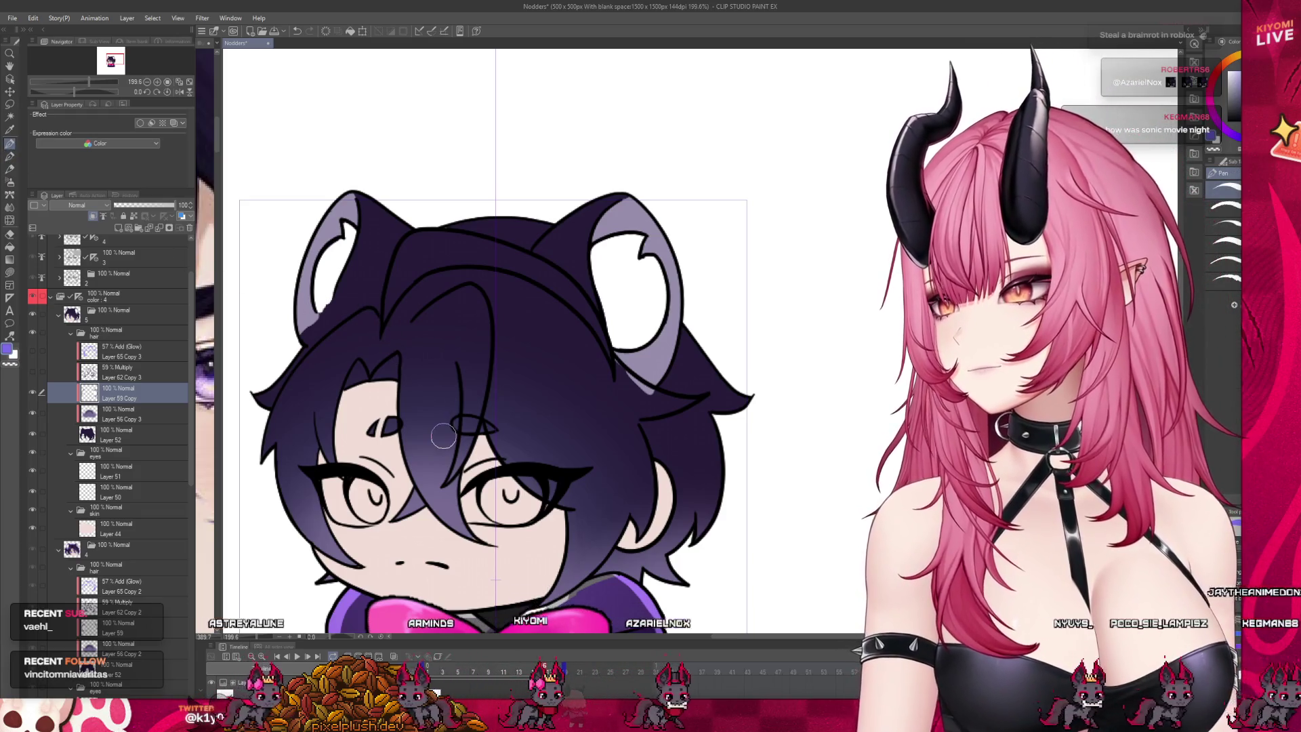
scroll(442, 441, "down", 3)
scroll(443, 441, "up", 6)
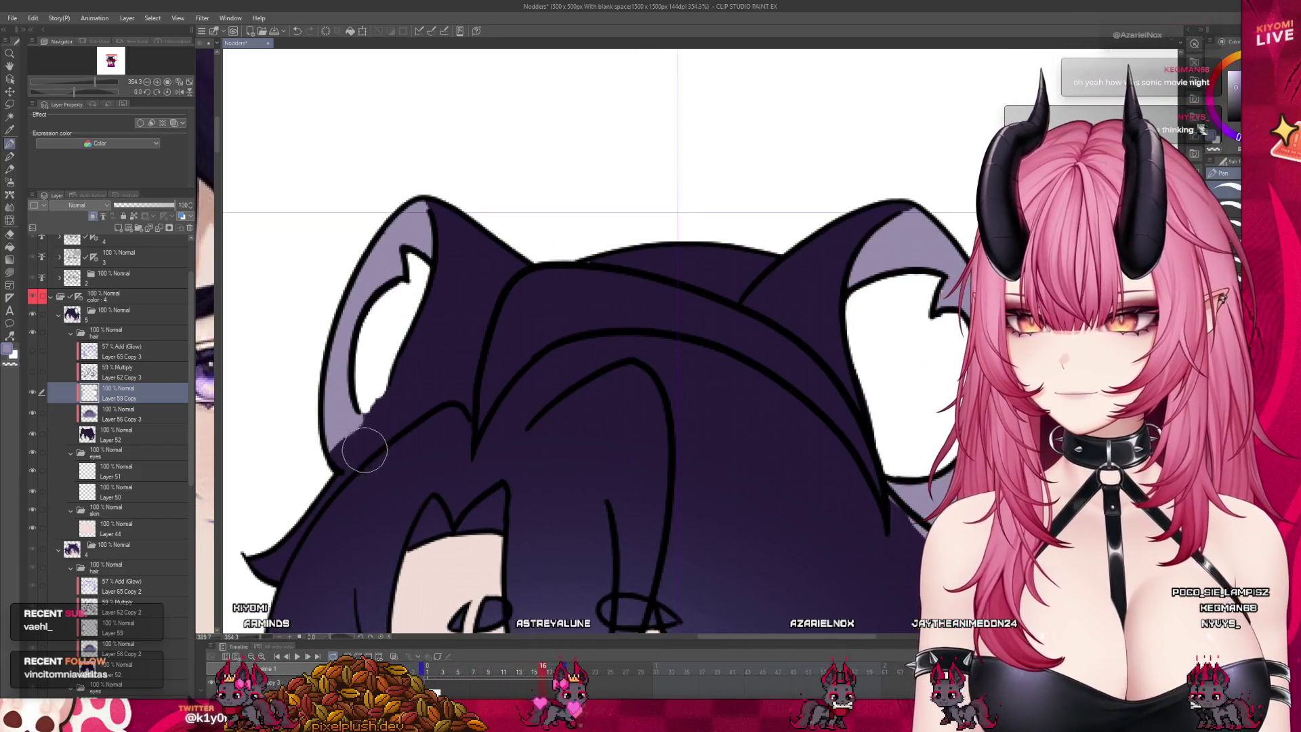
mouse_move(374, 446)
left_mouse_down()
mouse_move(372, 423)
mouse_move(328, 461)
left_mouse_up()
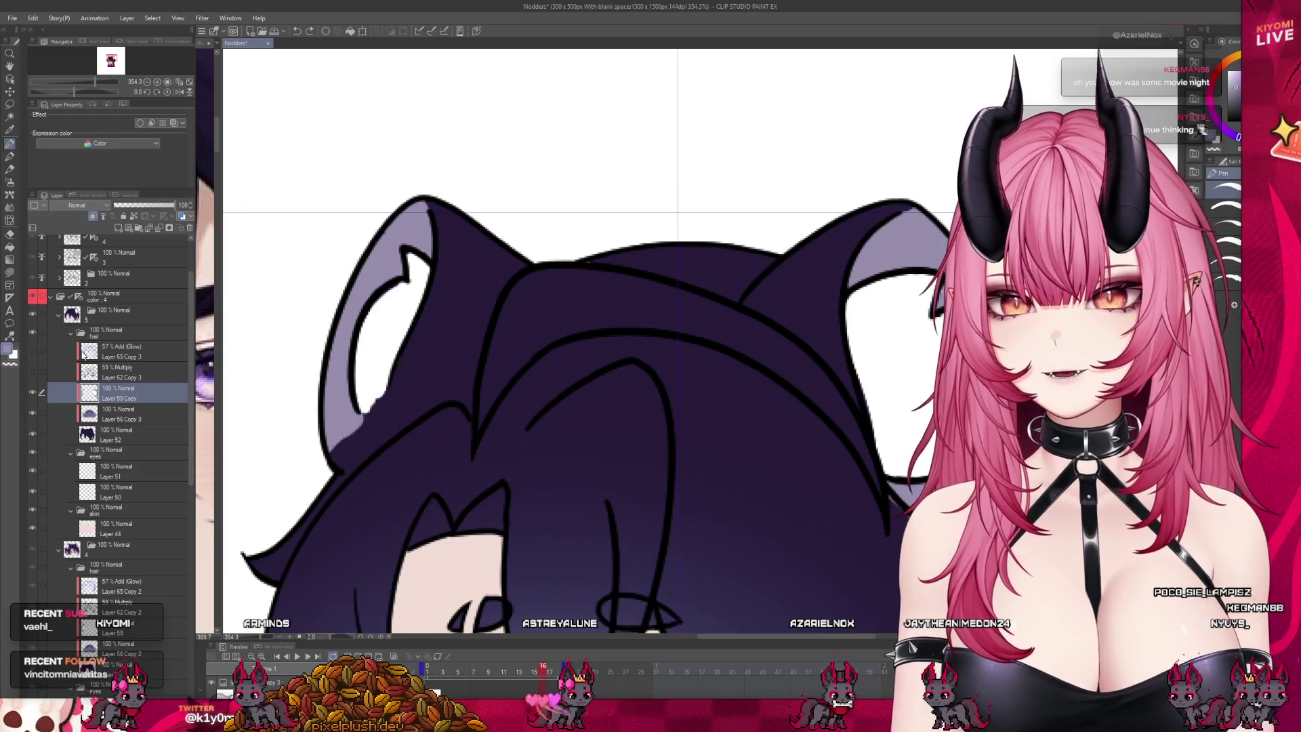
Step: Open folder 5's hair layers and select the ears Copy 2 layer for pencil fixes
scroll(89, 355, "up", 2)
scroll(98, 368, "up", 1)
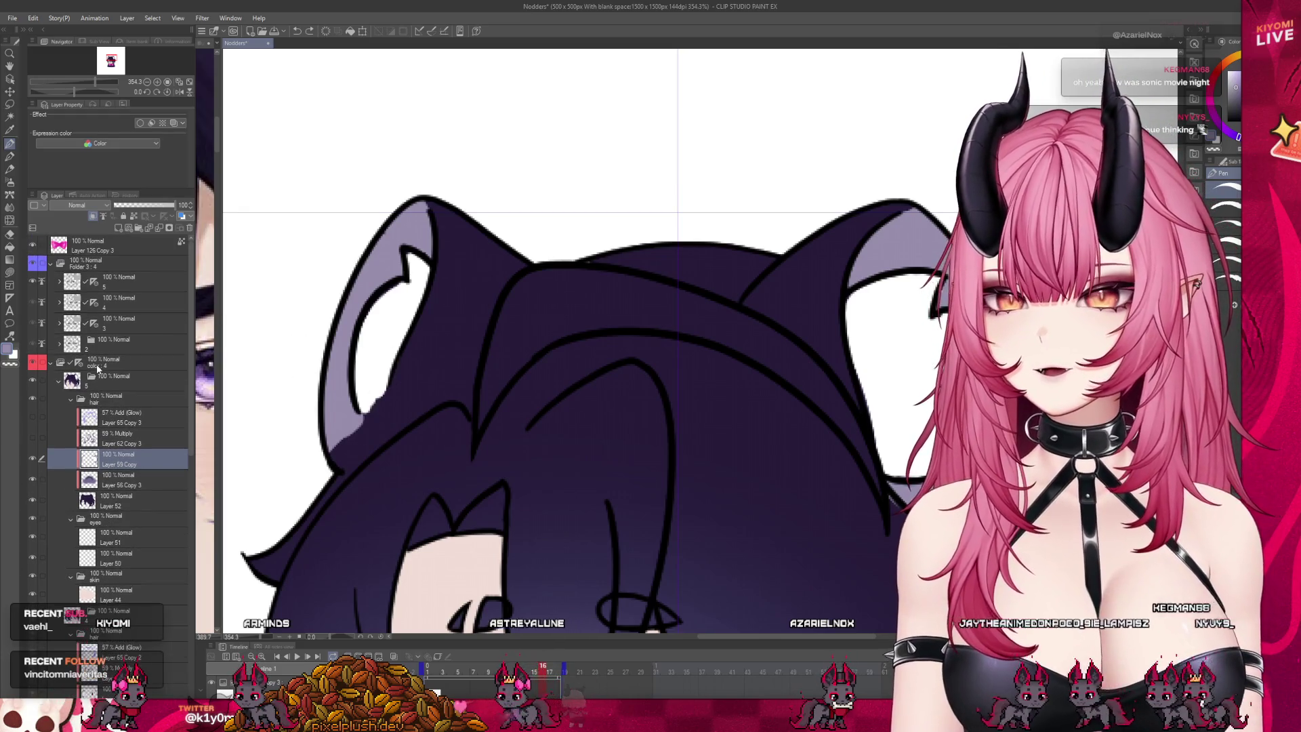
left_click(68, 284)
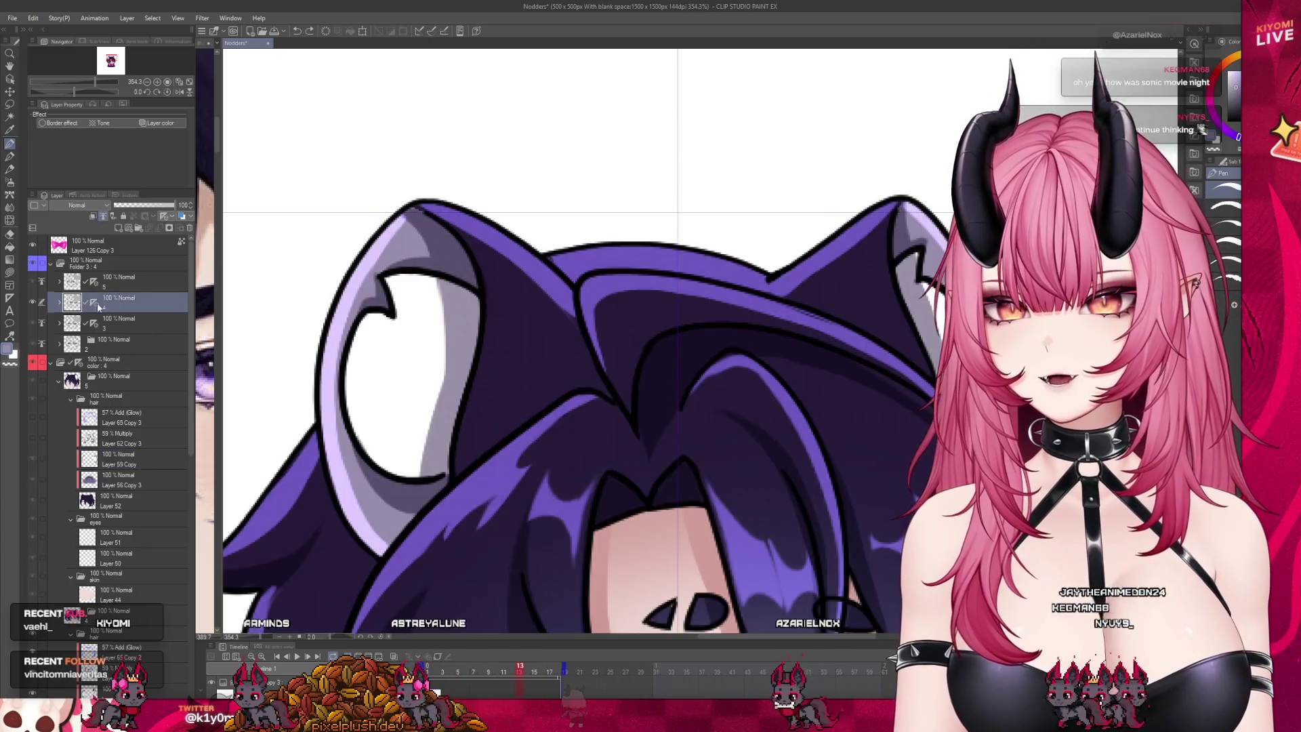
left_click(60, 281)
left_click(124, 339)
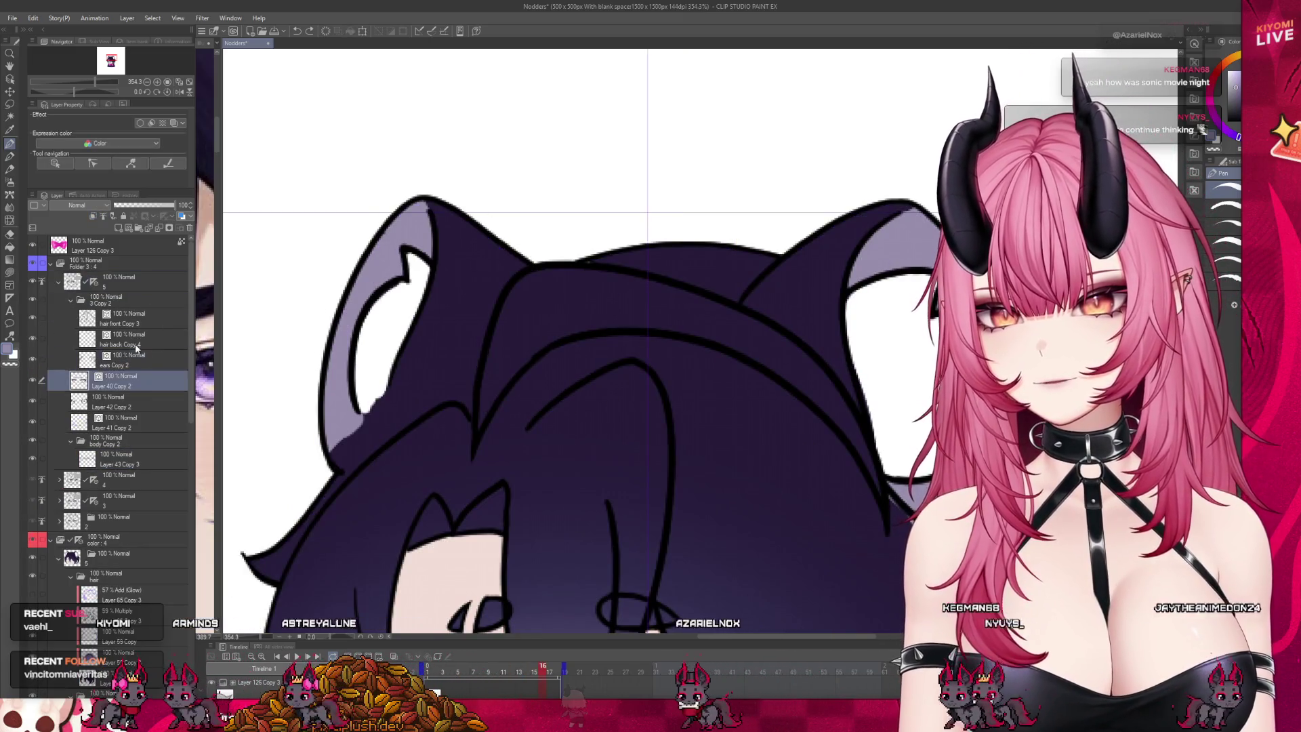
key("p")
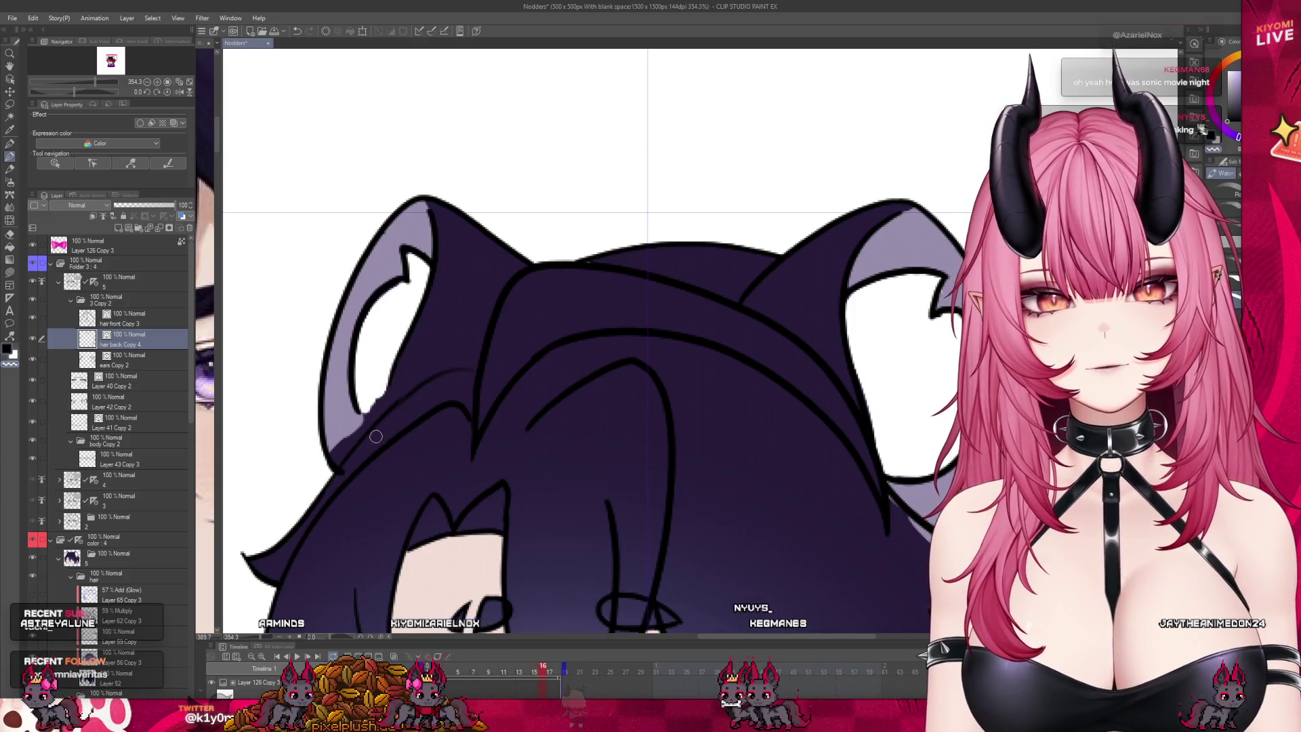
left_click(118, 359)
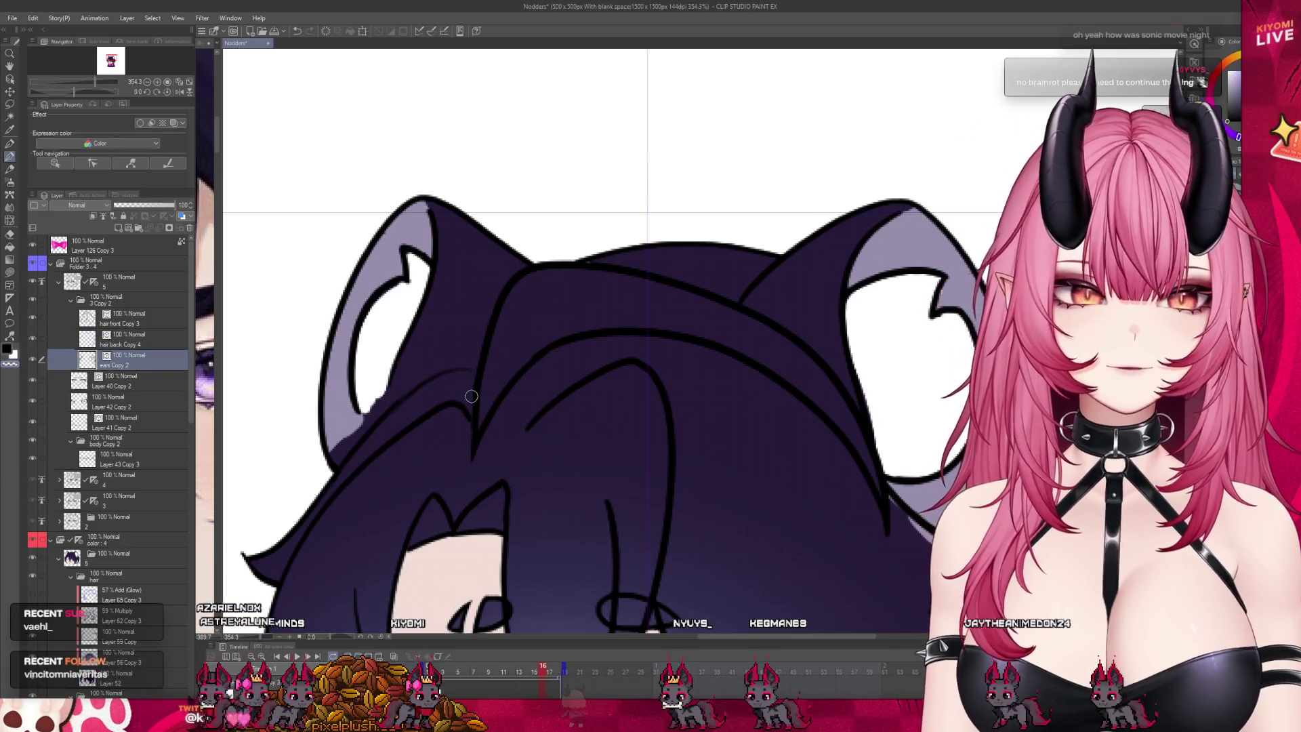
scroll(472, 395, "down", 3)
scroll(534, 459, "up", 2)
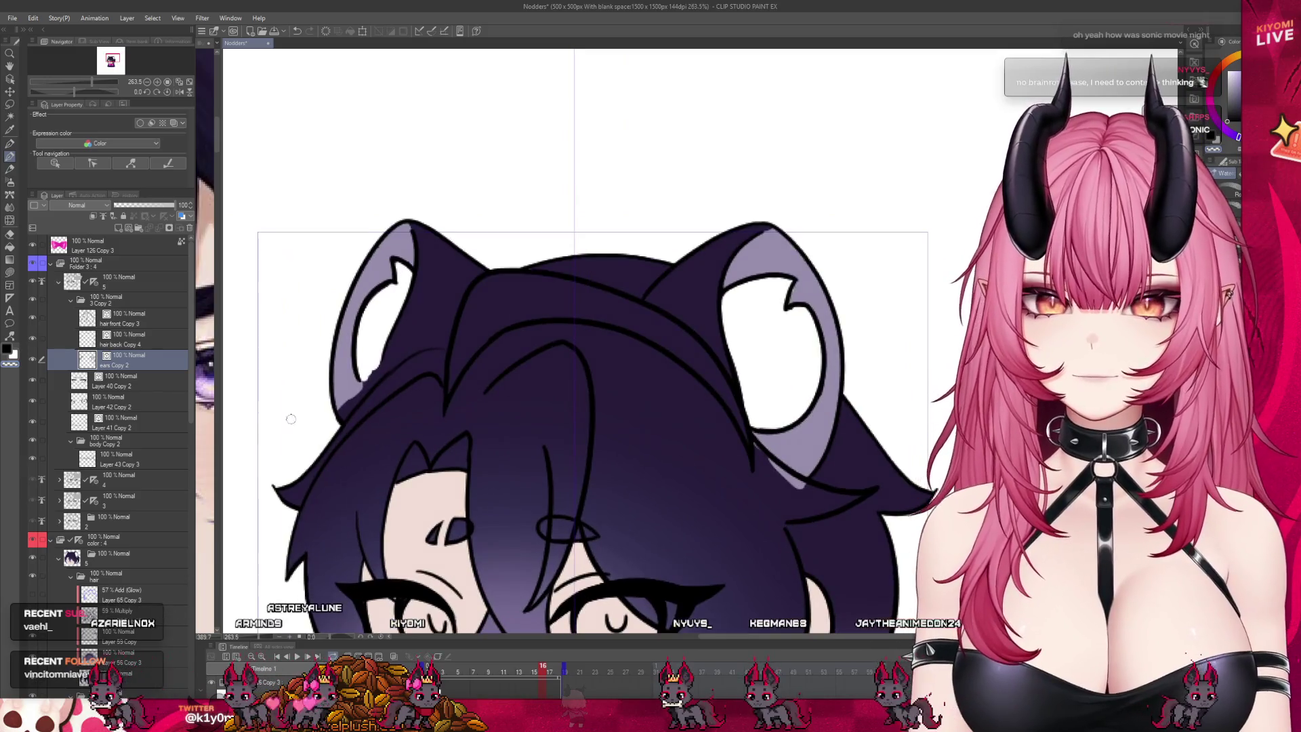
left_click(75, 302)
left_click(73, 300)
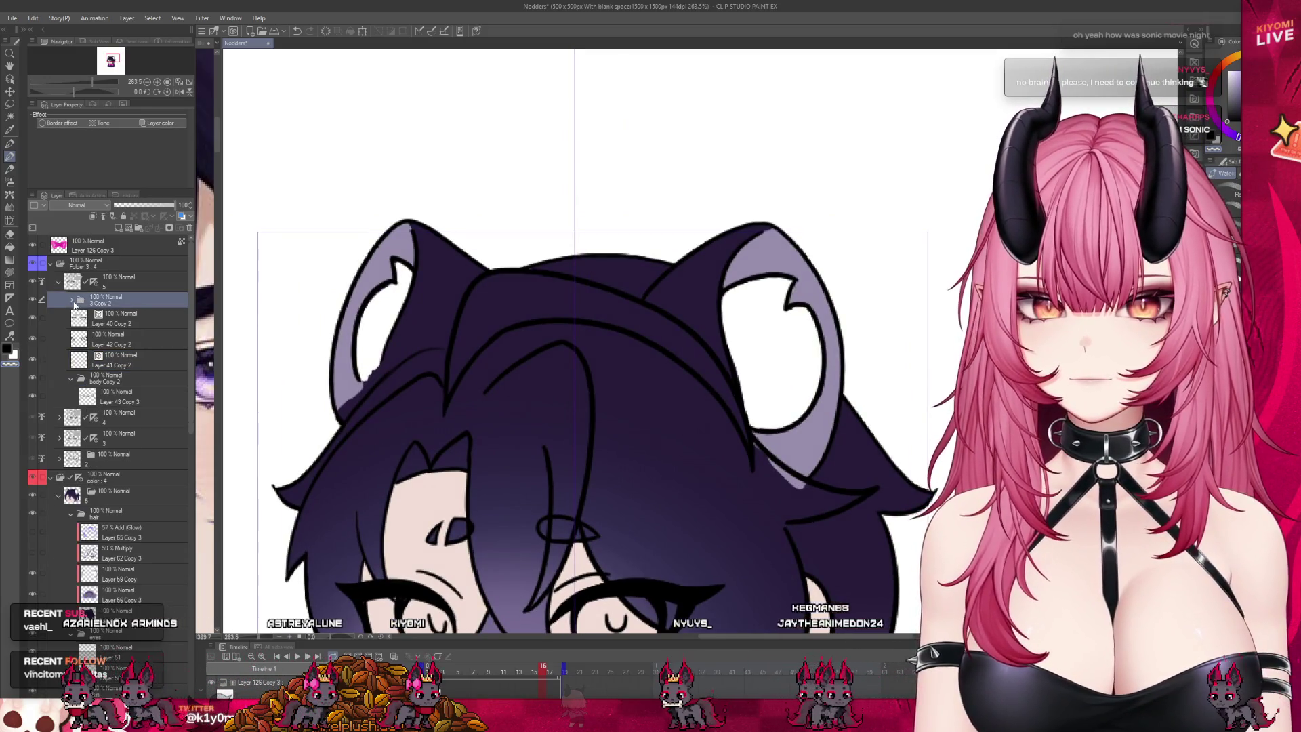
left_click(73, 300)
left_click(128, 339)
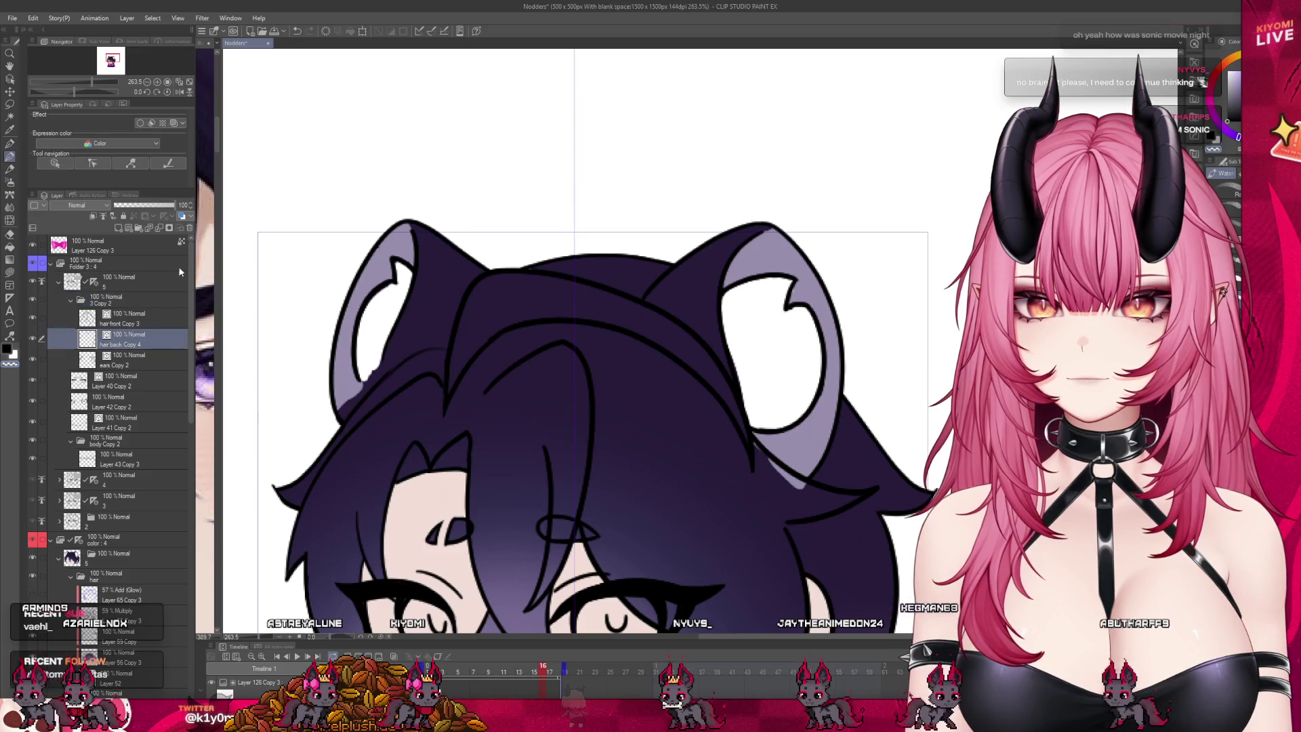
scroll(398, 325, "up", 2)
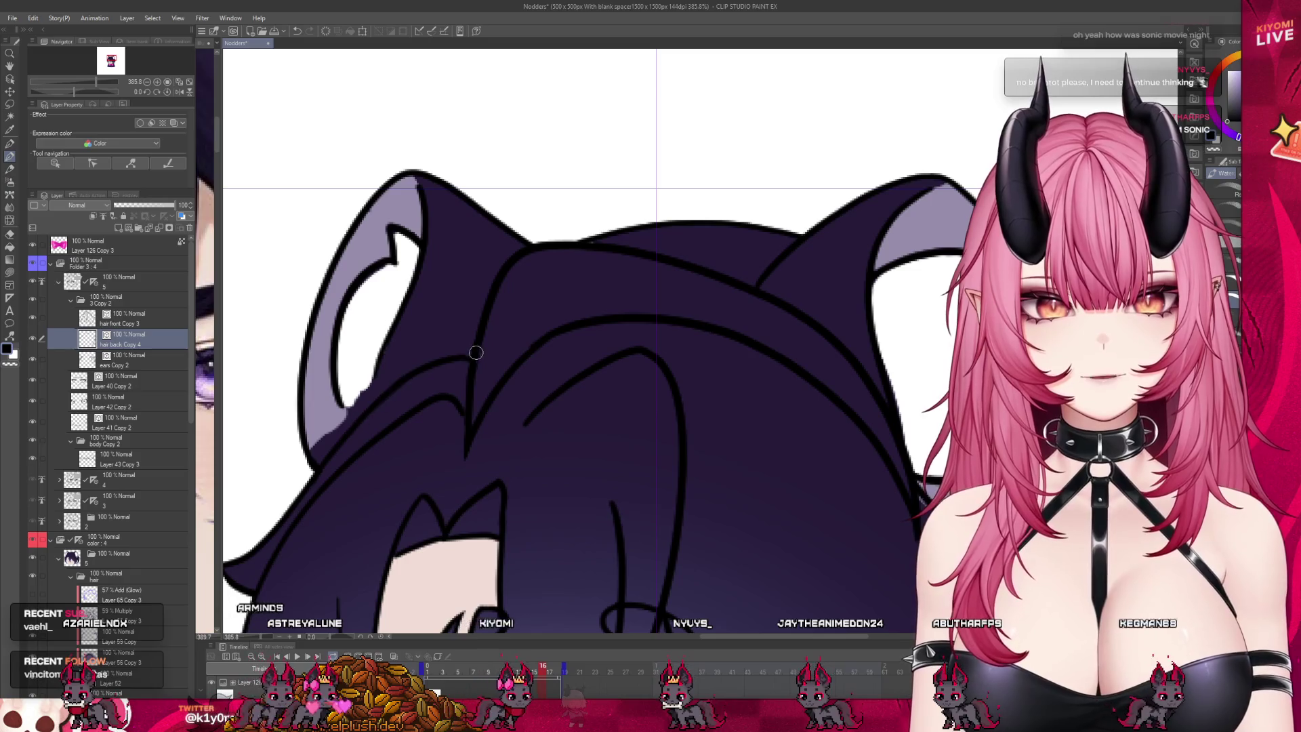
scroll(501, 327, "down", 3)
scroll(501, 327, "up", 2)
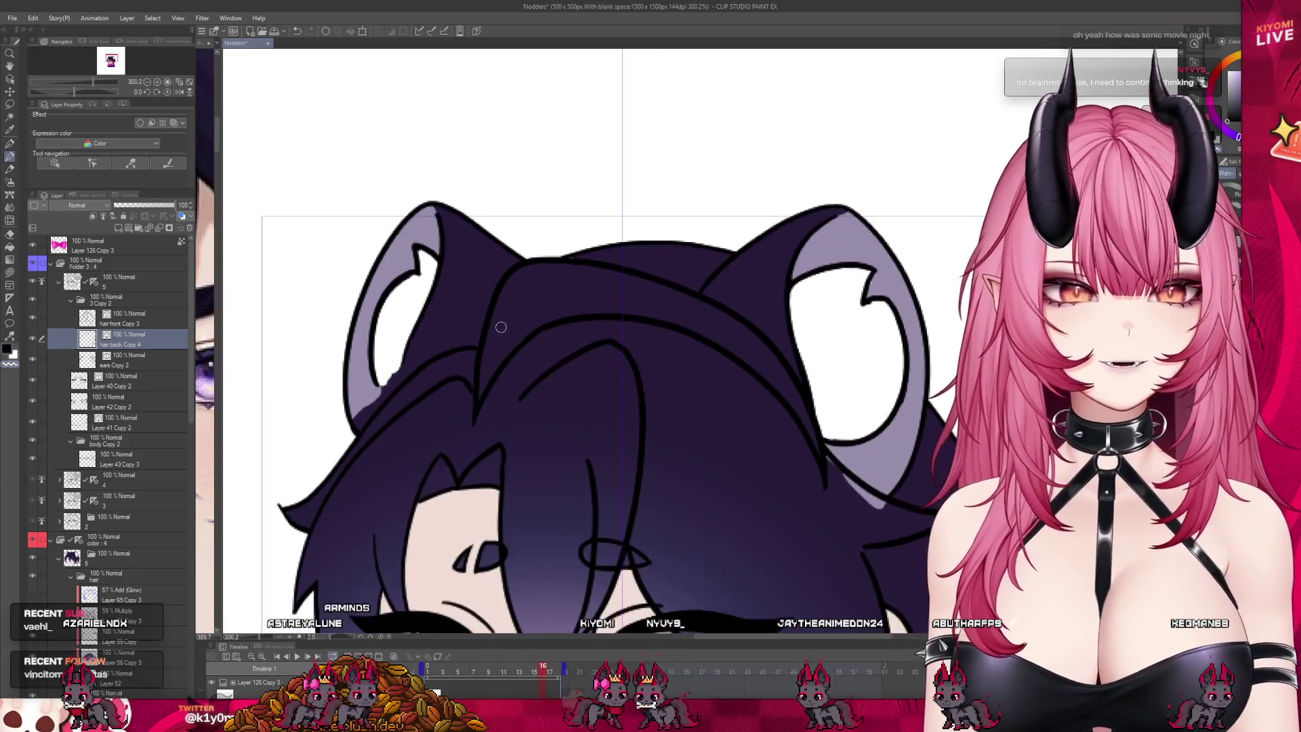
scroll(122, 560, "down", 2)
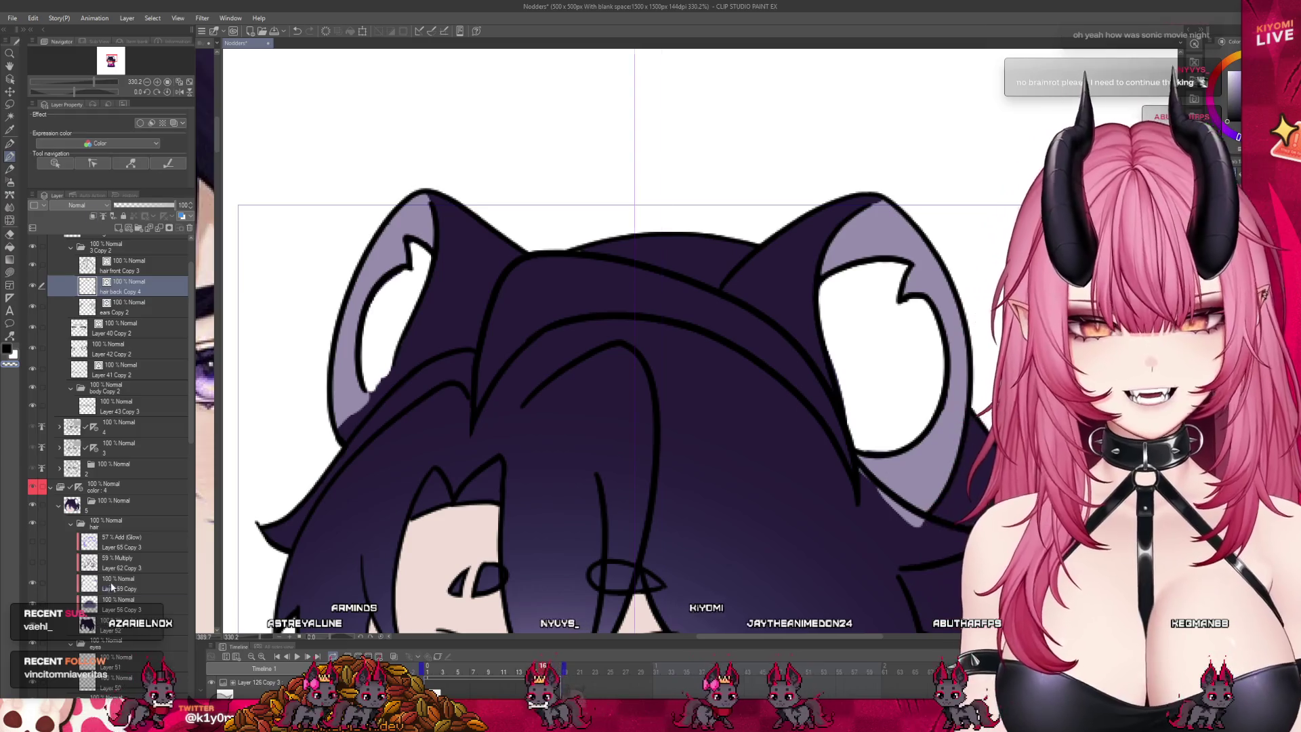
left_click(111, 581)
key("p")
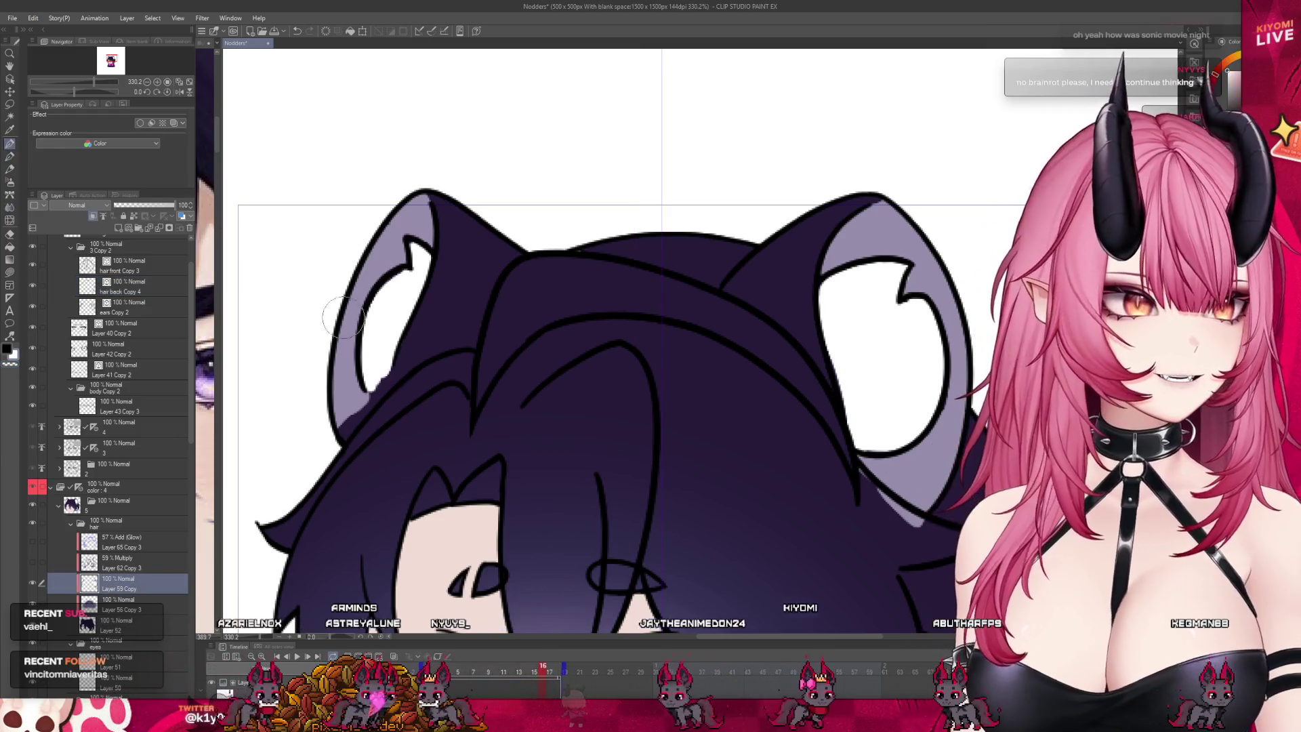
left_click(357, 406, "alt")
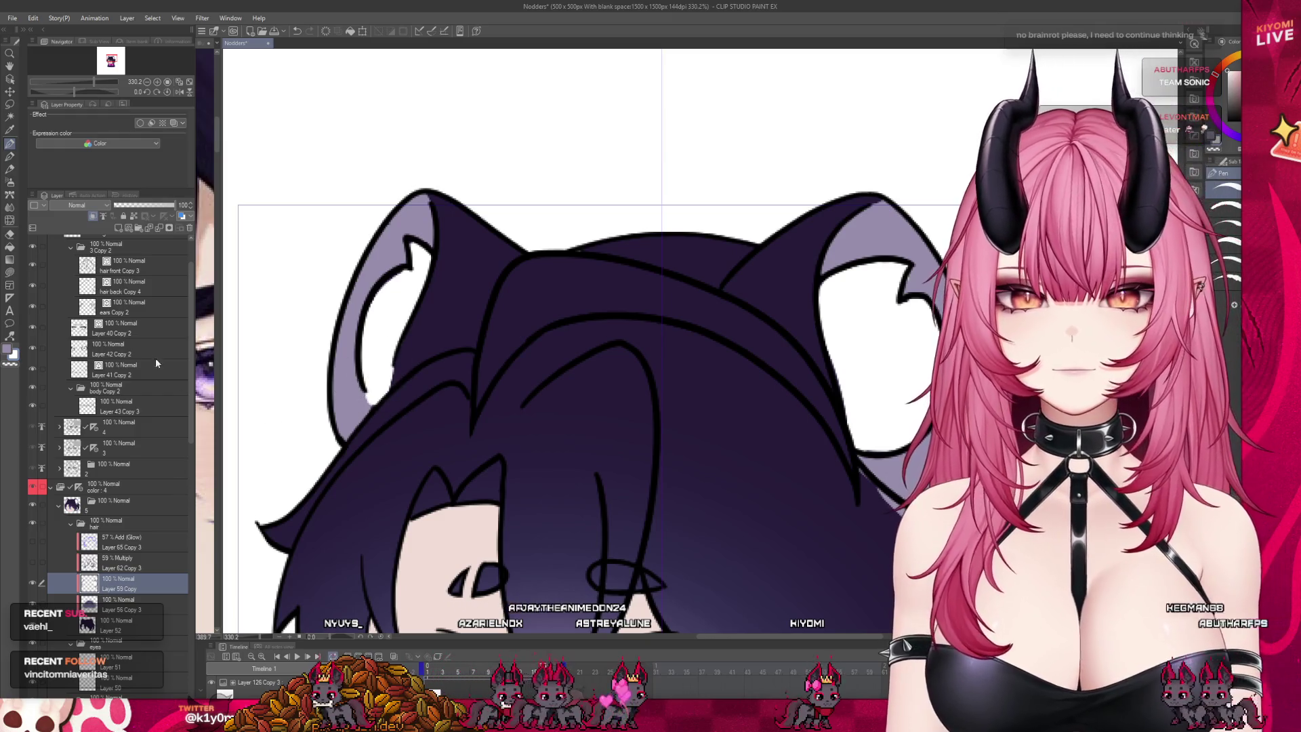
left_click(143, 308)
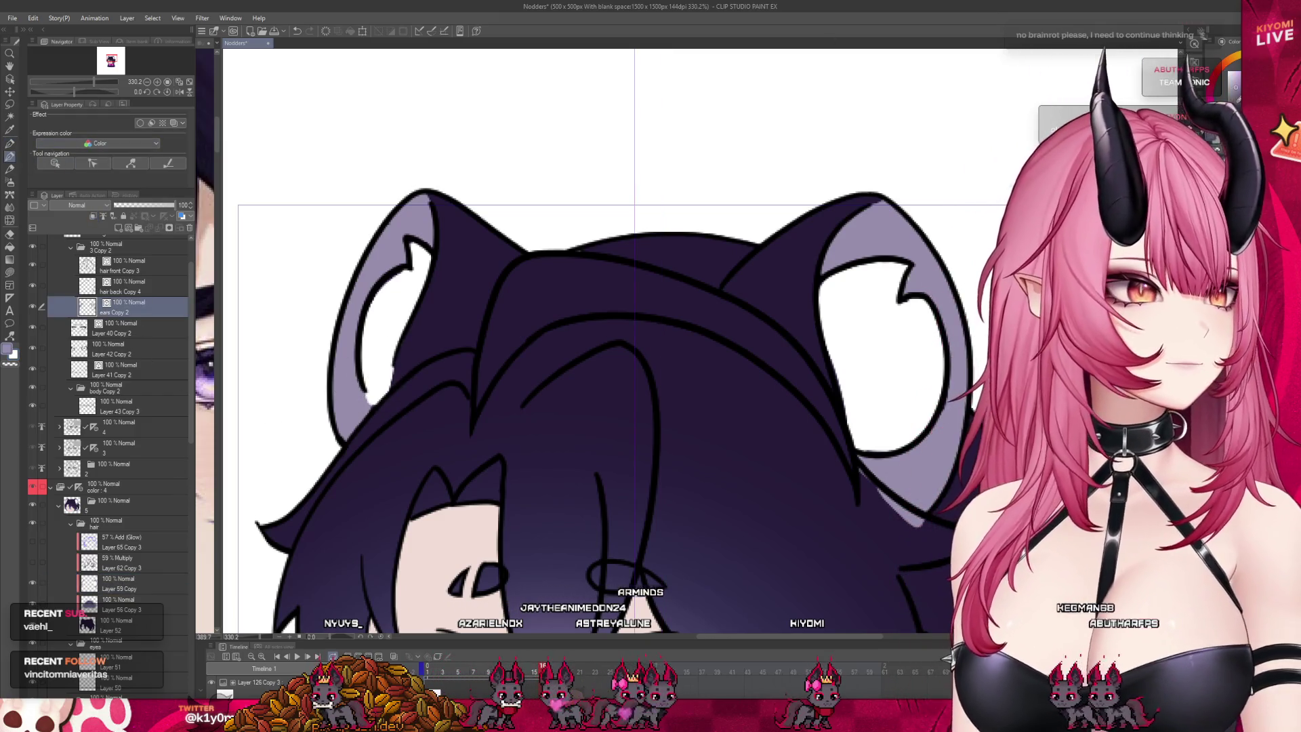
left_click(364, 382, "alt")
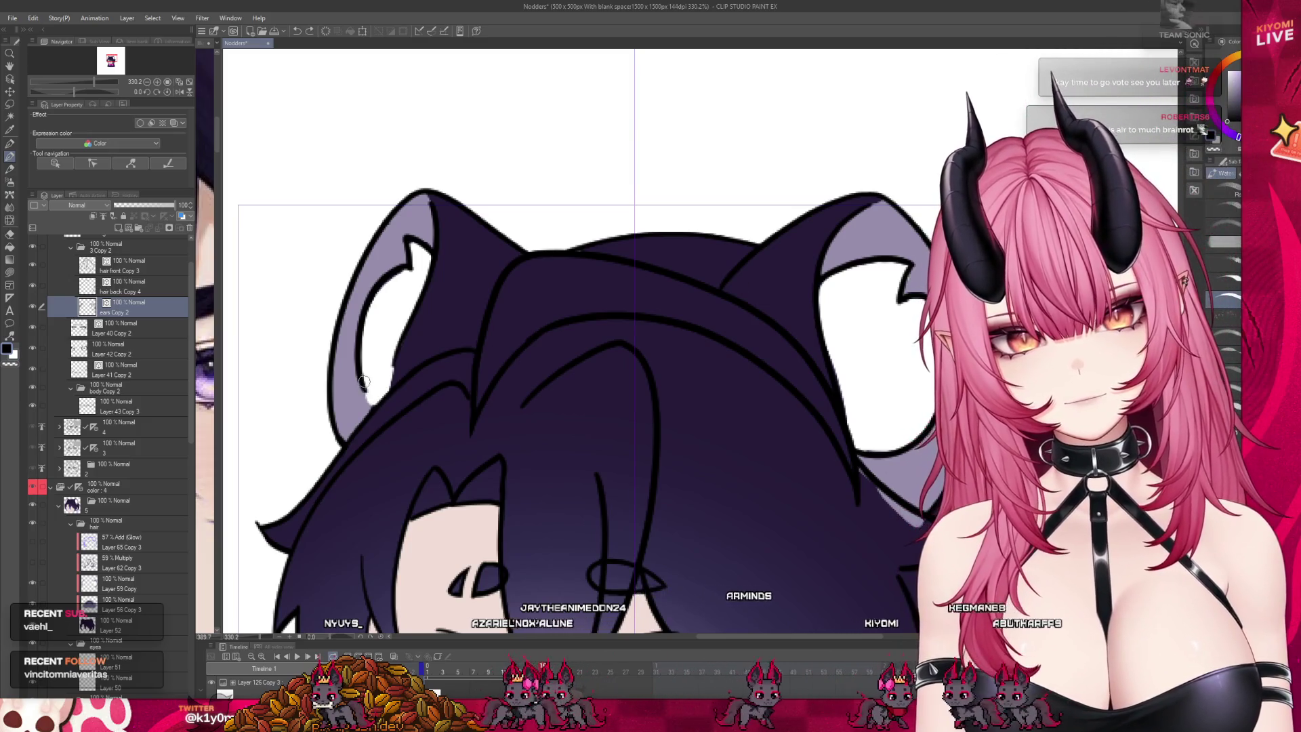
left_click_drag(364, 381, 389, 387)
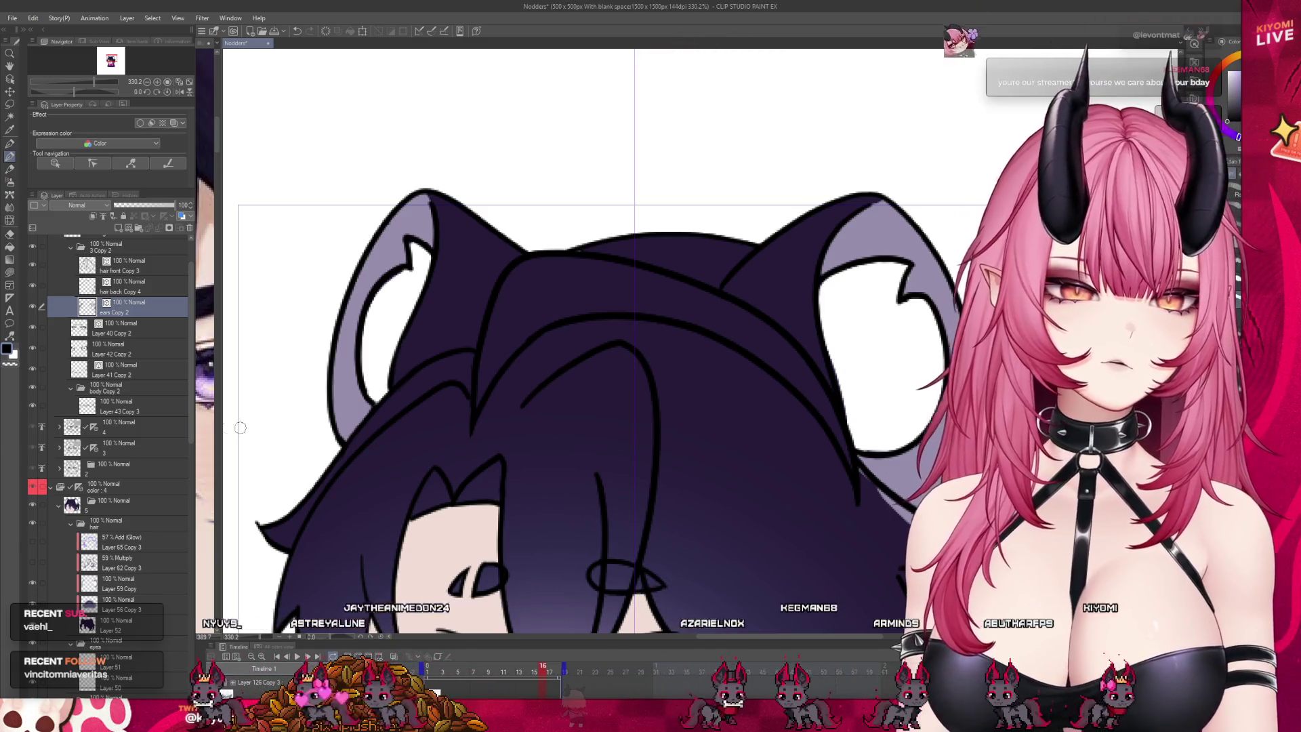
left_click(145, 585)
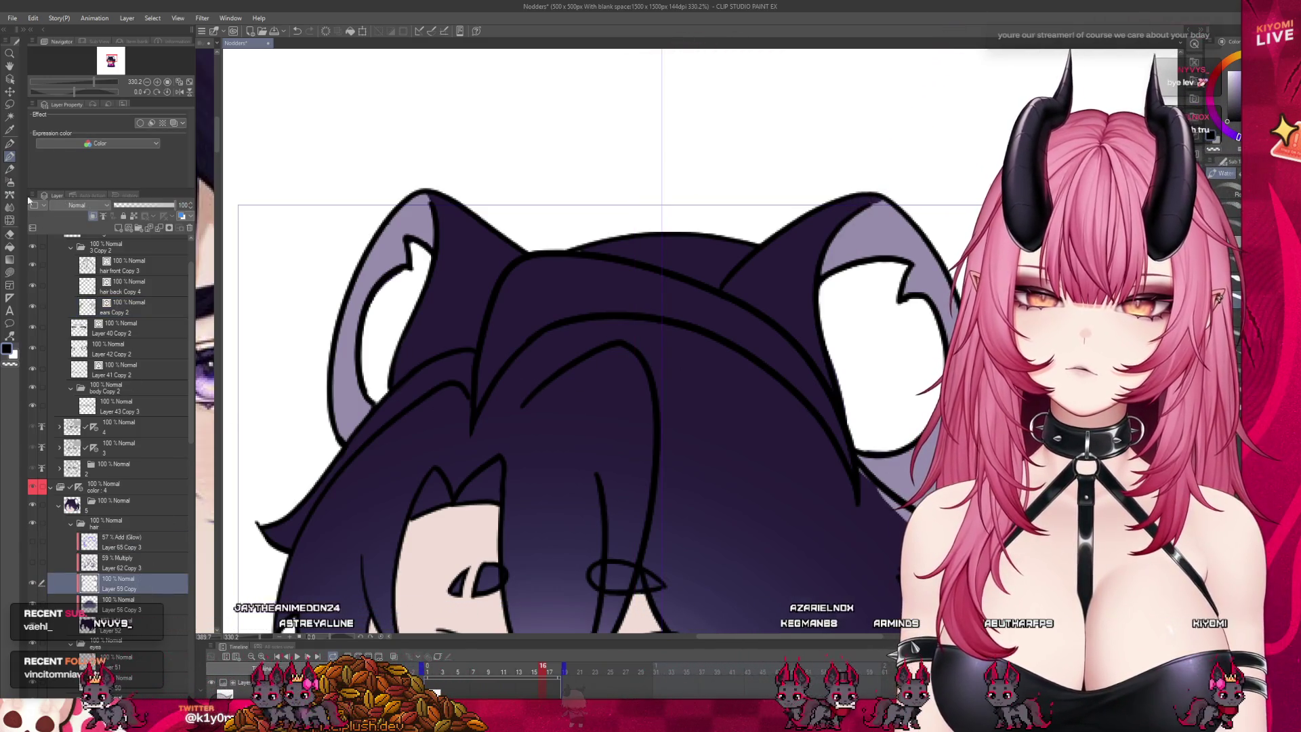
key("p")
key("x")
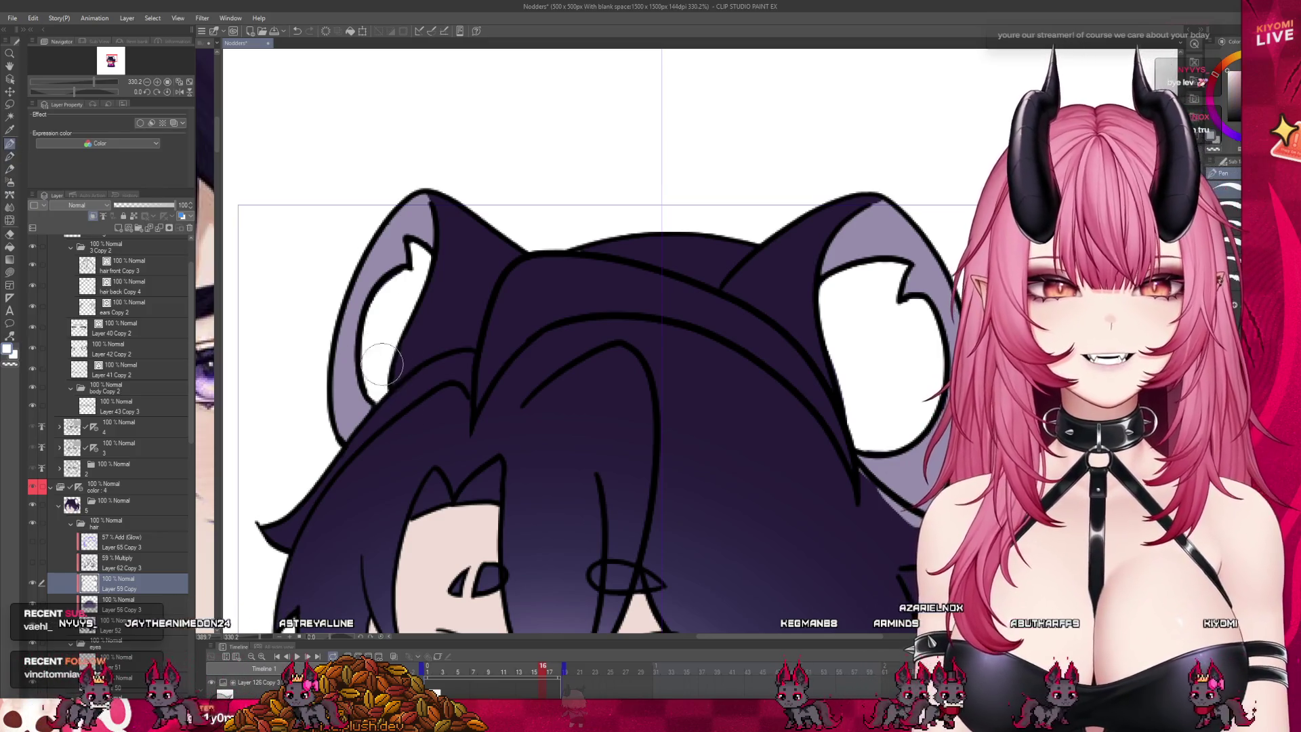
left_click(348, 401)
key("ctrl+z")
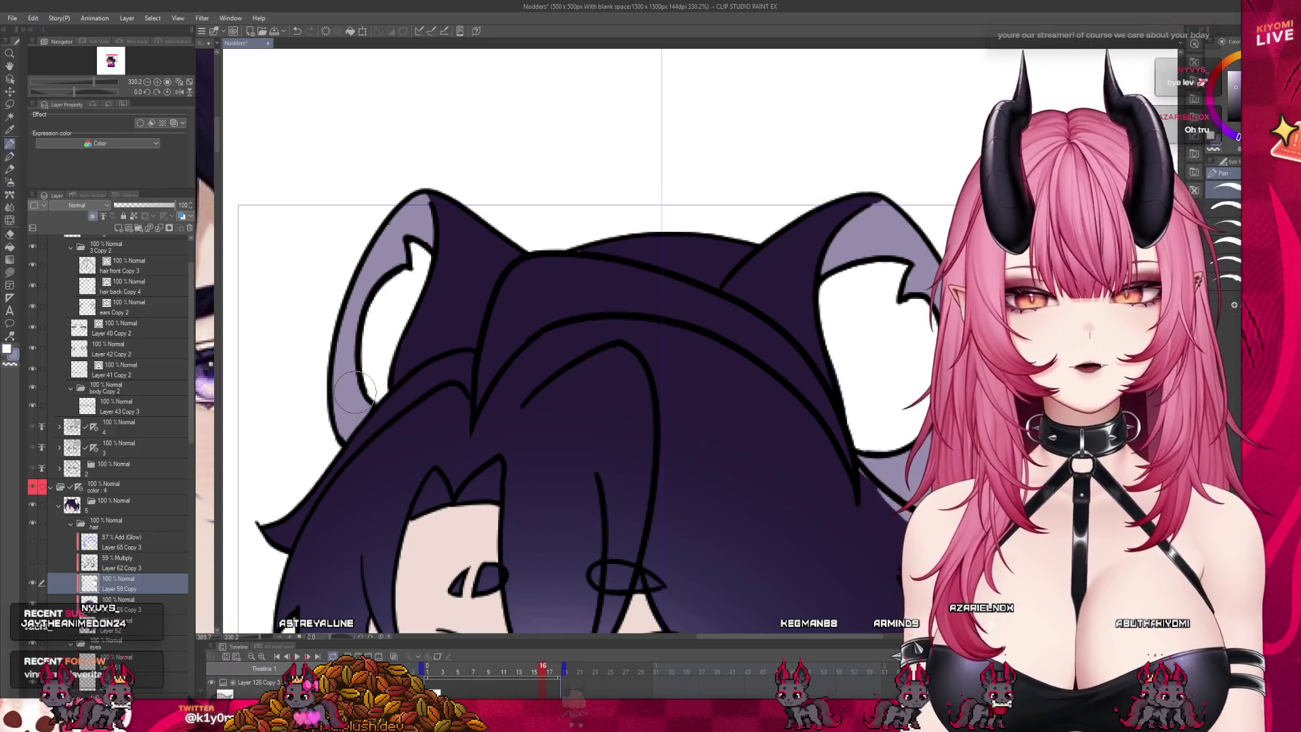
scroll(354, 393, "down", 3)
scroll(658, 357, "up", 1)
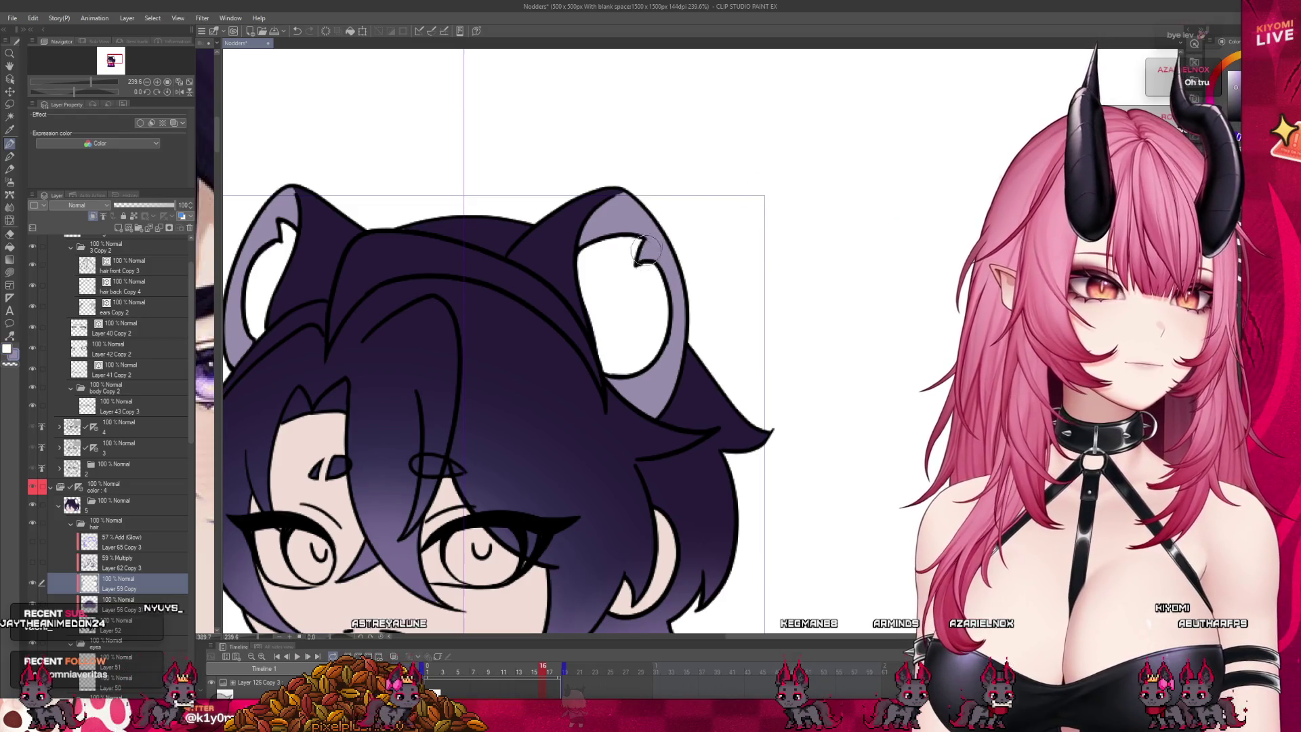
scroll(694, 227, "down", 3)
scroll(498, 242, "up", 3)
Step: Save the Nodders file, then zoom in and out to inspect the head
key("ctrl+s")
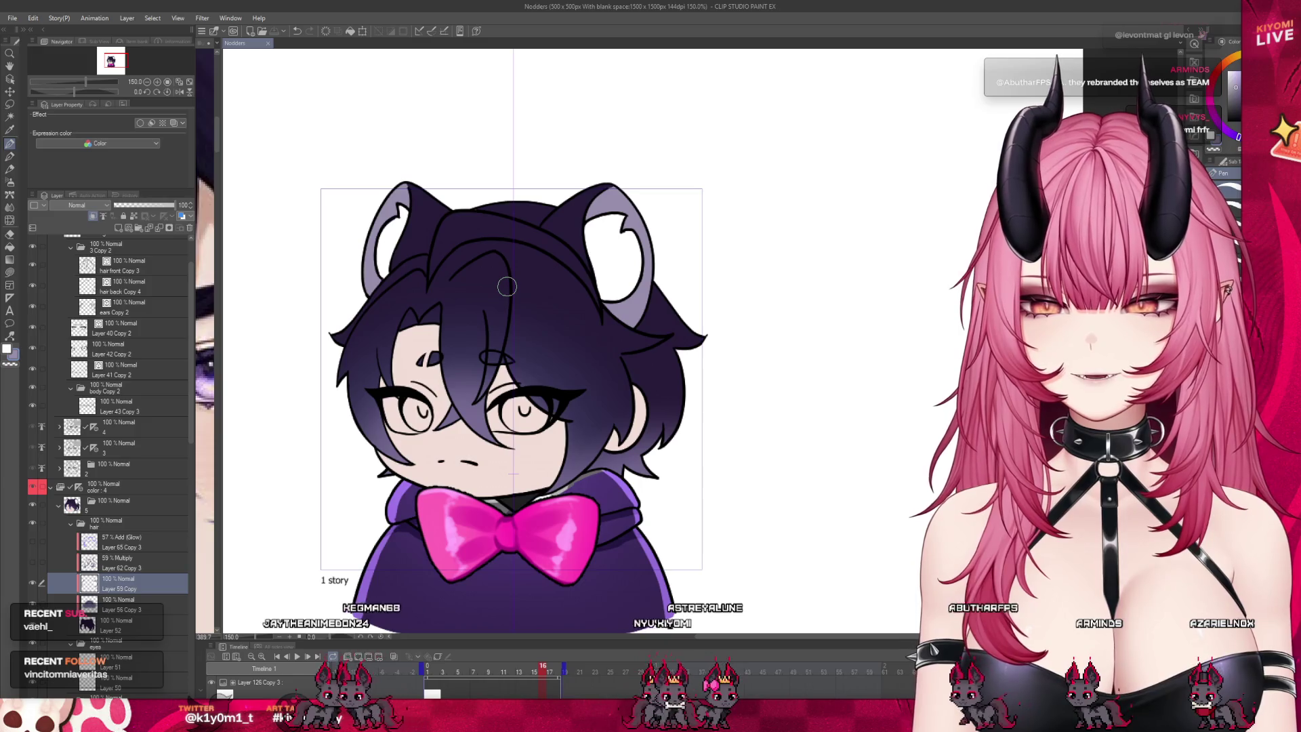
scroll(507, 287, "up", 1)
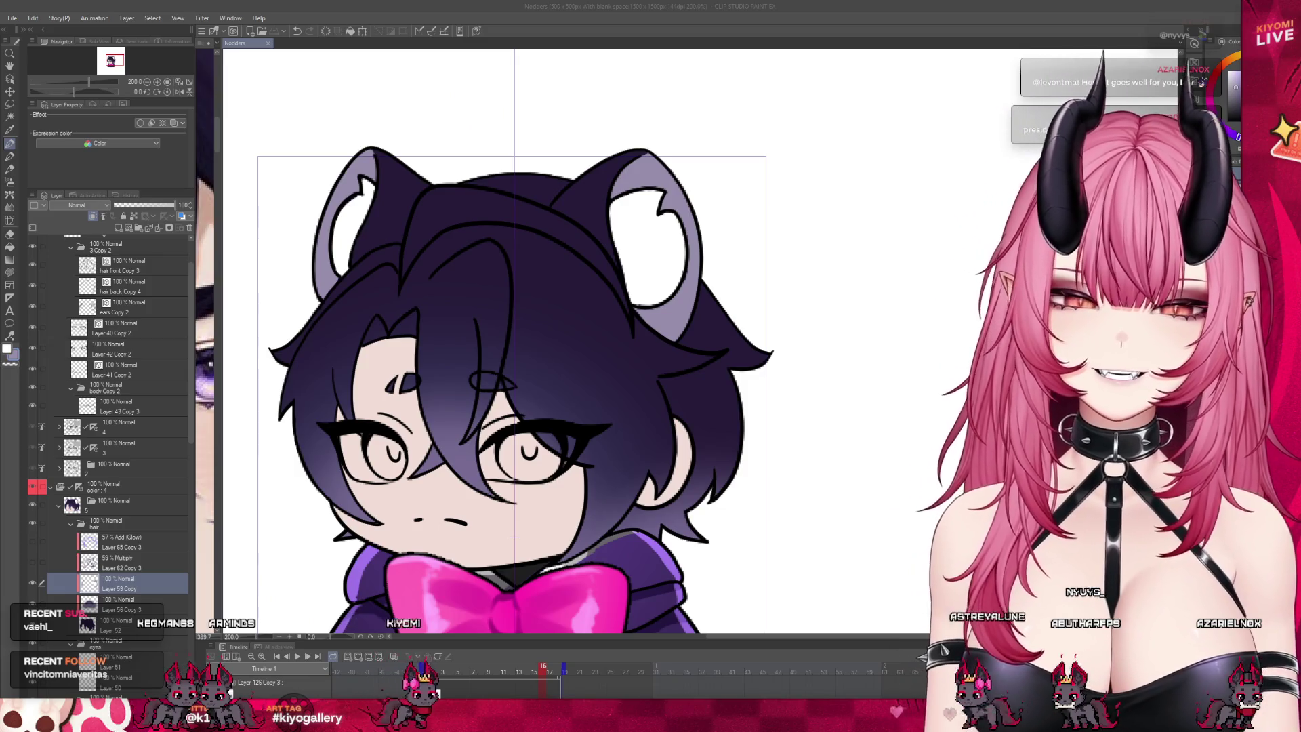
scroll(511, 325, "down", 3)
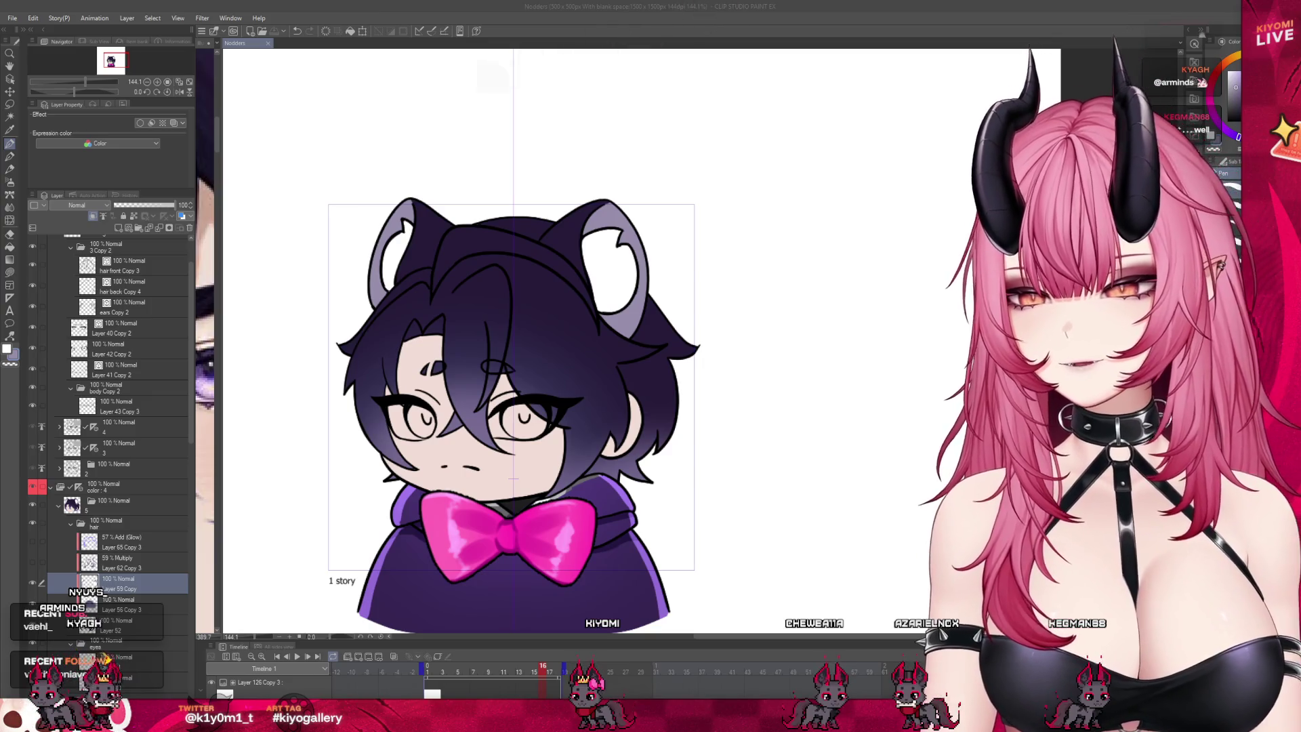
Step: Dab darker hair shading, then try Layer 62 Copy 3 at Normal 100% and undo it
left_click(92, 573)
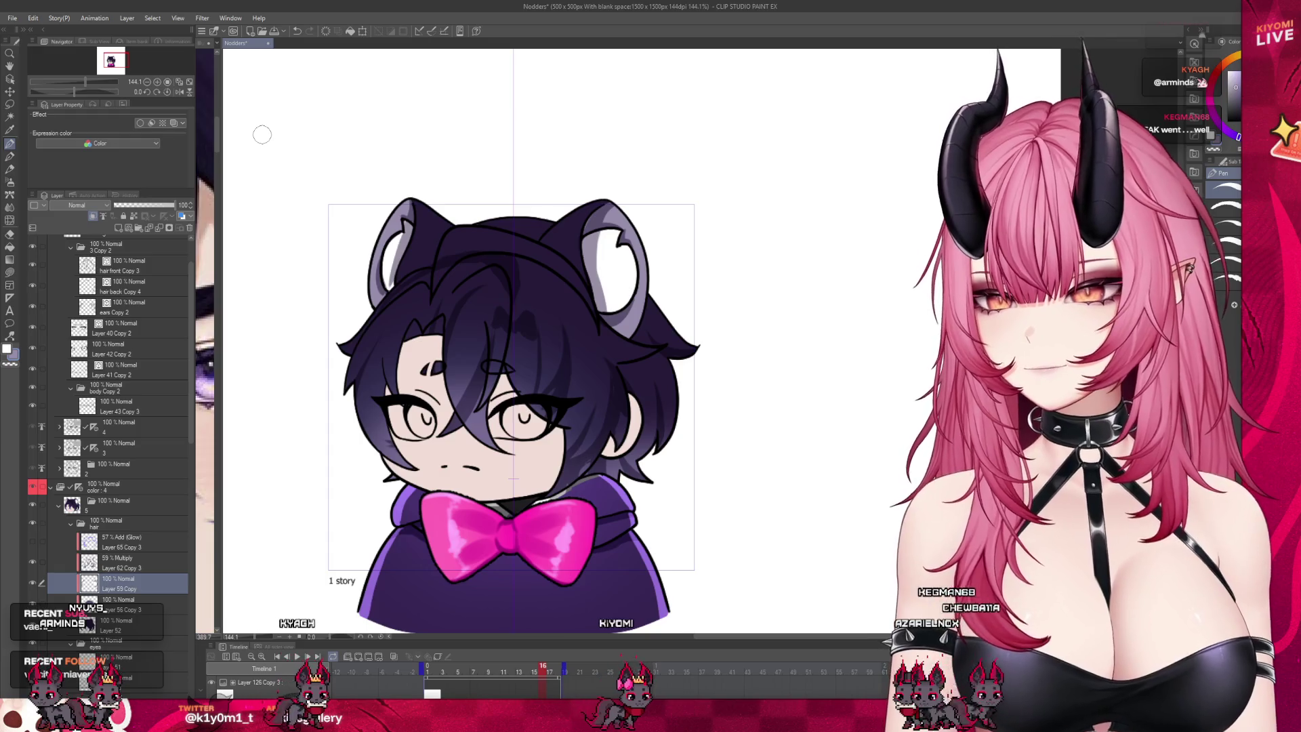
scroll(513, 275, "up", 1)
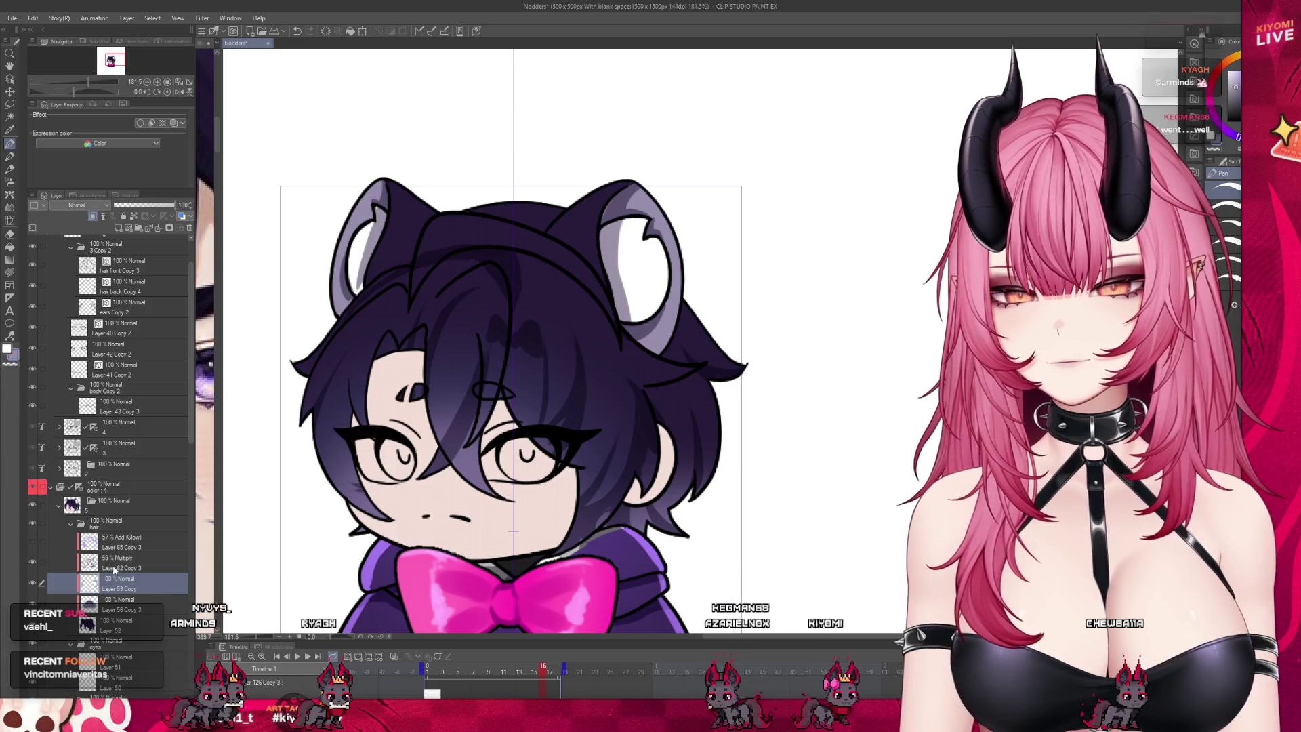
key("alt+bracketright")
left_click(93, 204)
left_click(75, 218)
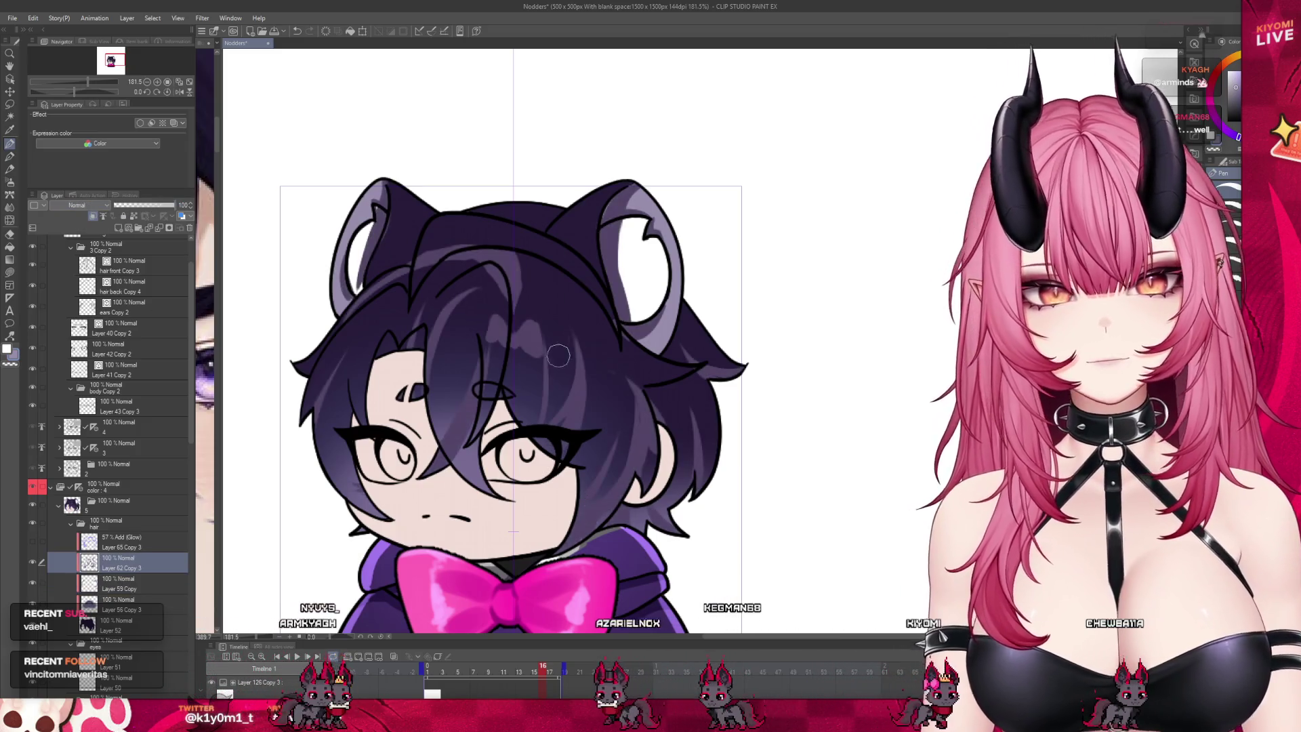
key("ctrl+z")
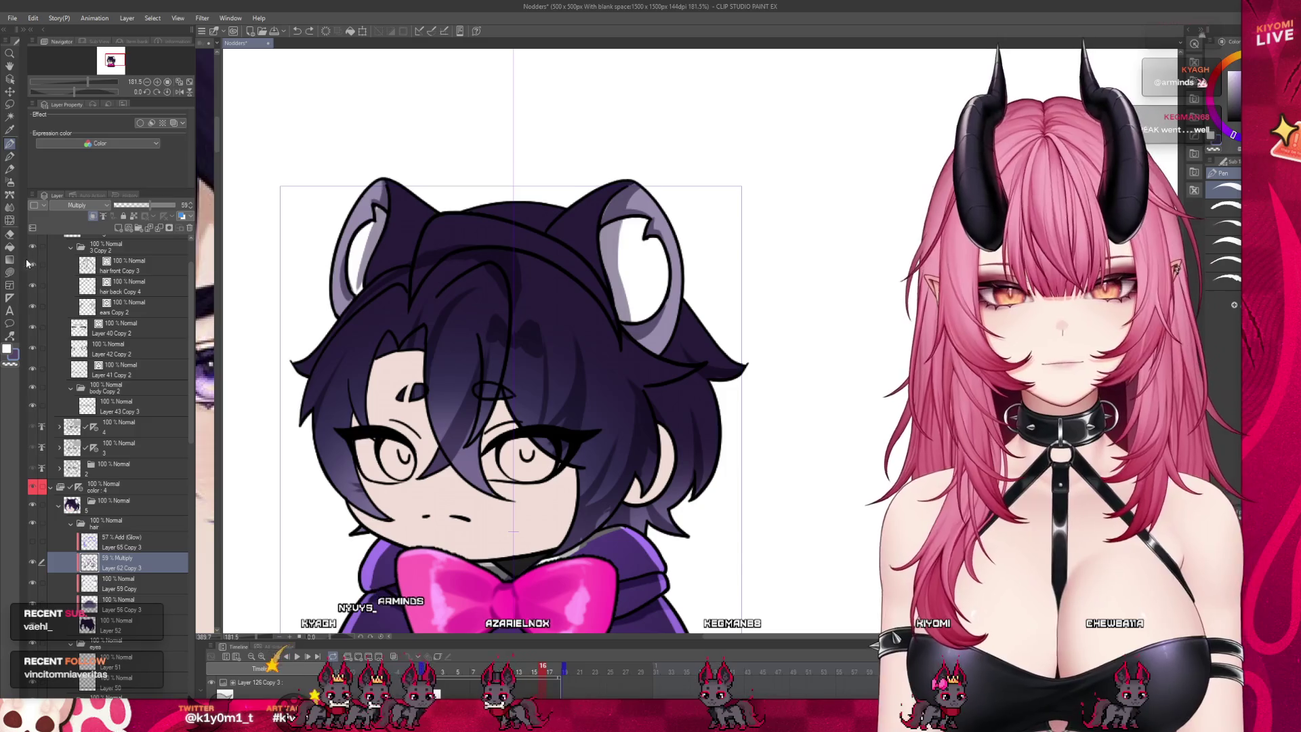
Step: Try a light large-brush stroke along the hair's right side, then undo it
left_click(9, 220)
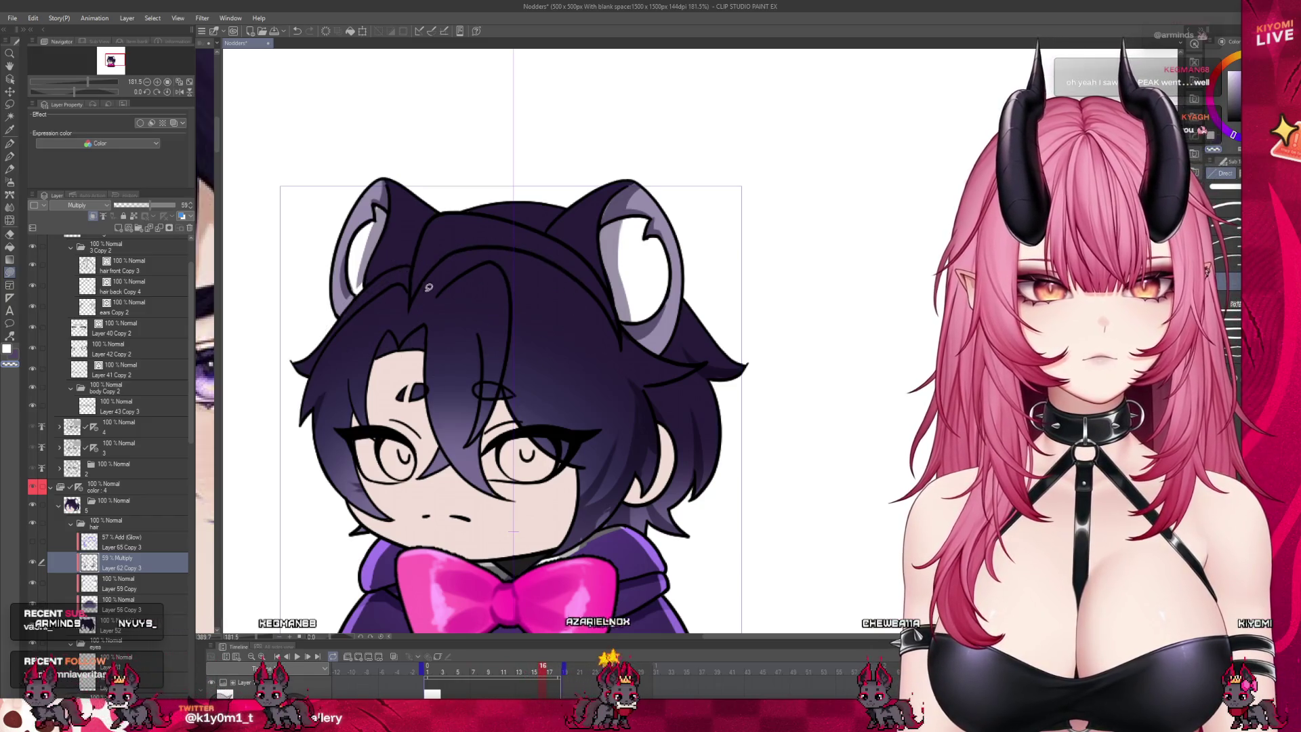
left_click_drag(719, 448, 625, 529)
key("ctrl+z")
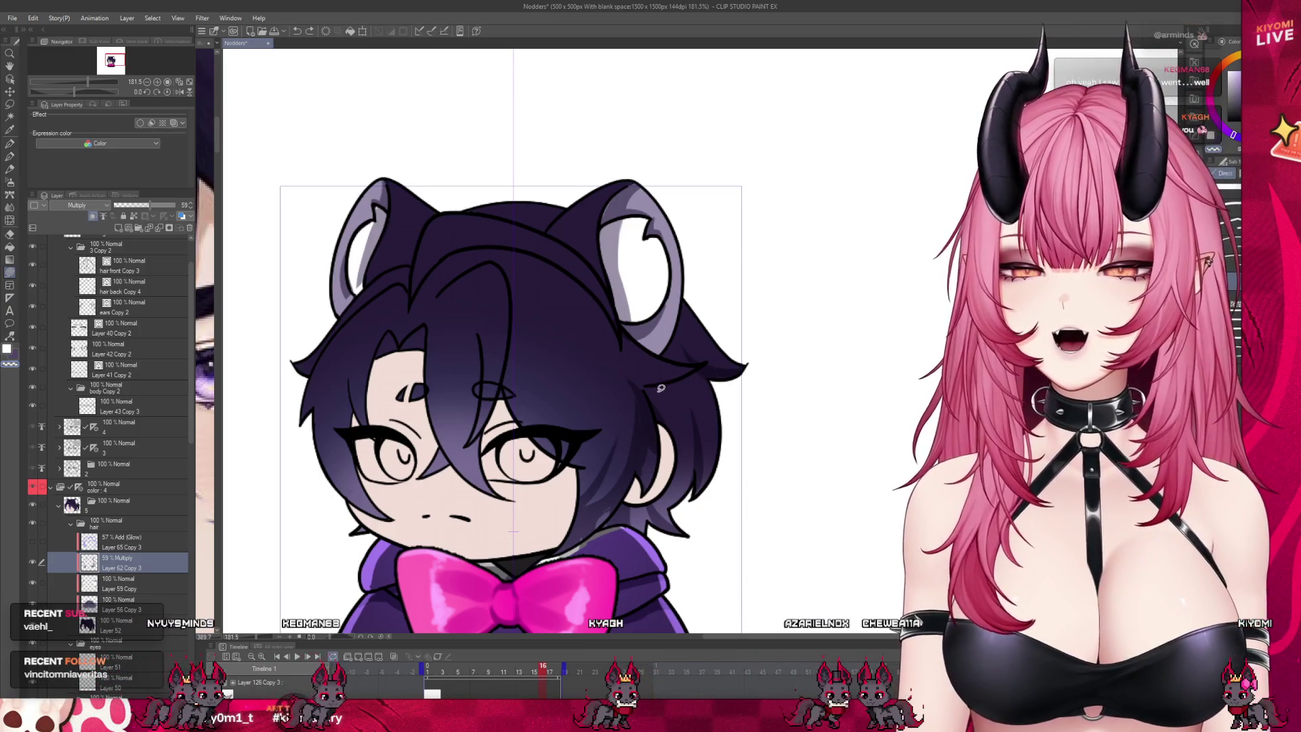
left_click(10, 158)
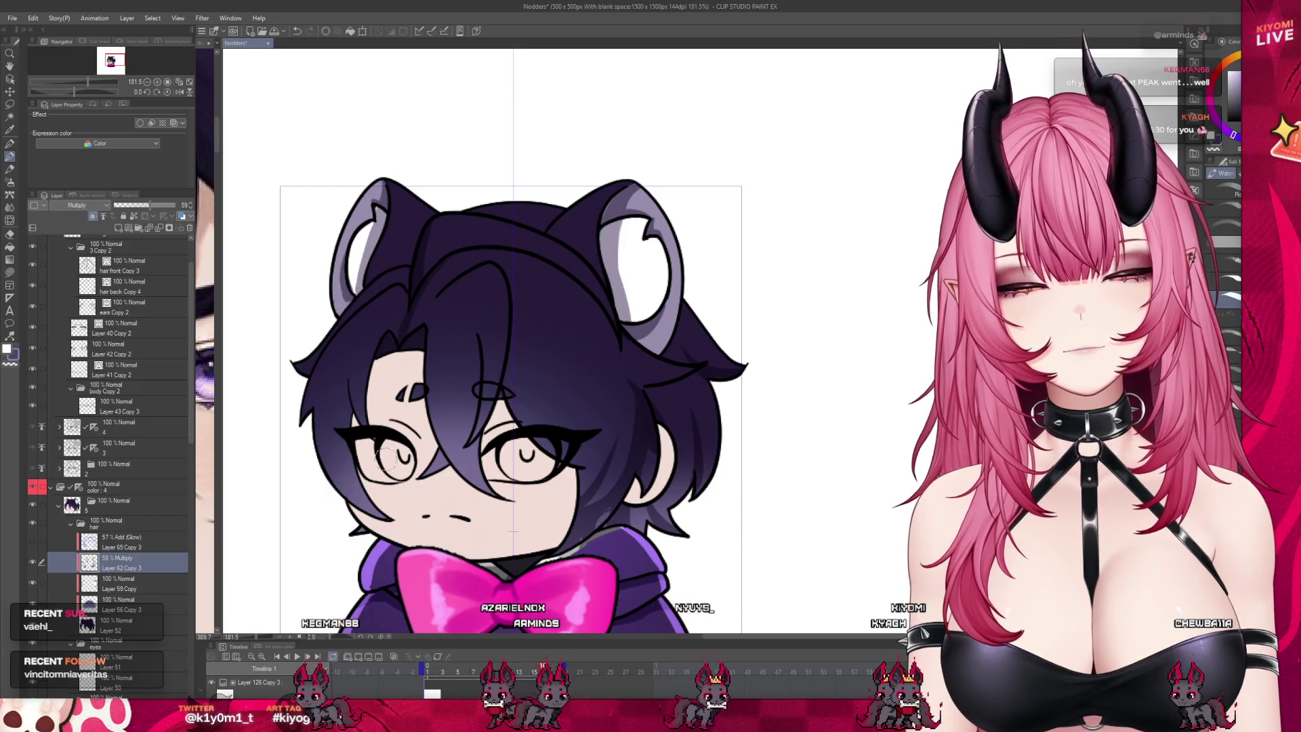
Step: Compare frames 15 and 16, then darken the hair beside the cheek on Multiply Layer 62 Copy 3
left_click(530, 675)
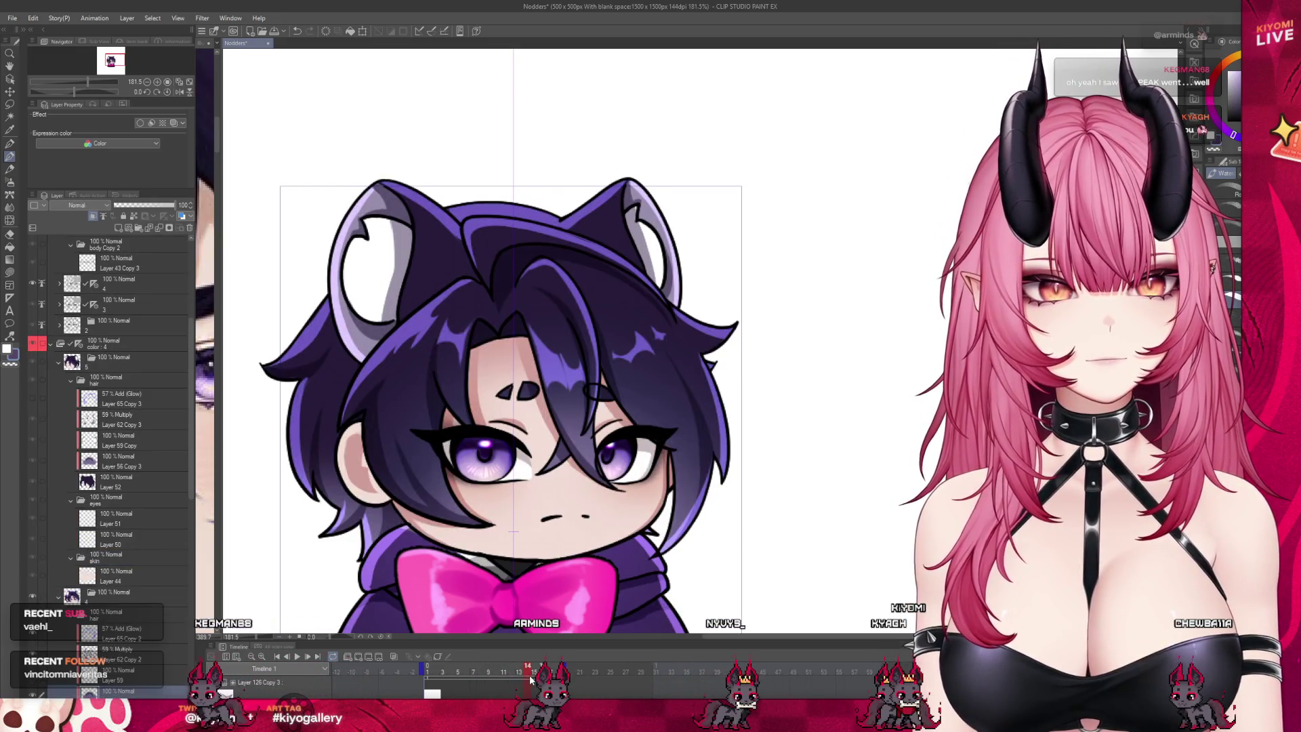
left_click(543, 675)
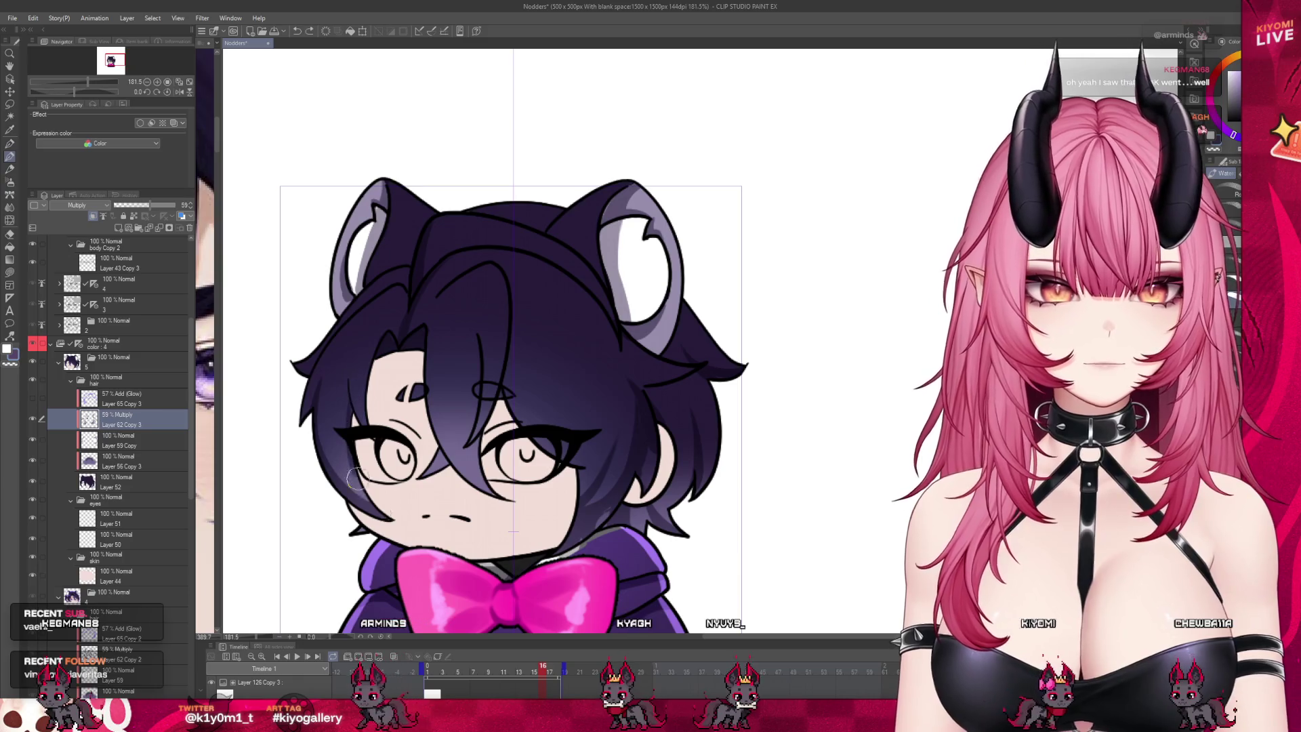
mouse_move(542, 668)
left_mouse_down()
mouse_move(529, 668)
mouse_move(542, 667)
left_mouse_up()
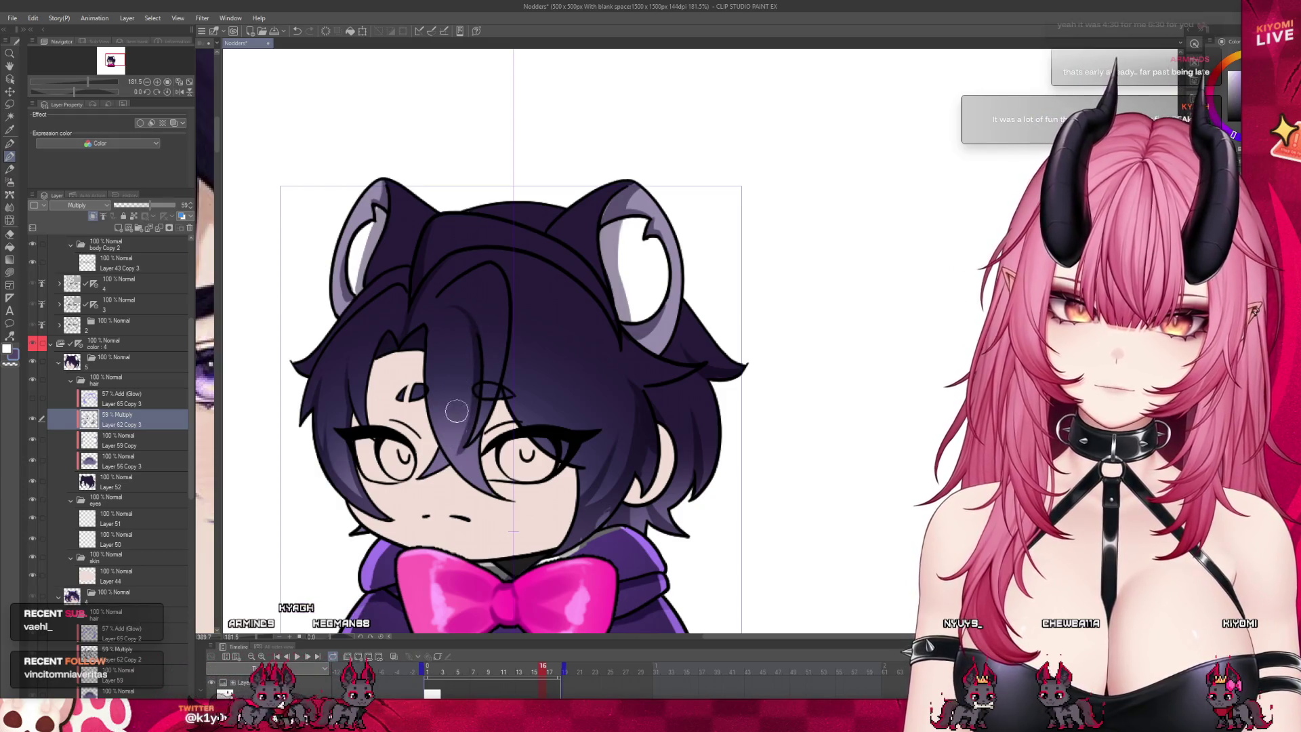
left_click(532, 671)
left_click(541, 670)
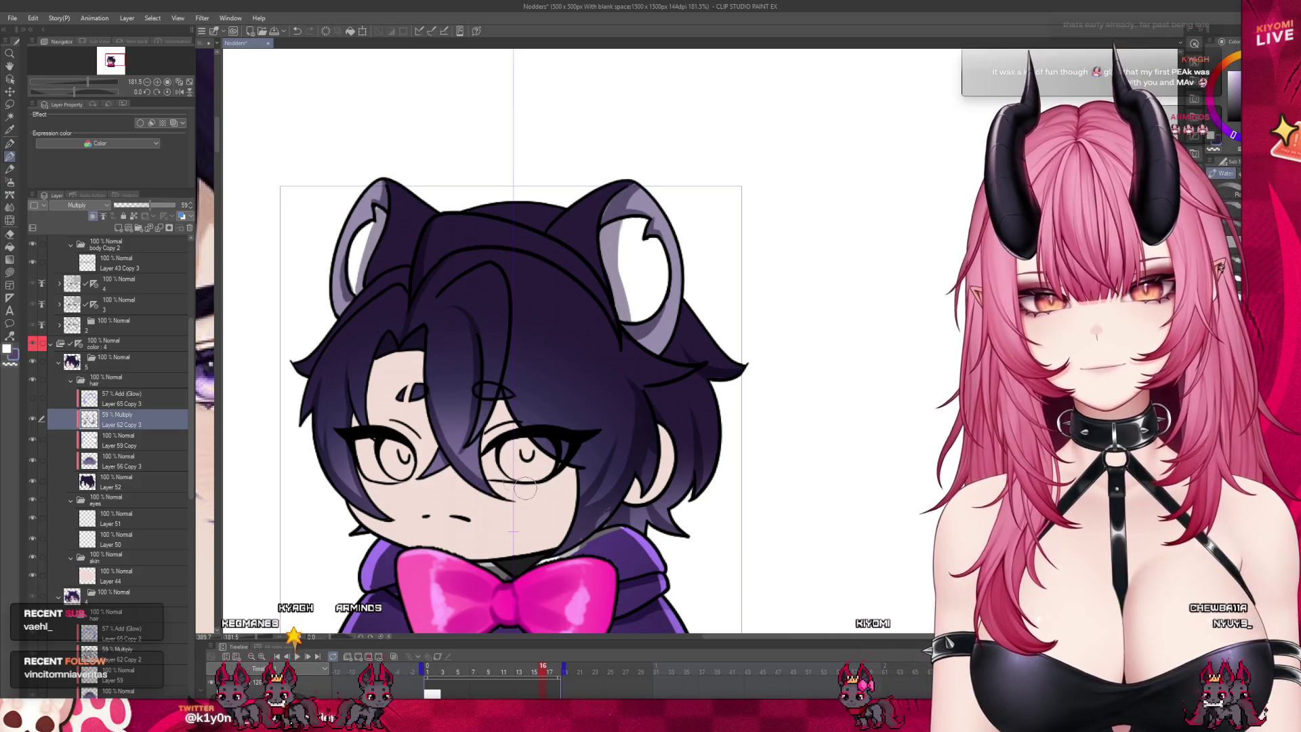
left_click(126, 480)
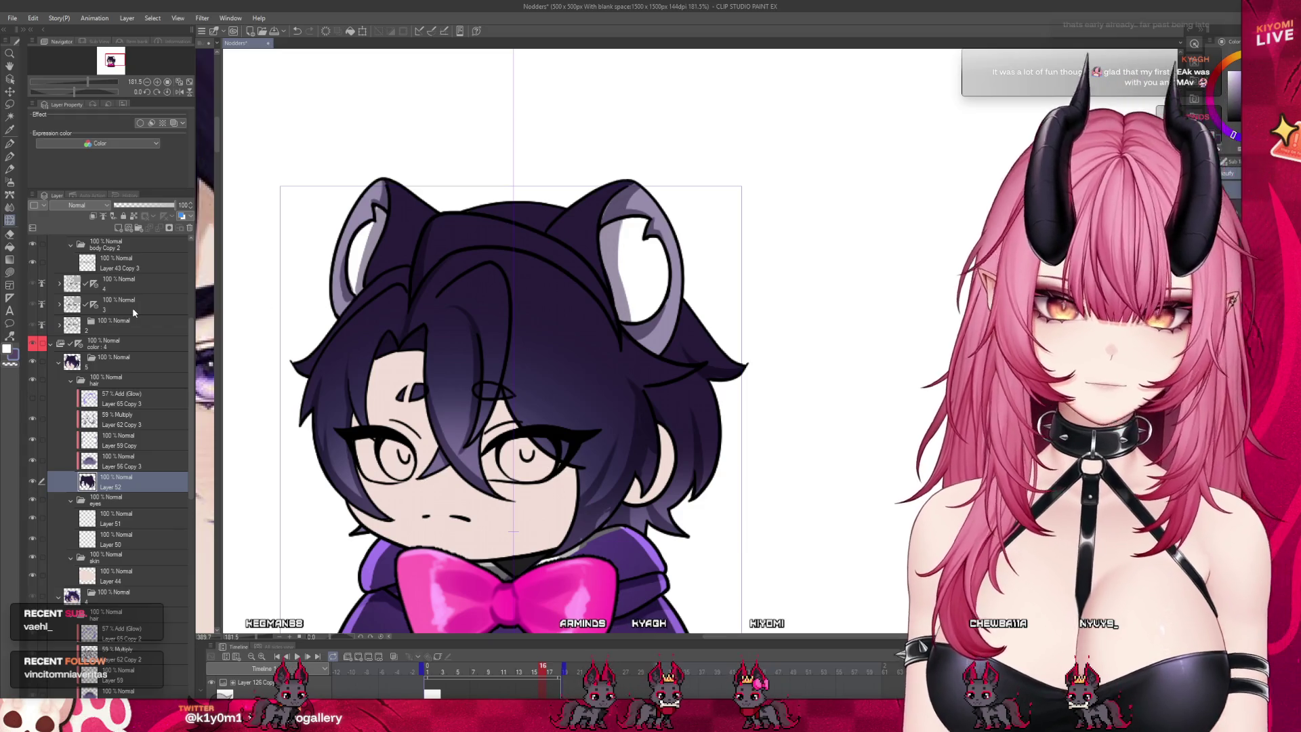
left_click(128, 416)
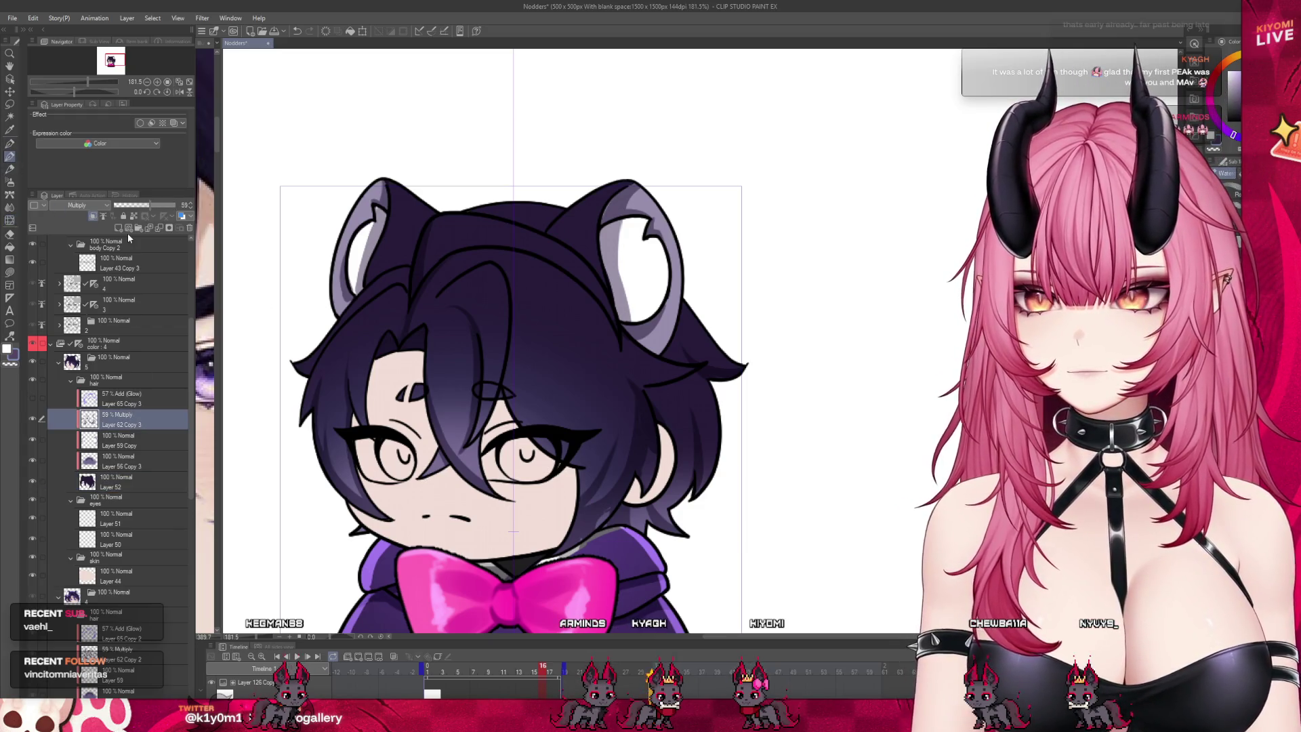
scroll(408, 315, "down", 2)
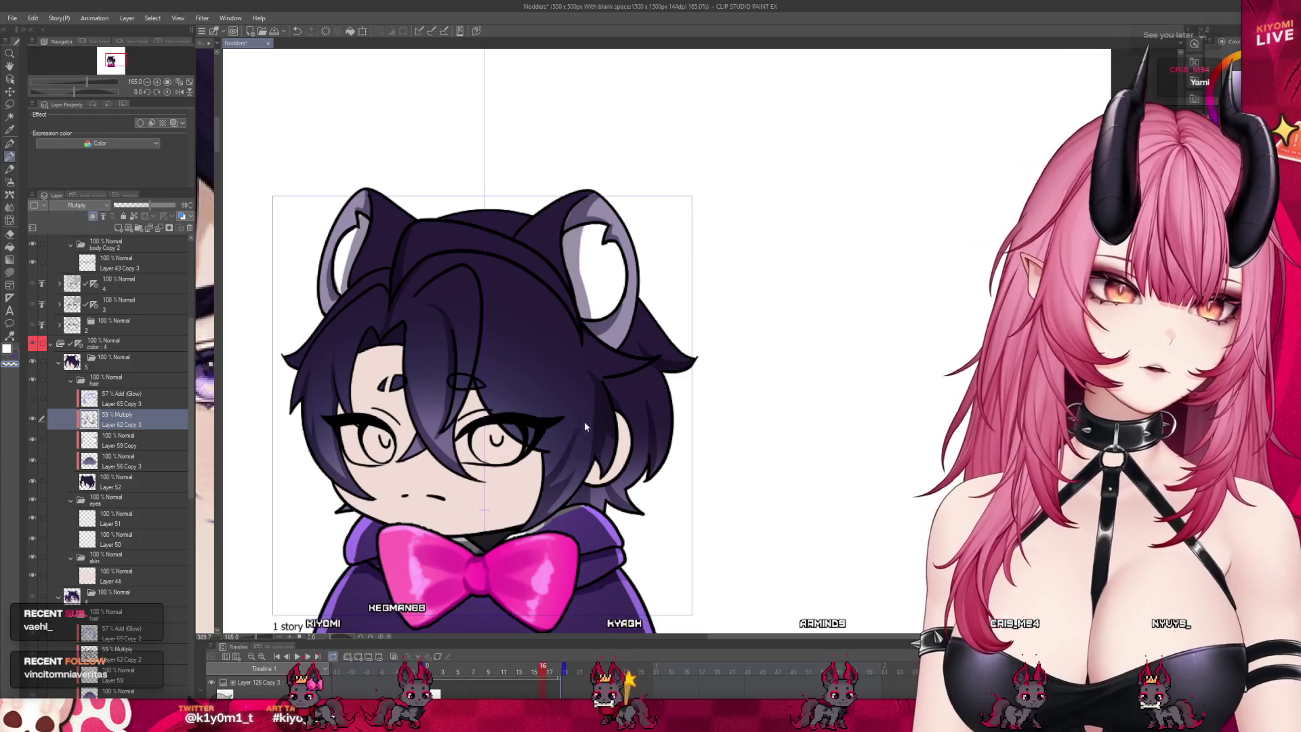
left_click_drag(589, 427, 549, 512)
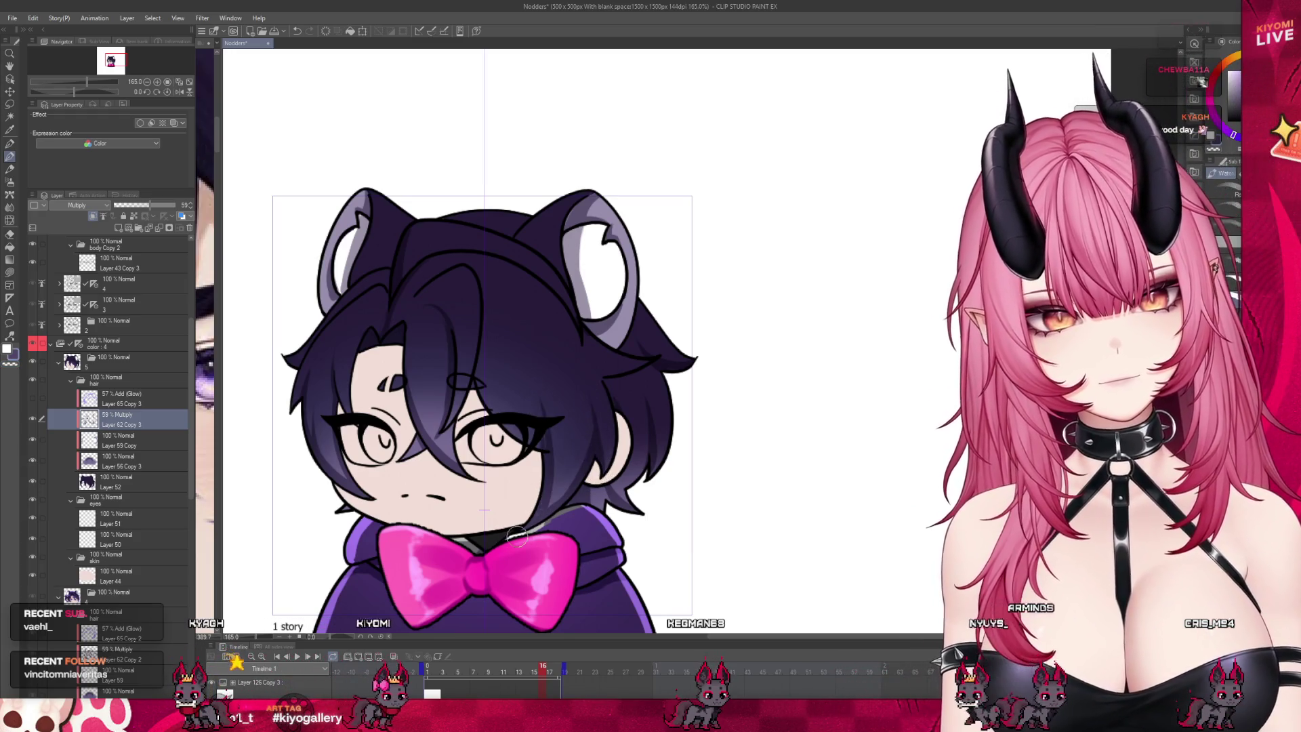
Step: Compare with the open-eyed frame and play the nod from frame 5, stopping at frame 18
left_click(549, 667)
left_click(544, 668)
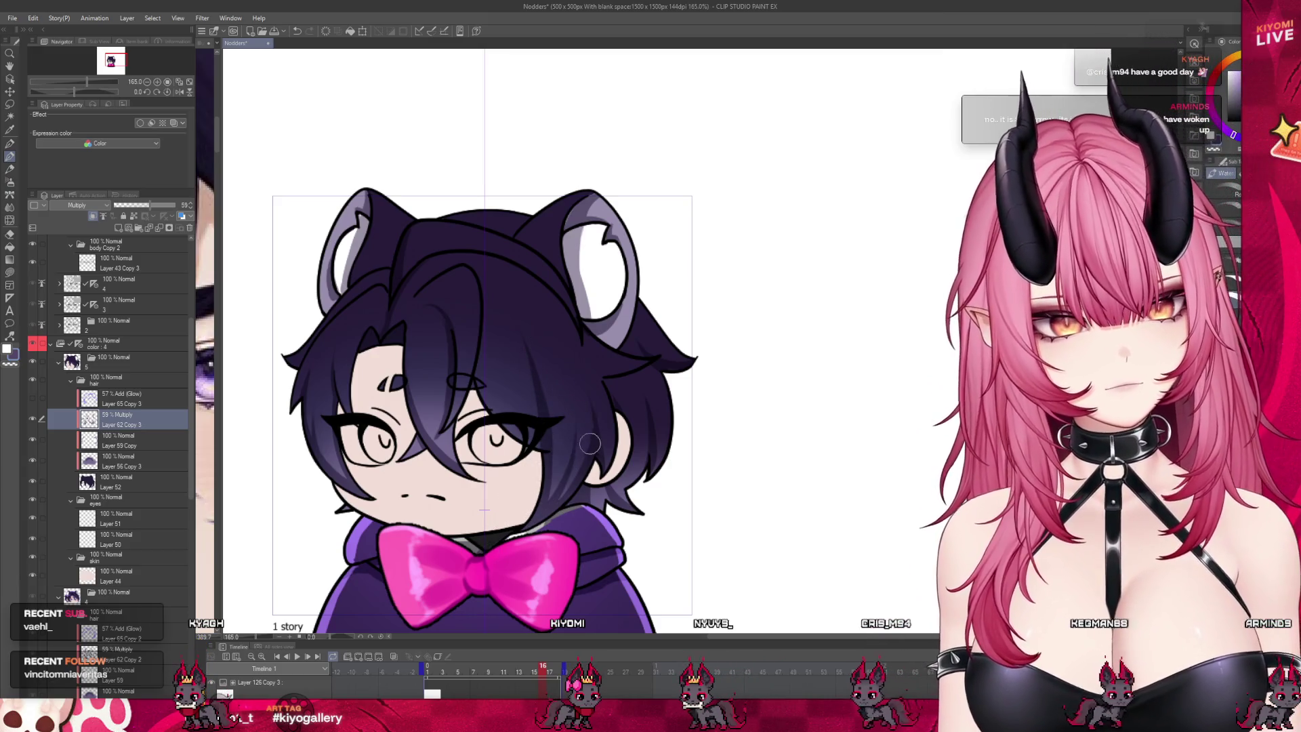
scroll(544, 379, "down", 2)
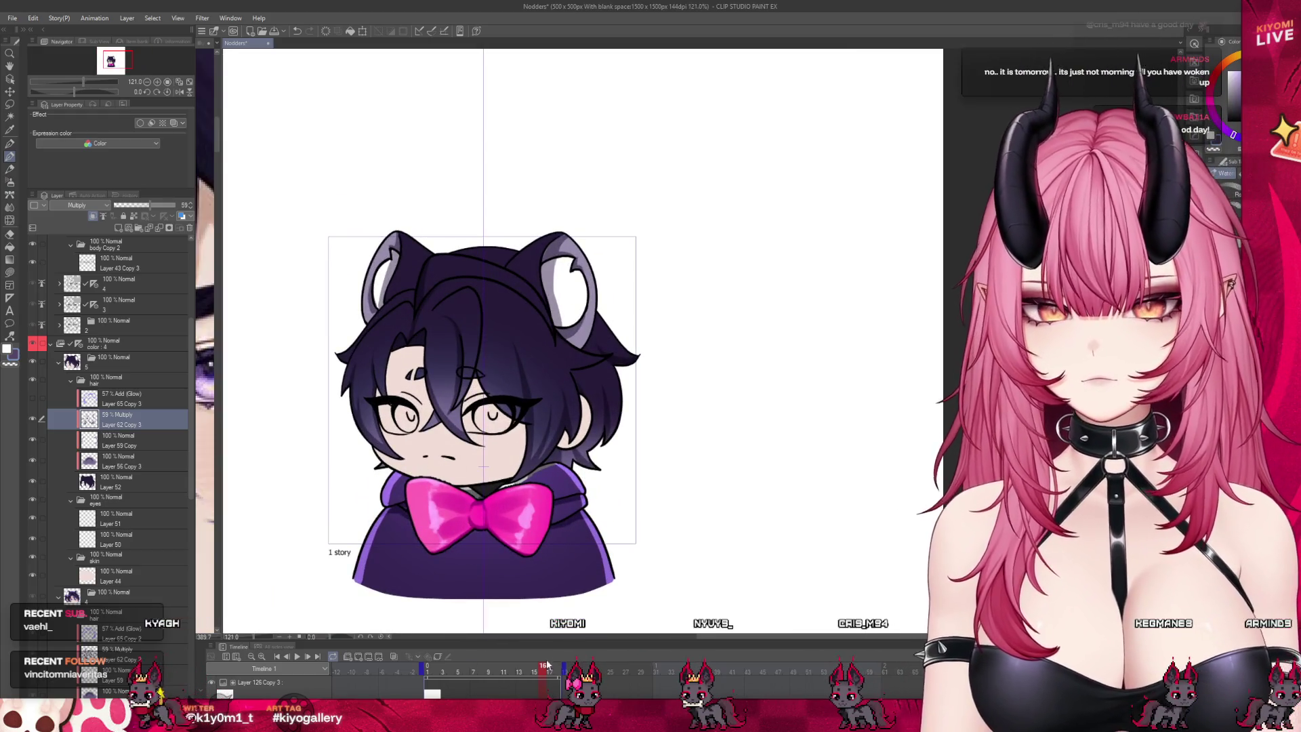
left_click_drag(539, 671, 458, 671)
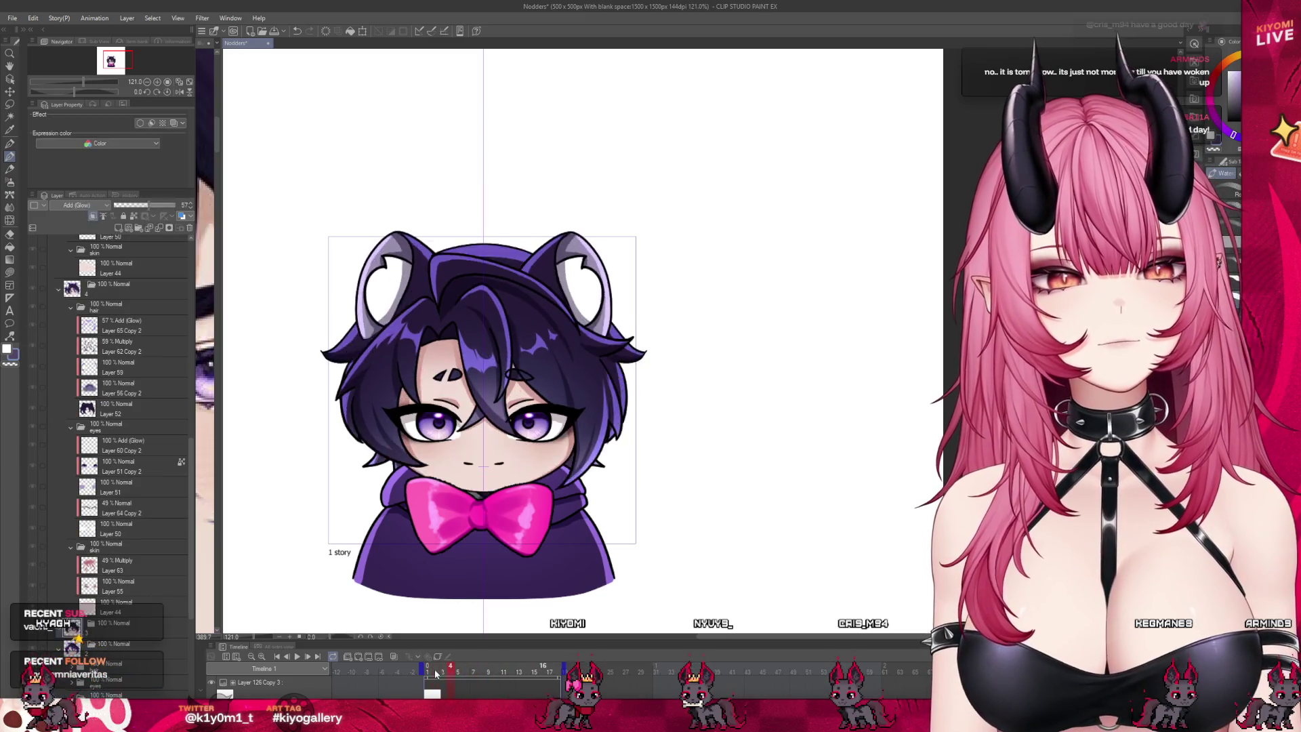
key("Left")
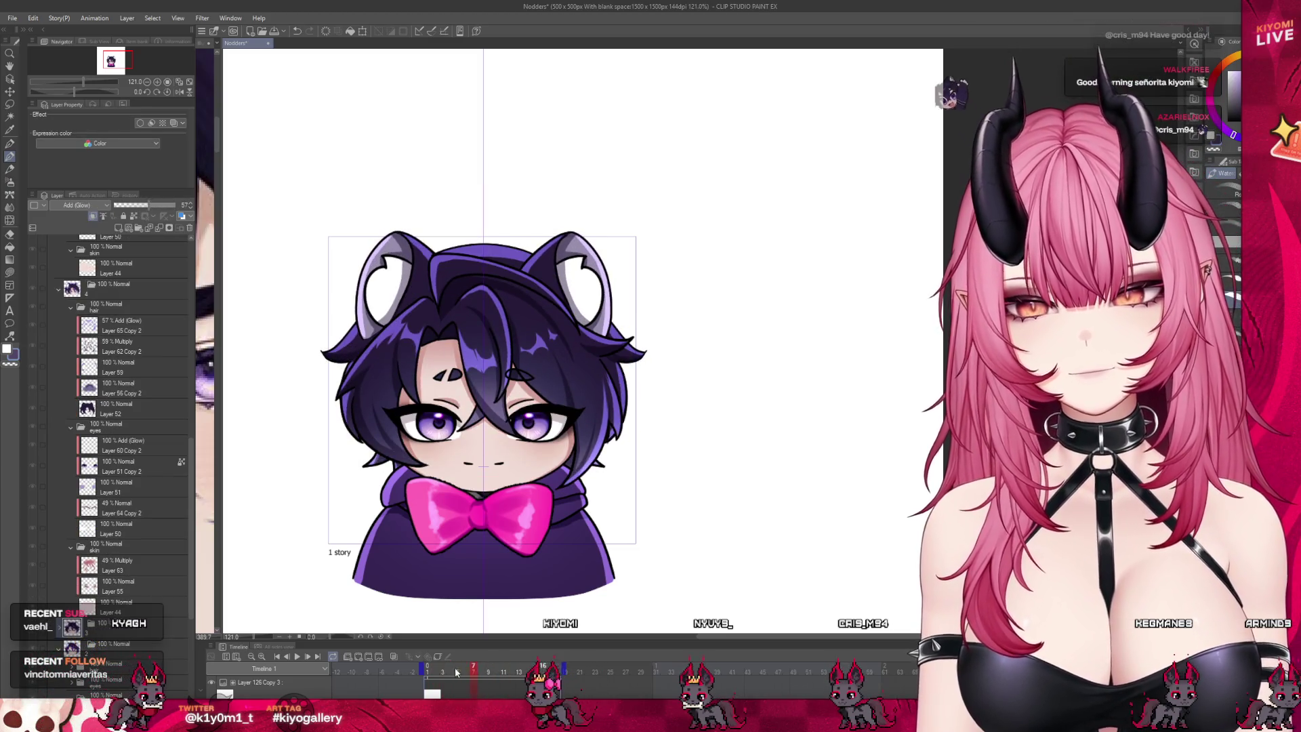
key("space")
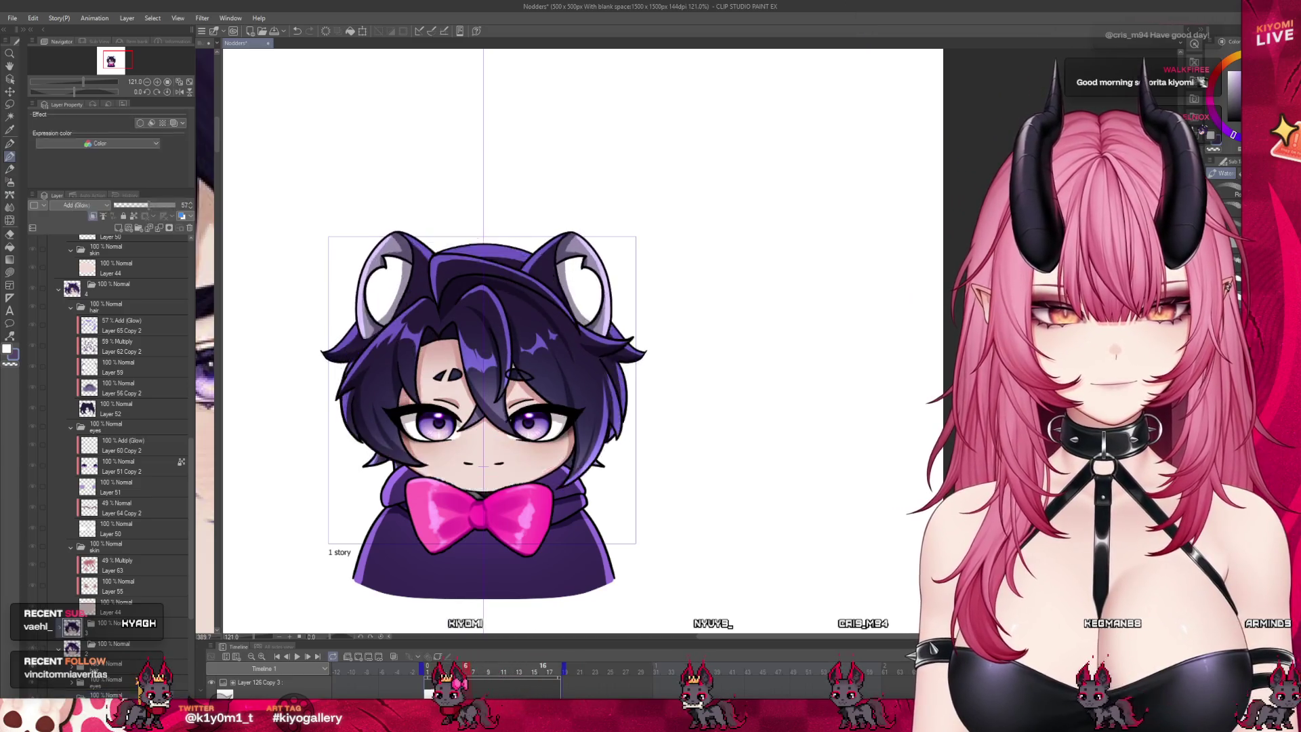
left_click(601, 671)
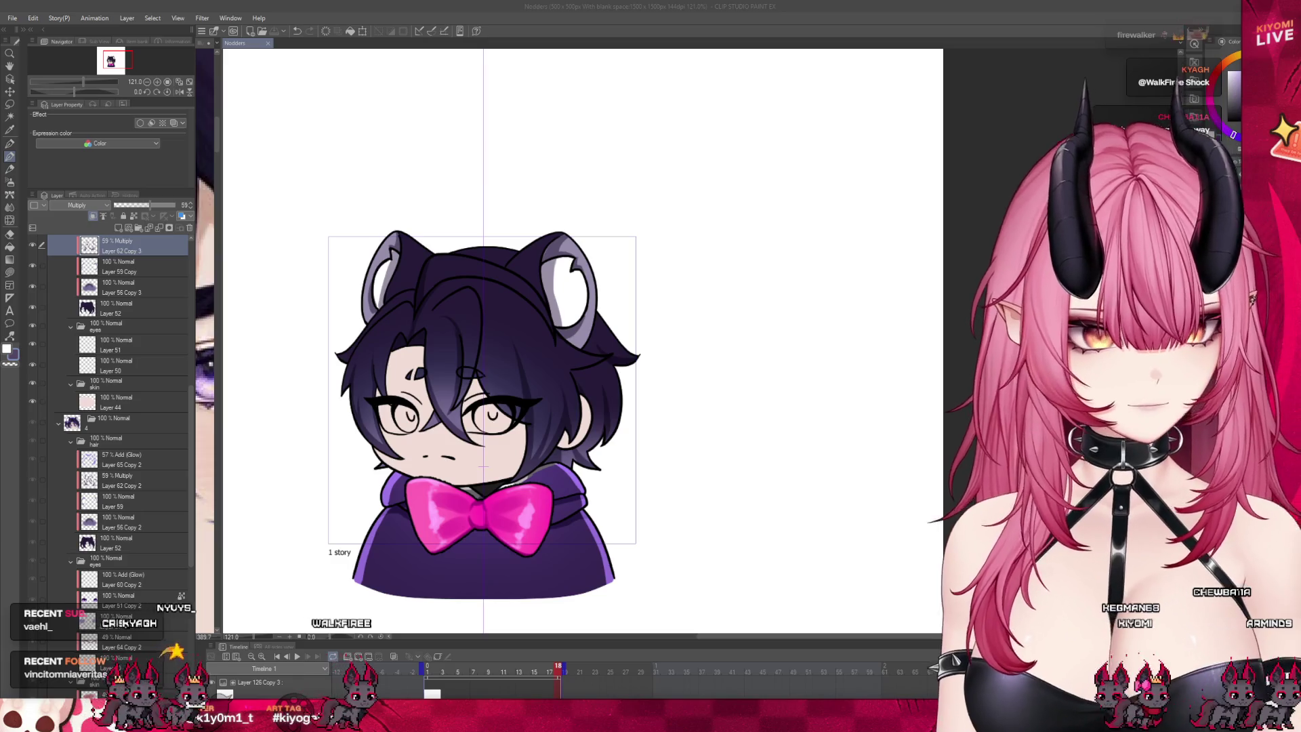
scroll(524, 525, "up", 1)
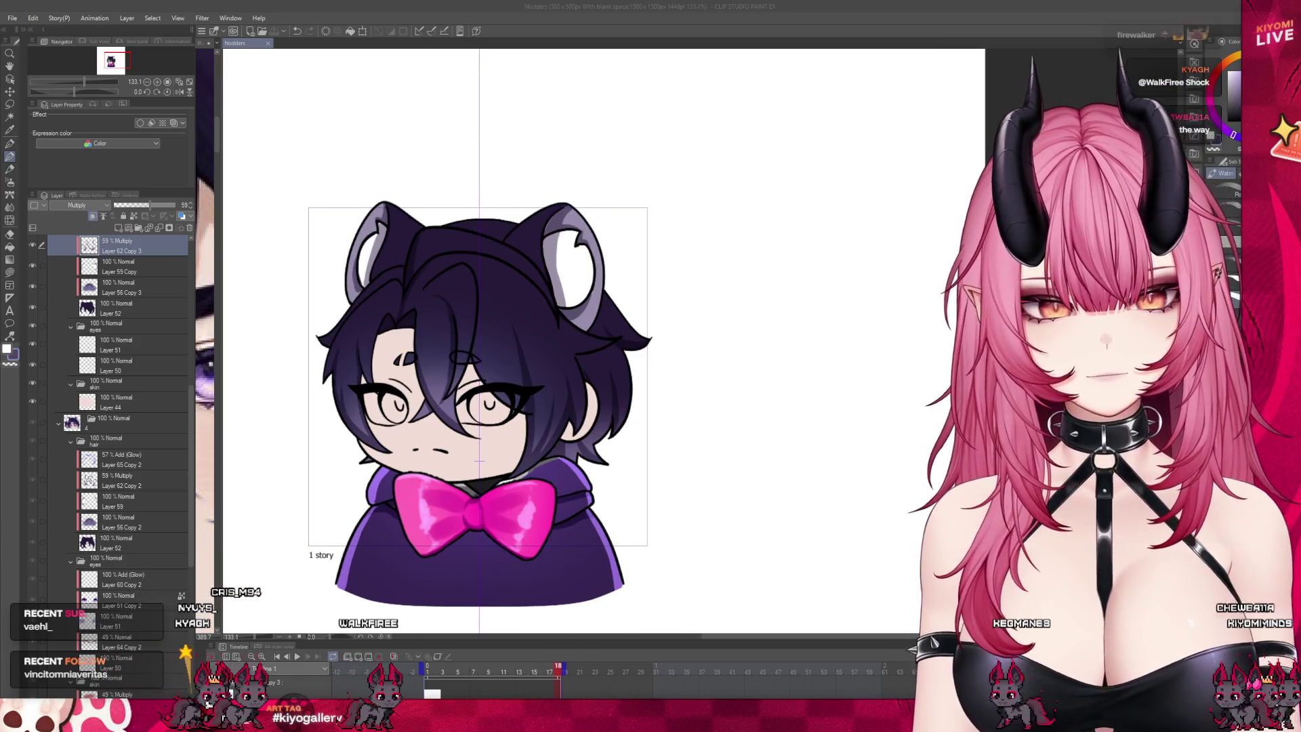
left_click(528, 668)
left_click_drag(537, 669, 546, 669)
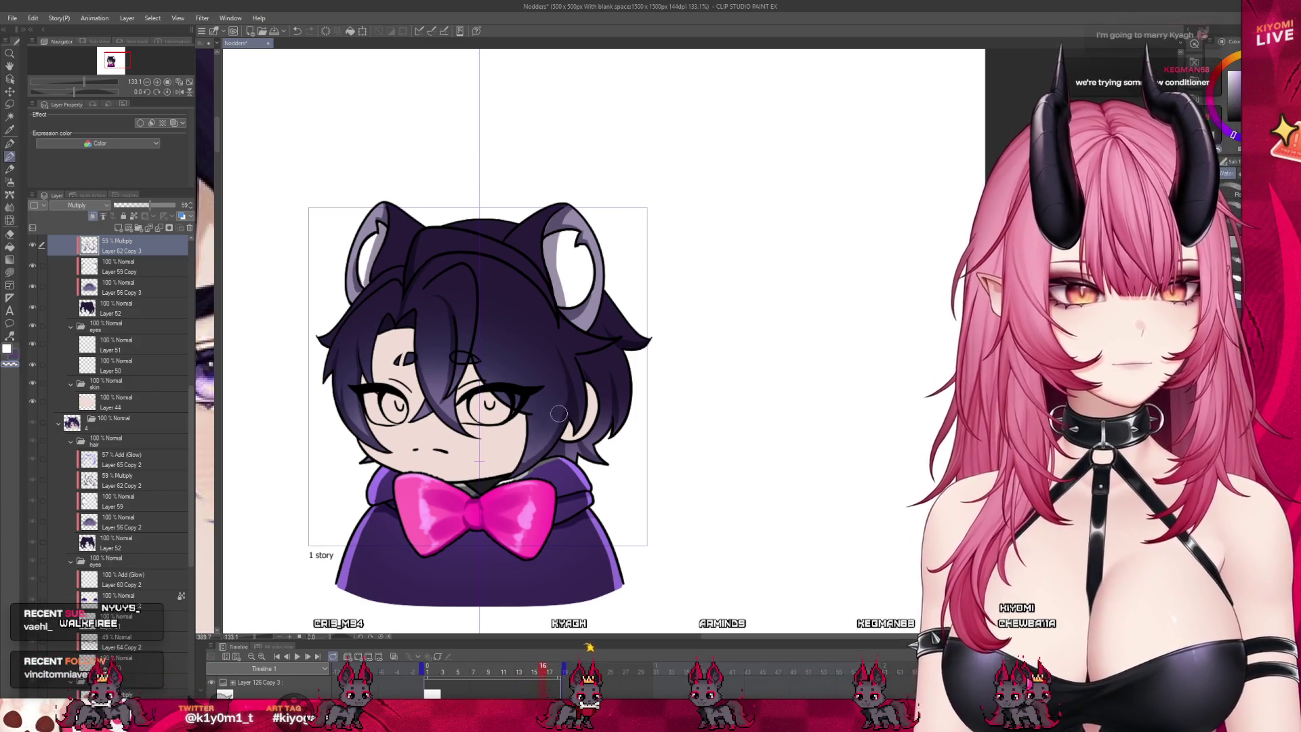
left_click(533, 672)
left_click(540, 670)
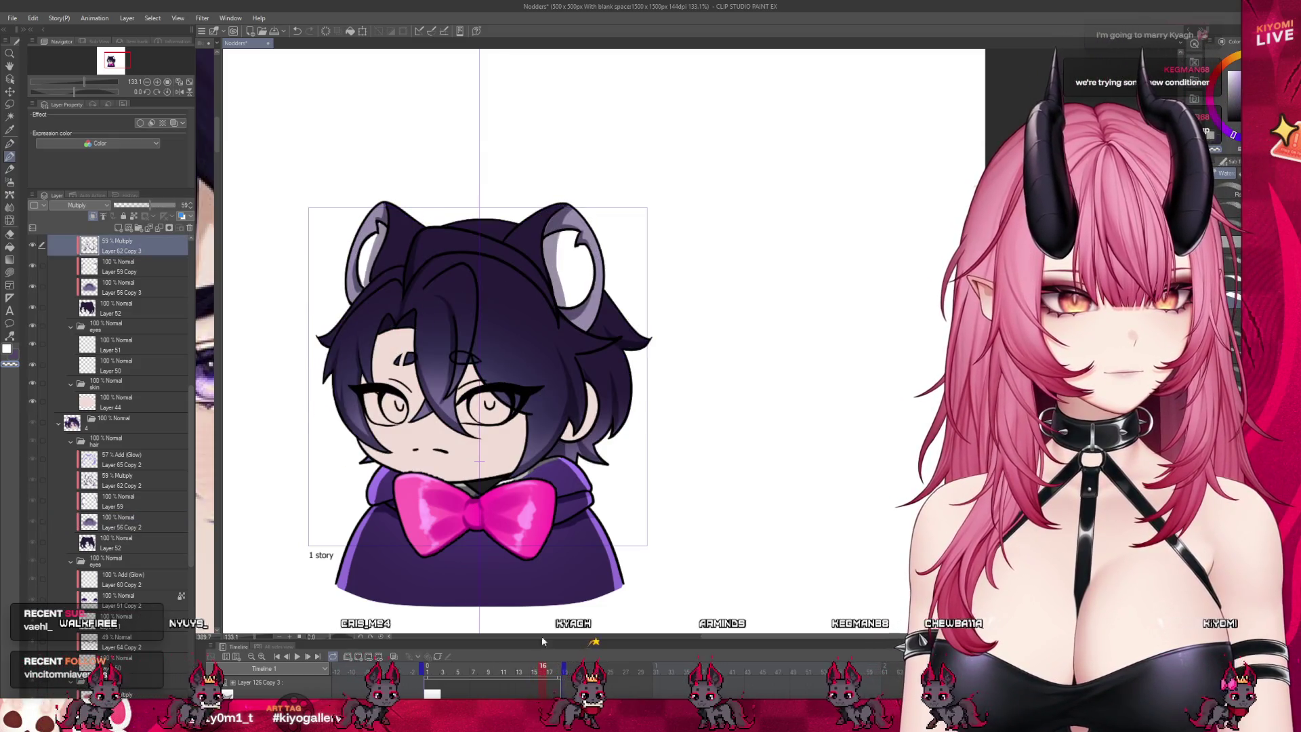
left_click(532, 675)
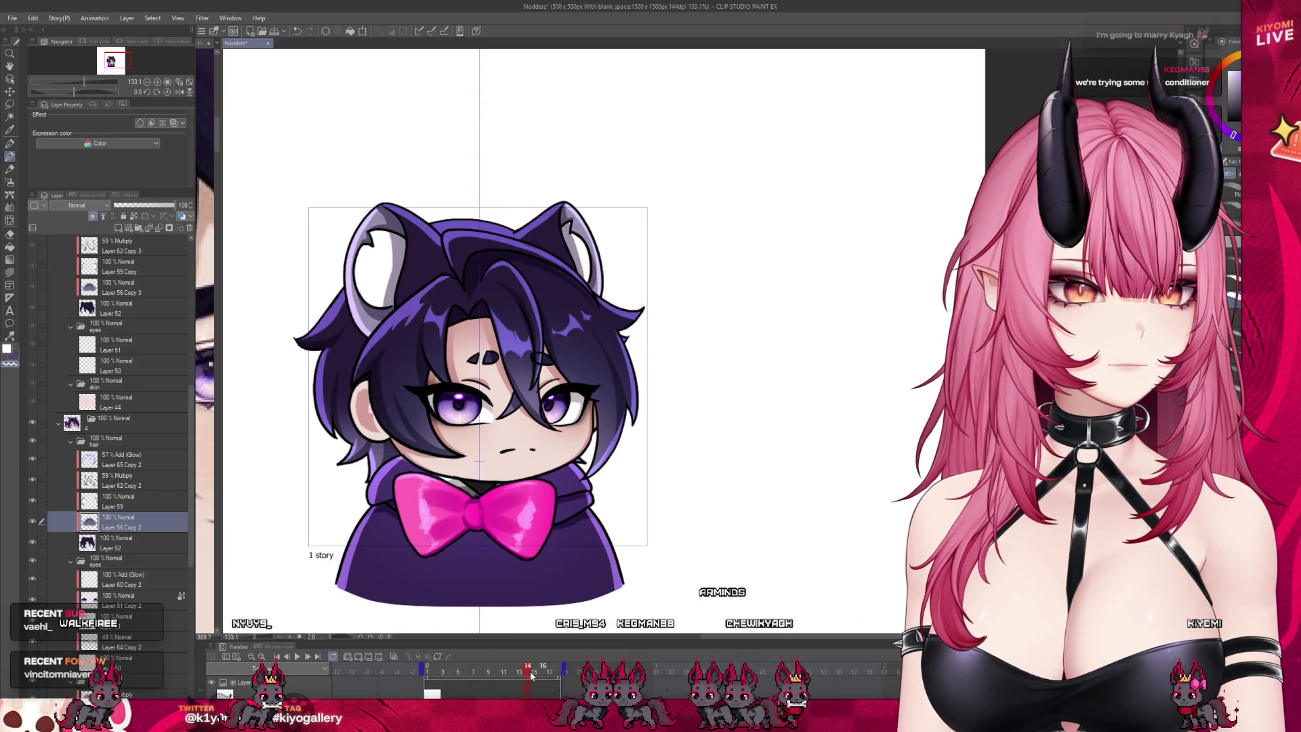
left_click(544, 674)
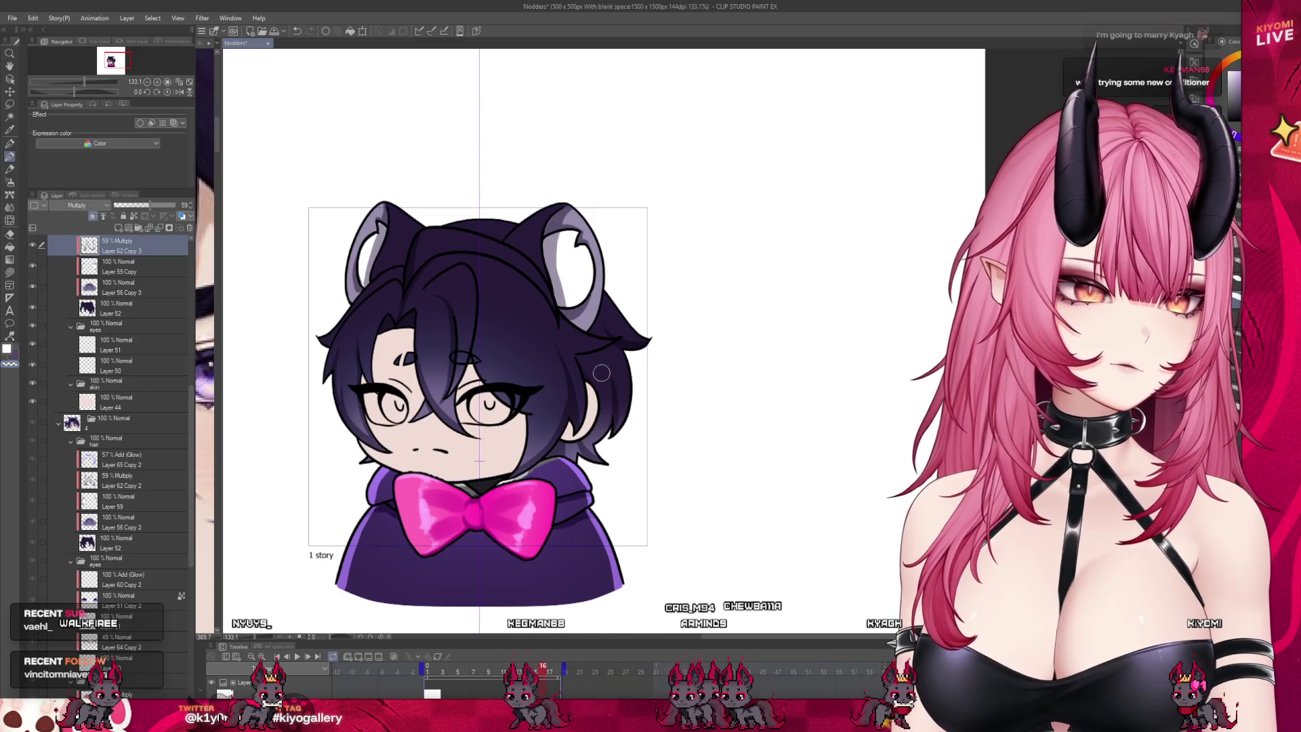
left_click(531, 673)
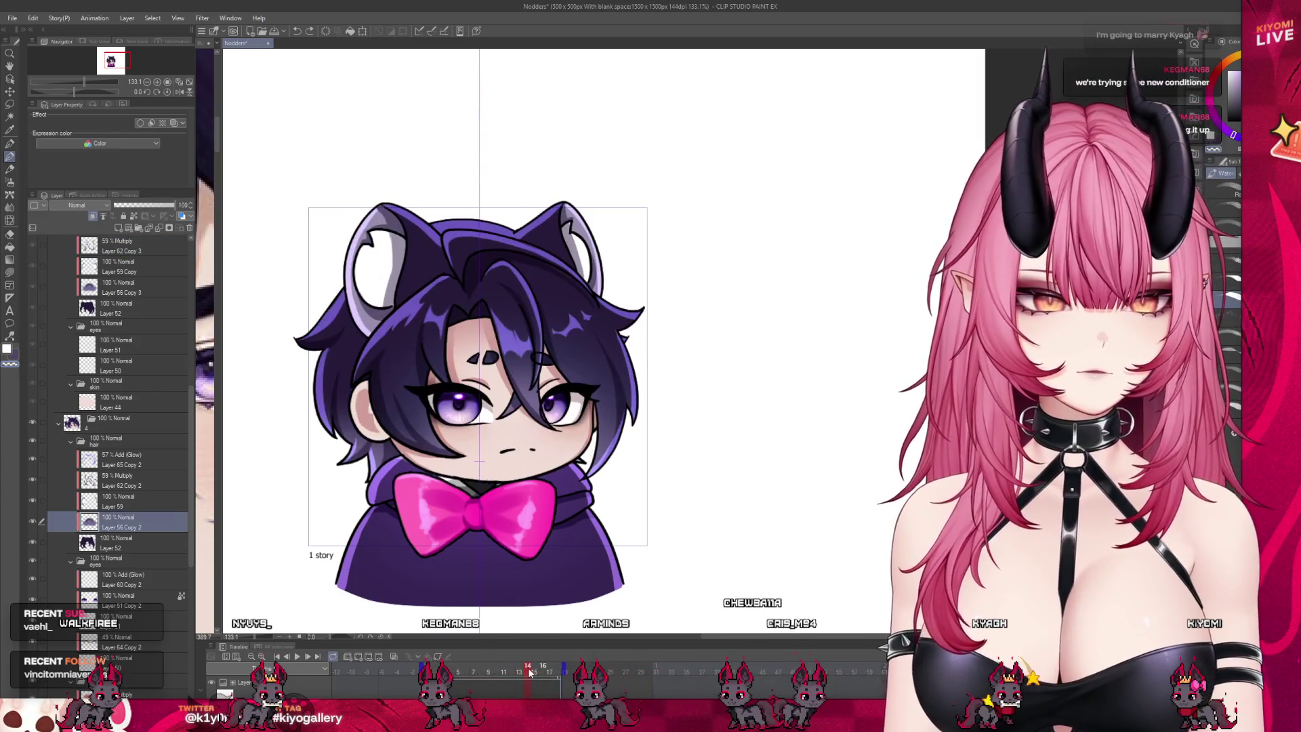
left_click(542, 673)
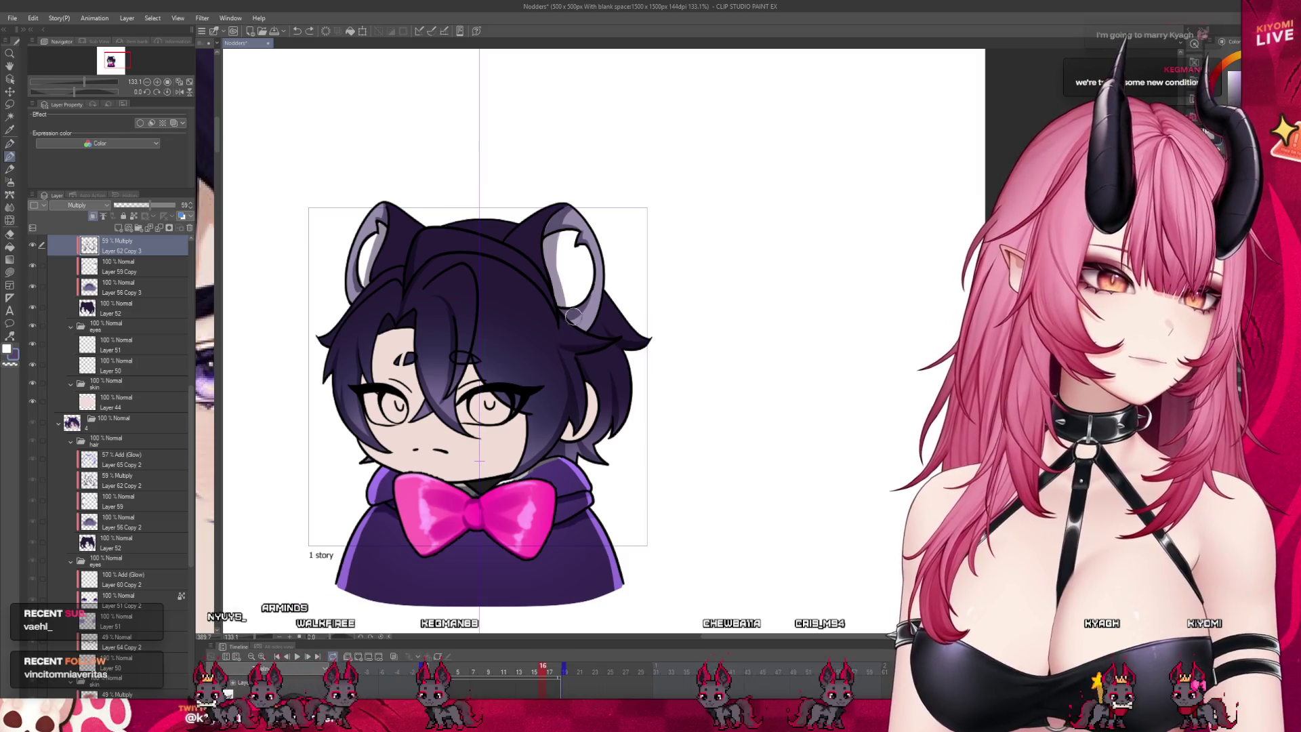
left_click_drag(536, 675, 427, 675)
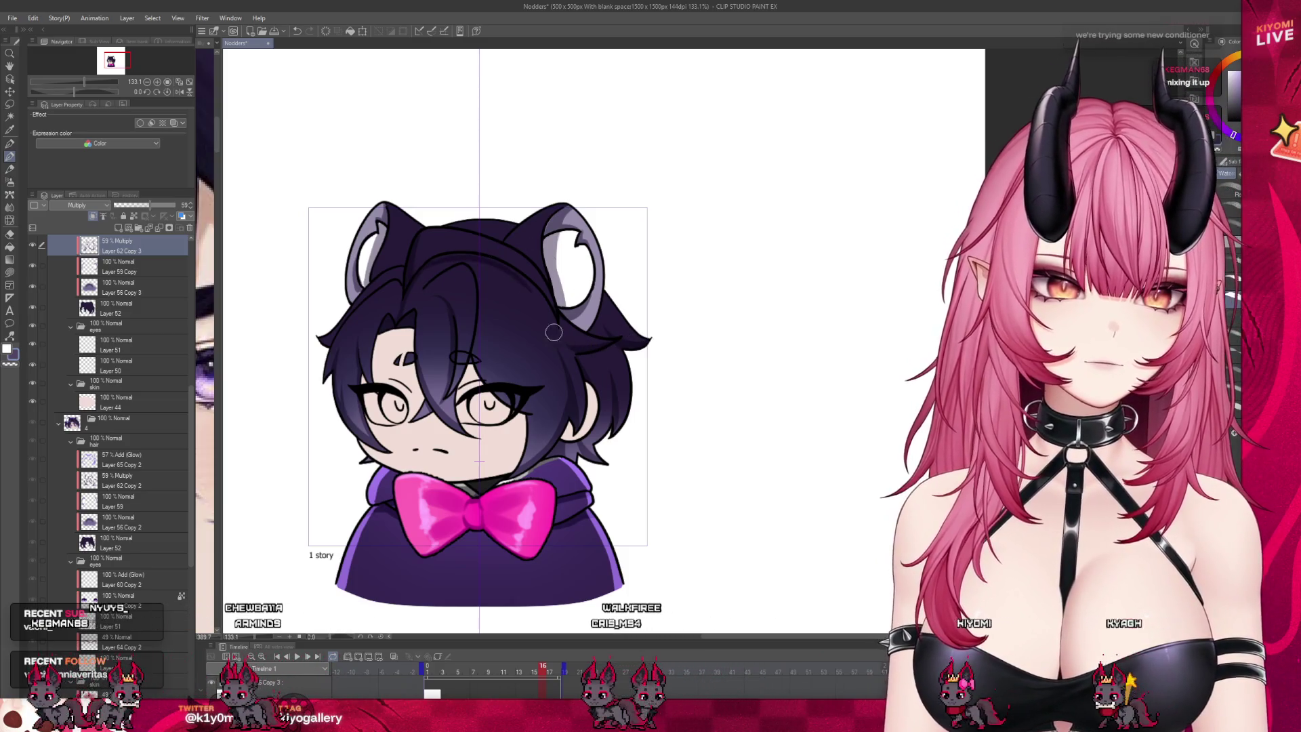
left_click_drag(537, 673, 549, 671)
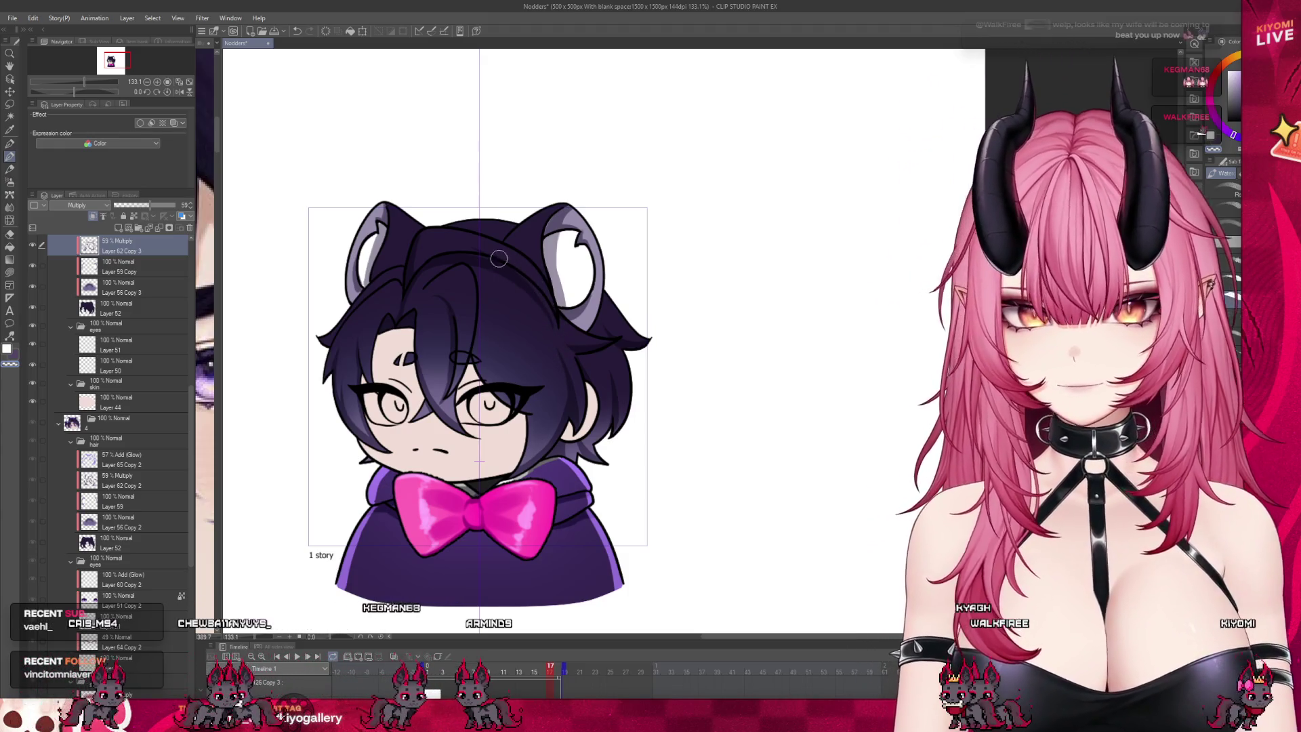
left_click_drag(549, 669, 535, 669)
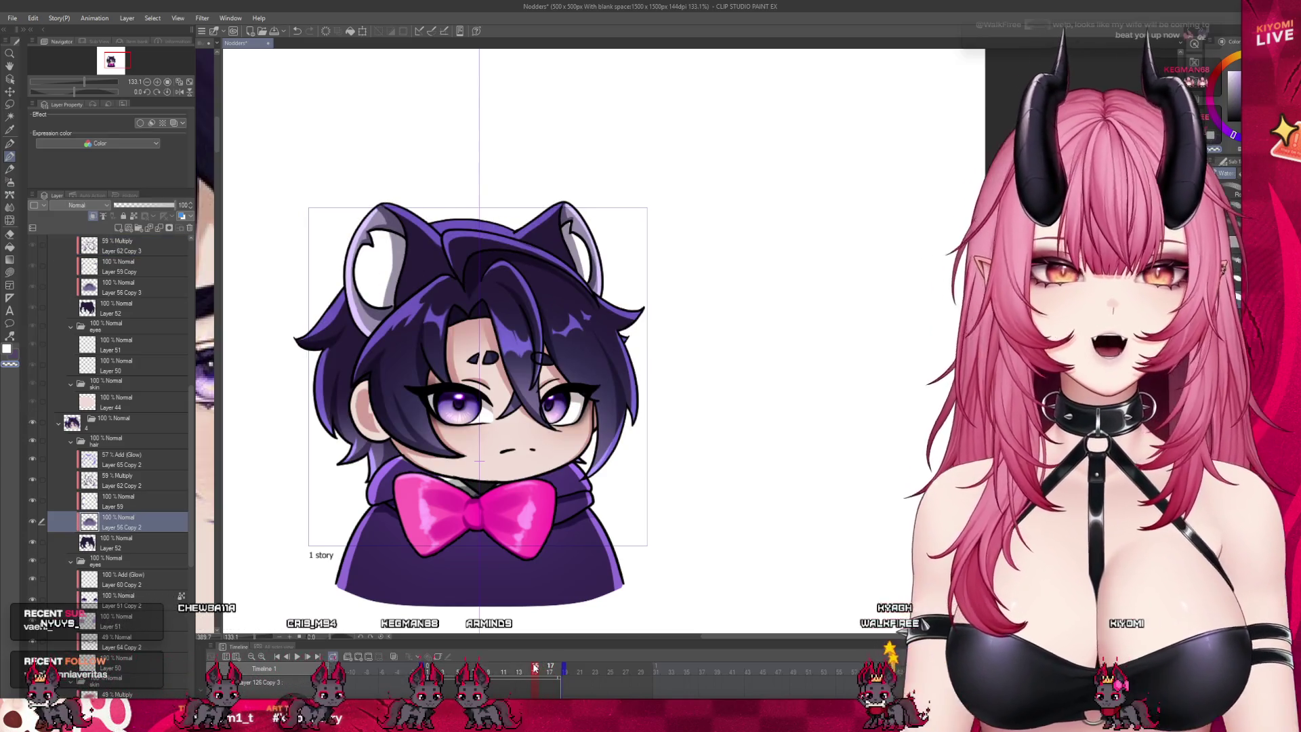
left_click(542, 669)
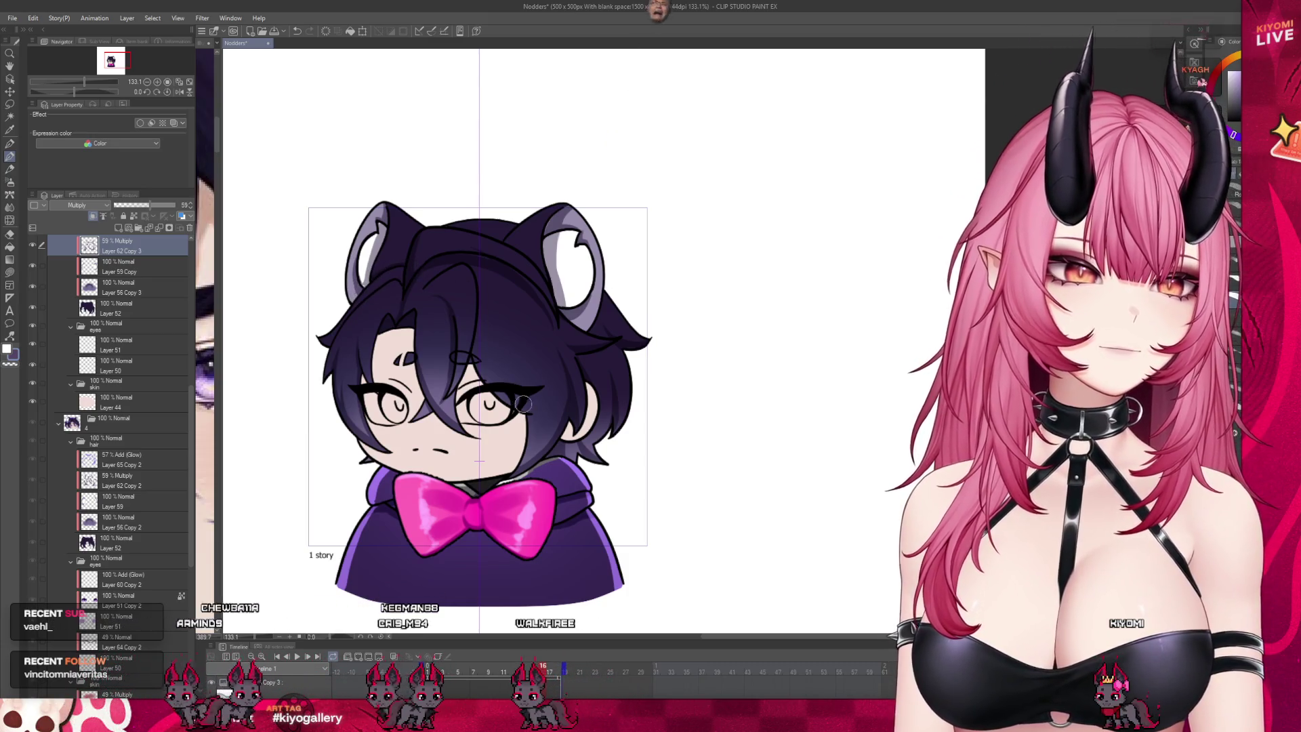
scroll(508, 397, "down", 3)
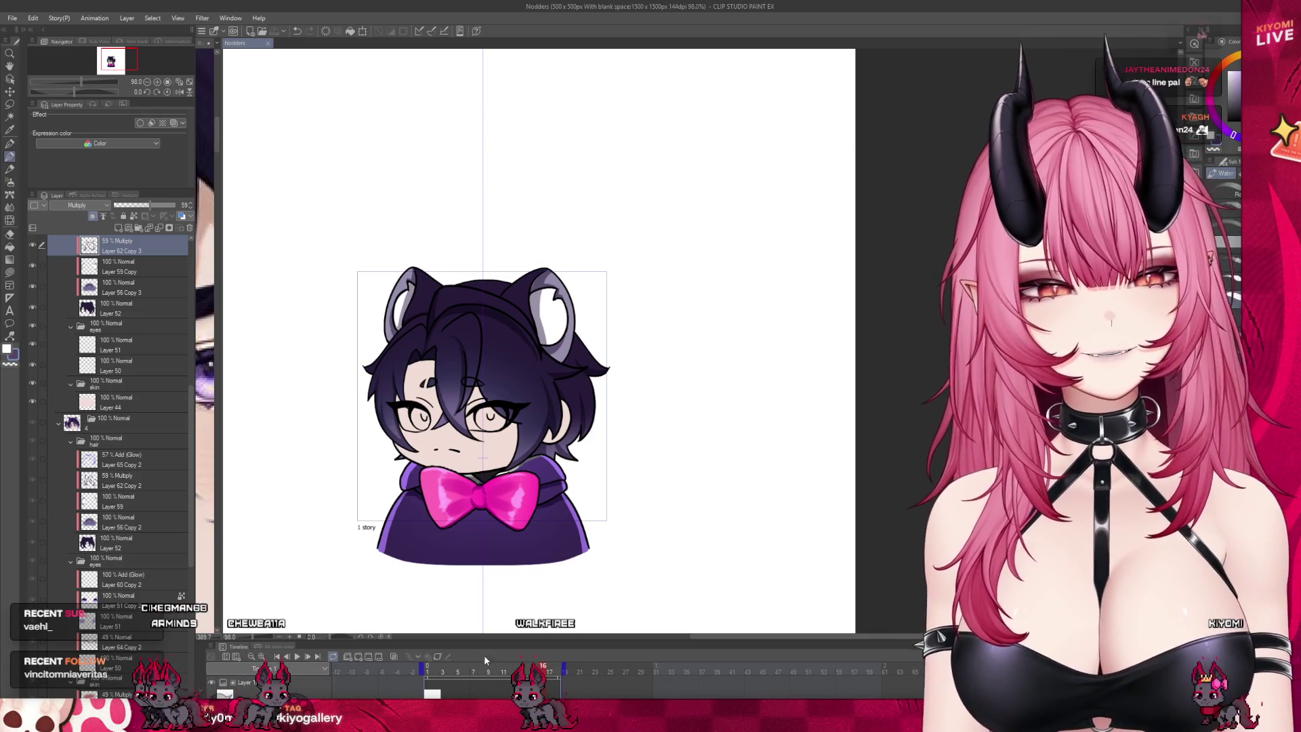
Step: Compare frames 14 and 16, then dab Multiply shading onto the closed-eyes frame's hair
left_click(529, 671)
left_click(541, 667)
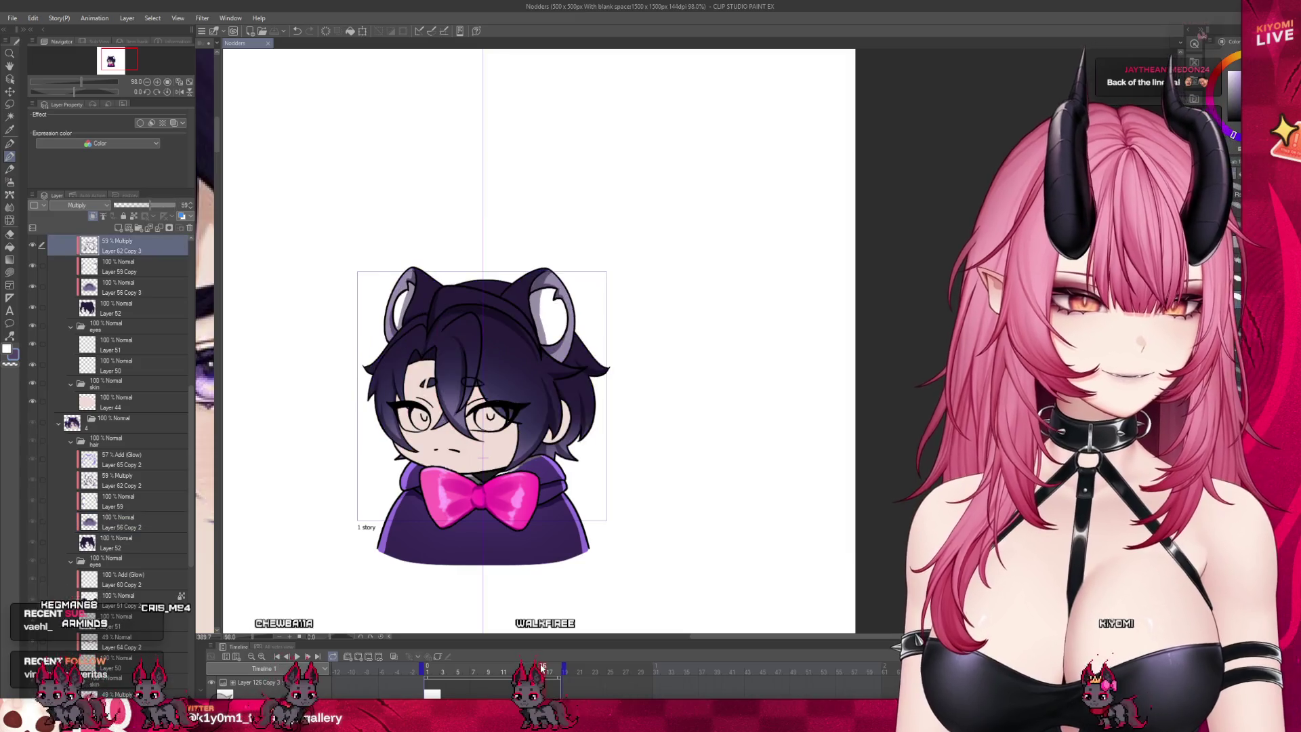
left_click(482, 350)
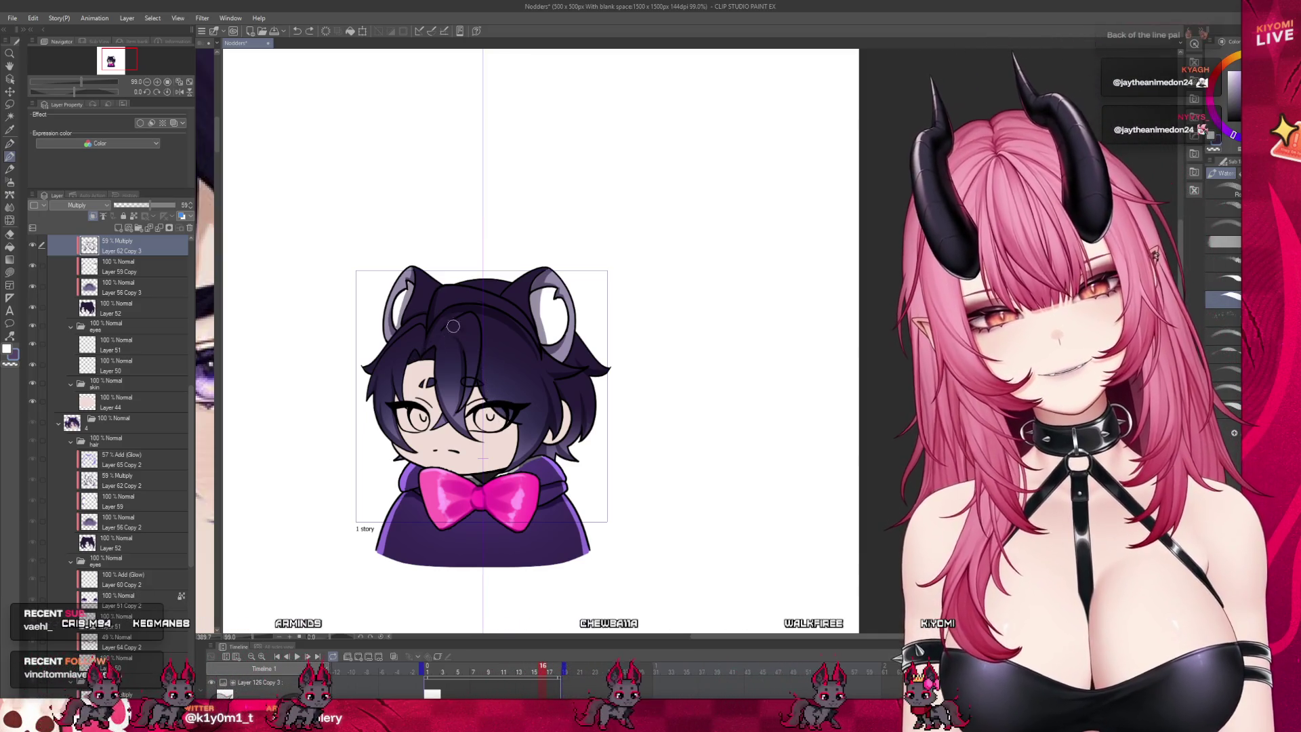
scroll(530, 306, "down", 2)
scroll(531, 306, "up", 2)
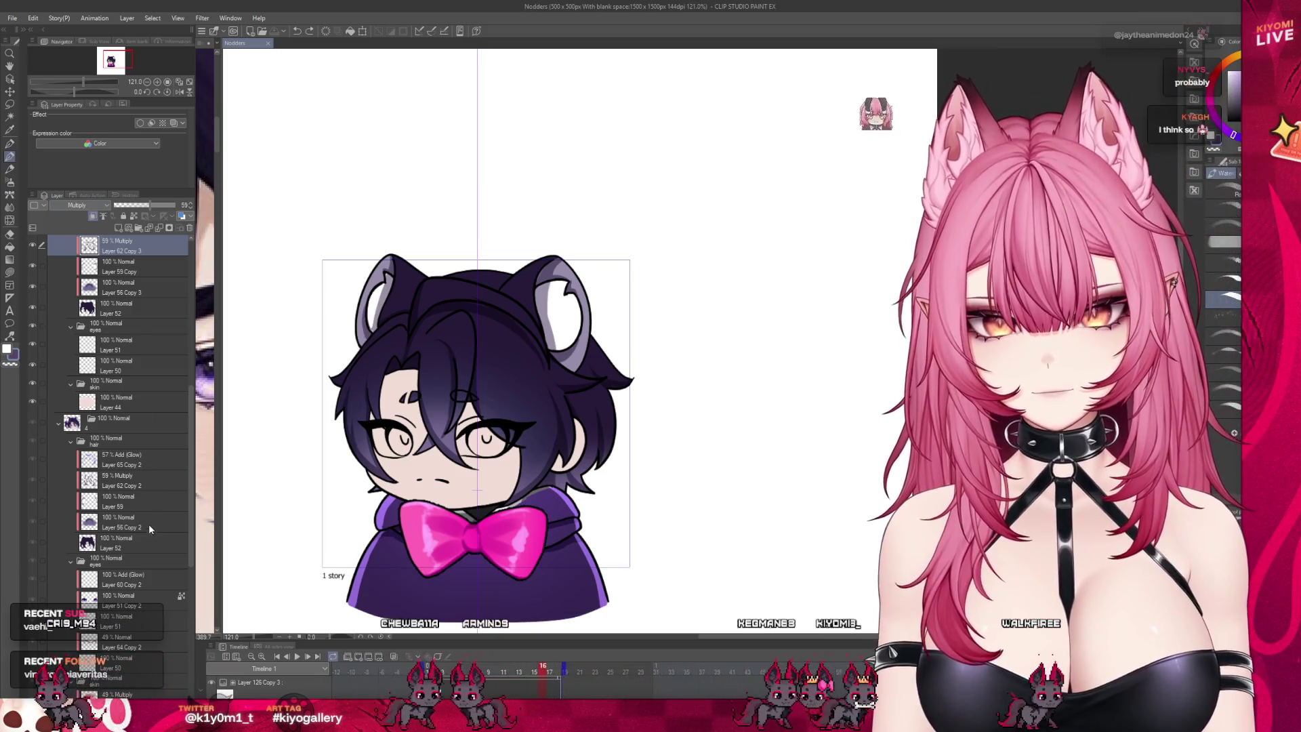
Step: Select the closed-eyes frame's hair glow layer, Layer 65 Copy 3, and loop a selection around the character
left_click(132, 459)
scroll(134, 462, "up", 3)
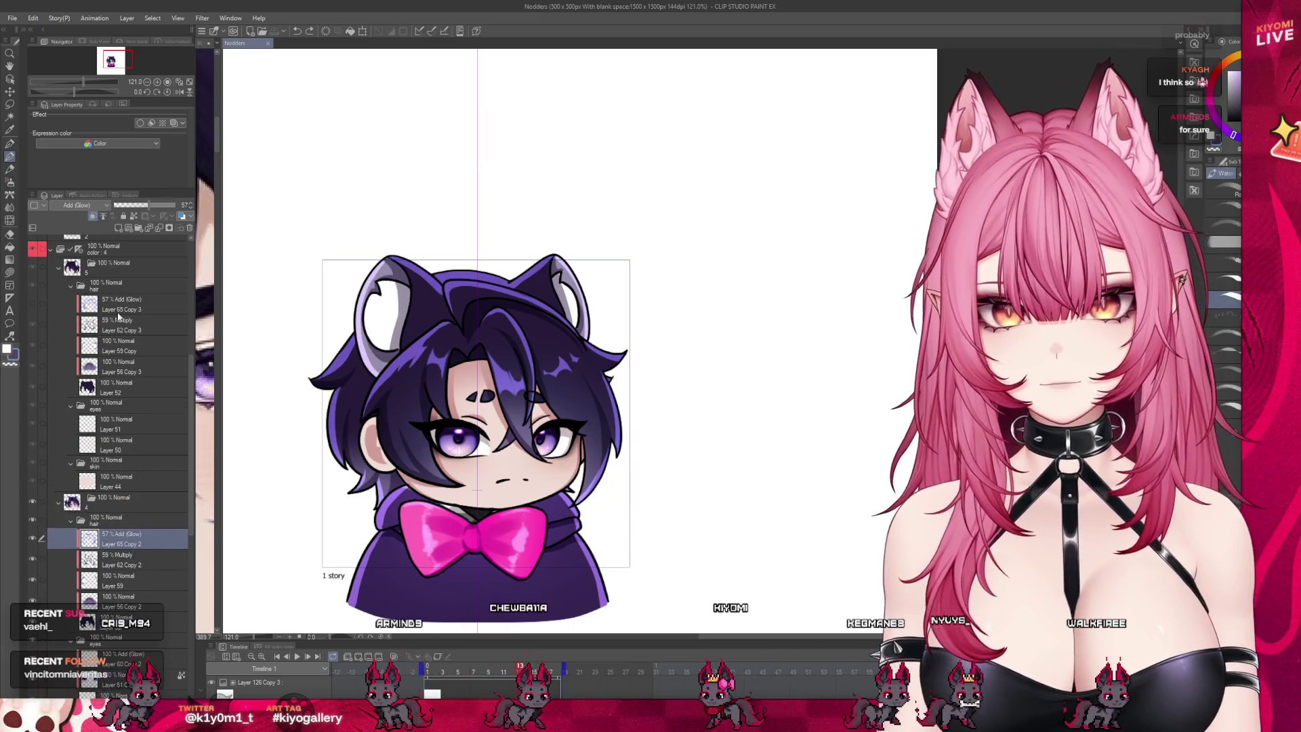
left_click(82, 309)
key("k")
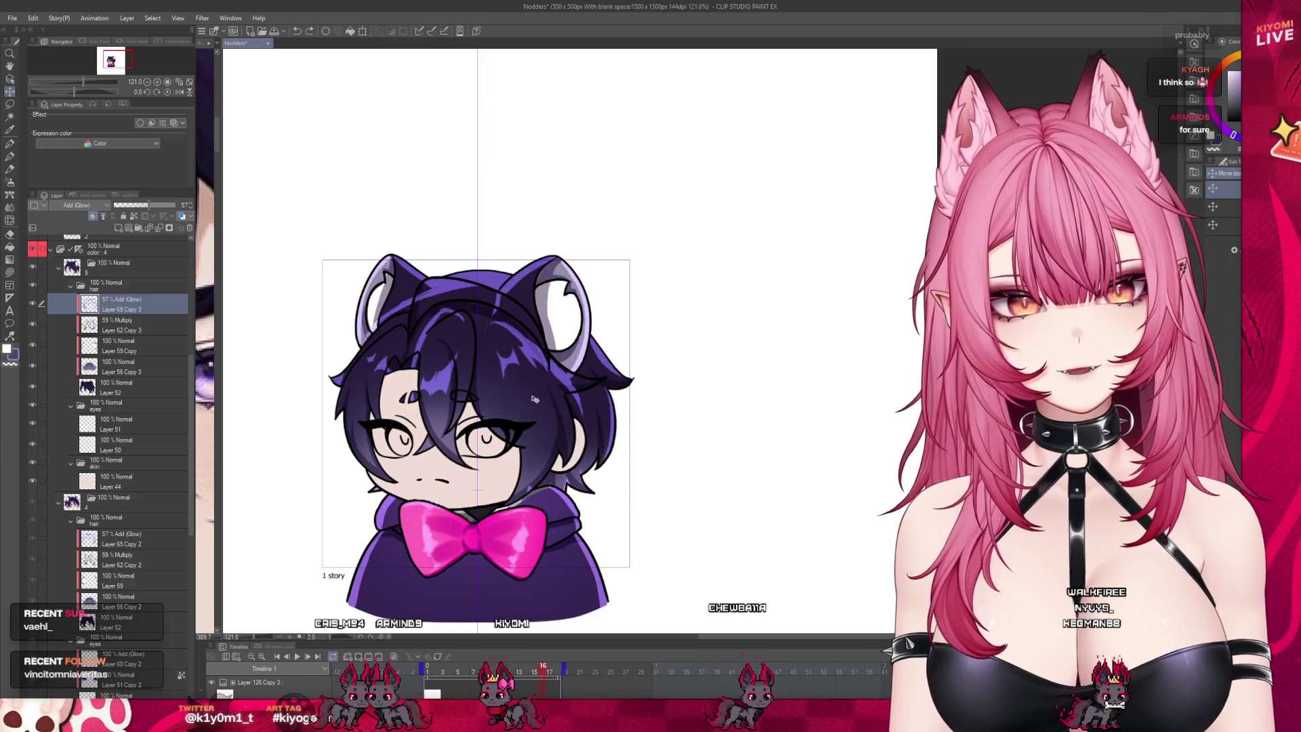
scroll(435, 312, "down", 1)
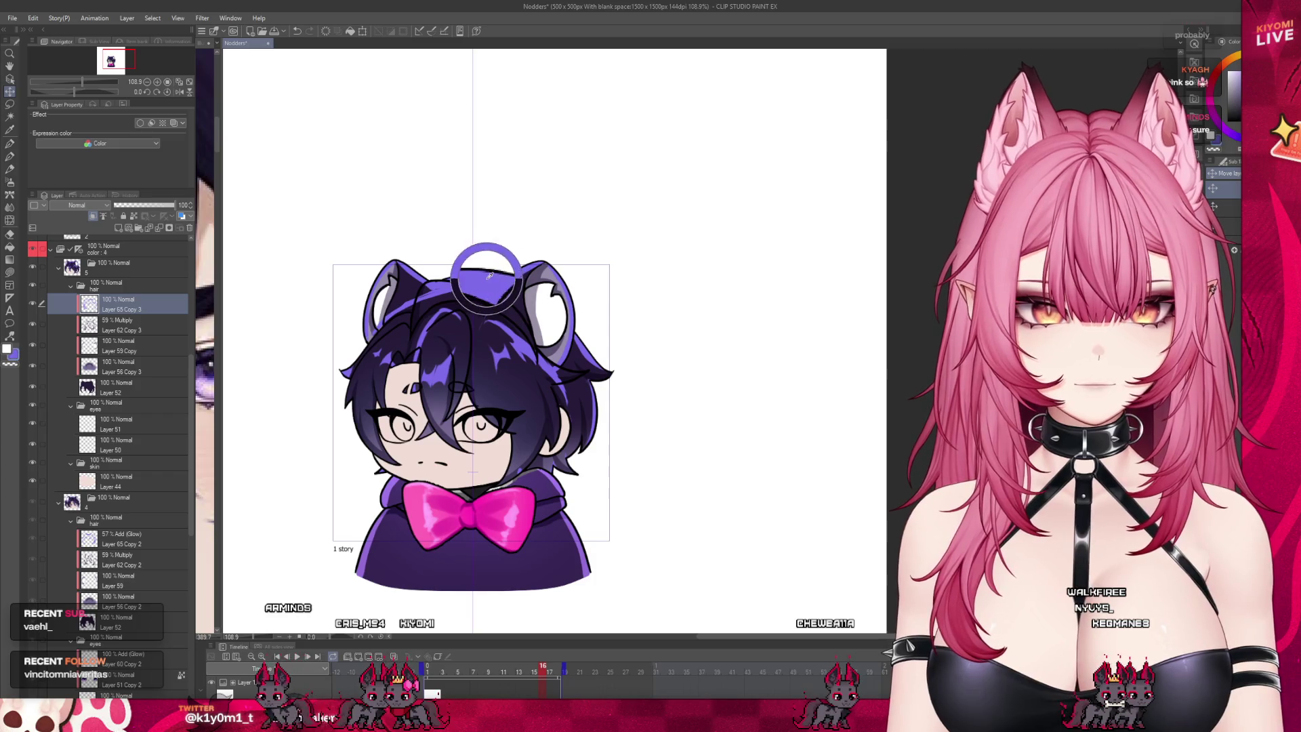
scroll(449, 338, "up", 3)
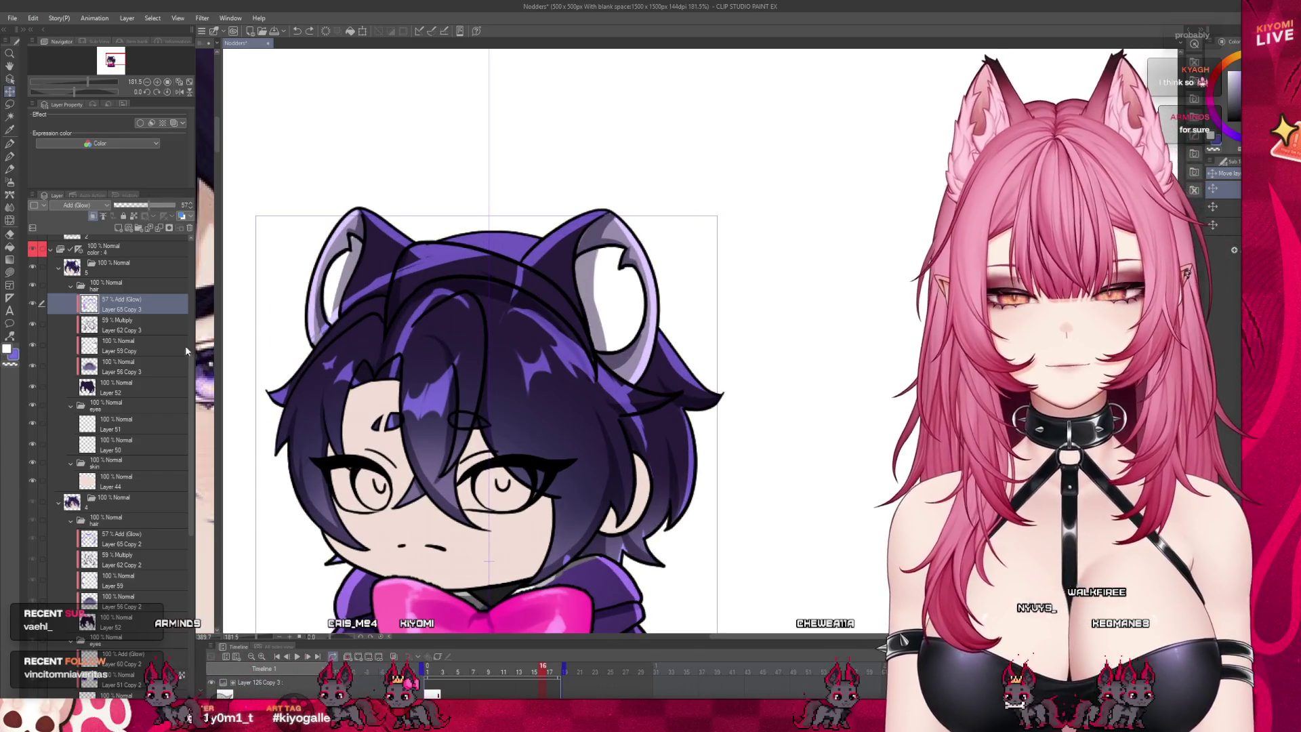
scroll(343, 279, "down", 3)
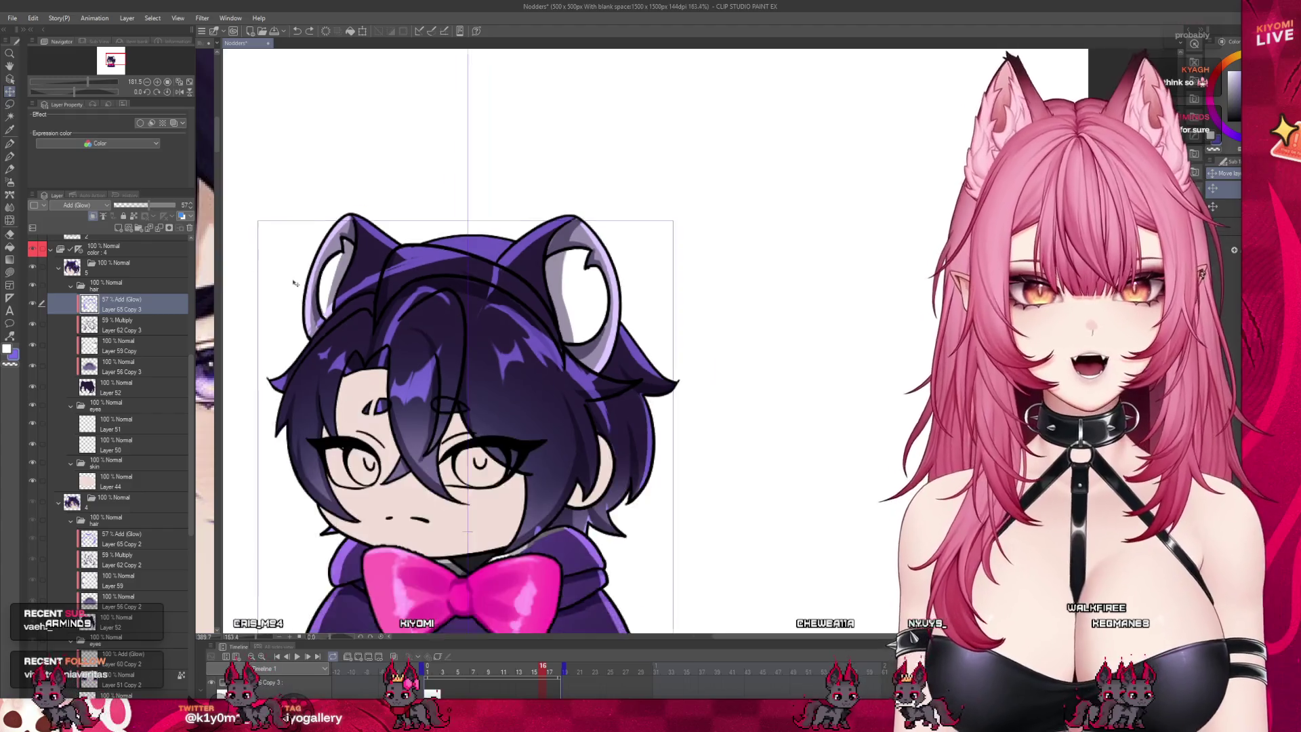
scroll(532, 303, "down", 1)
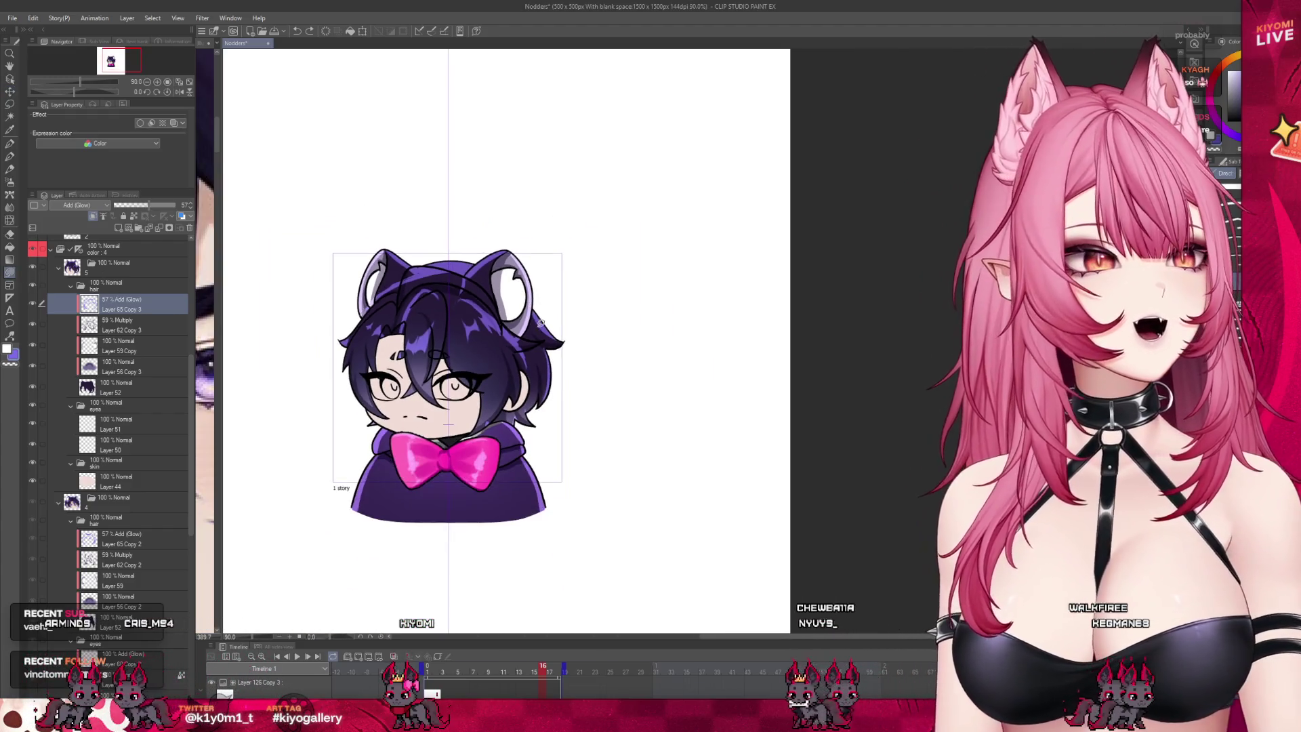
mouse_move(632, 327)
left_mouse_down()
mouse_move(380, 200)
mouse_move(662, 323)
mouse_move(656, 380)
left_mouse_up()
scroll(431, 294, "up", 3)
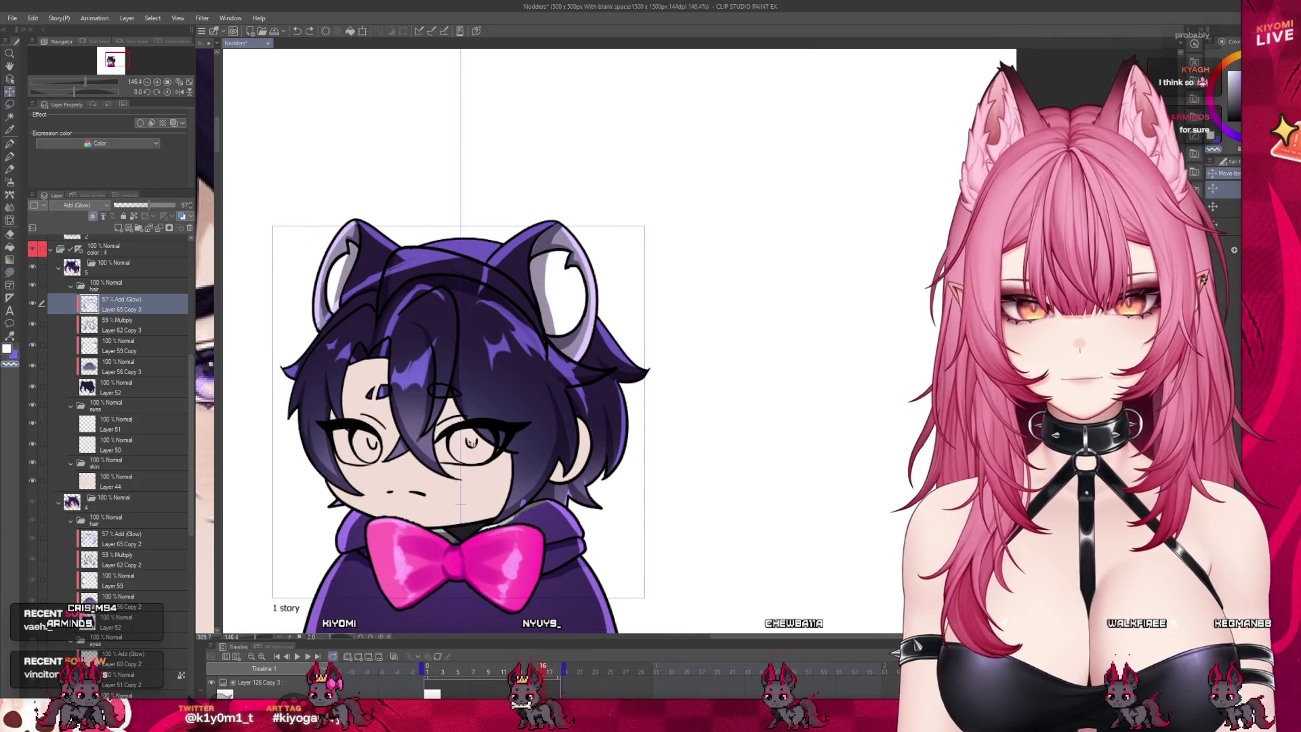
left_click(12, 104)
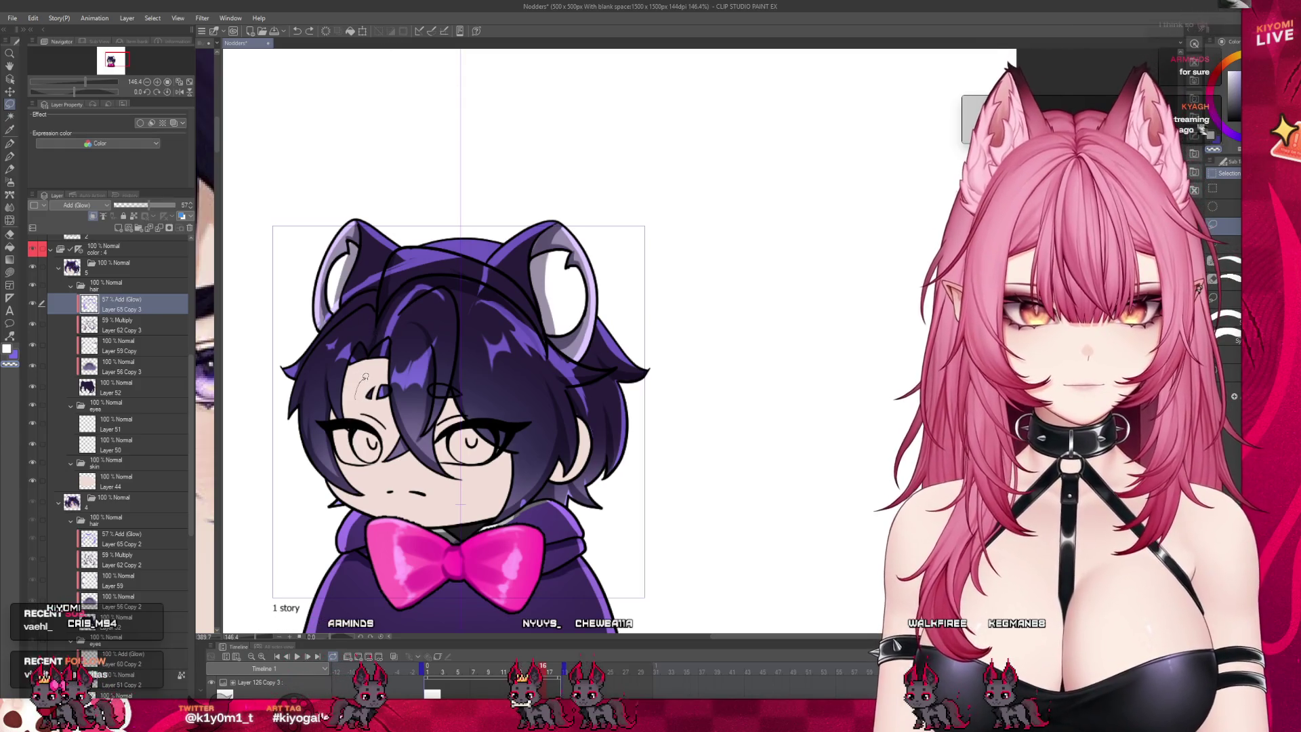
Step: Transform the hair glow down and to the right and confirm its new position
left_click(544, 673)
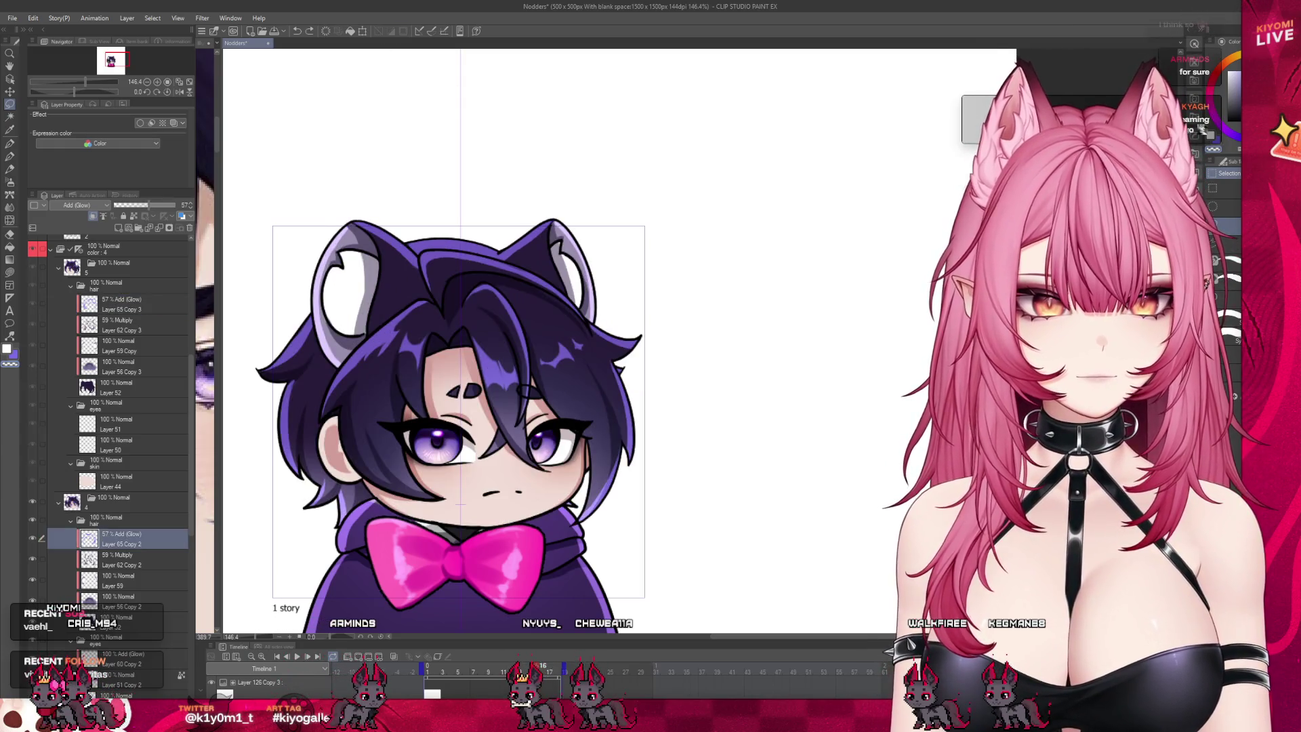
left_click(540, 673)
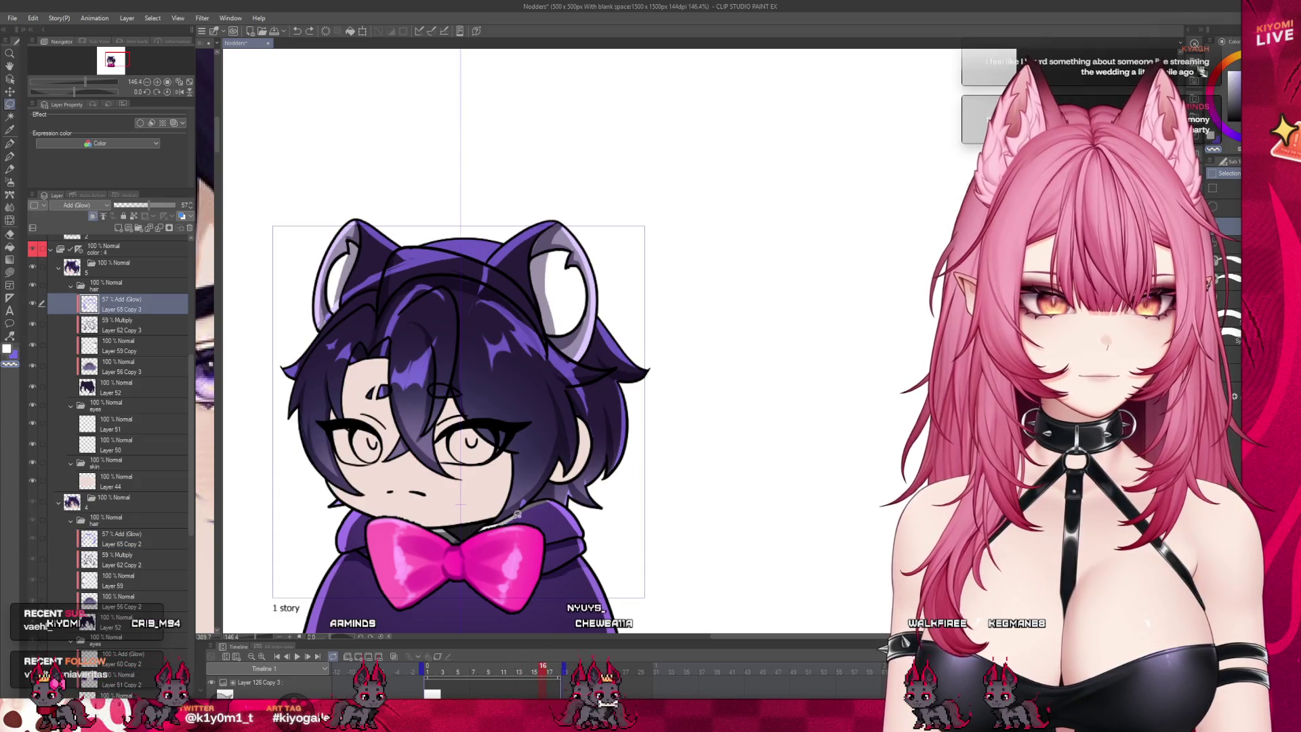
left_click(363, 30)
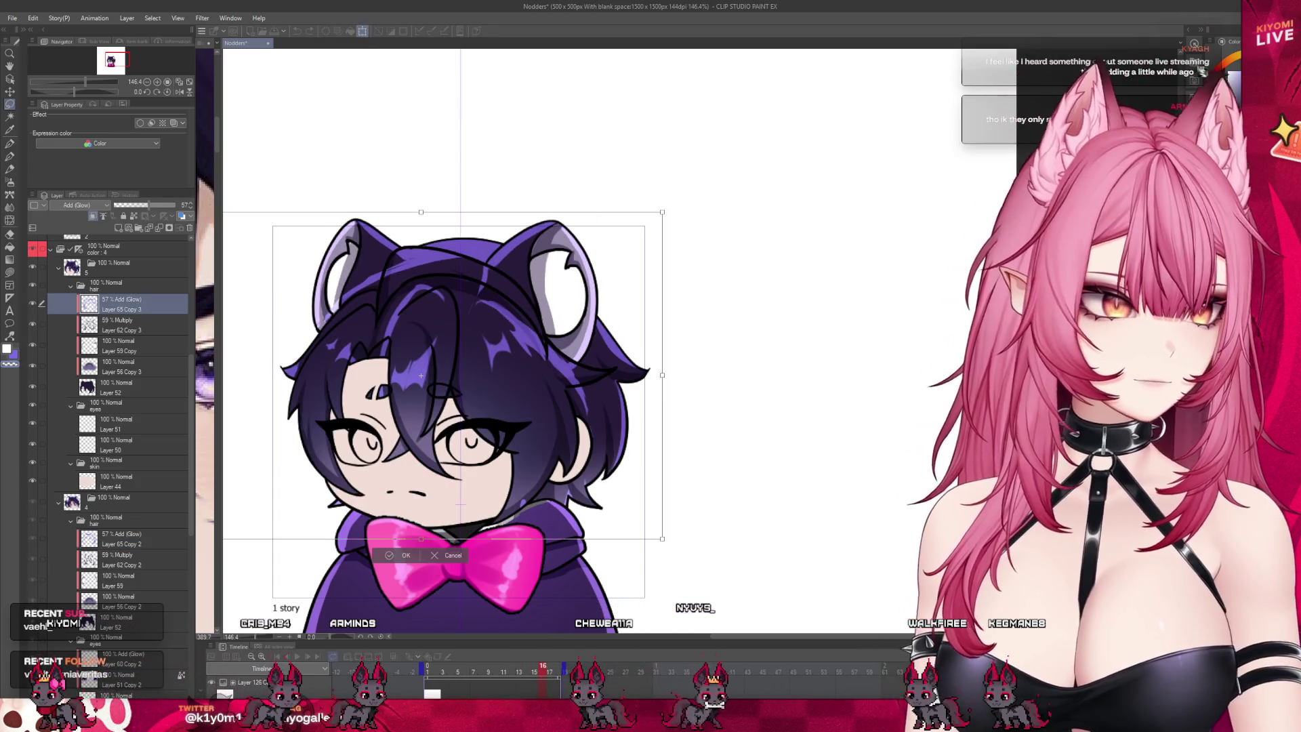
mouse_move(554, 404)
left_mouse_down()
mouse_move(583, 417)
mouse_move(569, 410)
left_mouse_up()
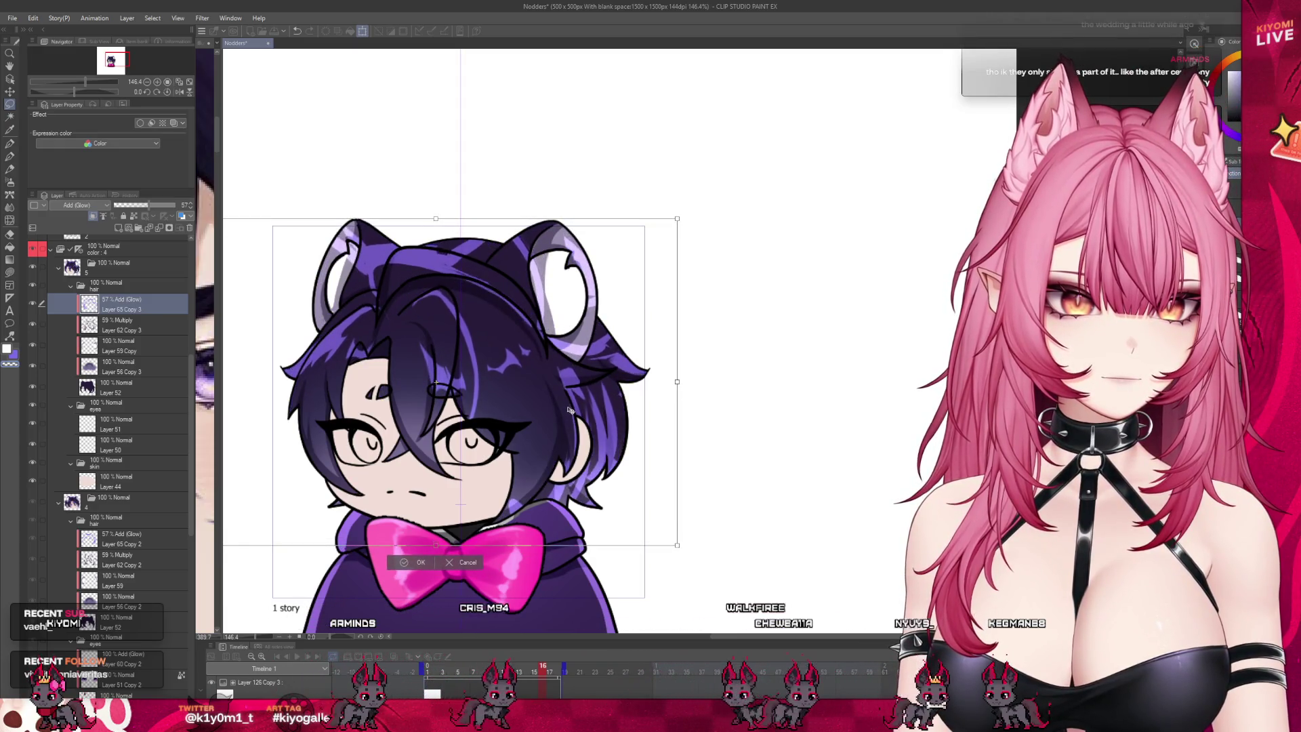
left_click(420, 561)
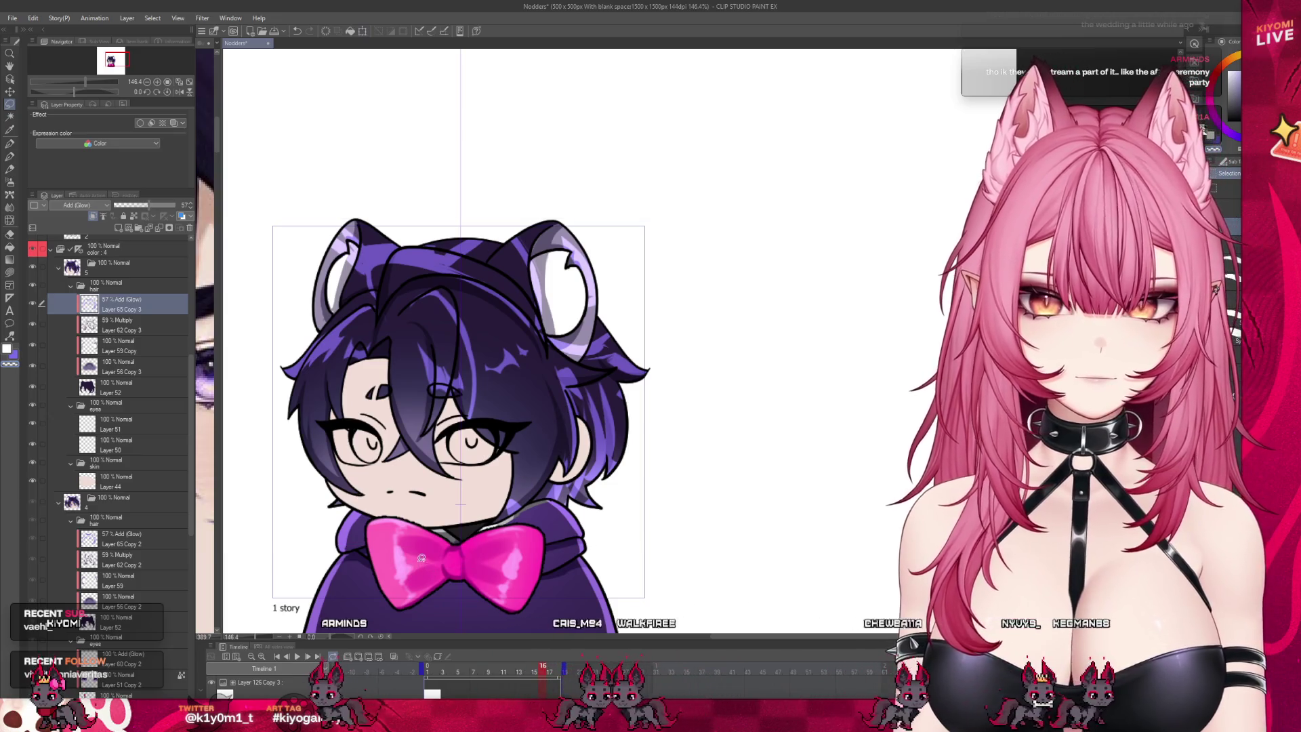
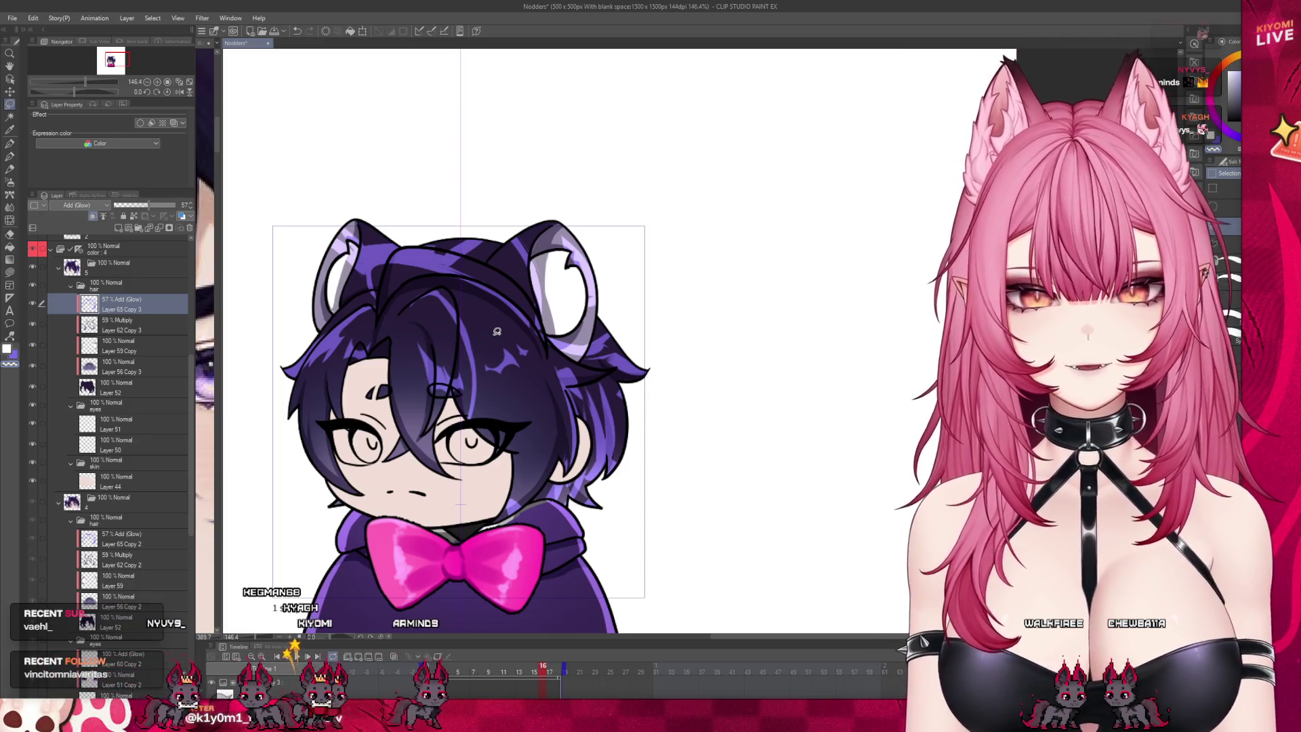
Step: Lasso the left-side hair strand, skew its lower corners with Free Transform, commit, and deselect
key("o")
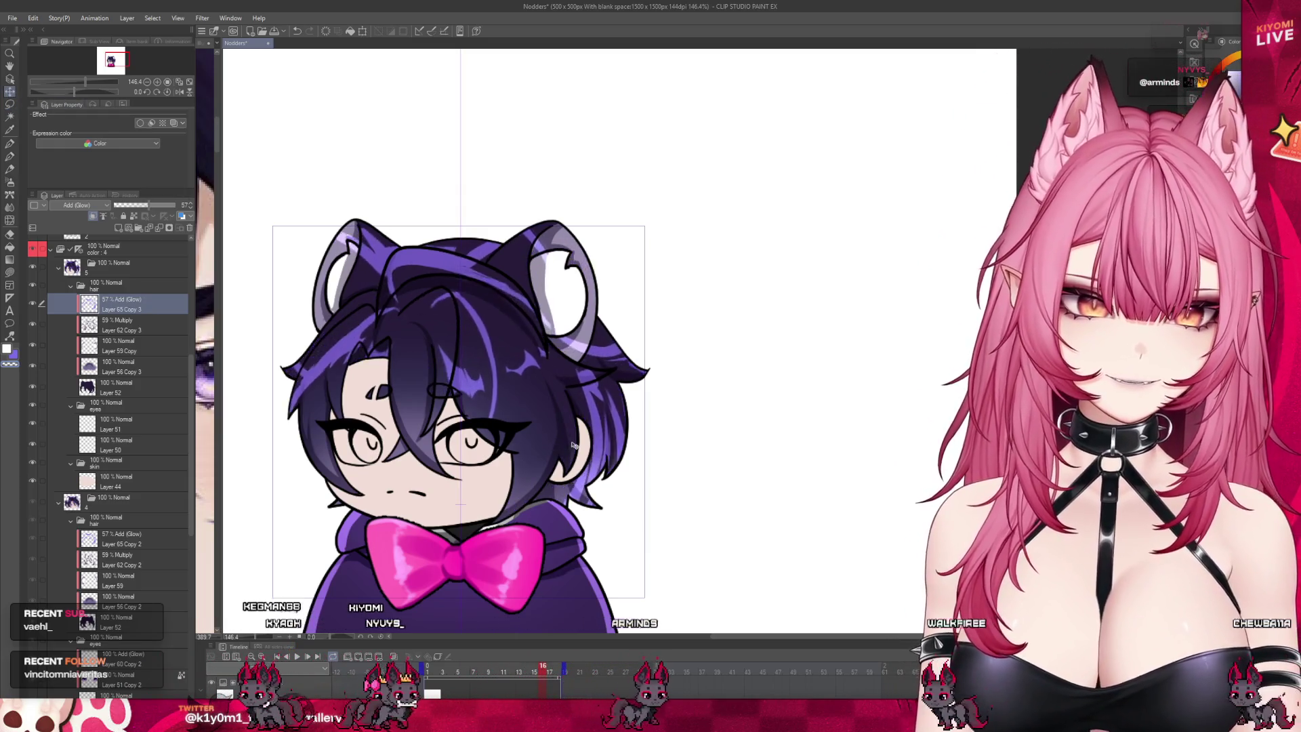
left_click(9, 103)
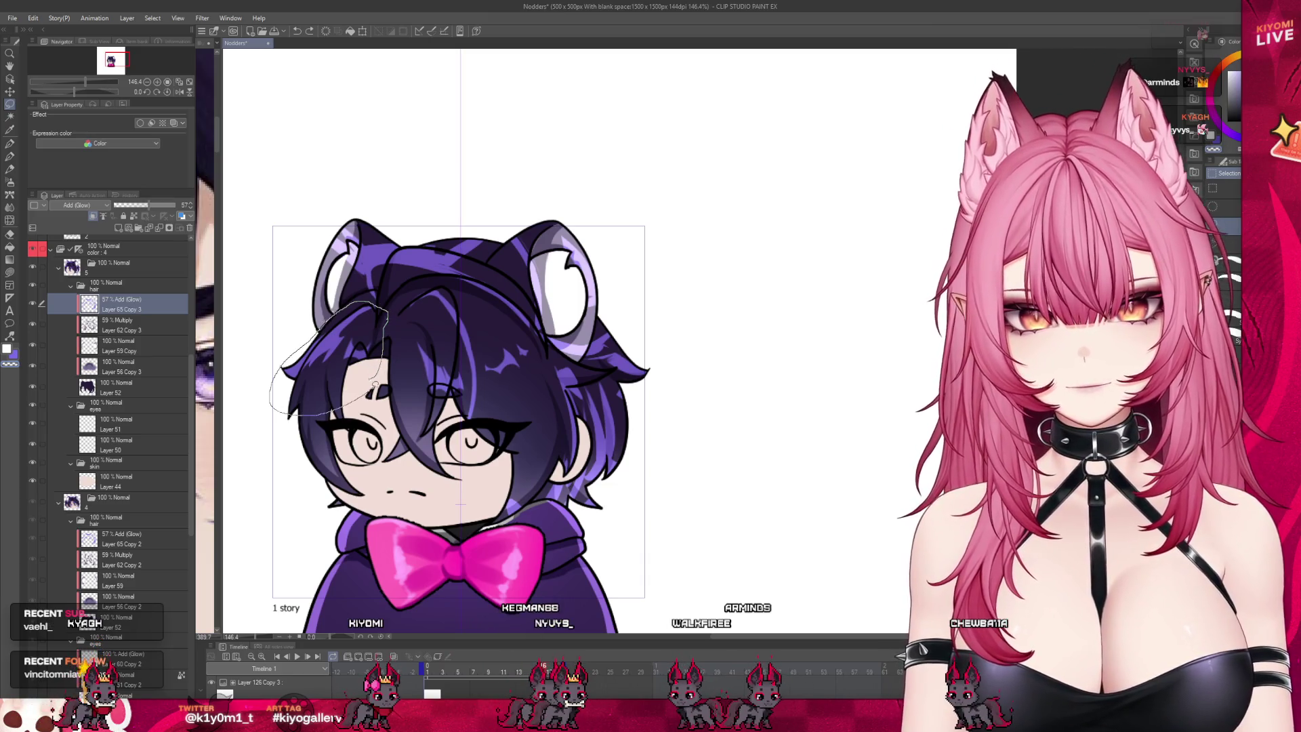
left_click_drag(375, 384, 376, 387)
left_click(369, 432)
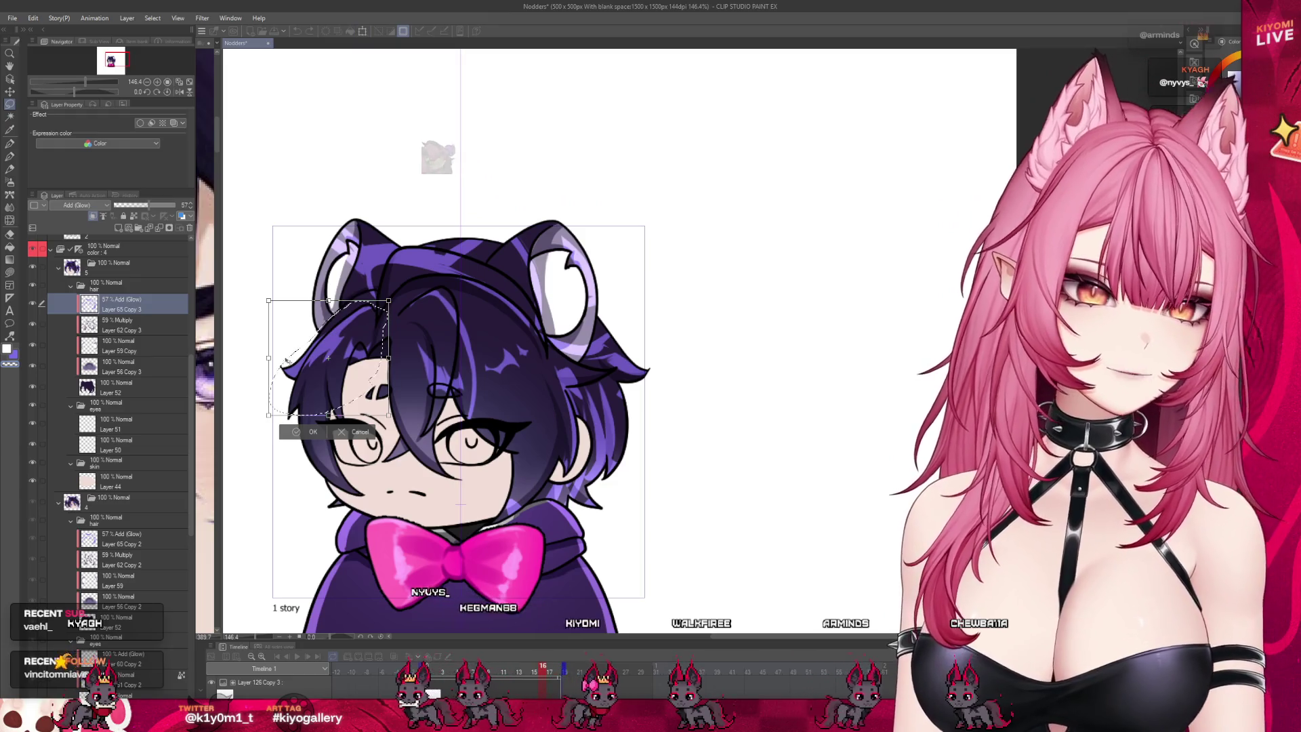
left_click_drag(268, 415, 285, 413)
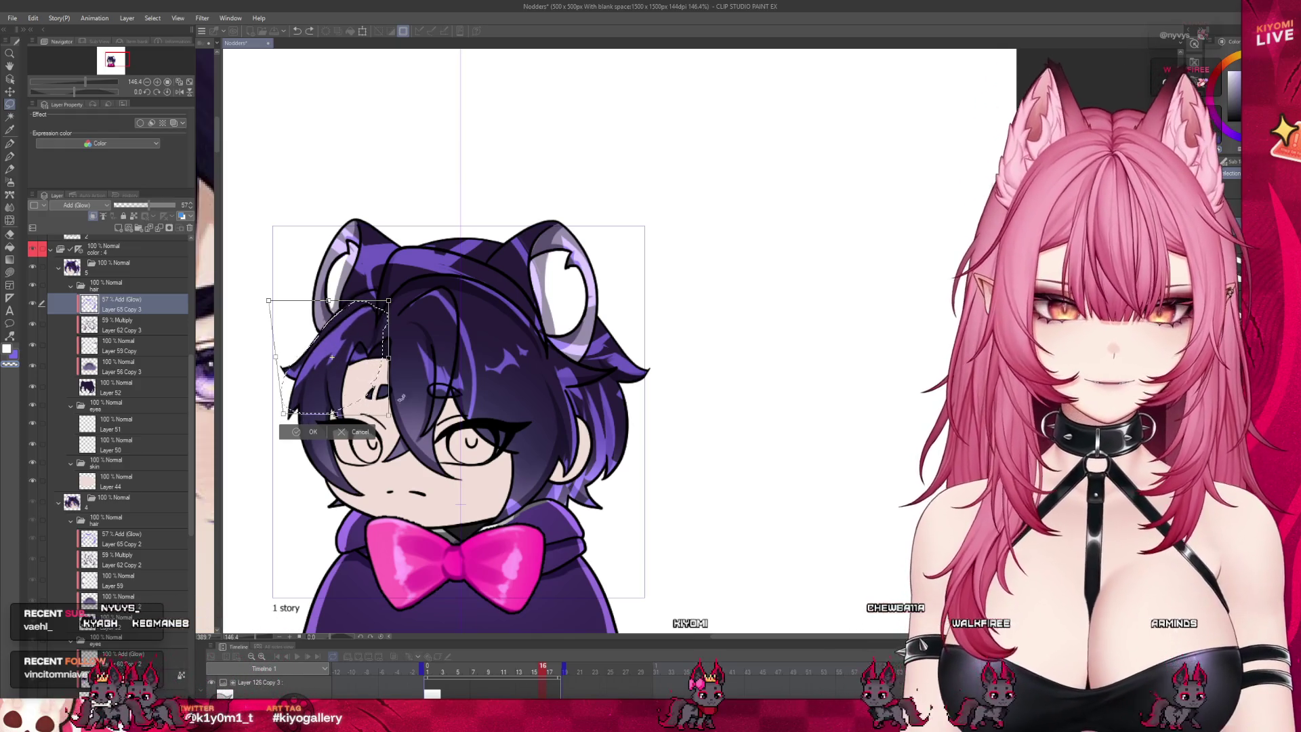
left_click_drag(389, 413, 382, 370)
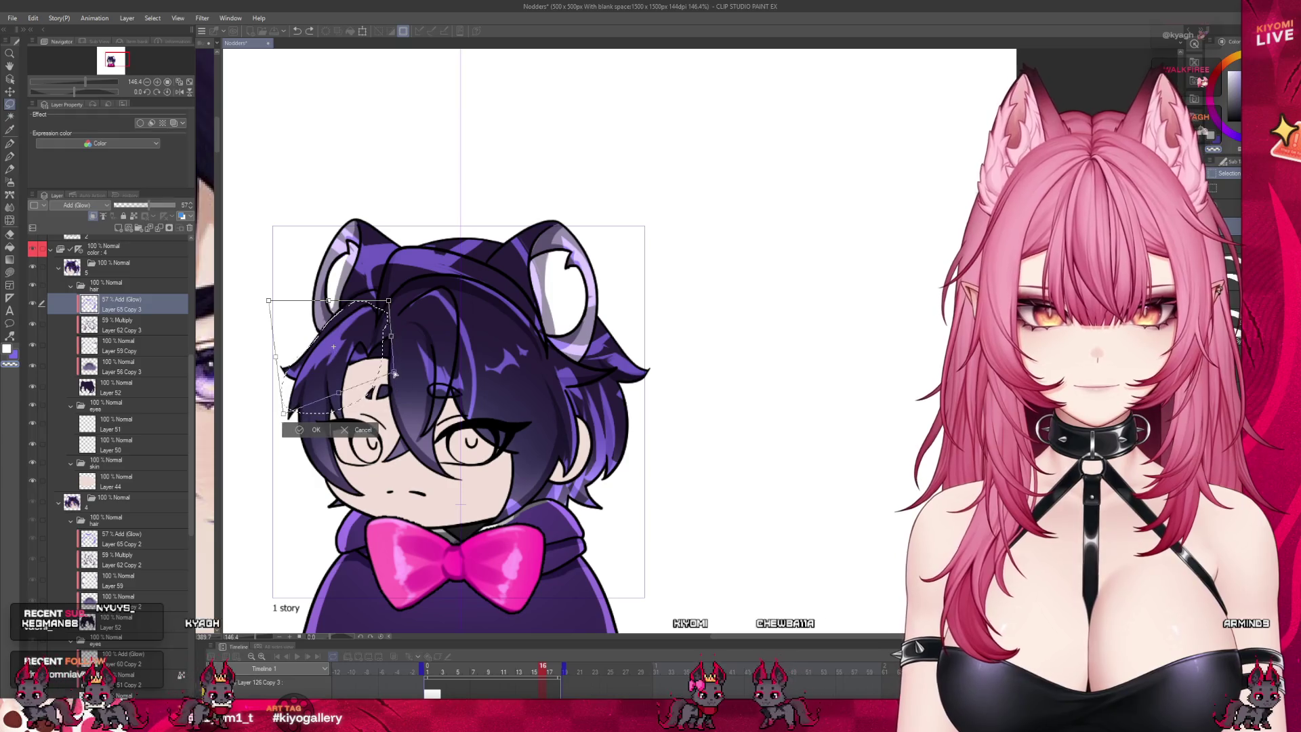
key("ctrl+z")
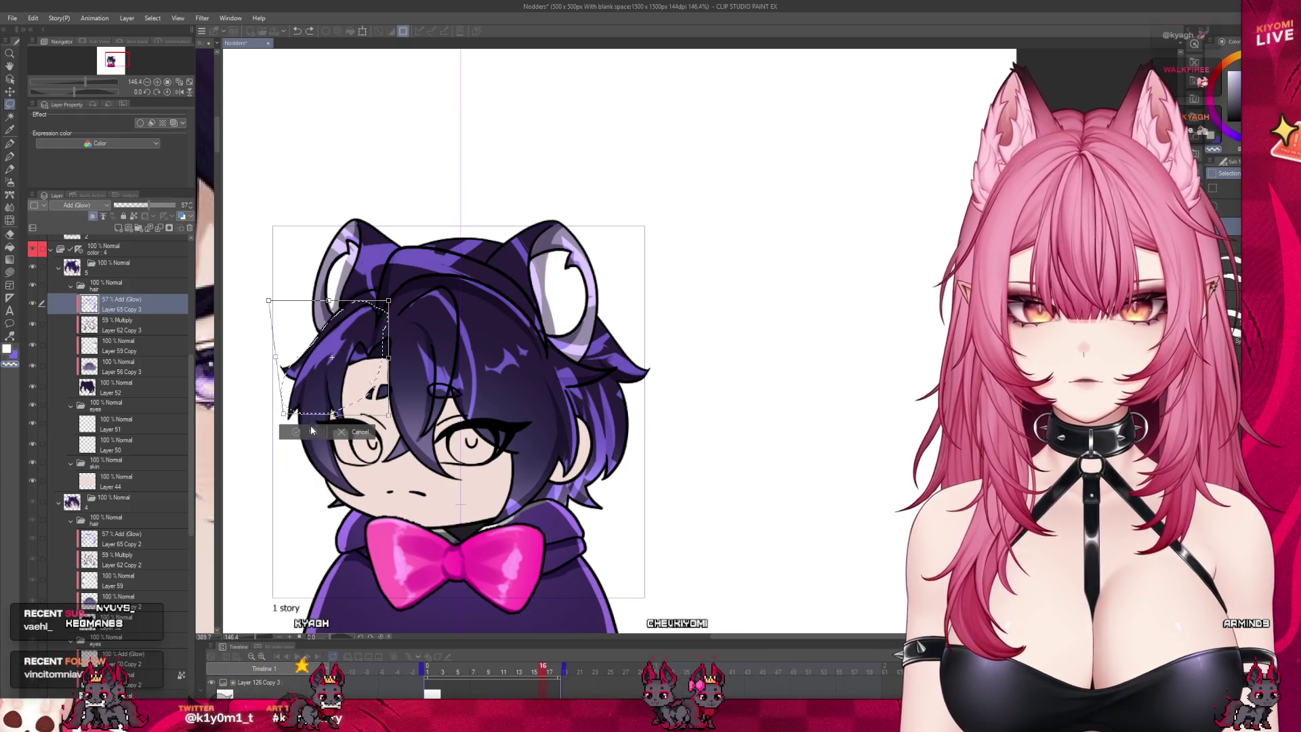
left_click(306, 432)
left_click(253, 431)
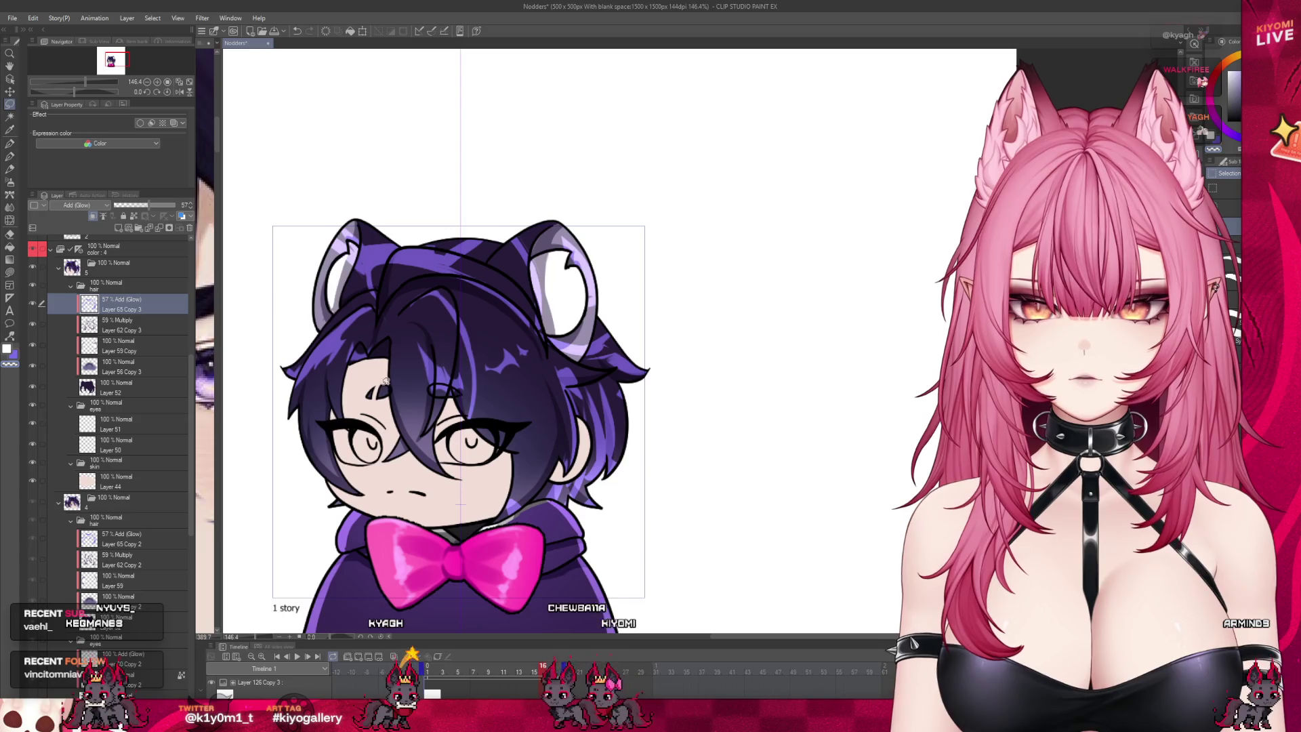
scroll(351, 366, "up", 1)
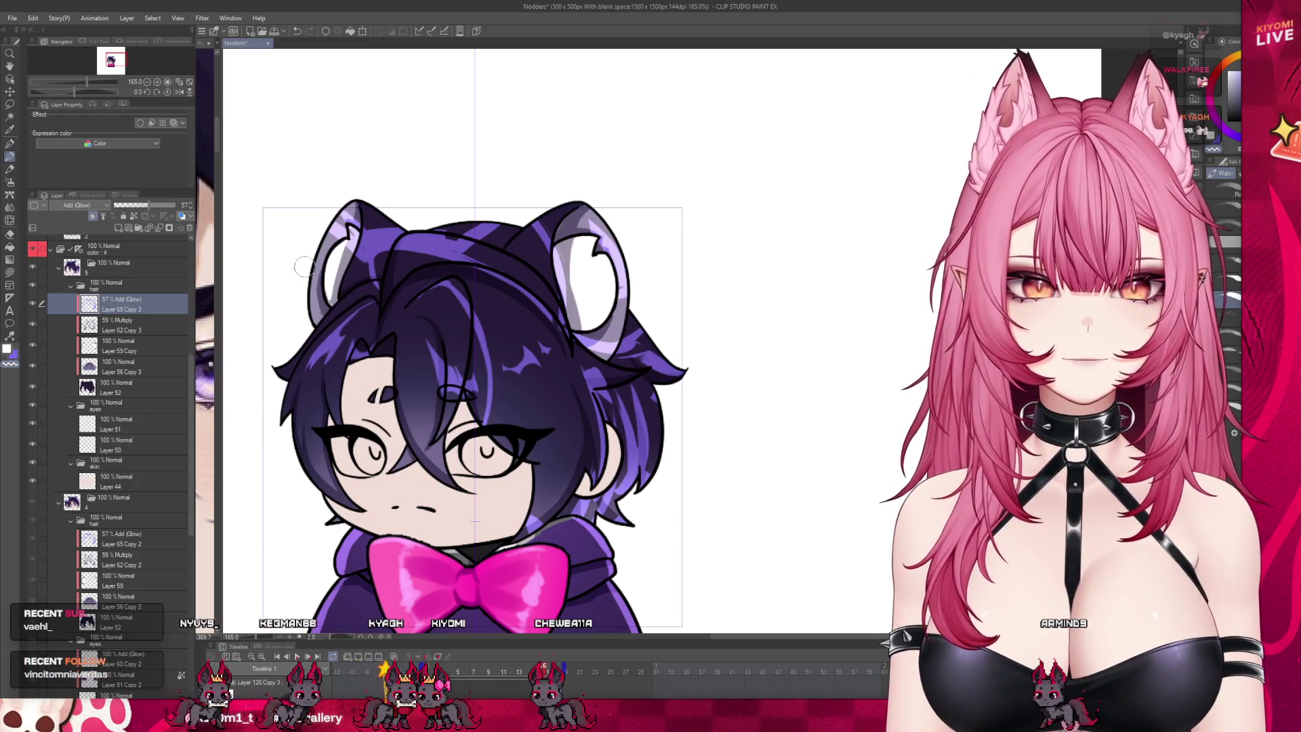
Step: Lasso the left-side hair strand again and commit a Free Transform on it
left_click(9, 104)
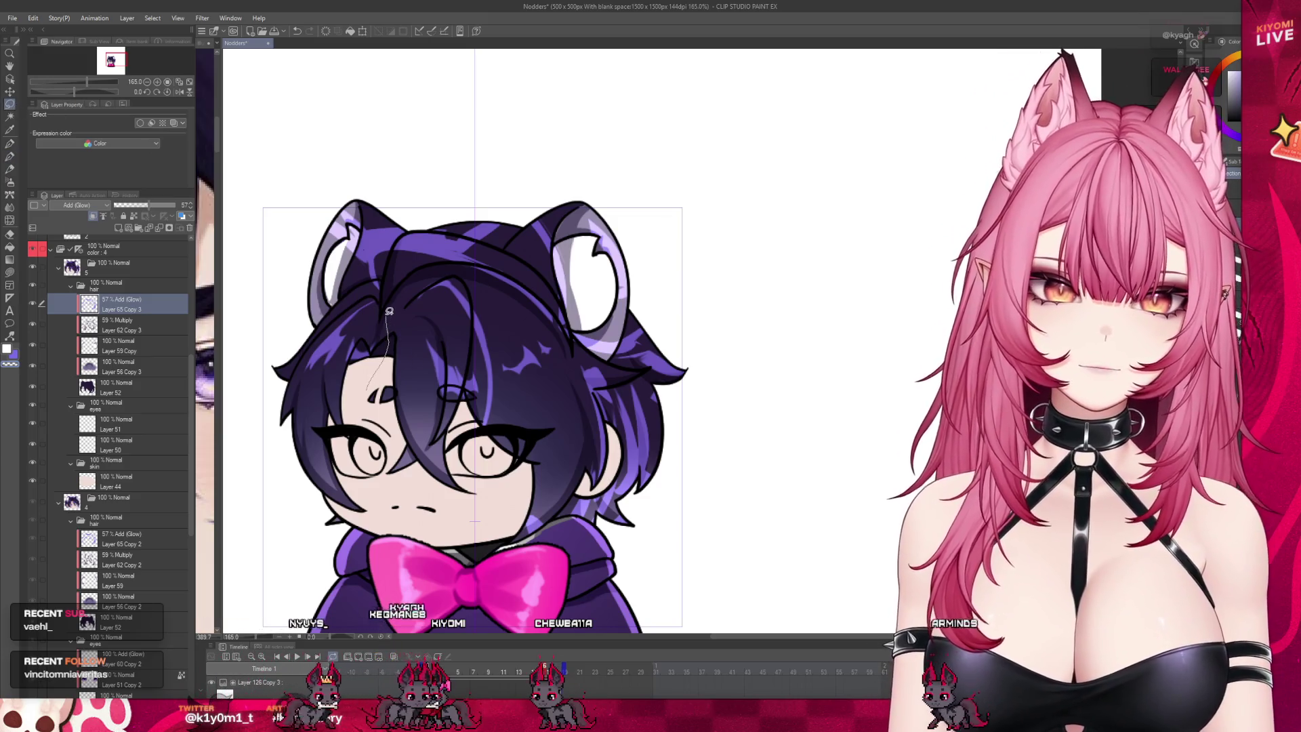
left_click_drag(296, 357, 377, 425)
left_click(371, 447)
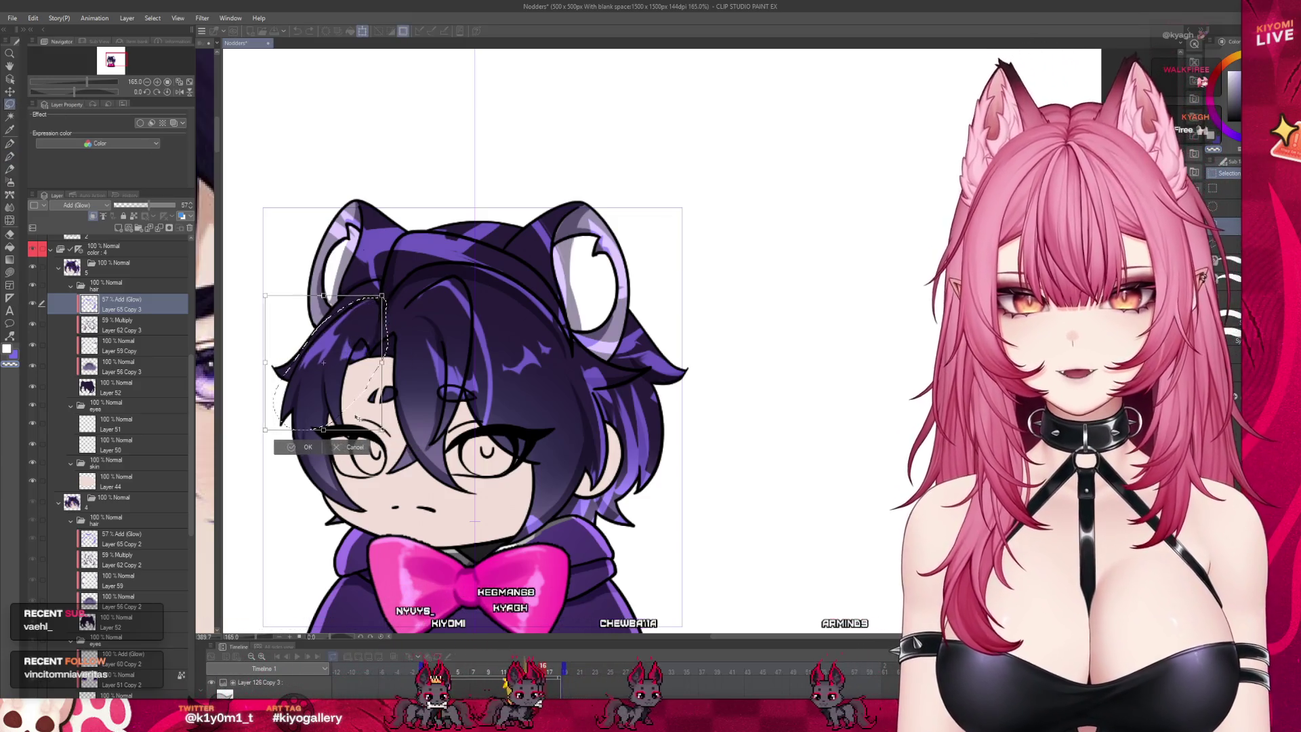
left_click(312, 449)
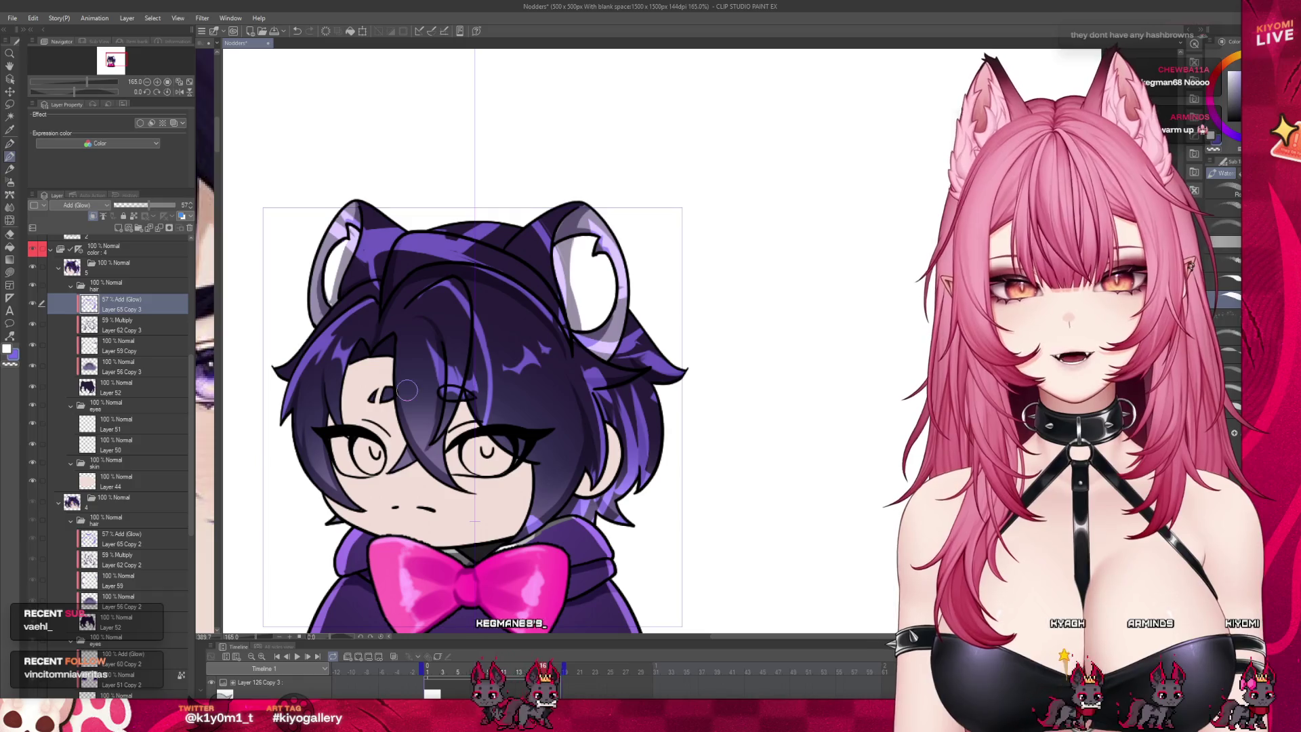
Step: Lasso a central bangs strand, move it left-down, and skew its corners into shape
scroll(407, 379, "down", 2)
scroll(437, 367, "up", 2)
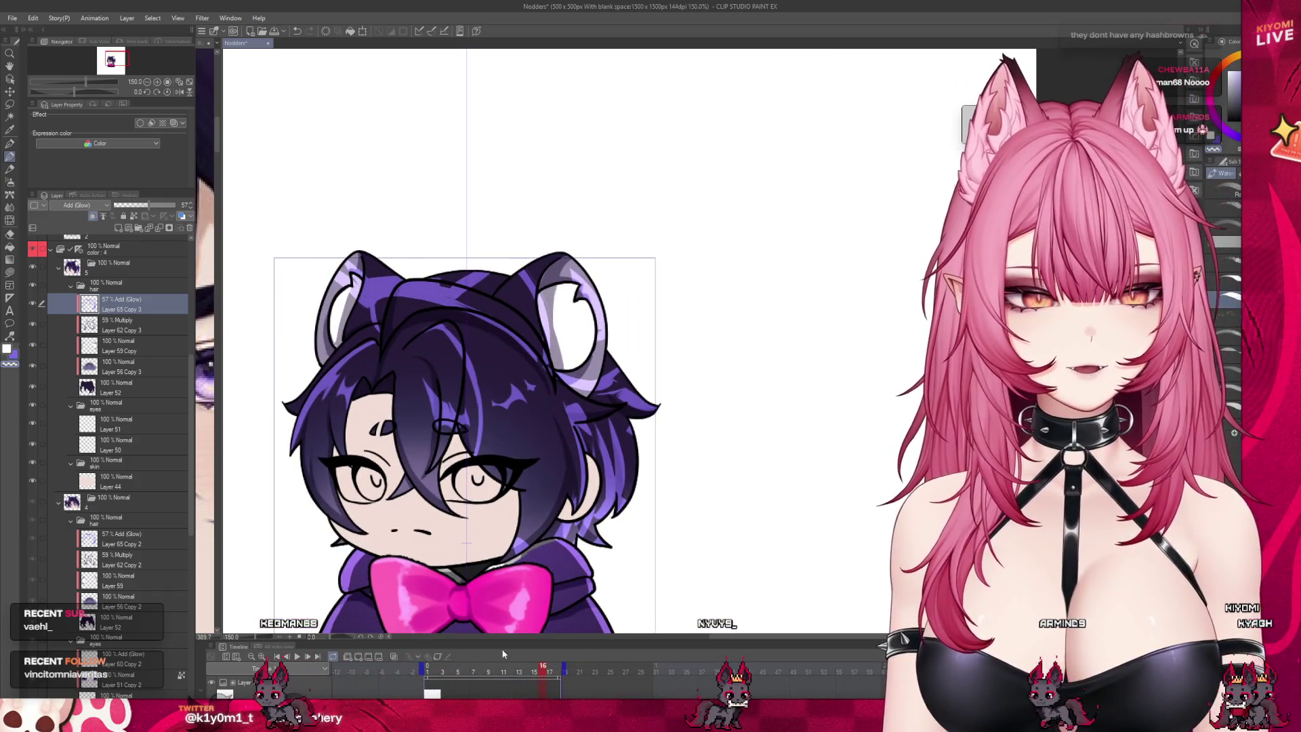
mouse_move(542, 671)
left_mouse_down()
mouse_move(515, 671)
mouse_move(543, 673)
left_mouse_up()
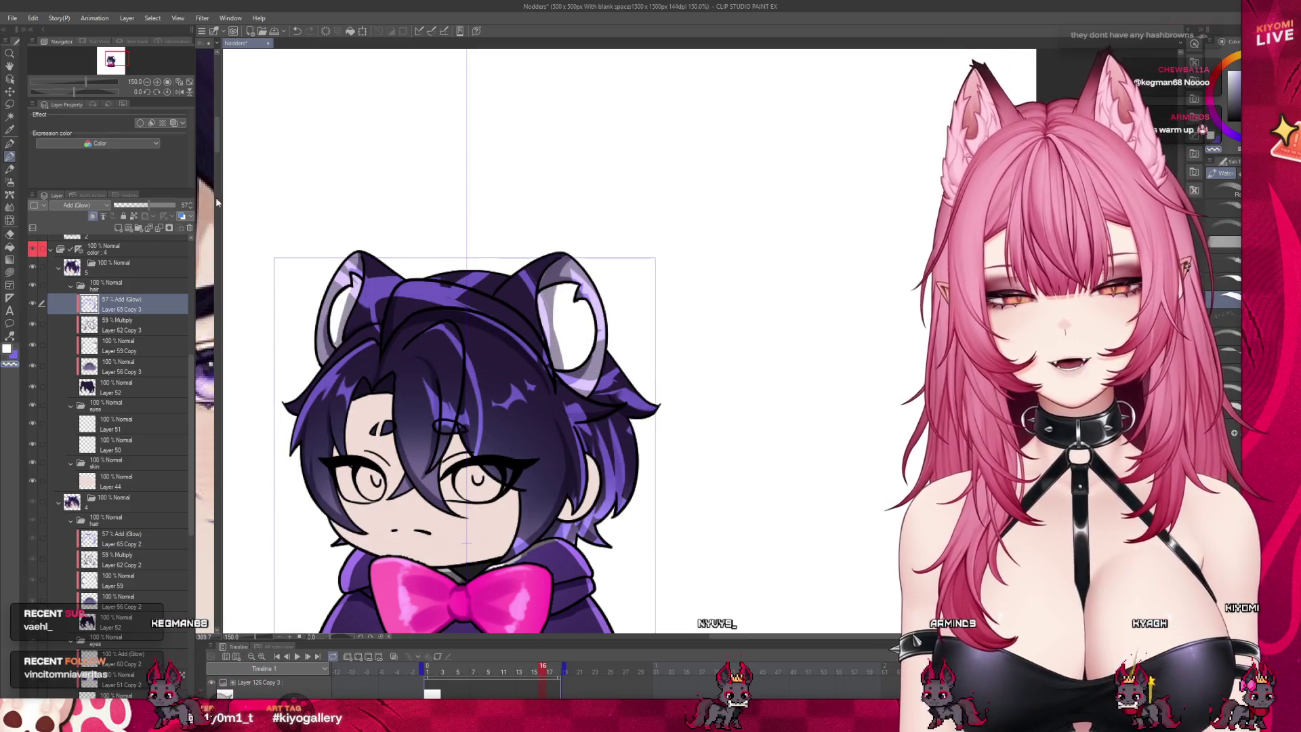
key("m")
mouse_move(443, 315)
left_mouse_down()
mouse_move(396, 366)
mouse_move(410, 460)
mouse_move(468, 499)
mouse_move(482, 371)
mouse_move(460, 335)
left_mouse_up()
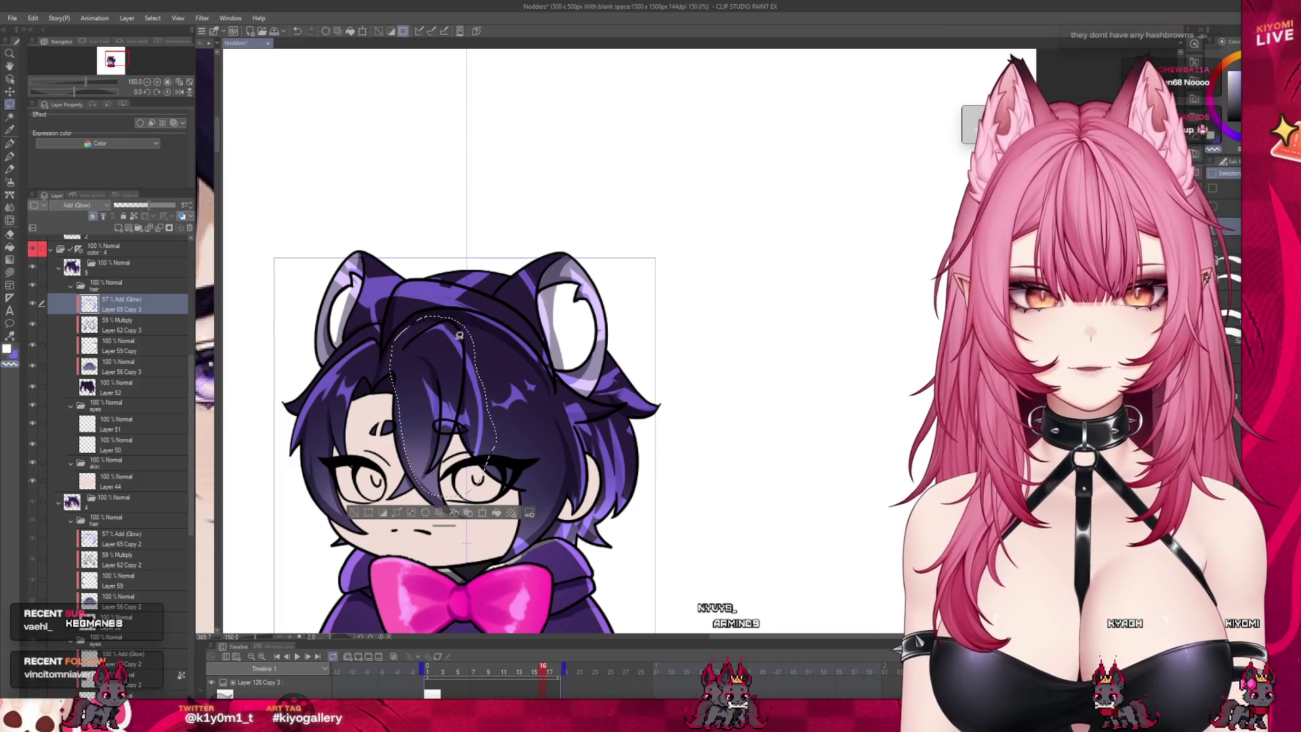
key("ctrl+t")
mouse_move(472, 469)
left_mouse_down()
mouse_move(447, 478)
mouse_move(376, 330)
left_mouse_up()
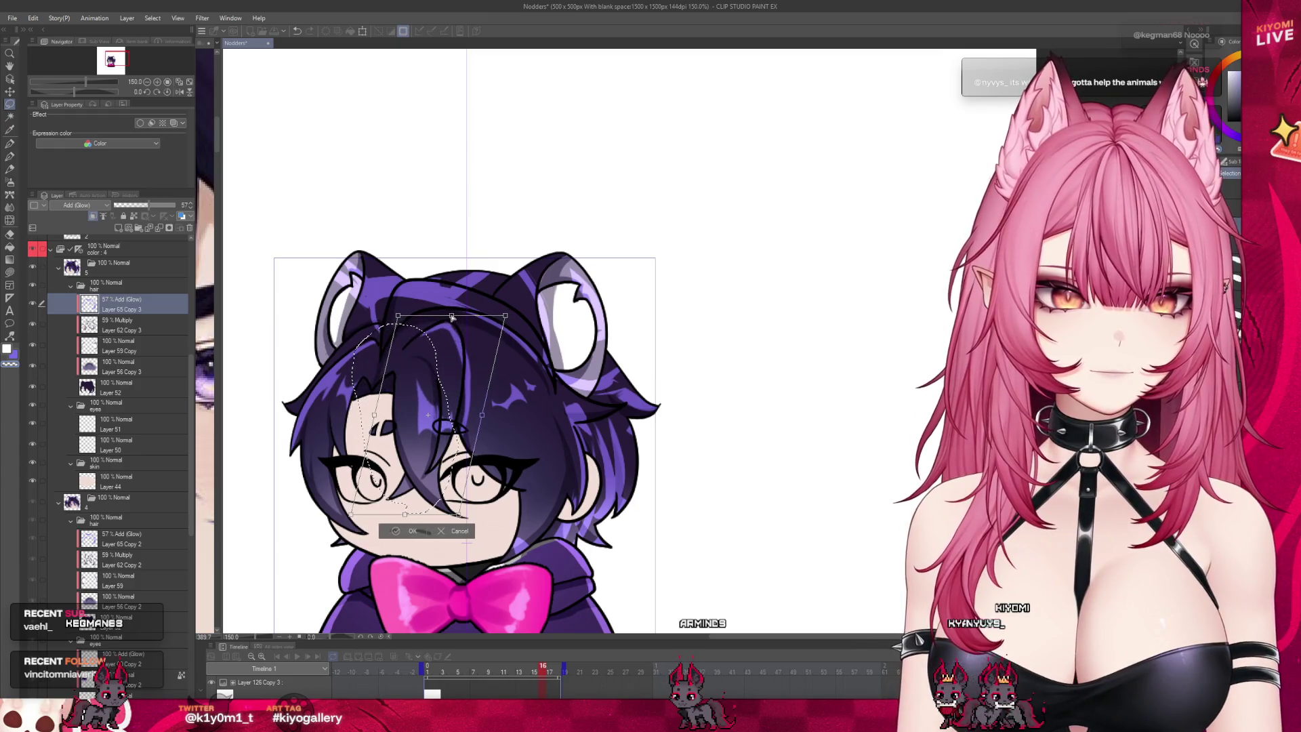
left_click_drag(451, 513, 434, 504)
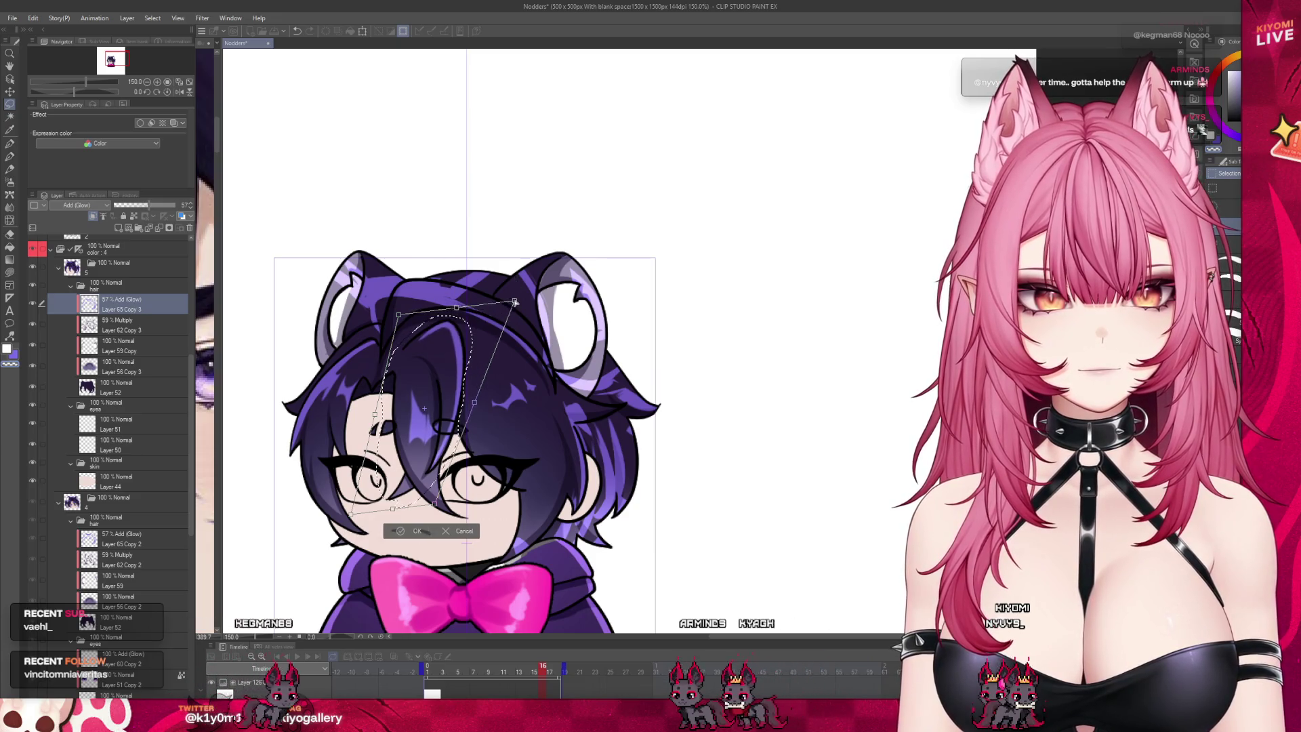
left_click_drag(505, 315, 515, 307)
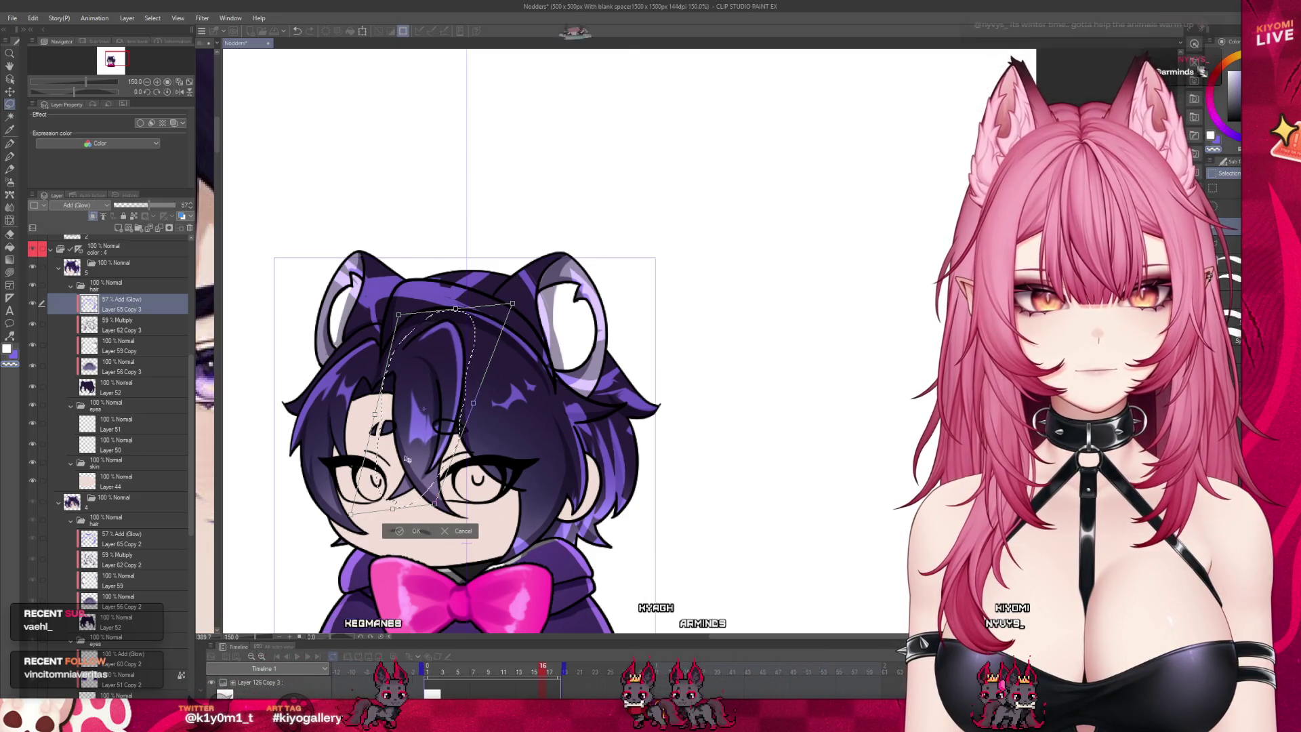
left_click(414, 530)
left_click(355, 526)
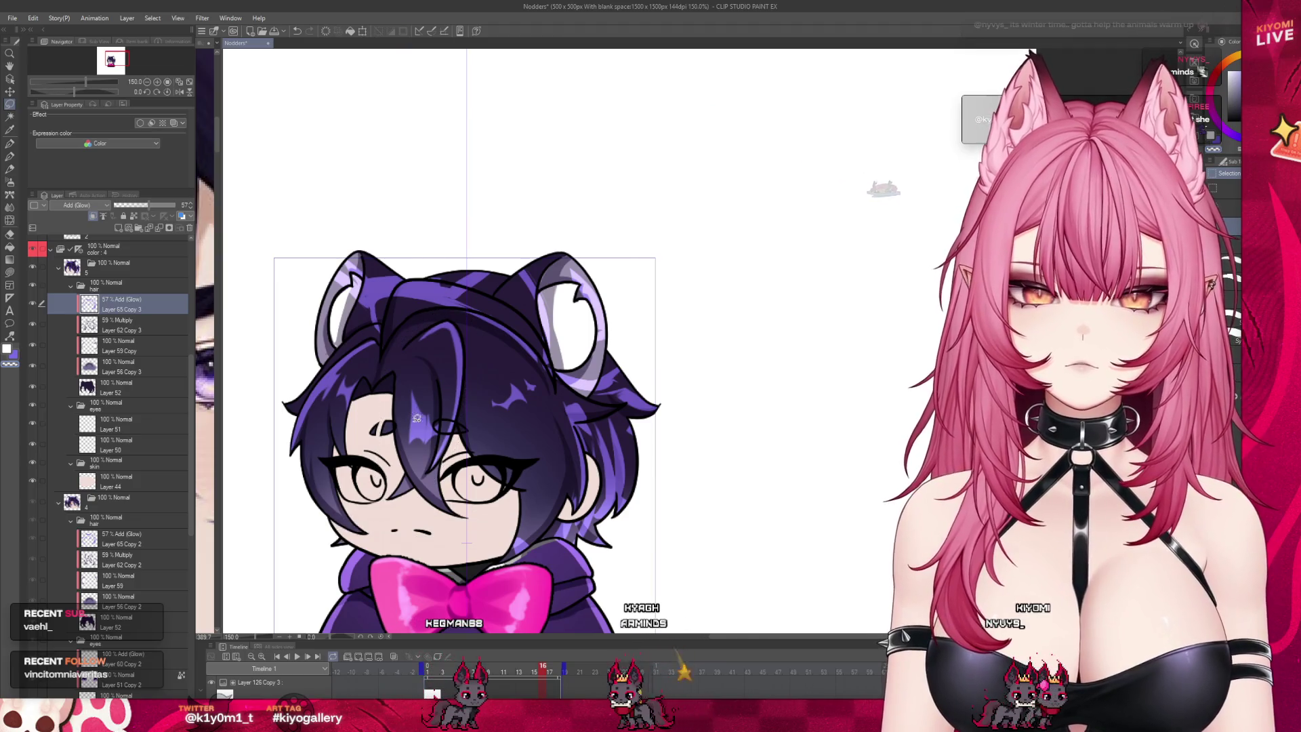
Step: Move and rotate the central strand up-left, deselect, and return to the pen
mouse_move(439, 438)
left_mouse_down()
mouse_move(445, 461)
mouse_move(407, 400)
mouse_move(461, 405)
left_mouse_up()
key("ctrl+t")
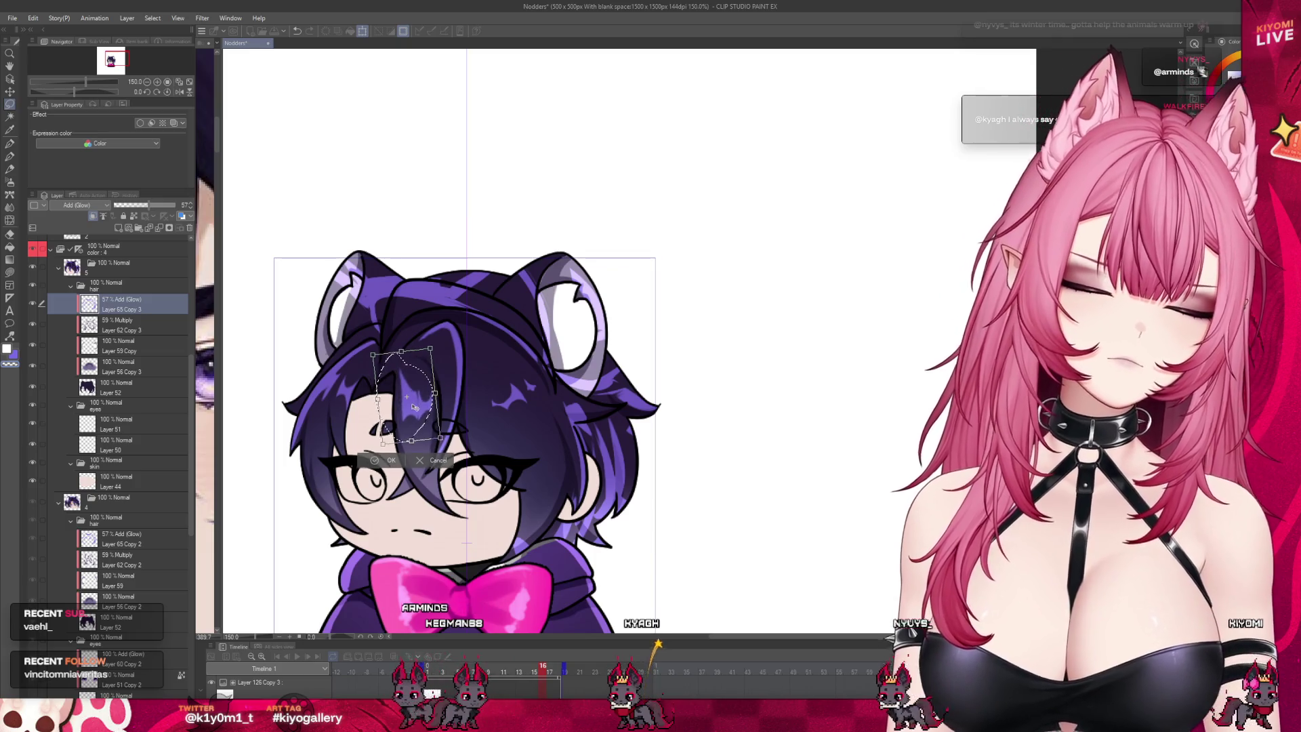
left_click(384, 461)
left_click(316, 459)
key("p")
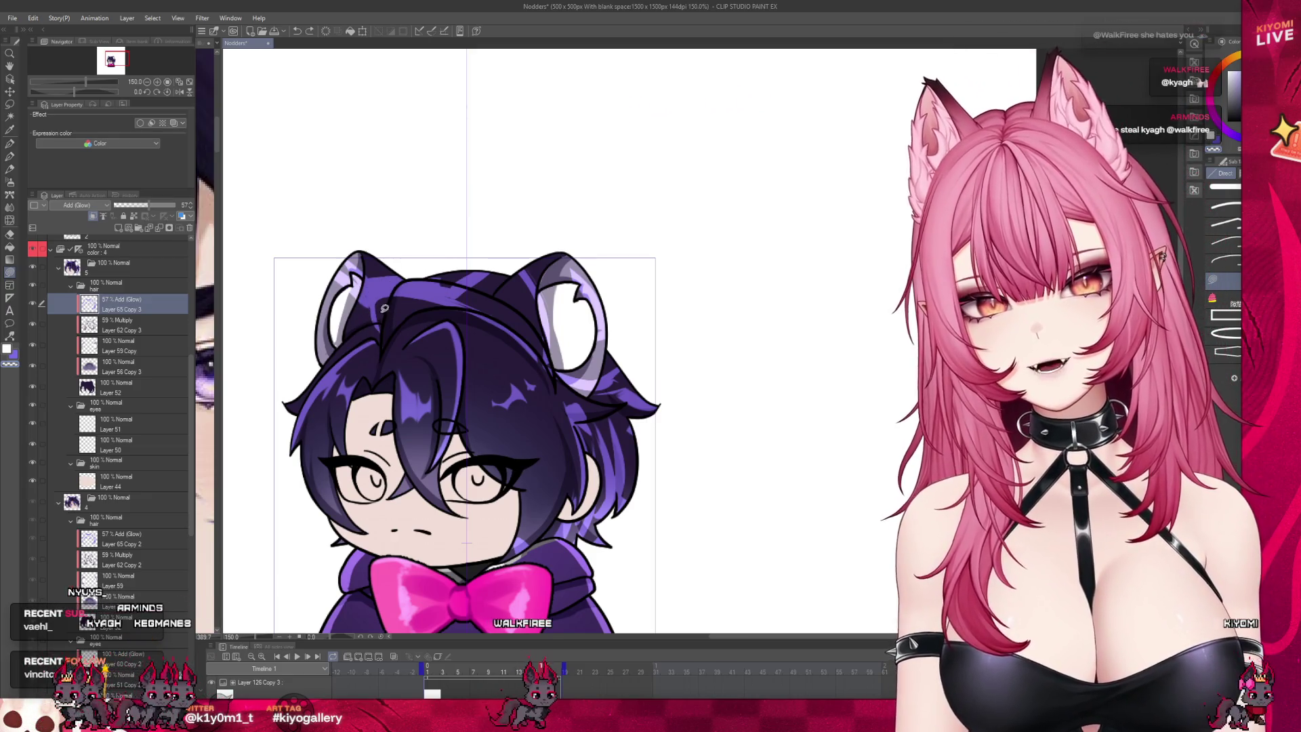
Step: Fill the left ear area with dark purple and darken the right-side hair edge
left_click_drag(342, 252, 364, 324)
left_click_drag(364, 270, 362, 261)
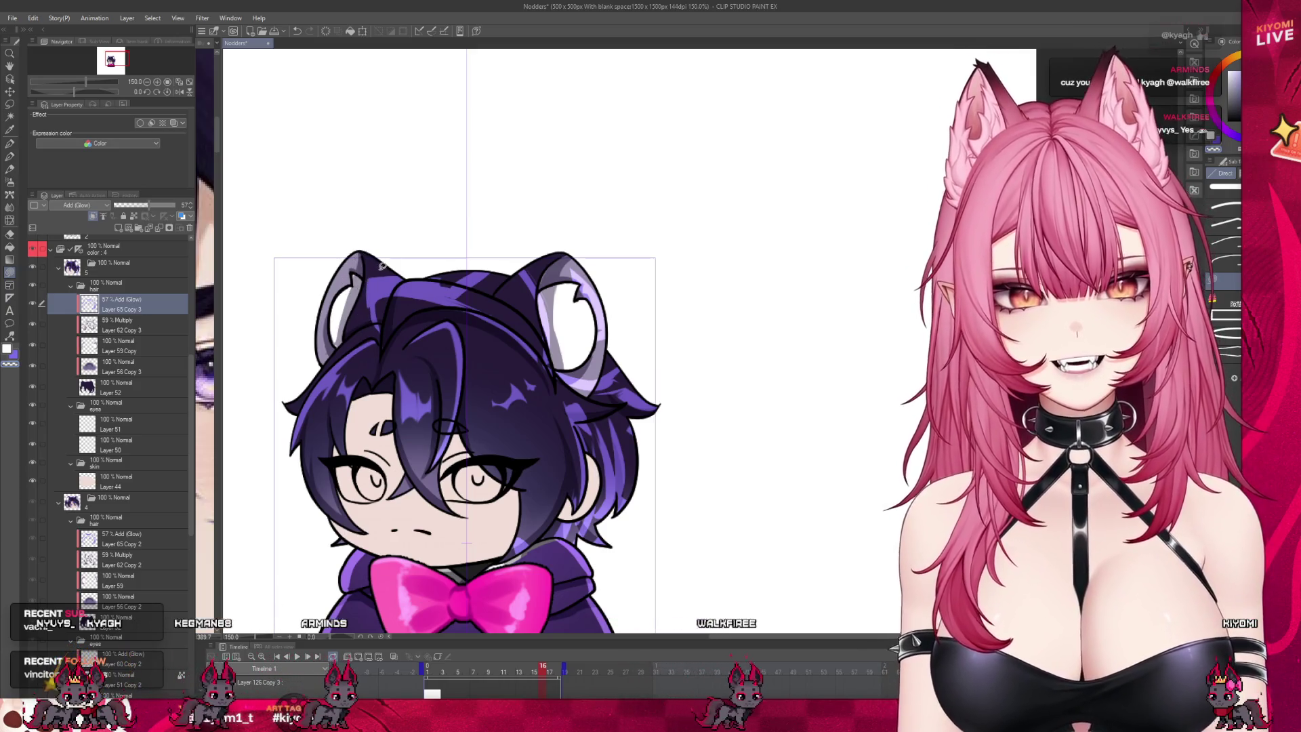
mouse_move(377, 274)
left_mouse_down()
mouse_move(366, 296)
mouse_move(371, 270)
mouse_move(485, 293)
mouse_move(490, 272)
left_mouse_up()
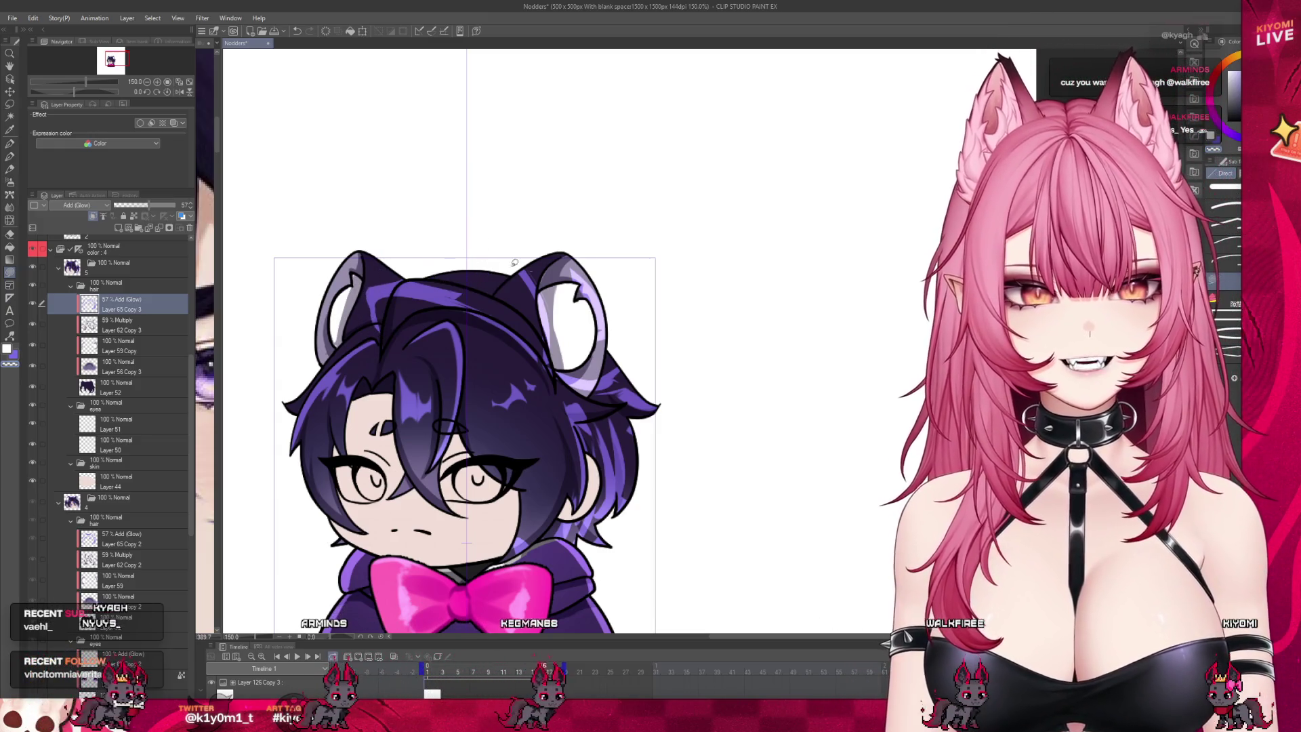
mouse_move(564, 358)
left_mouse_down()
mouse_move(546, 244)
mouse_move(644, 373)
left_mouse_up()
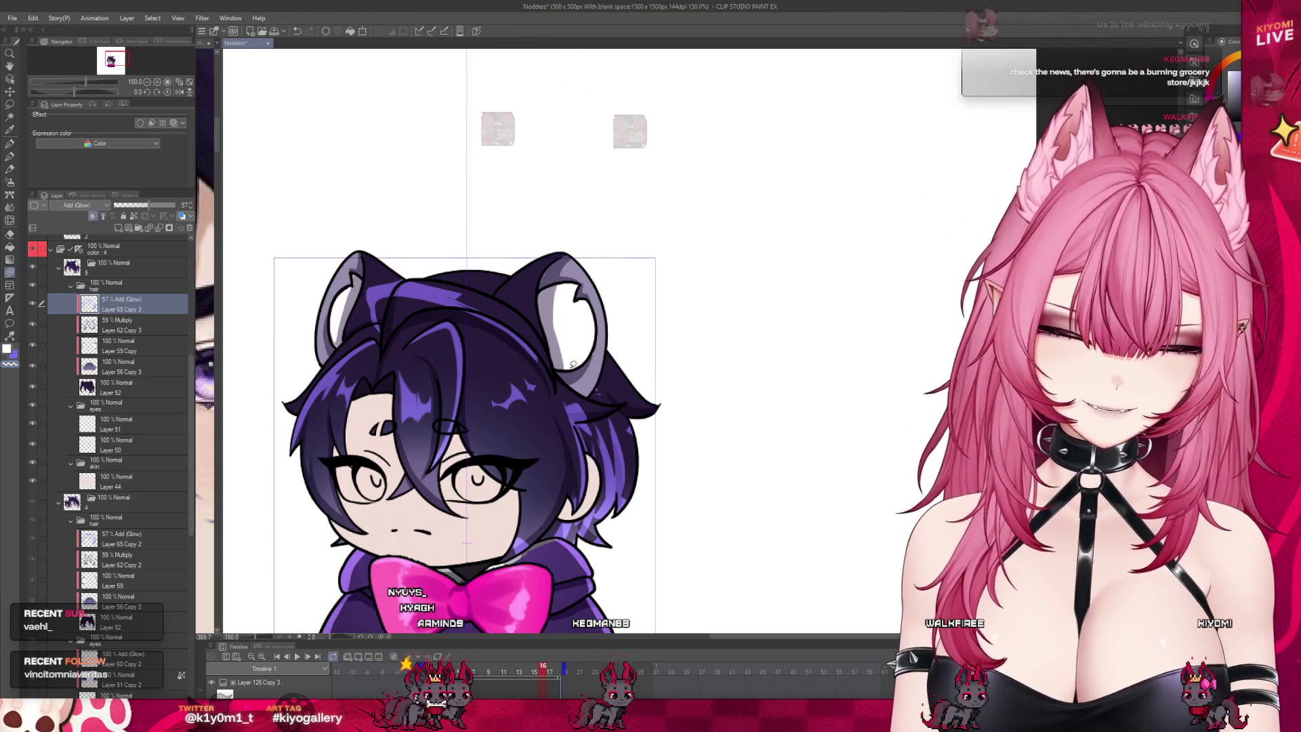
left_click_drag(598, 392, 595, 418)
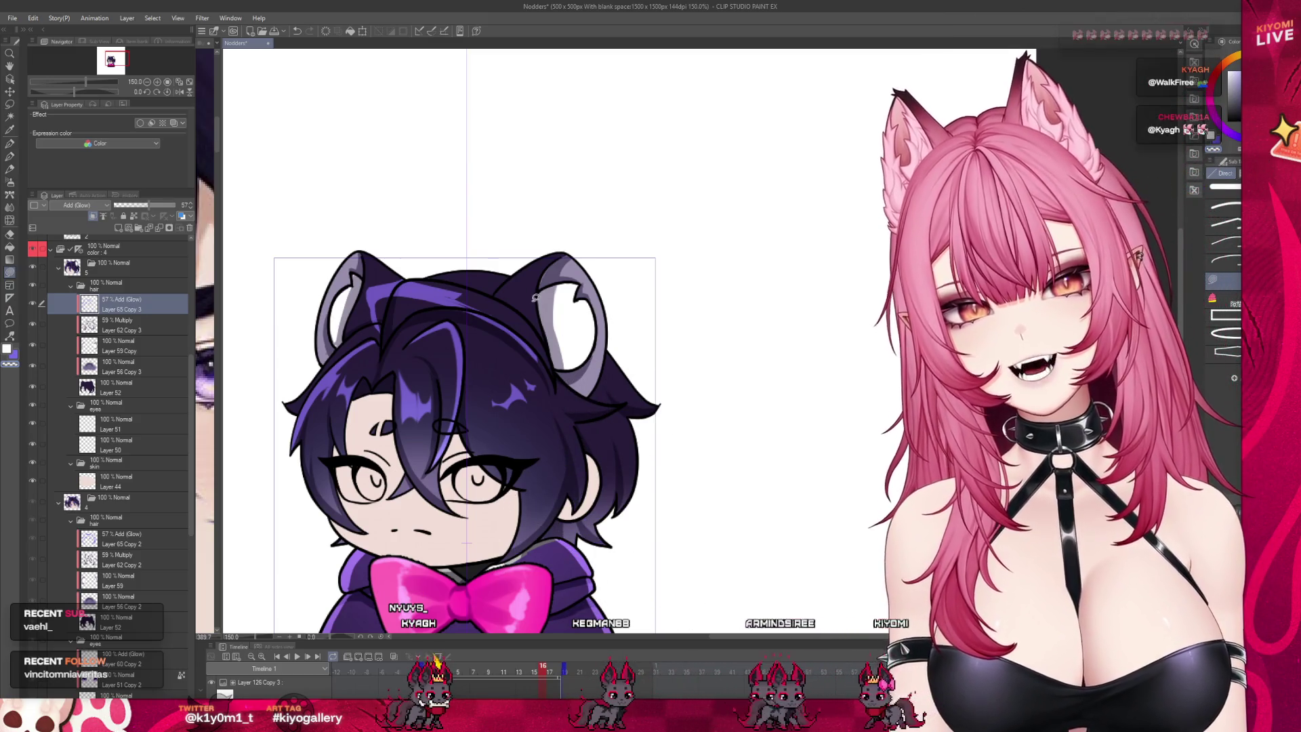
Step: Lasso and transform the area near the left ear, then preview neighbouring frames
key("m")
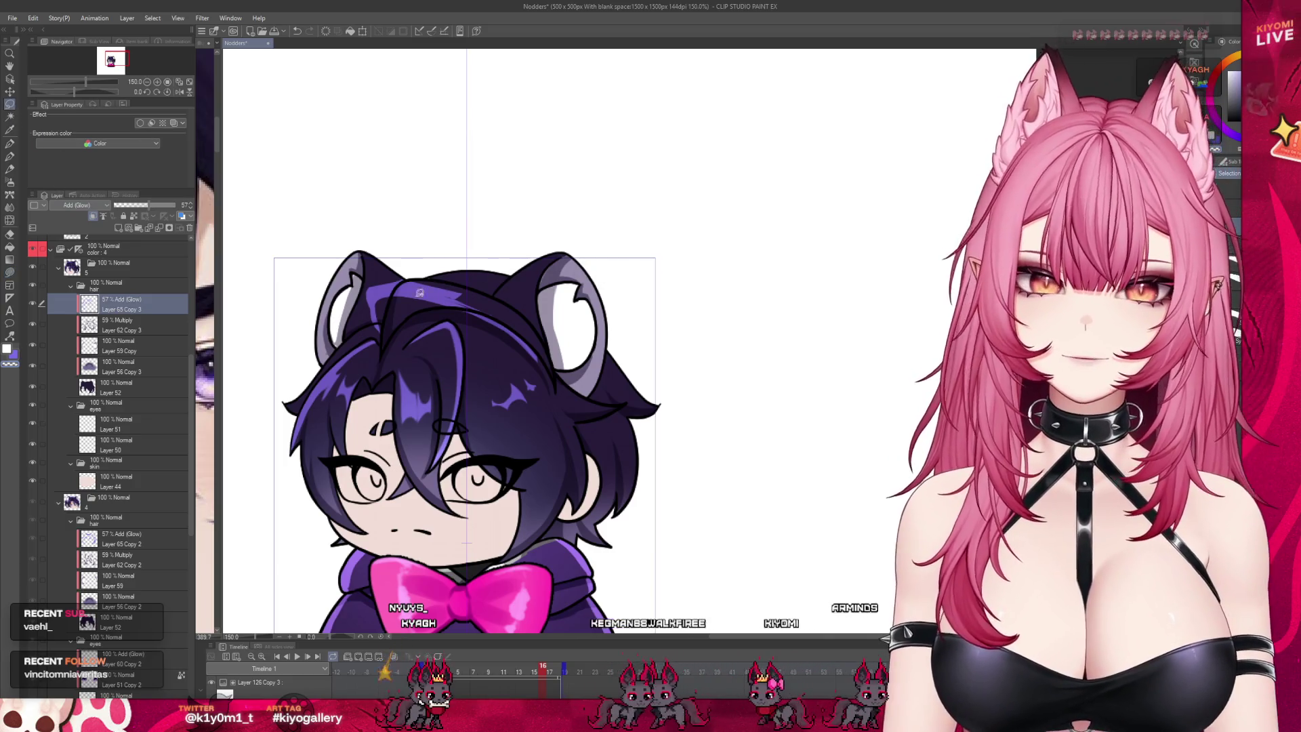
left_click_drag(378, 264, 370, 303)
left_click_drag(518, 343, 533, 362)
key("ctrl+t")
key("Return")
key("ctrl+d")
left_click(13, 156)
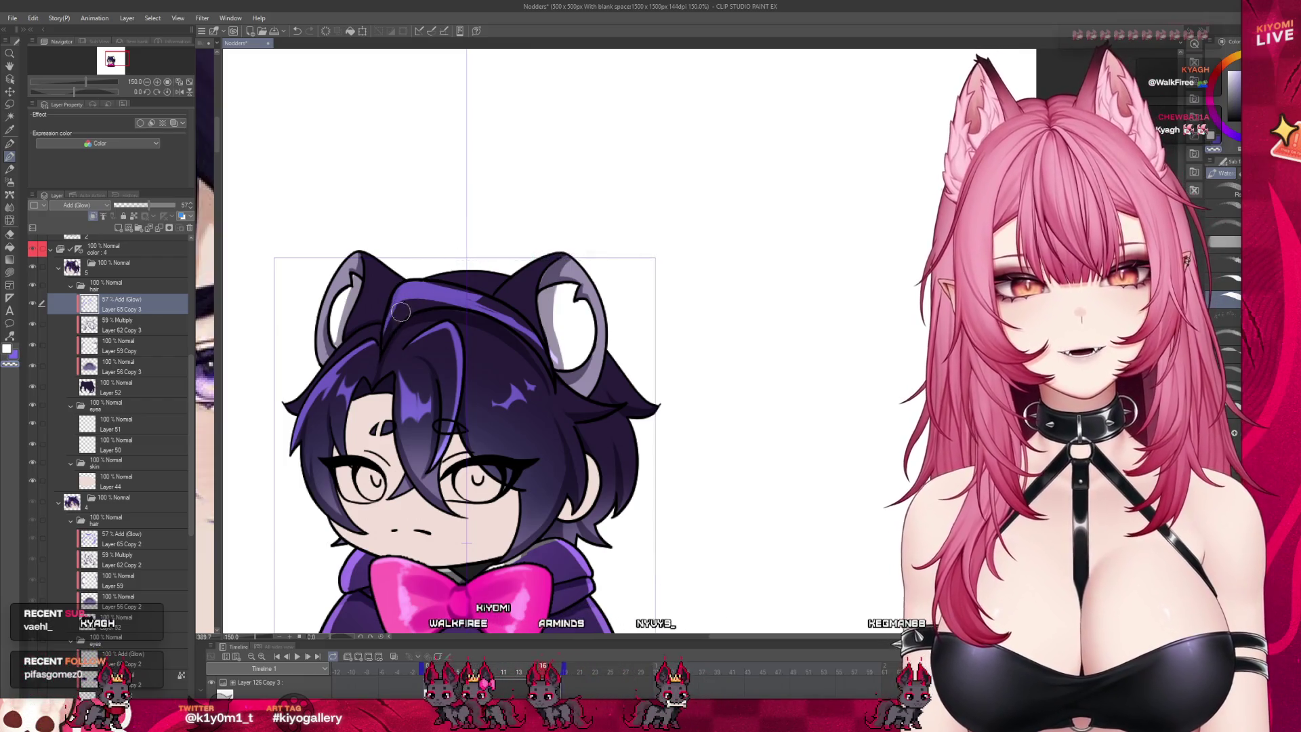
left_click_drag(545, 668, 544, 671)
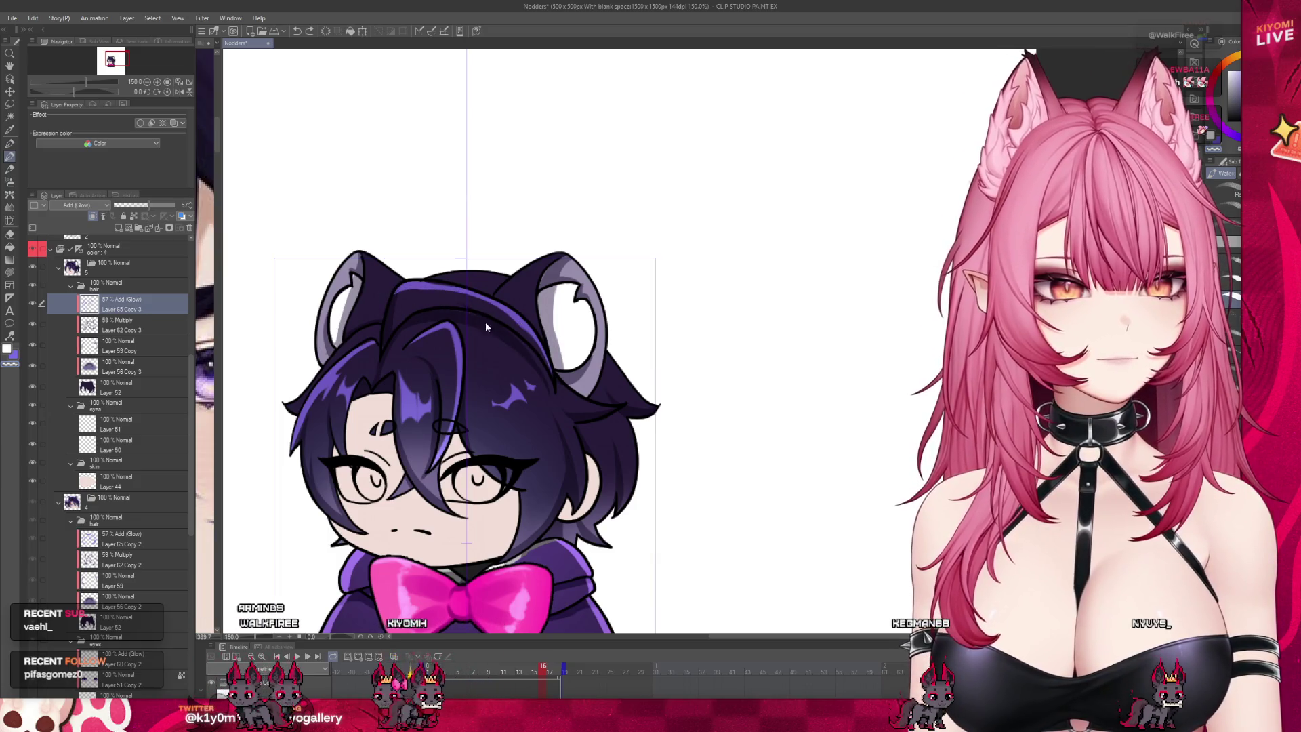
Step: Set Layer 62 Copy 3 to full opacity and try Normal blending, then undo it
left_click(133, 330)
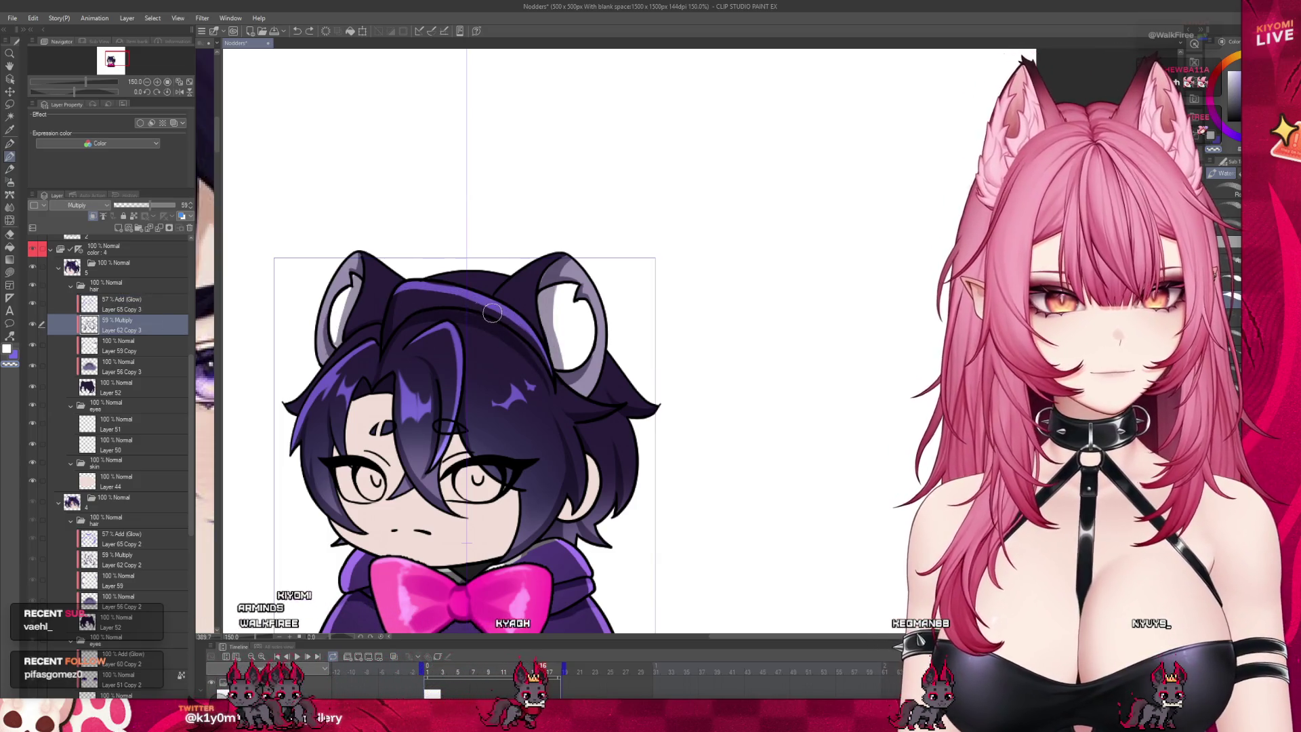
key("alt+bracketright")
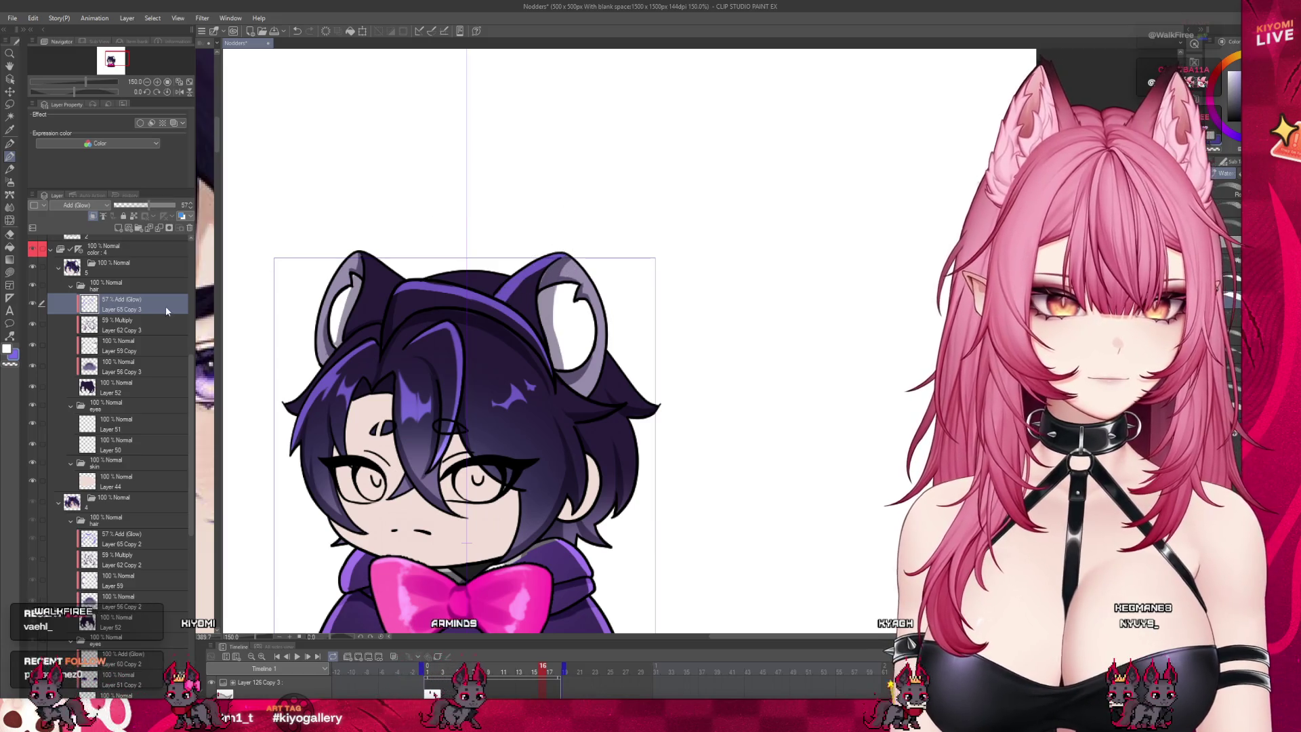
left_click(129, 330)
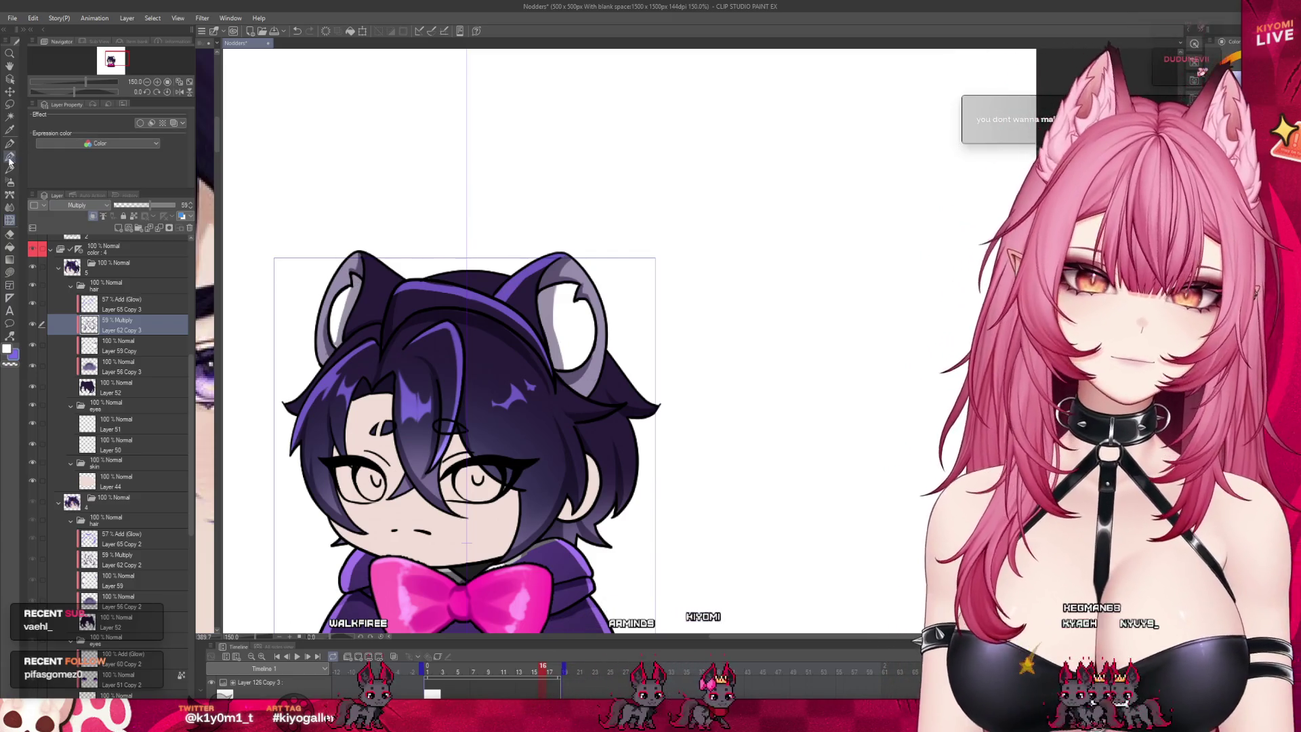
left_click(154, 204)
left_click(77, 204)
left_click(78, 215)
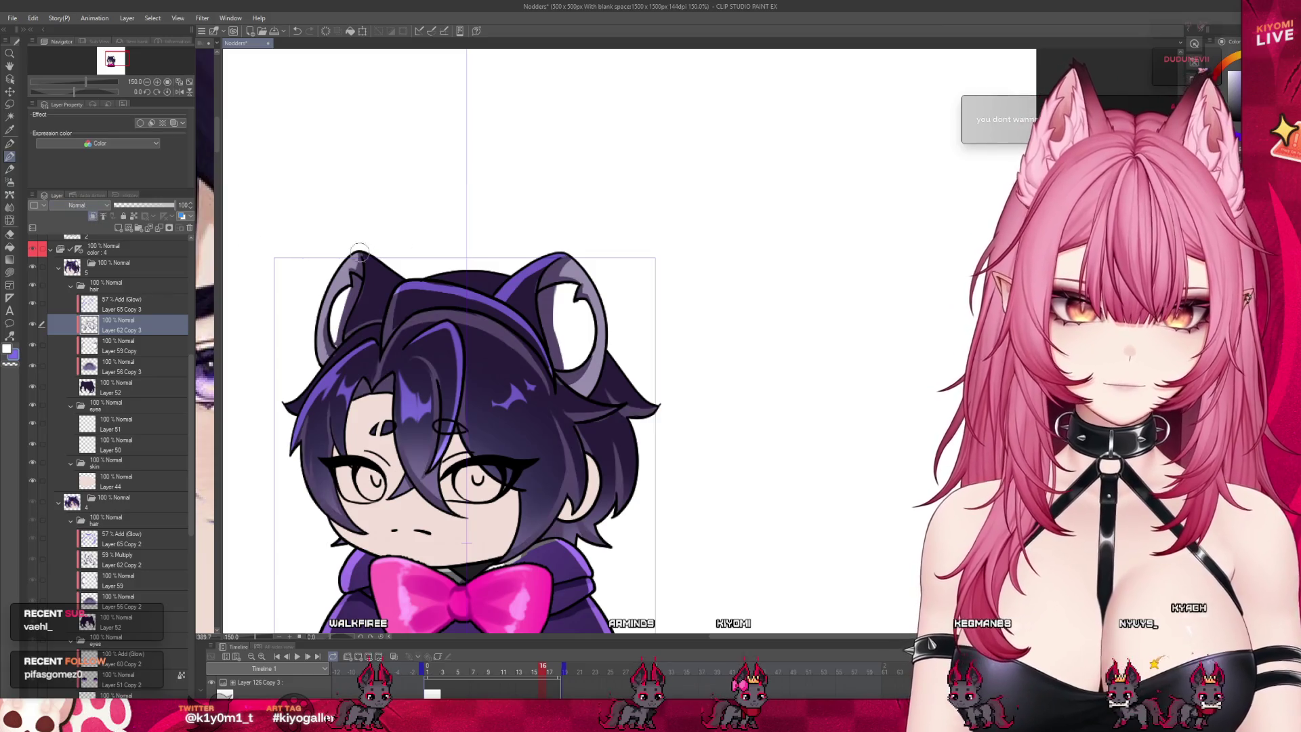
key("ctrl+z")
key("ctrl+z")
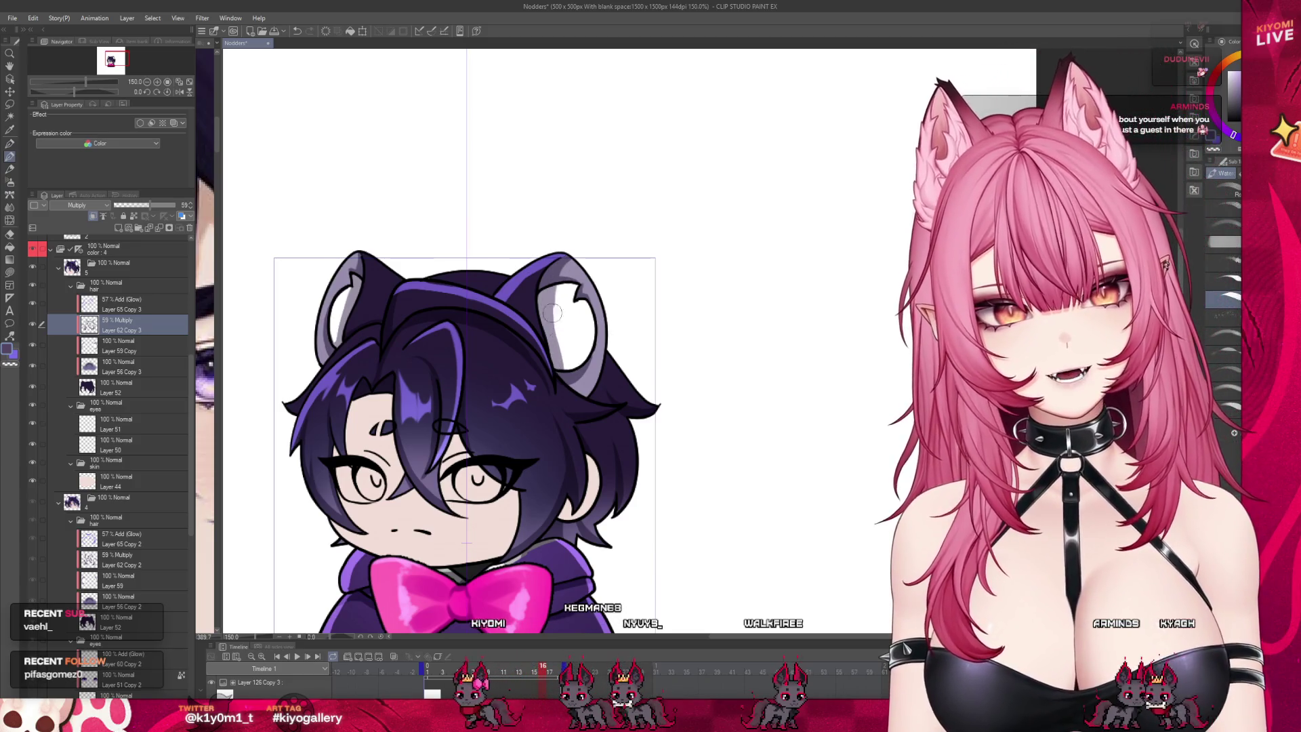
Step: Paint darker shading inside the right ear, then preview the neighbouring eyes-open frame
left_click_drag(572, 309, 553, 349)
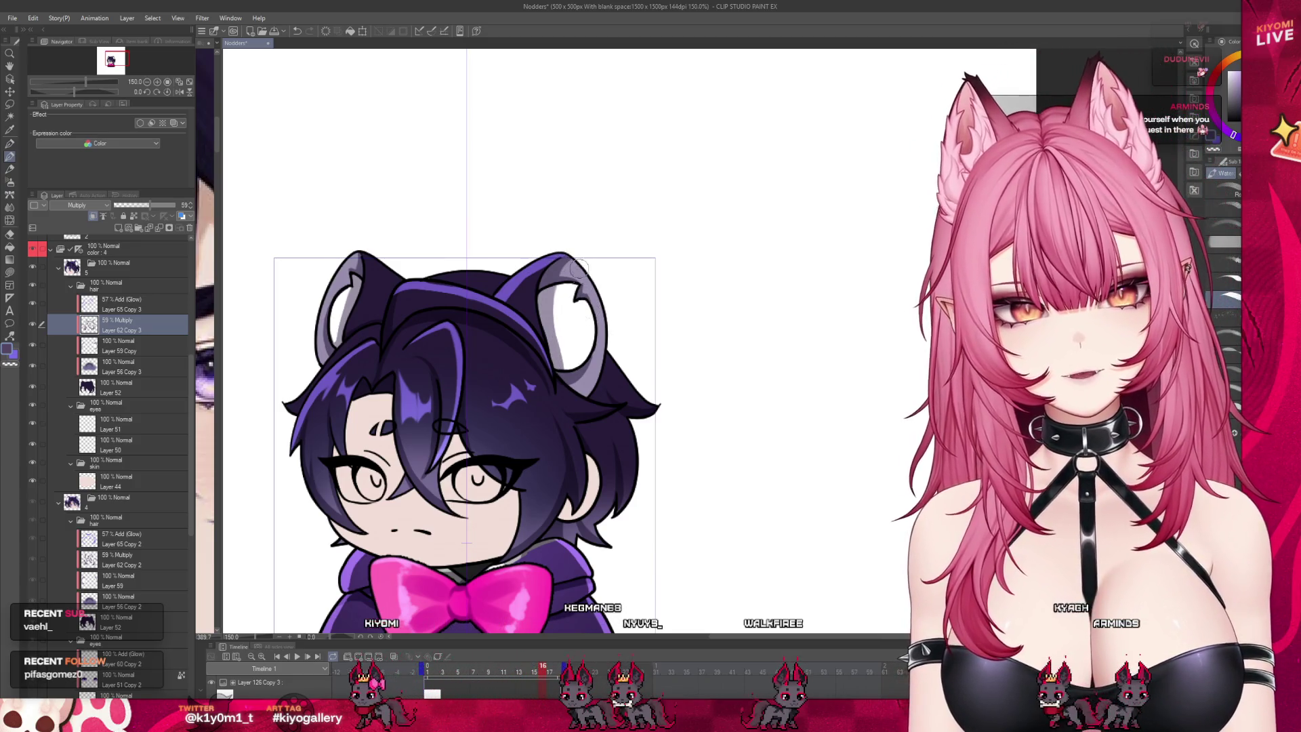
left_click(155, 304)
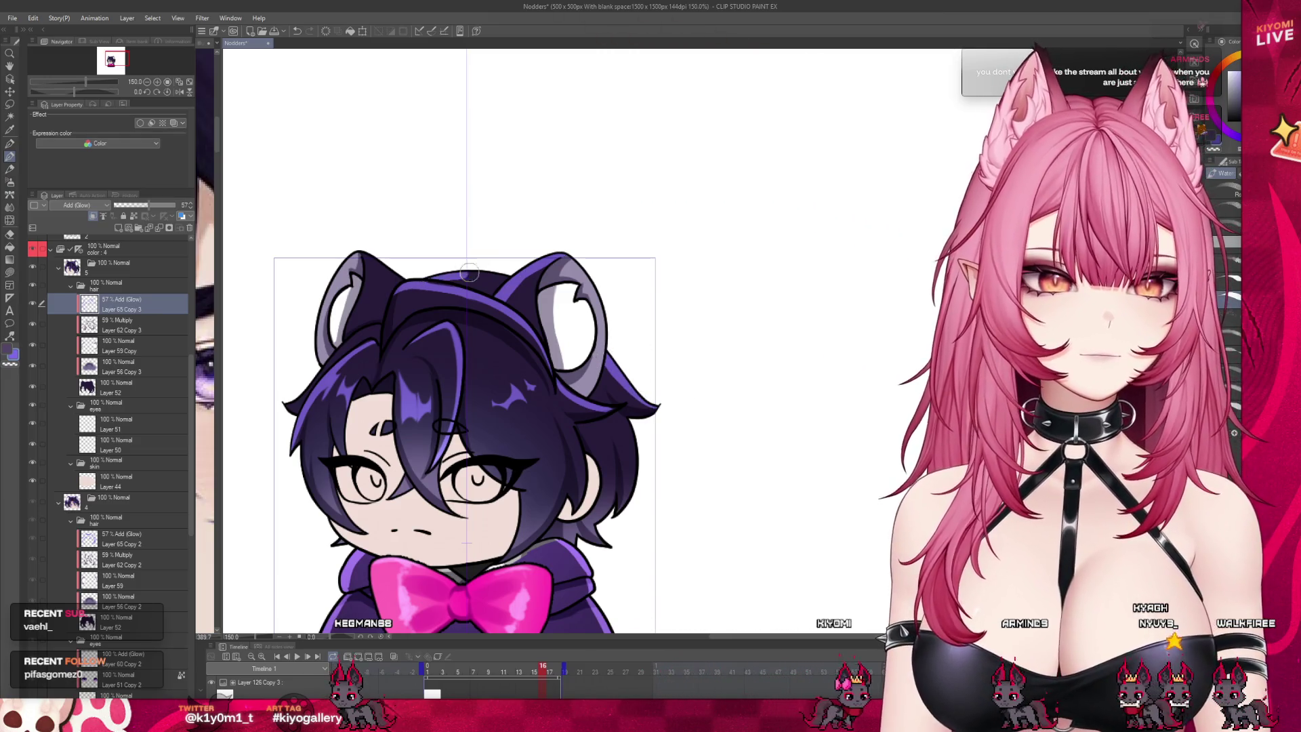
left_click(533, 671)
left_click(542, 671)
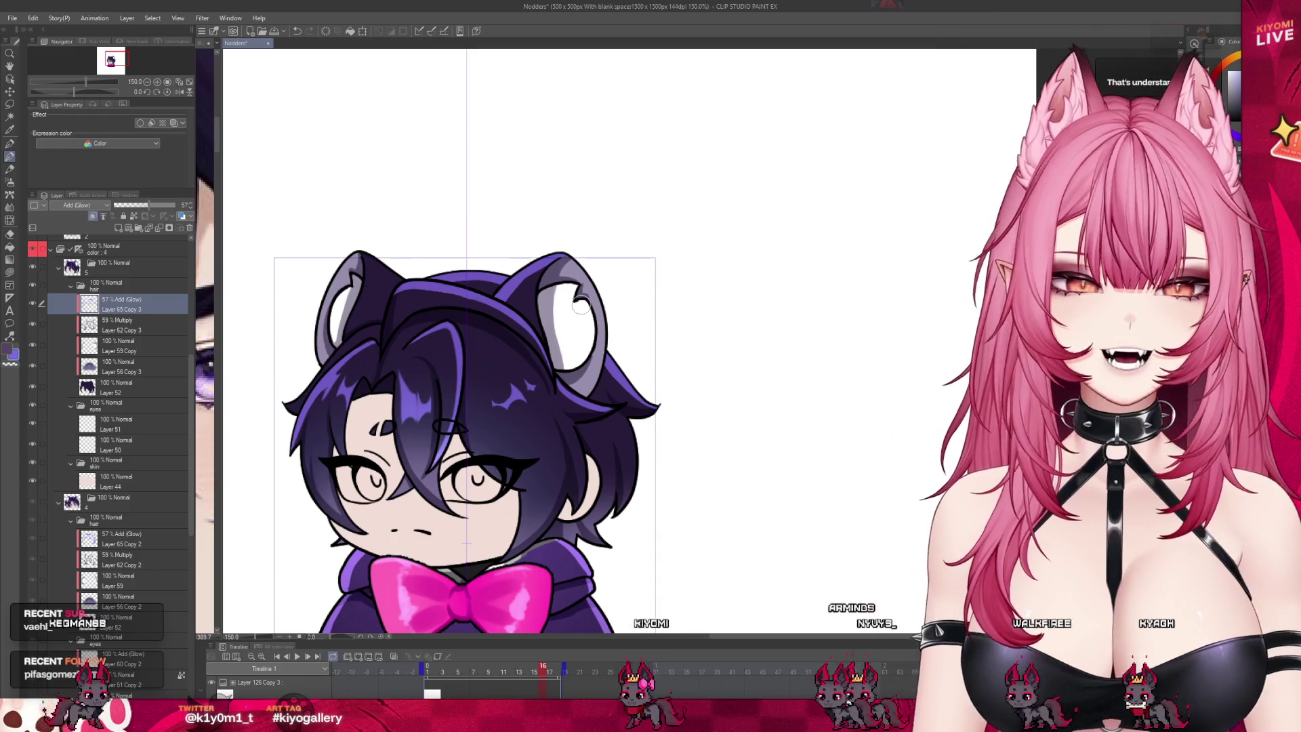
left_click(537, 671)
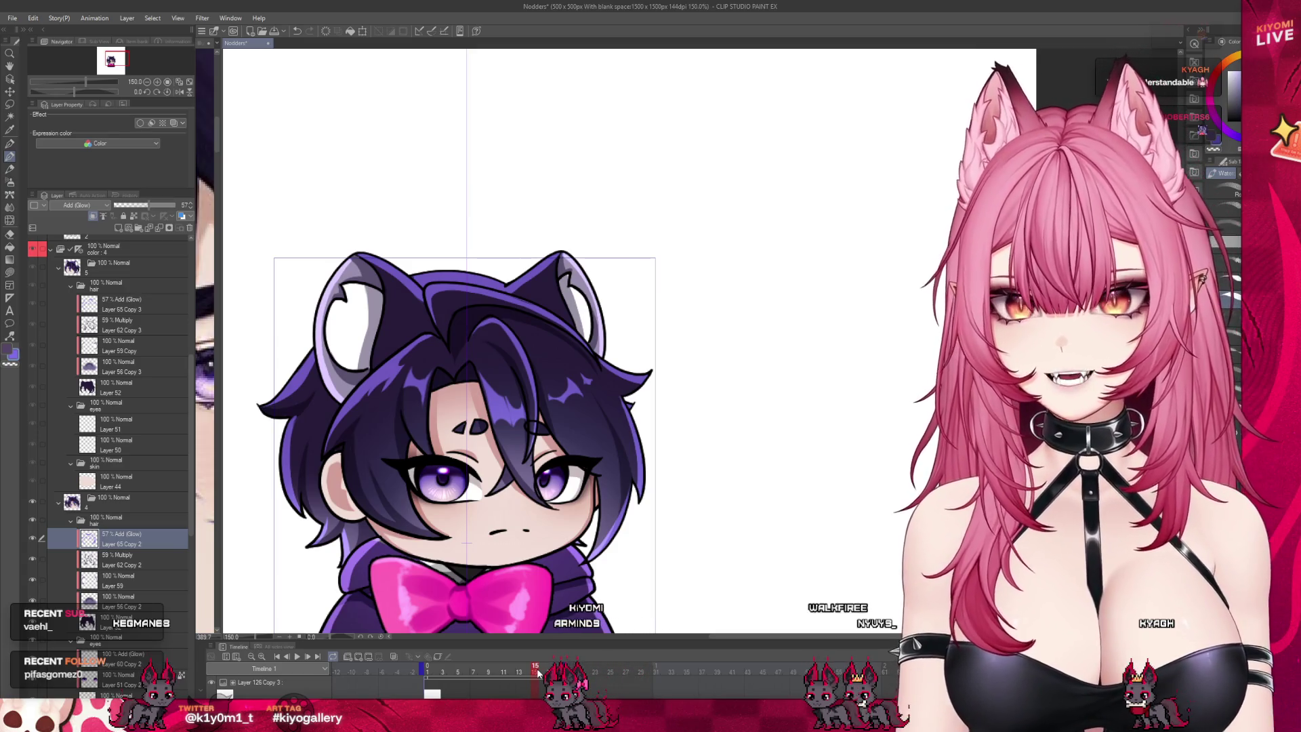
left_click(540, 671)
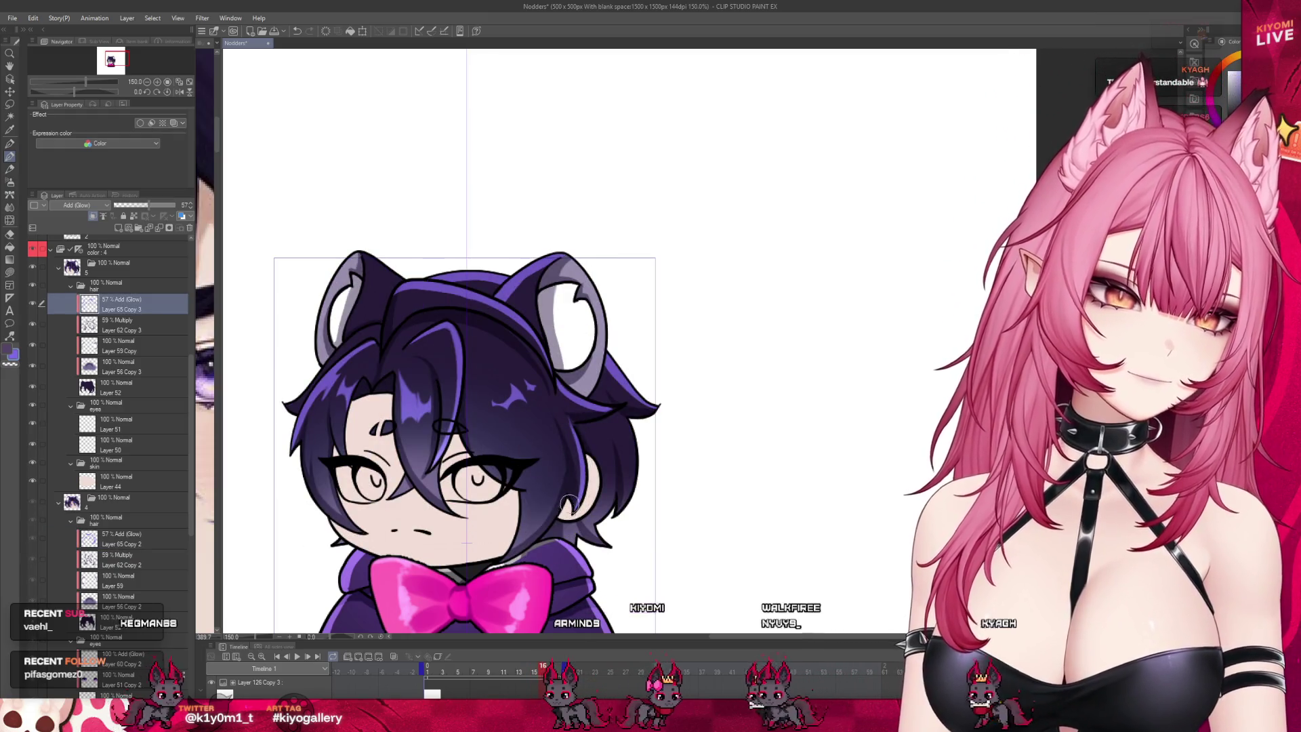
left_click(528, 672)
left_click(543, 672)
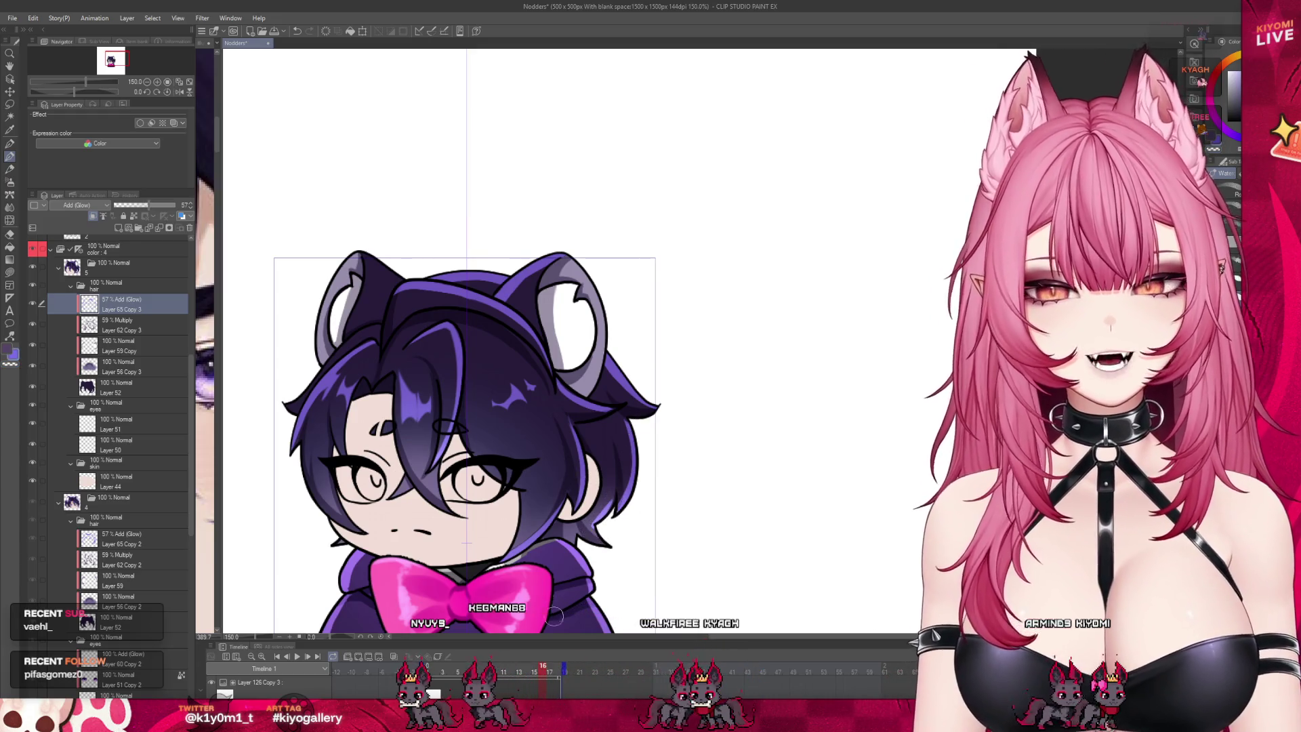
key("space")
left_click(98, 305)
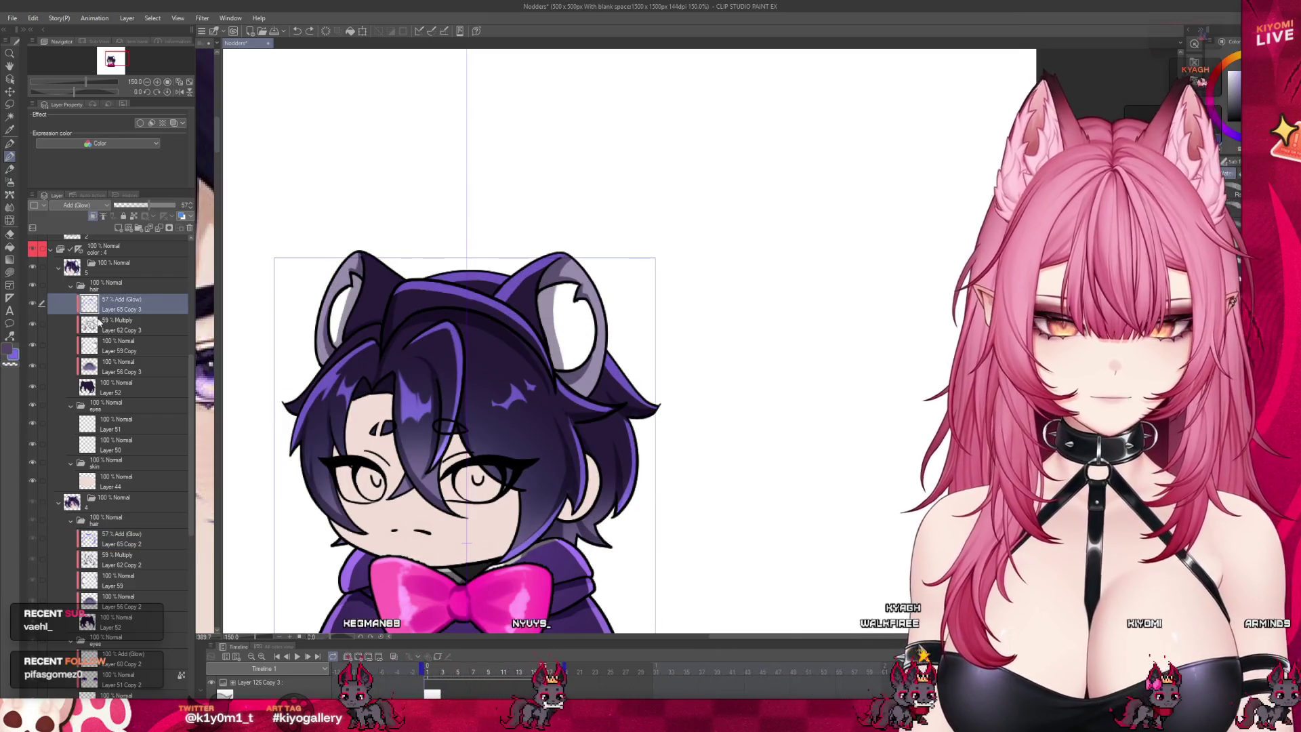
left_click(98, 323)
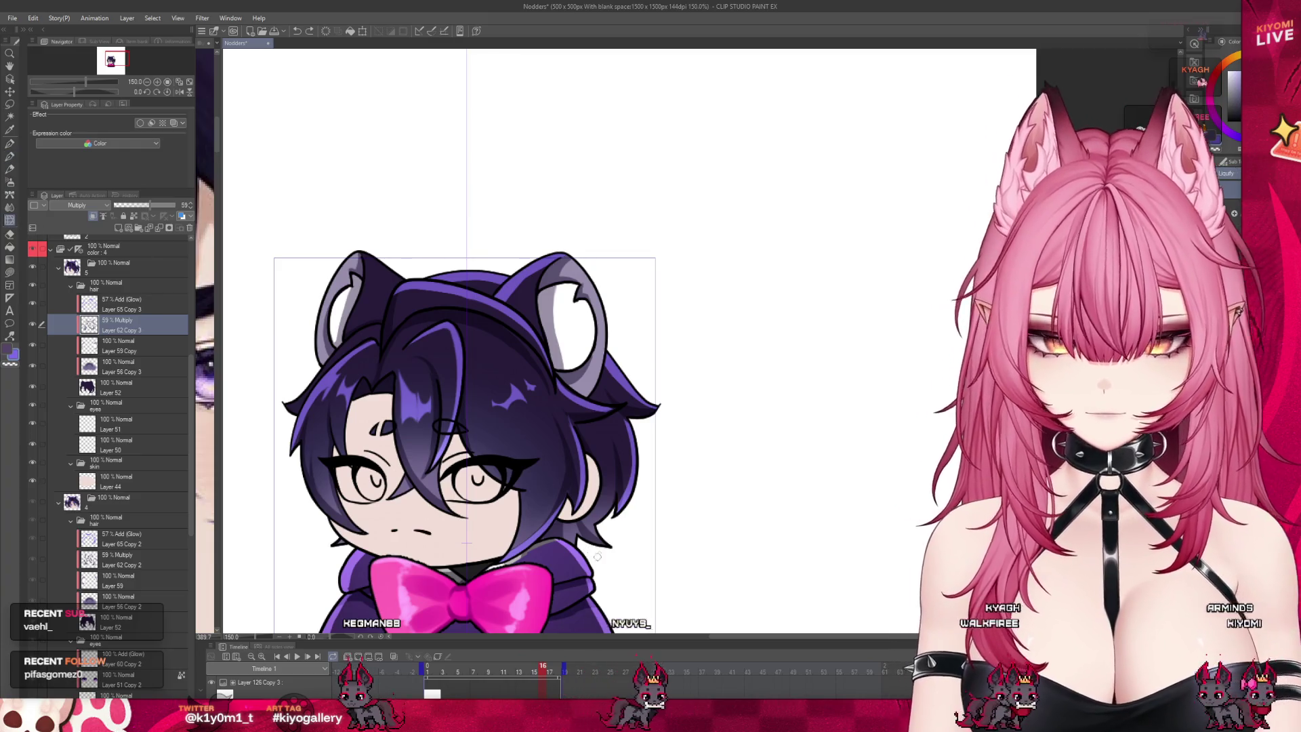
mouse_move(696, 353)
left_mouse_down()
mouse_move(759, 352)
mouse_move(726, 353)
left_mouse_up()
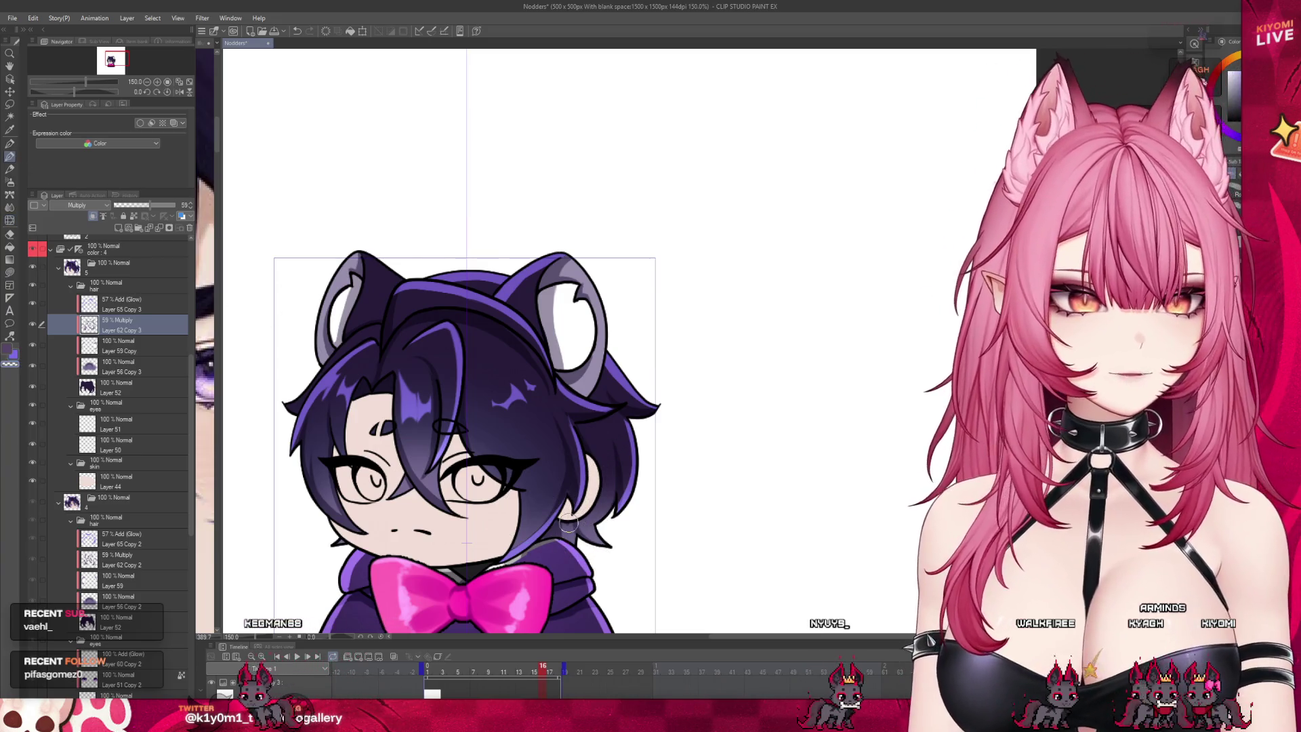
left_click_drag(31, 303, 32, 365)
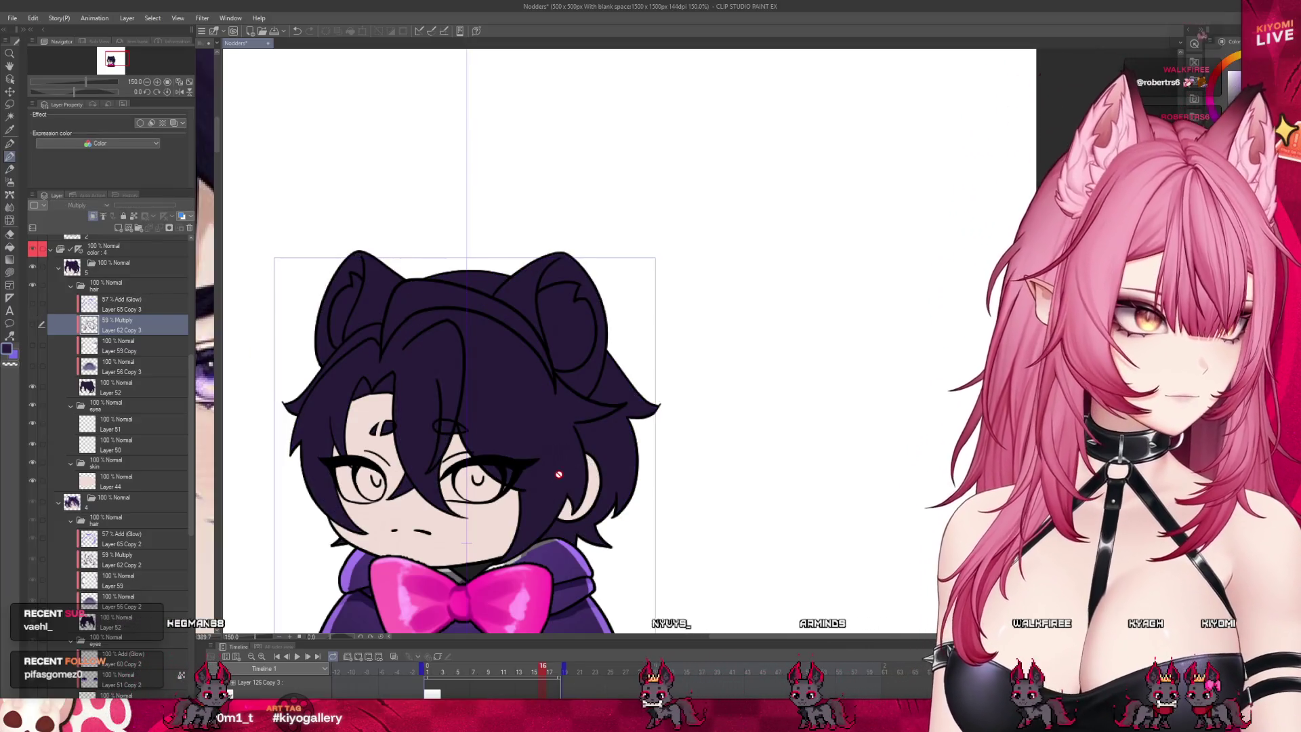
left_click(123, 385)
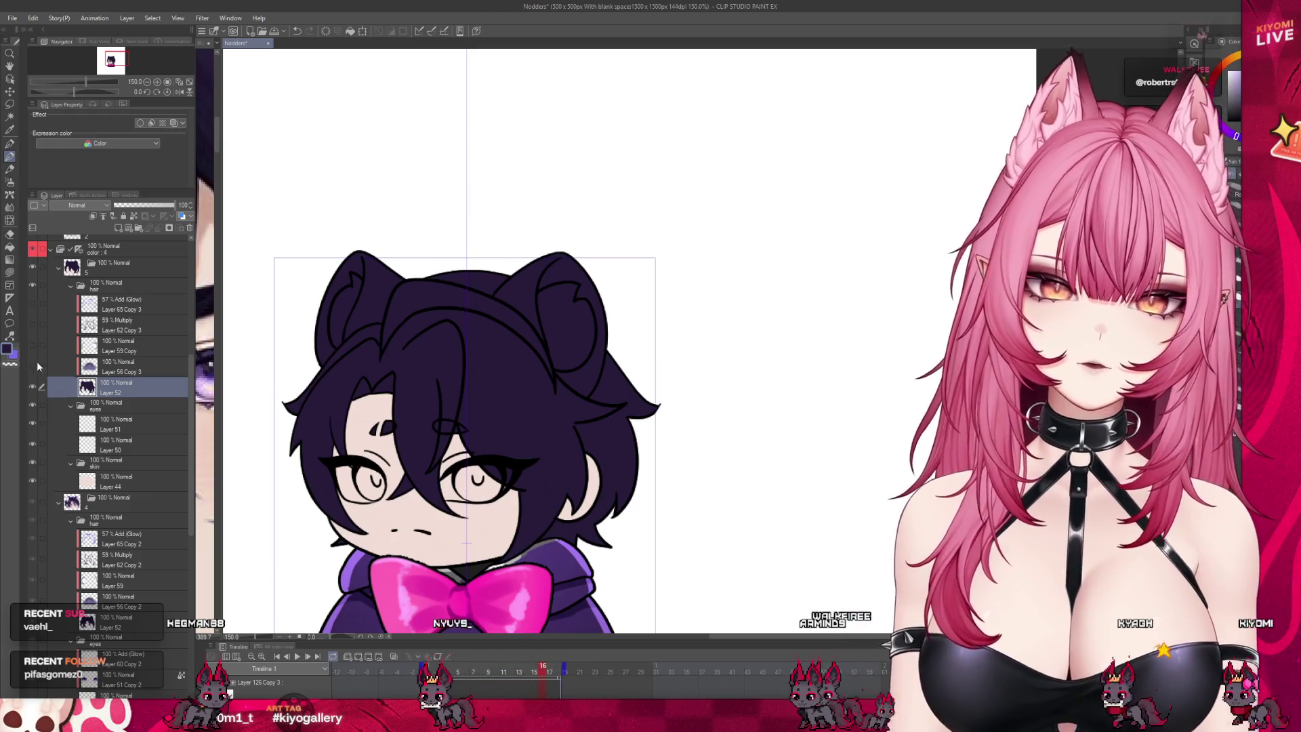
left_click(32, 365)
left_click(32, 345)
left_click(33, 324)
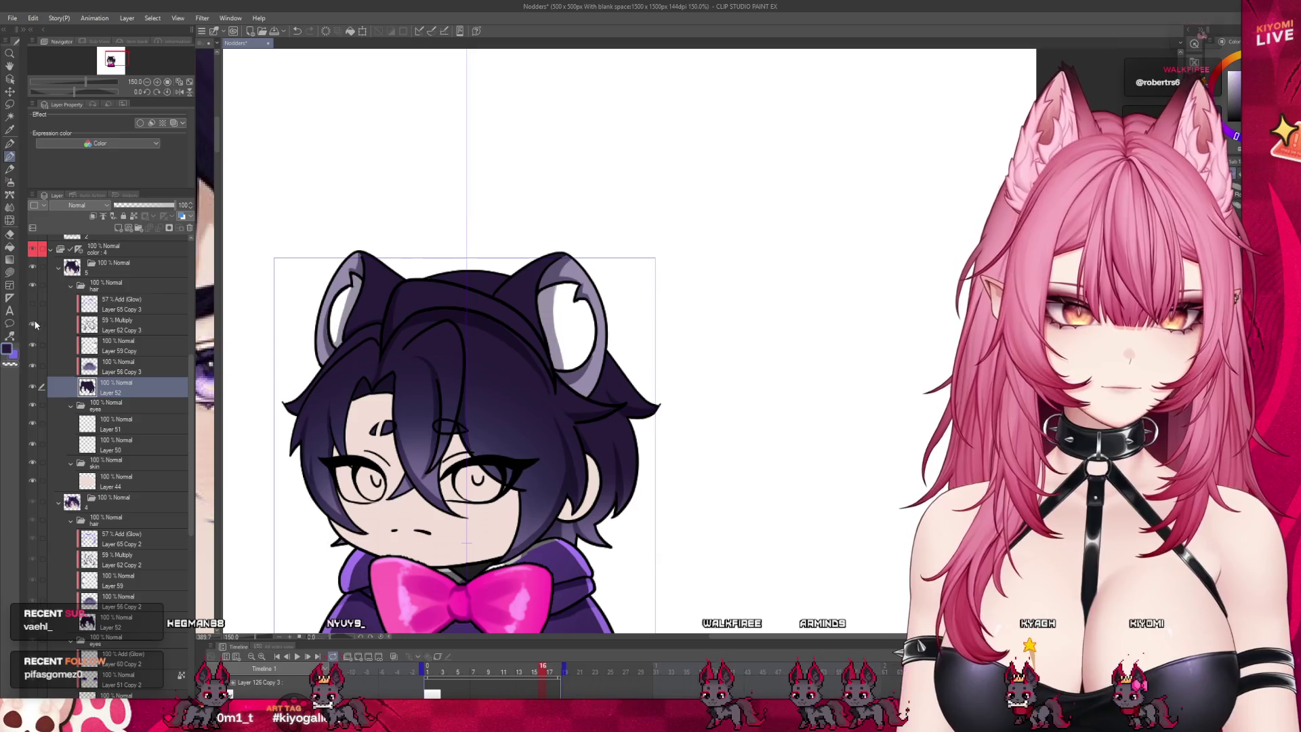
left_click(33, 303)
left_click(122, 304)
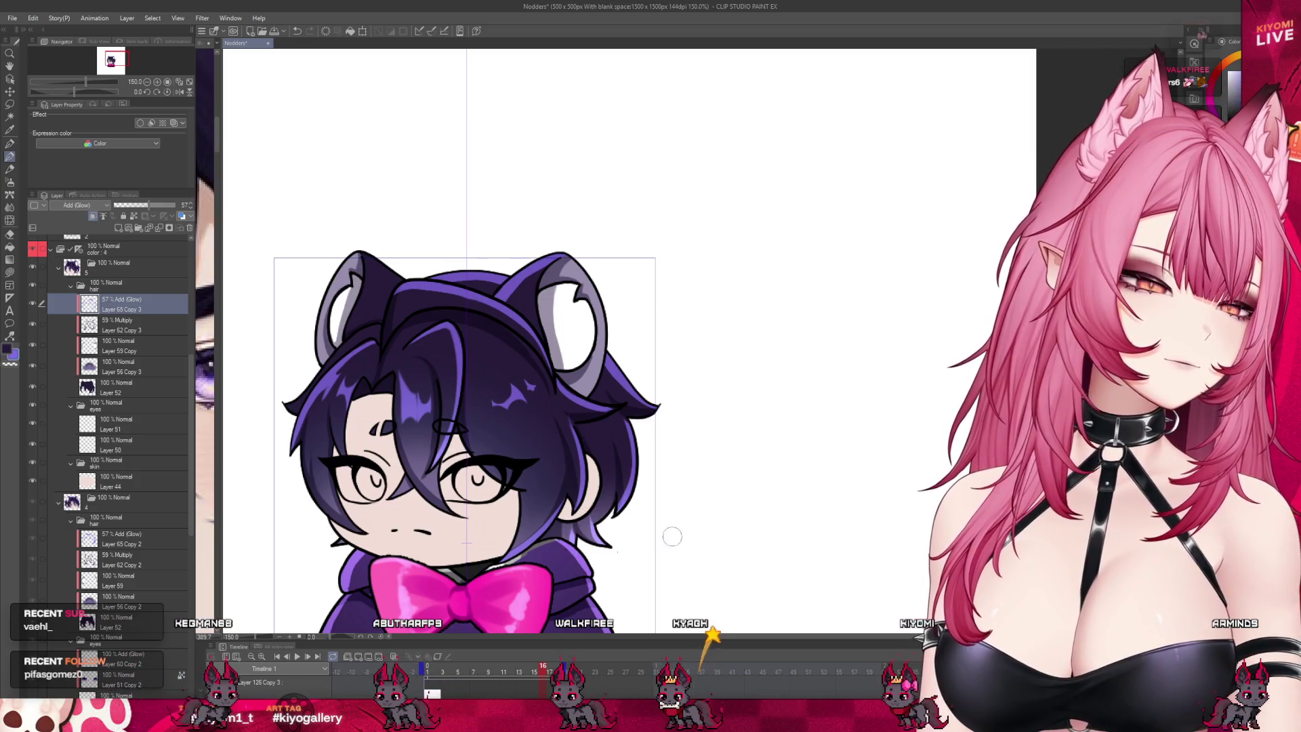
scroll(511, 333, "up", 1)
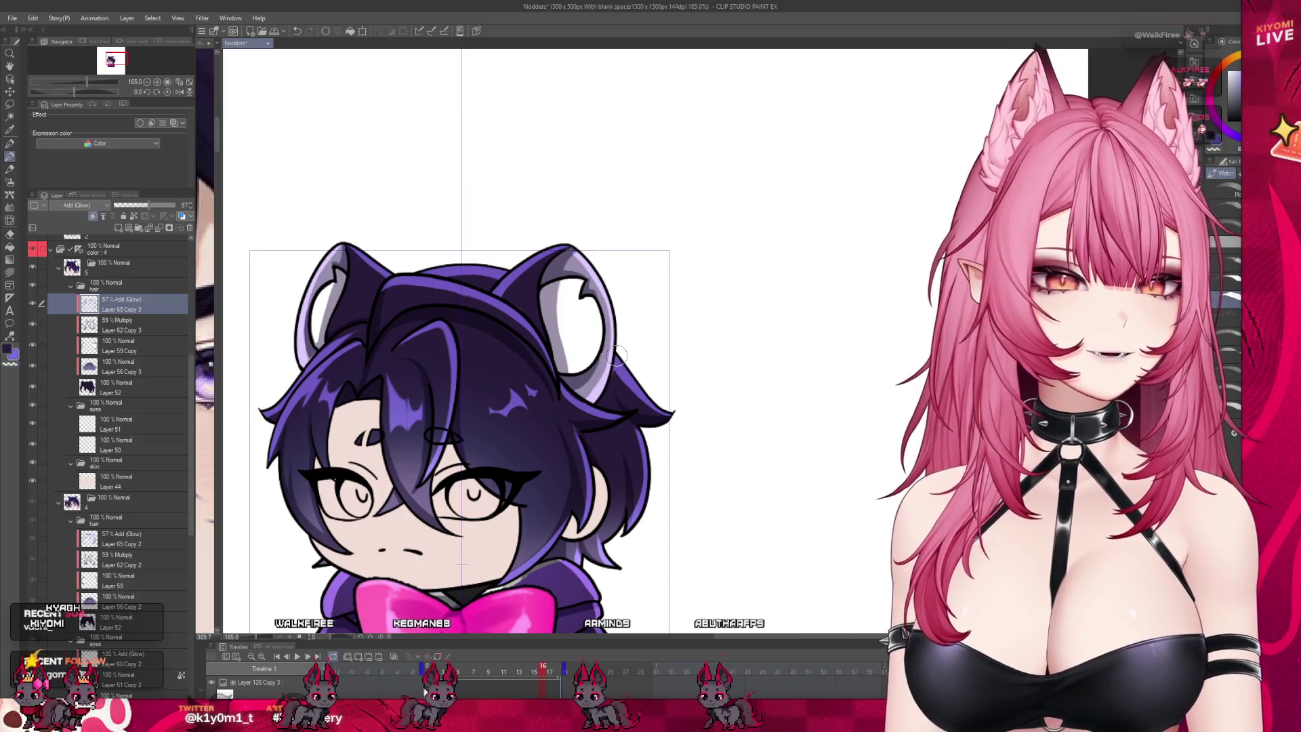
scroll(543, 351, "down", 1)
scroll(543, 351, "down", 3)
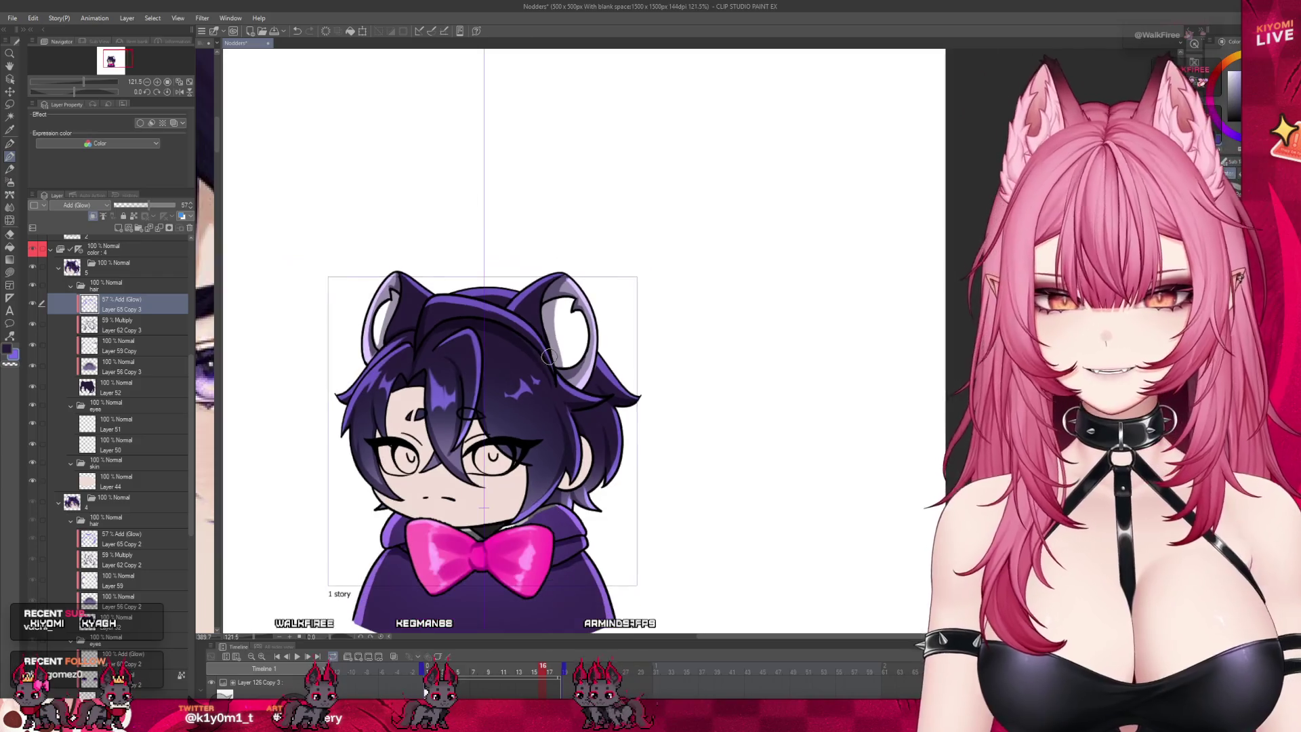
left_click(528, 670)
left_click(537, 669)
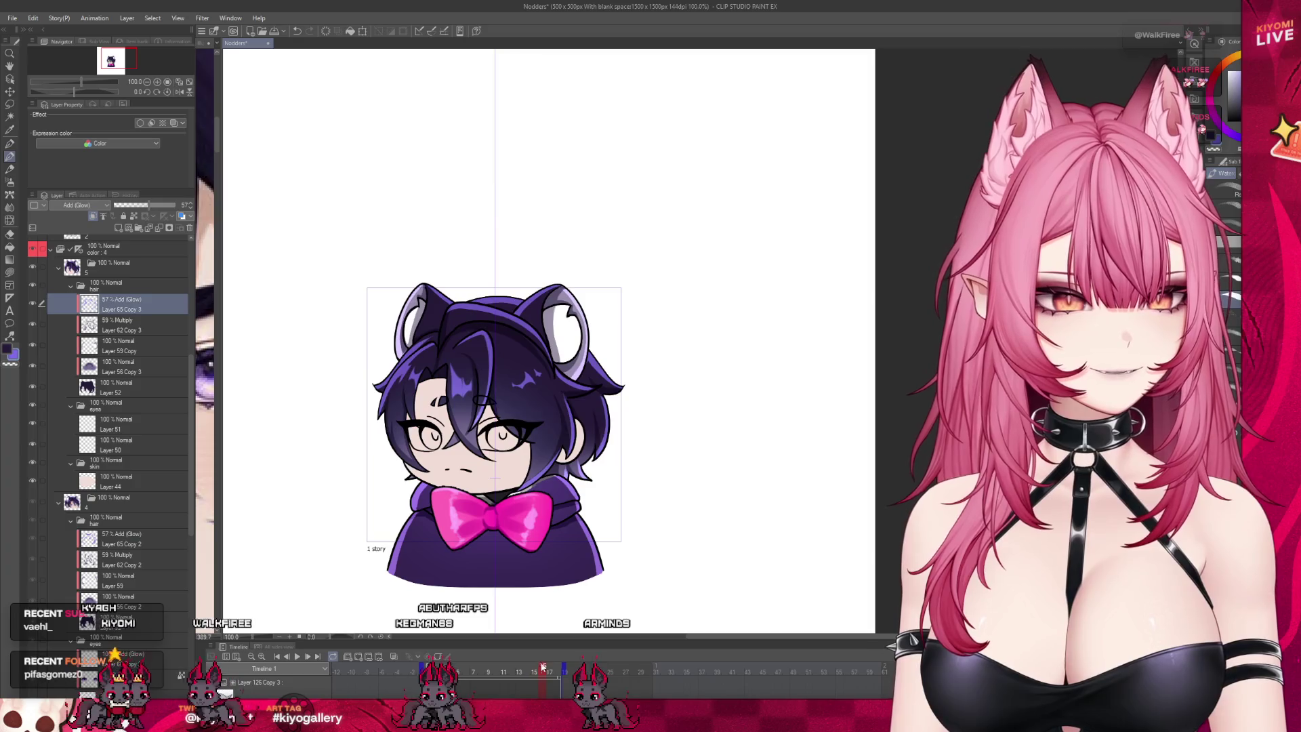
scroll(473, 292, "up", 2)
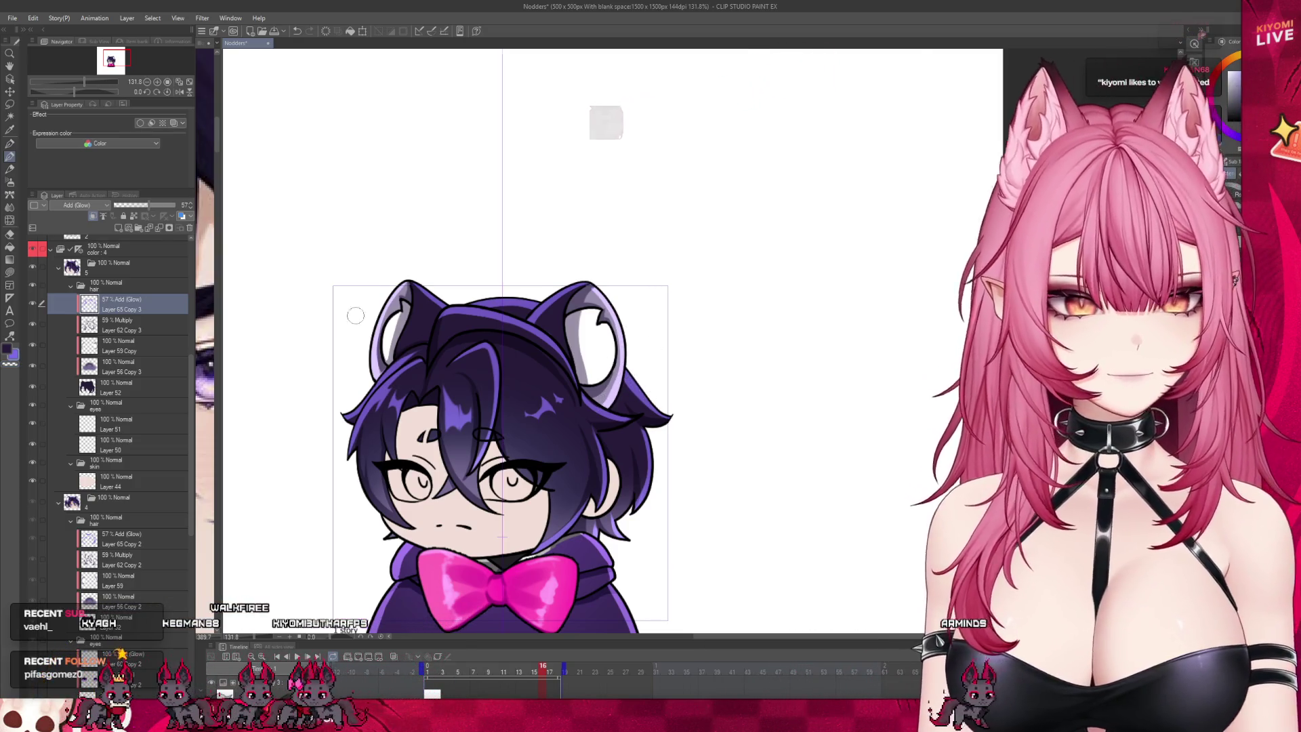
scroll(355, 315, "down", 5)
scroll(368, 356, "up", 3)
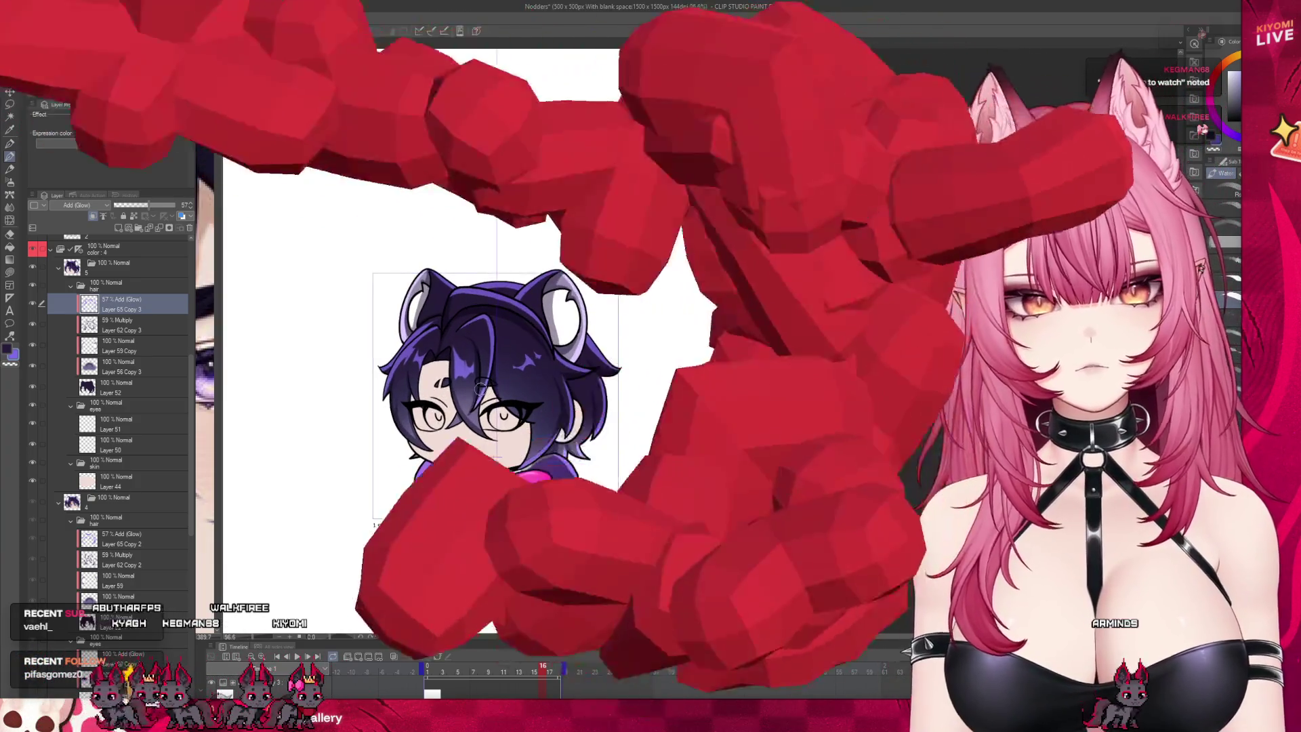
scroll(481, 388, "up", 2)
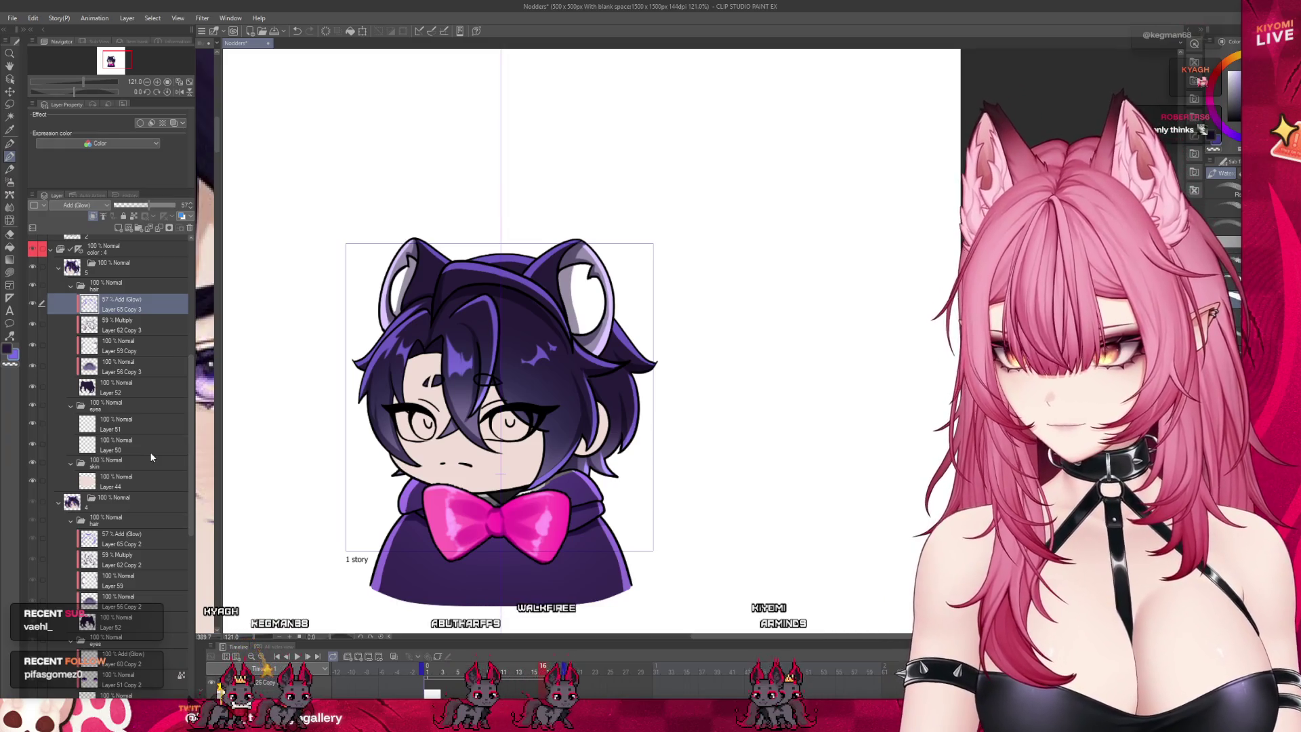
scroll(151, 457, "up", 2)
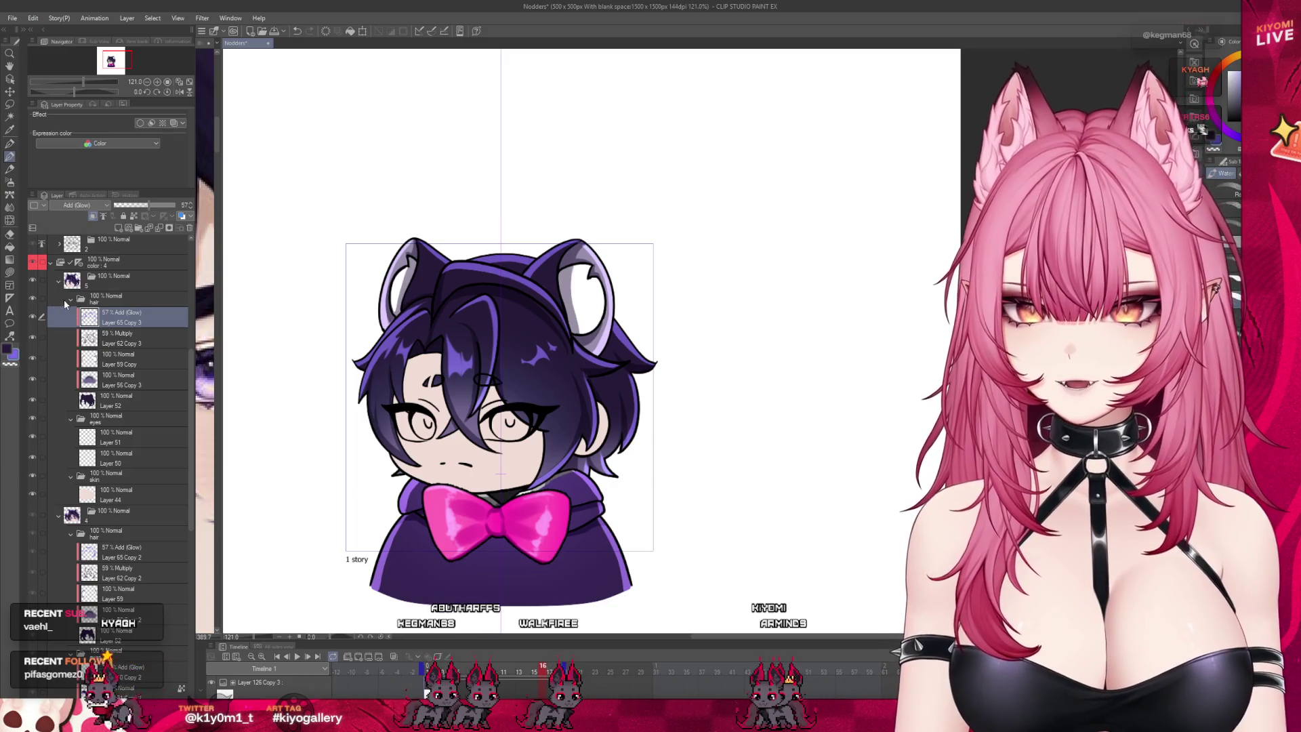
Step: Select the Layer 51 eye layers and the open-eyes folder in the Layer panel
scroll(101, 406, "down", 10)
left_click(108, 502)
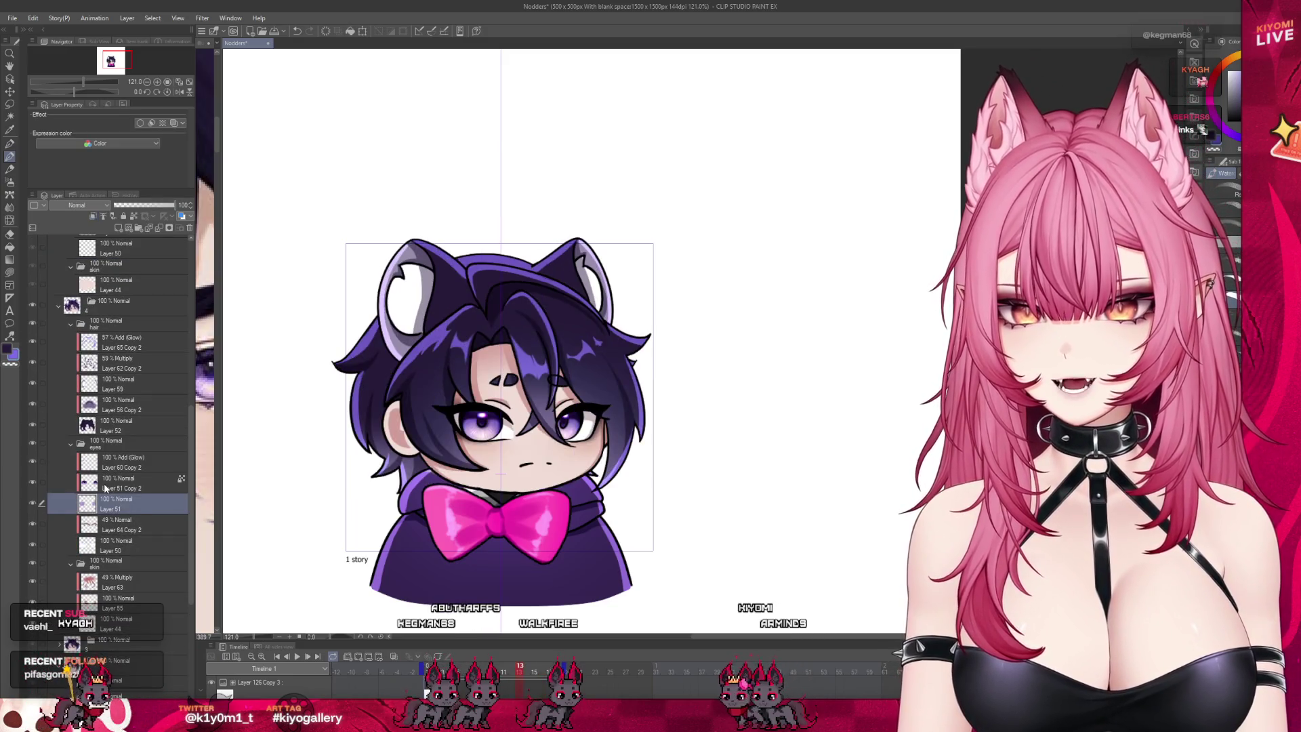
left_click(103, 482)
left_click(42, 463)
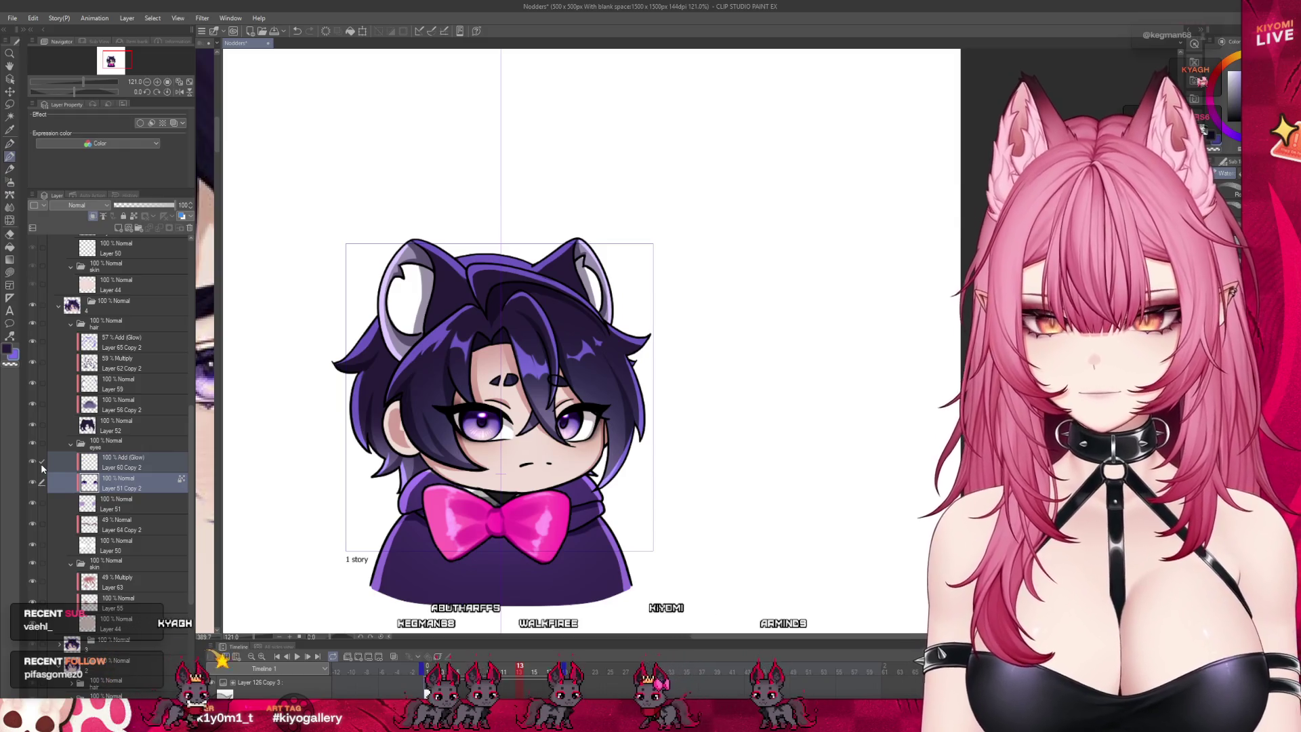
left_click(39, 501)
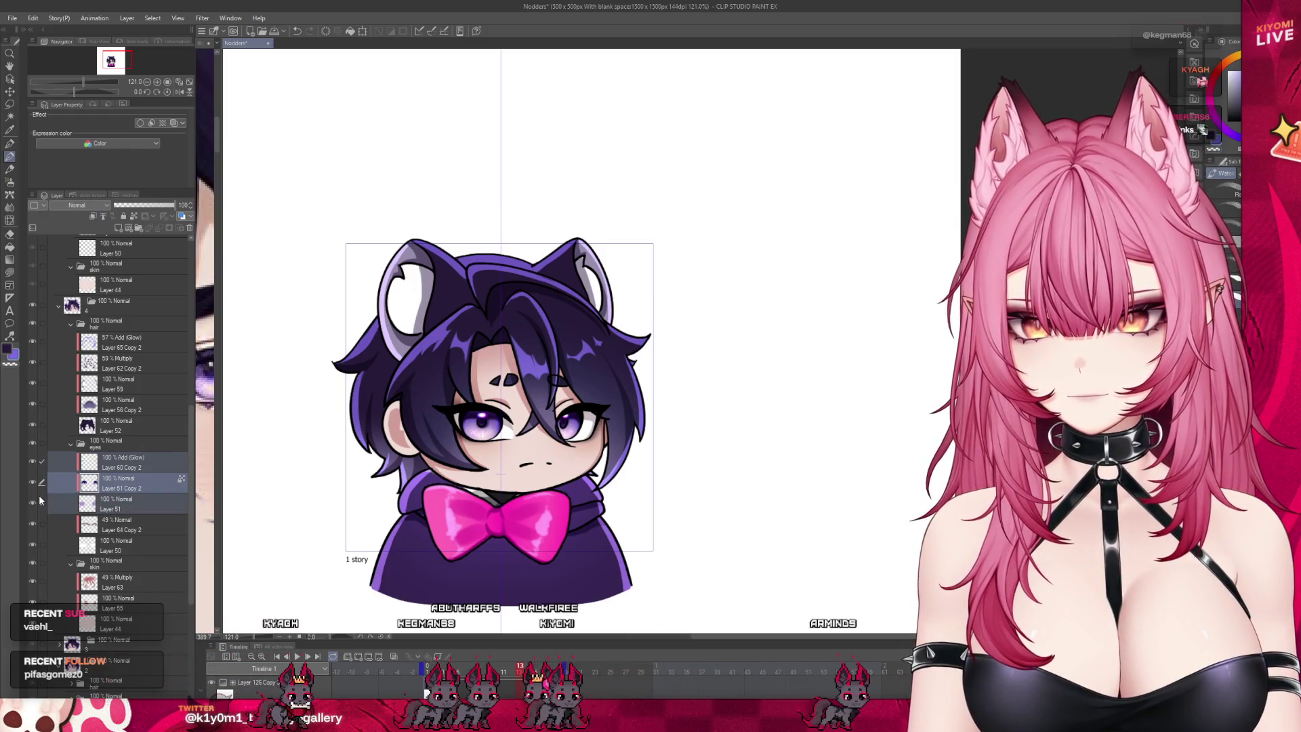
scroll(102, 467, "up", 5)
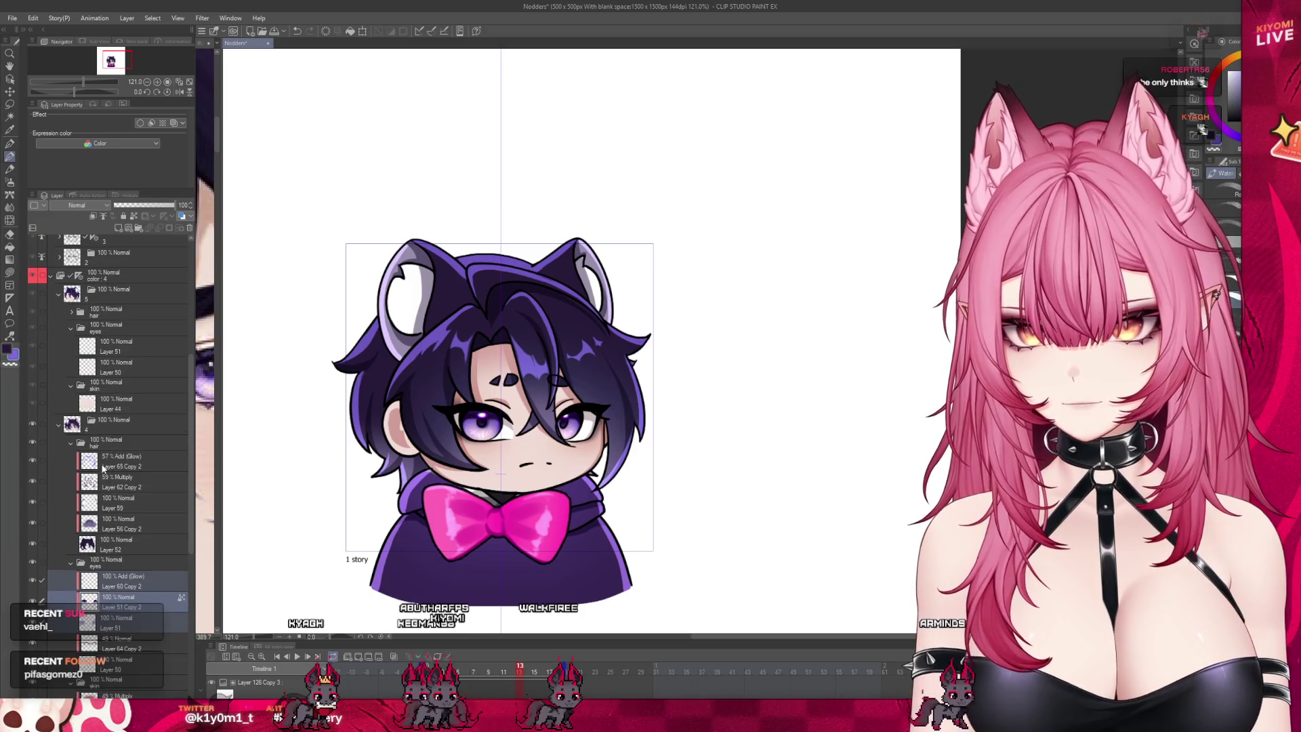
left_click(51, 347)
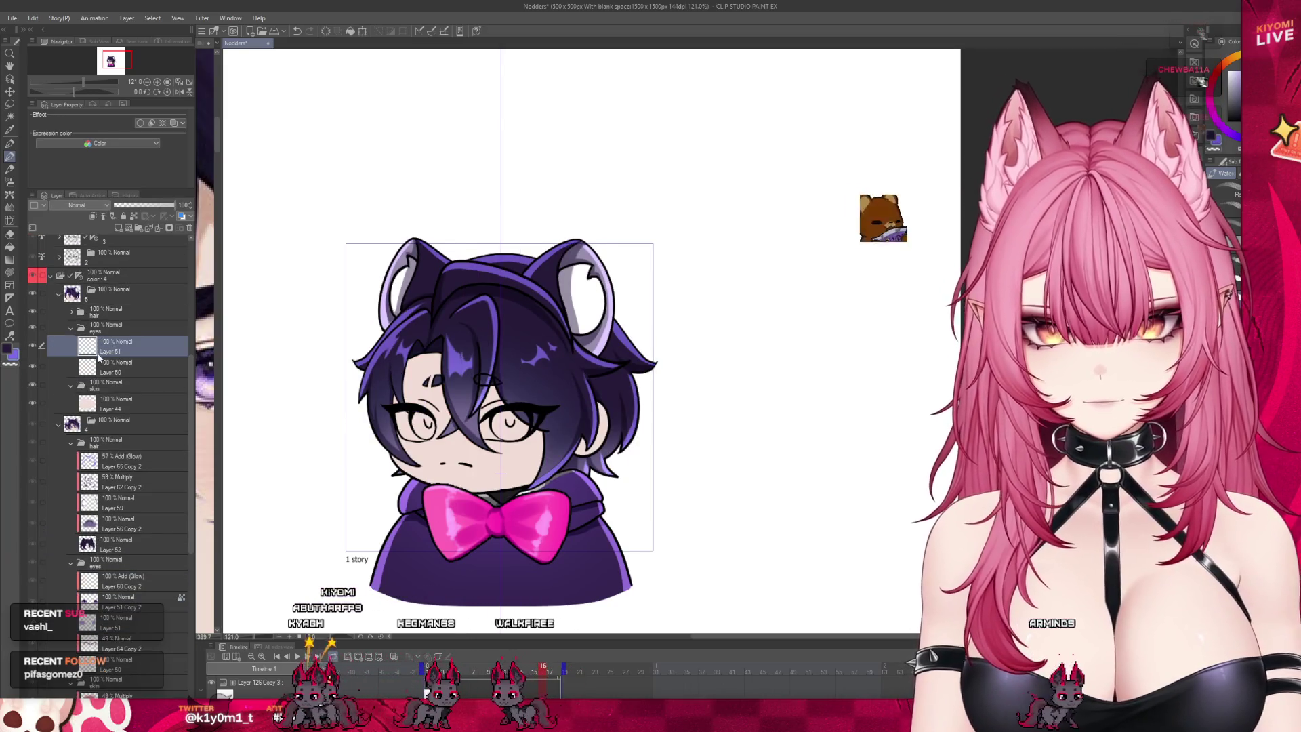
scroll(99, 358, "down", 4)
left_click(104, 470)
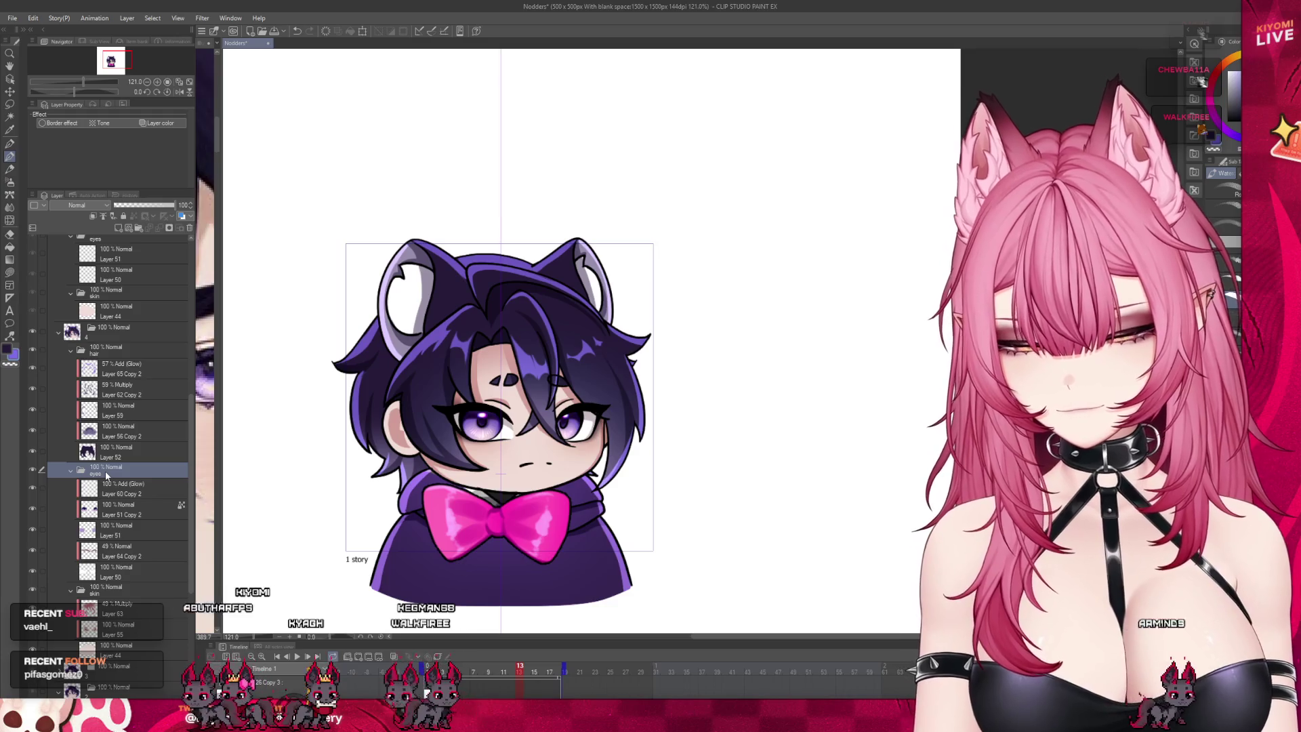
scroll(104, 407, "up", 2)
Step: Delete the closed-eye frame's eyes folder and paste the open-eyes folder in its place
left_click(102, 288)
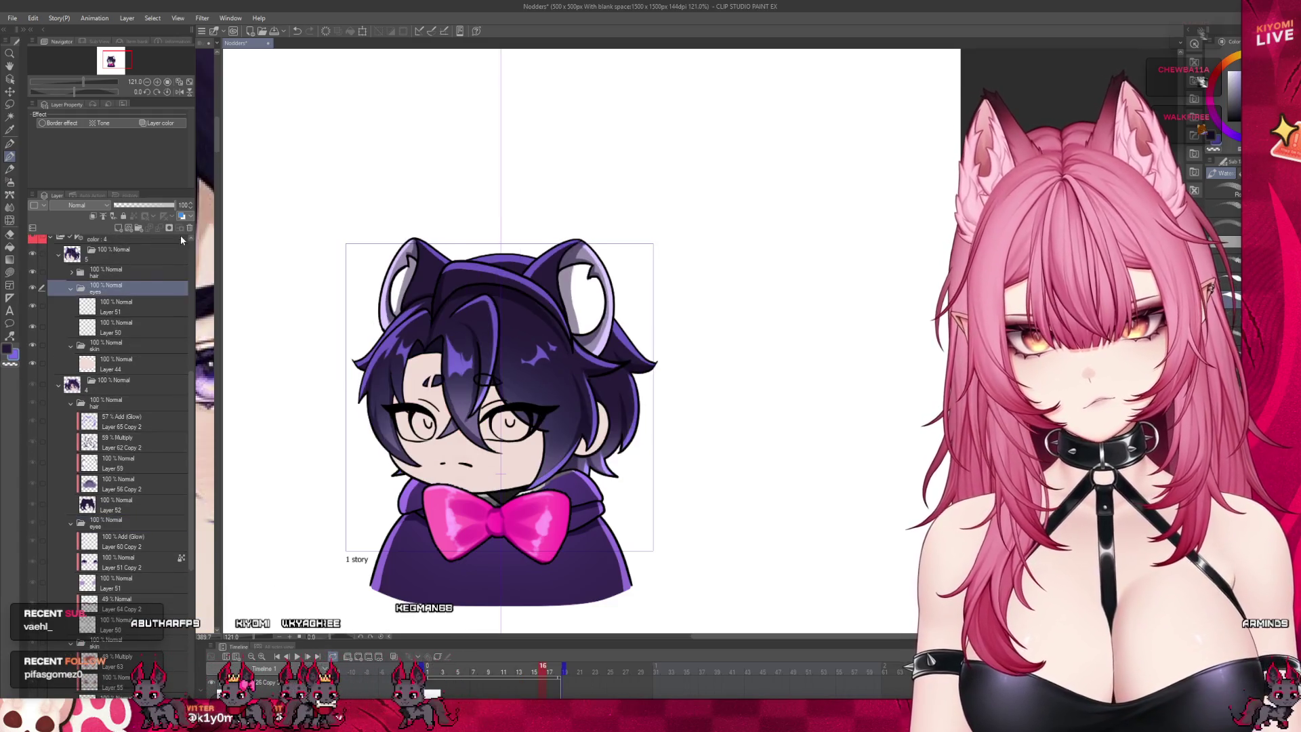
left_click(191, 231)
key("ctrl+z")
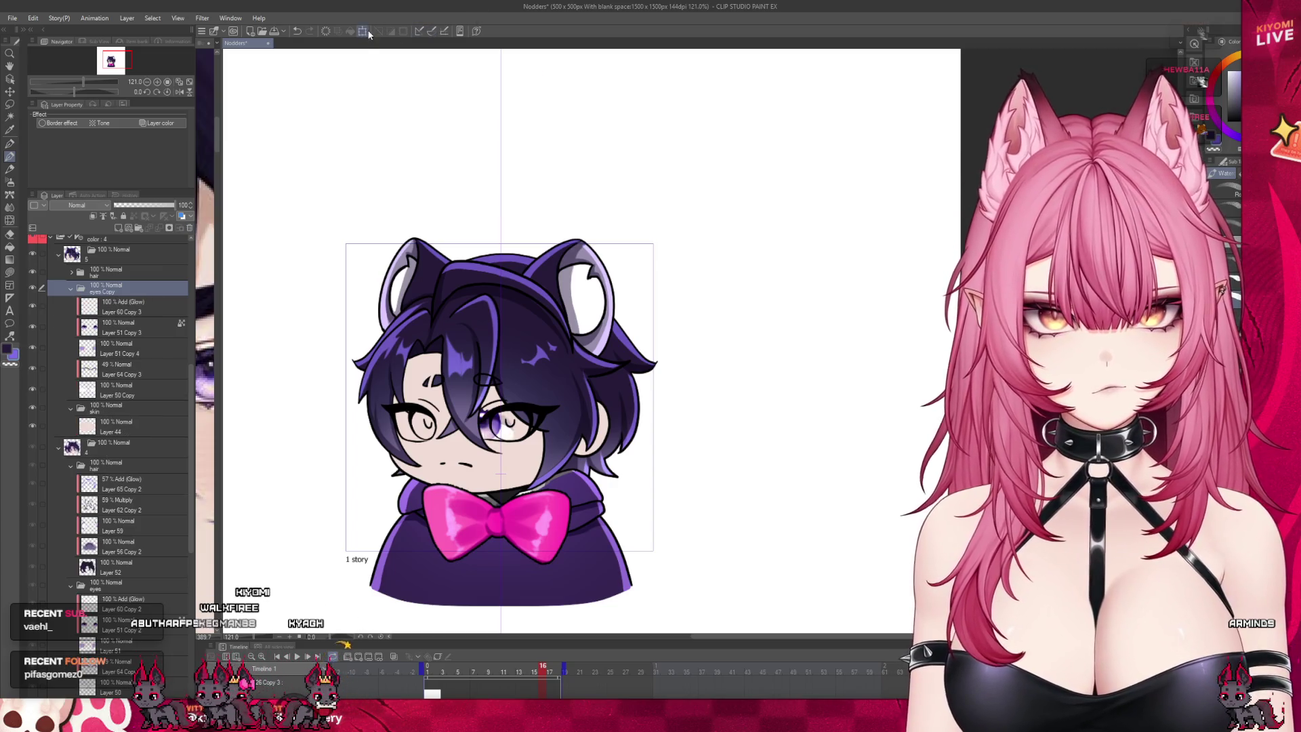
Step: Nudge the pasted eyes two steps left with Free Transform and confirm
left_click(367, 32)
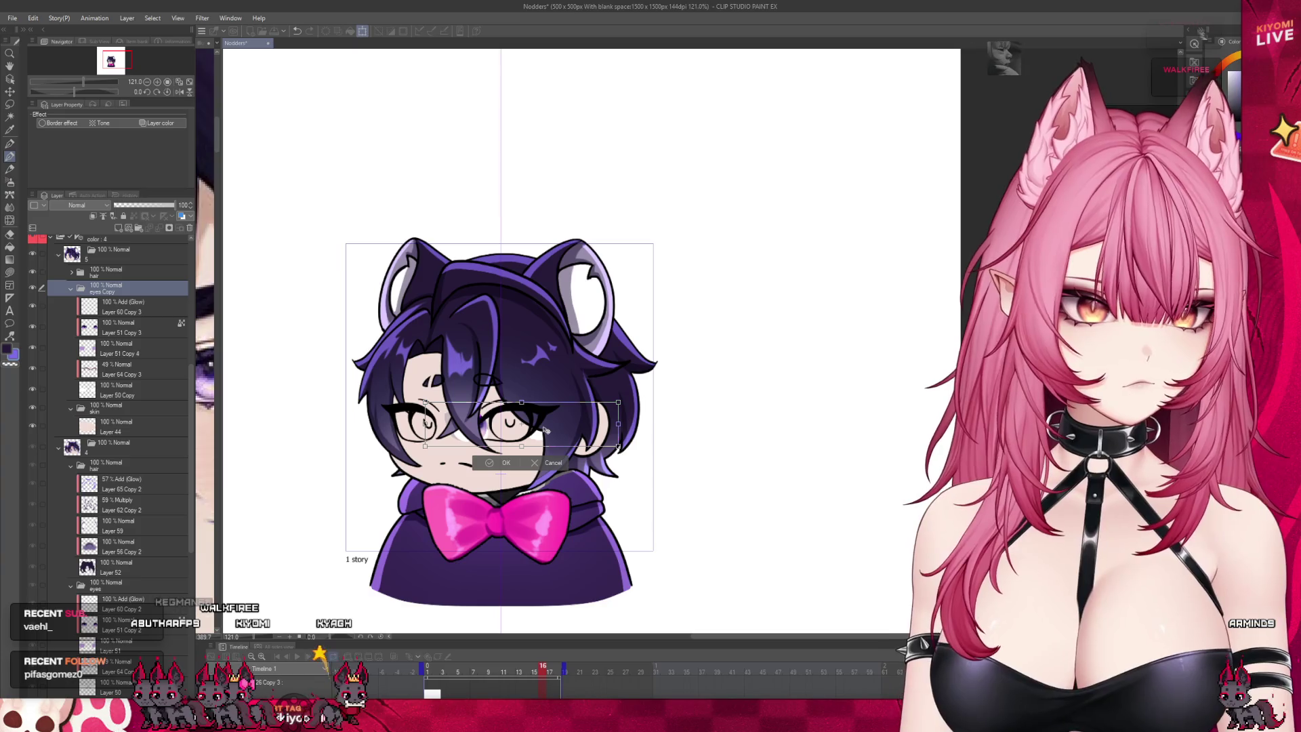
key("Left")
key("Left")
key("Left")
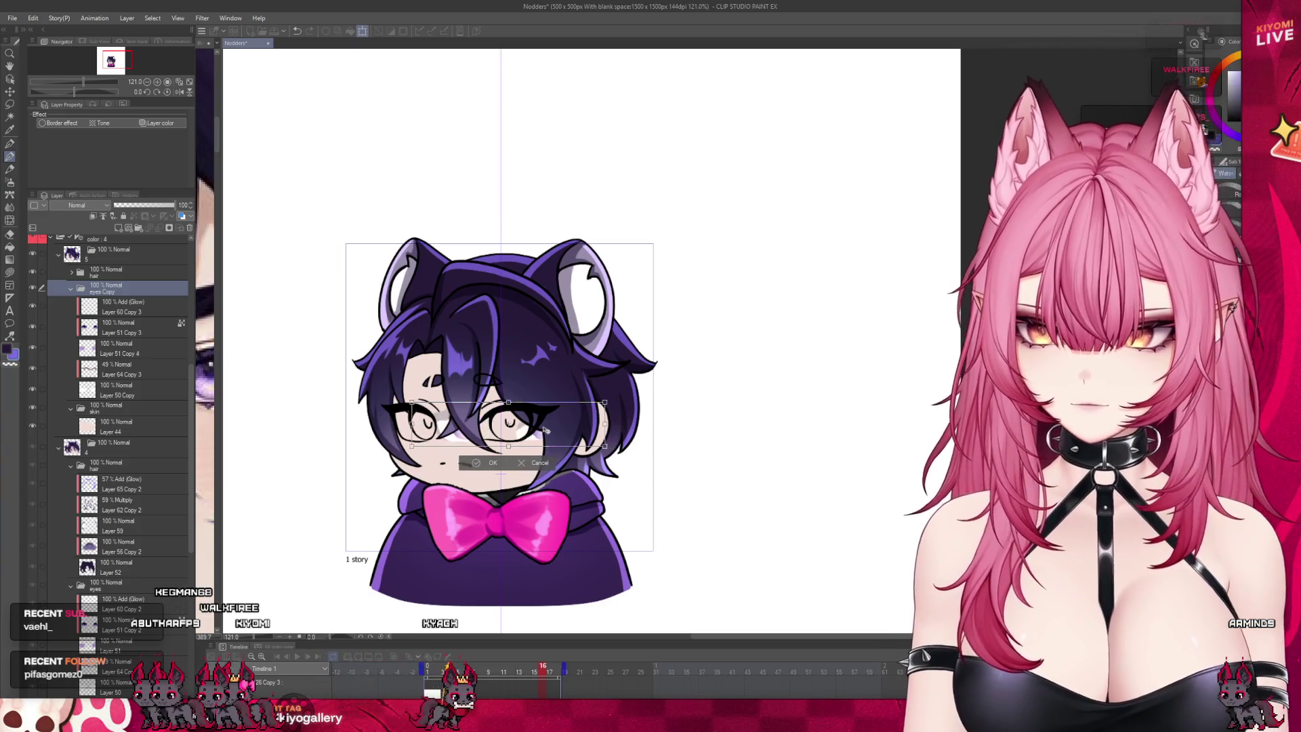
key("Left")
key("Left")
key("Left")
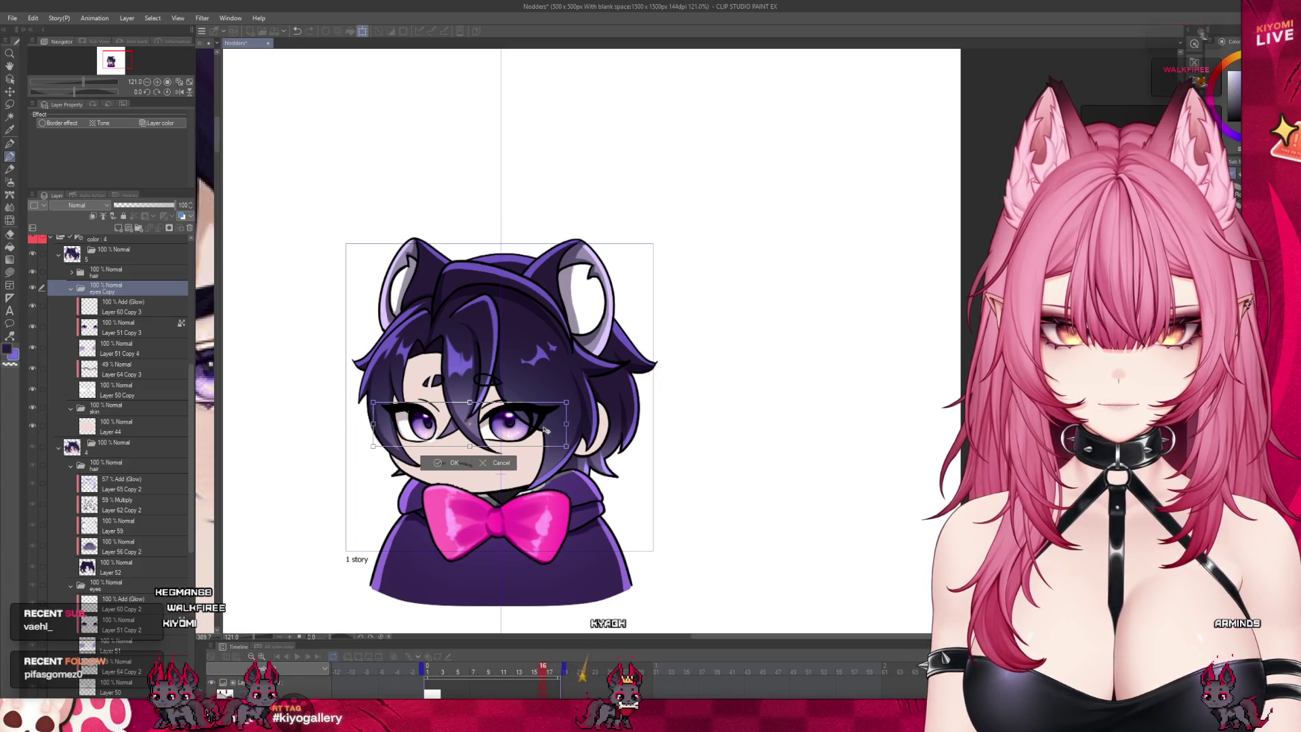
left_click(451, 463)
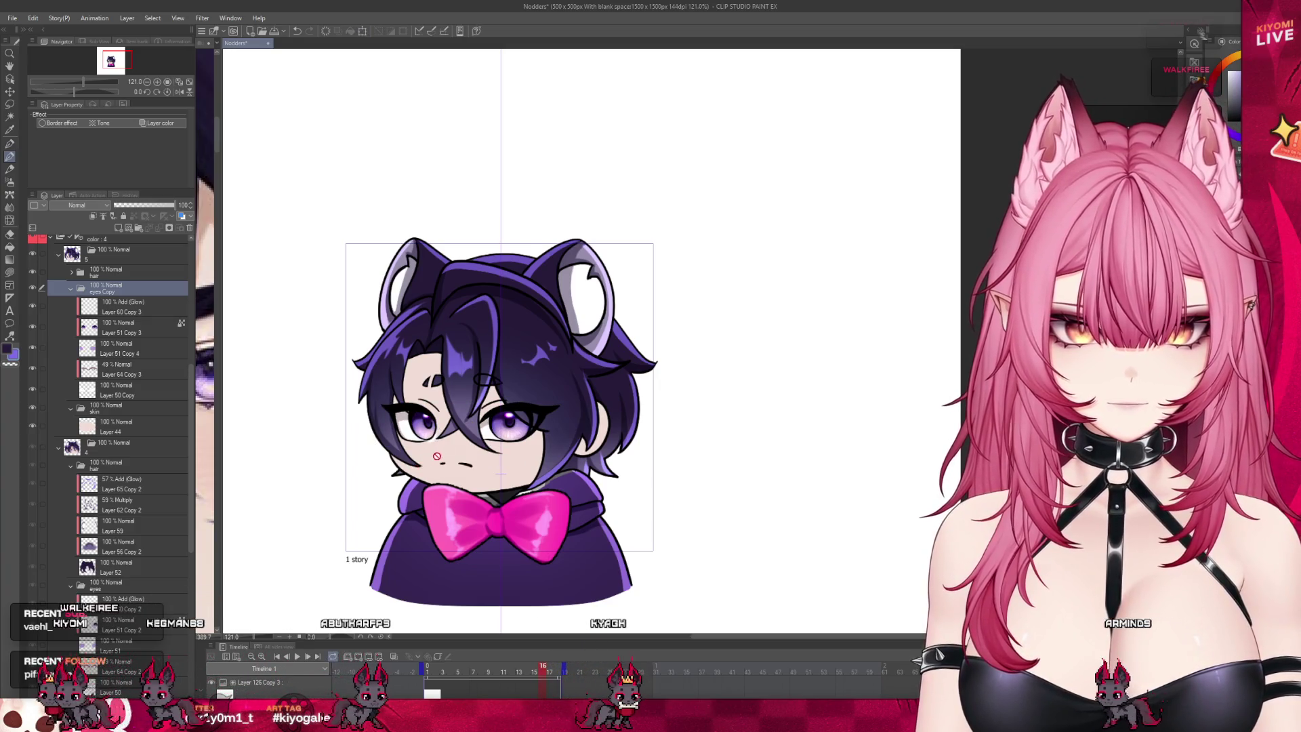
Step: Check frames 1 and 18, pick Layer 50 Copy with the pen, and compare frames 17 and 18
scroll(429, 468, "up", 3)
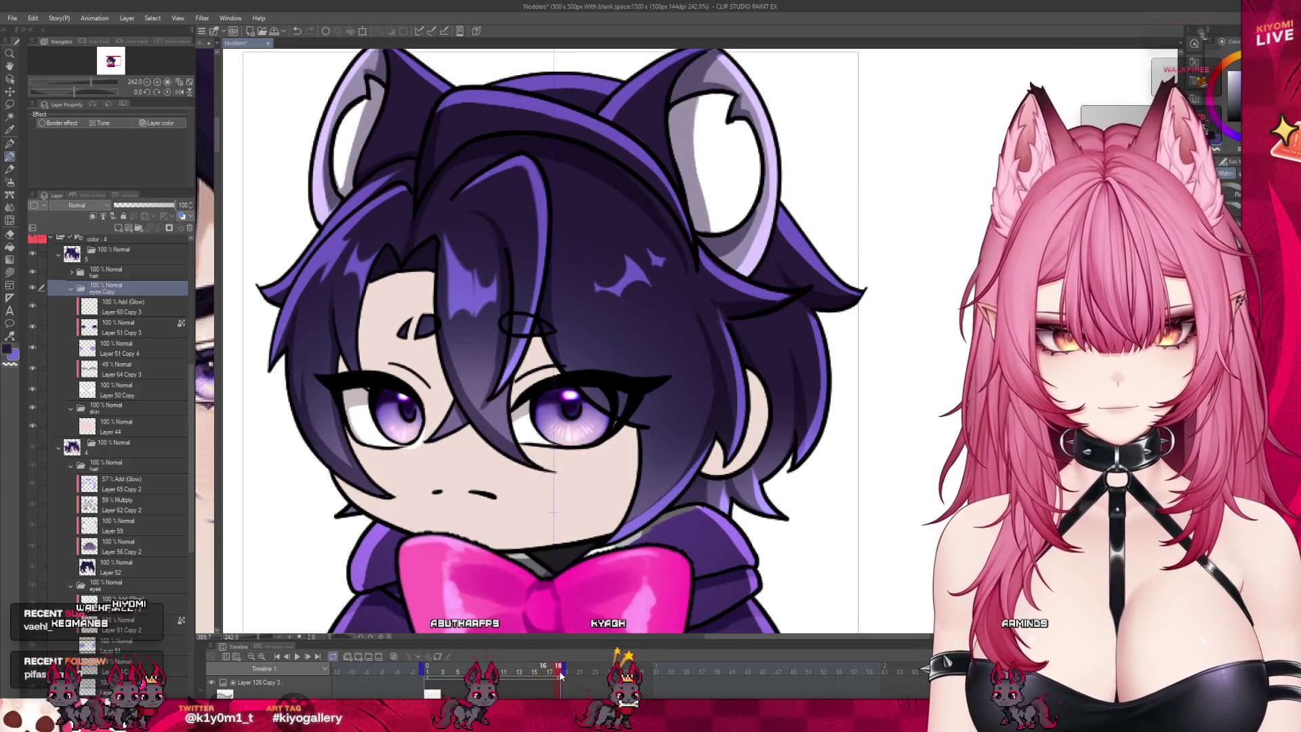
left_click(432, 692)
left_click(557, 686)
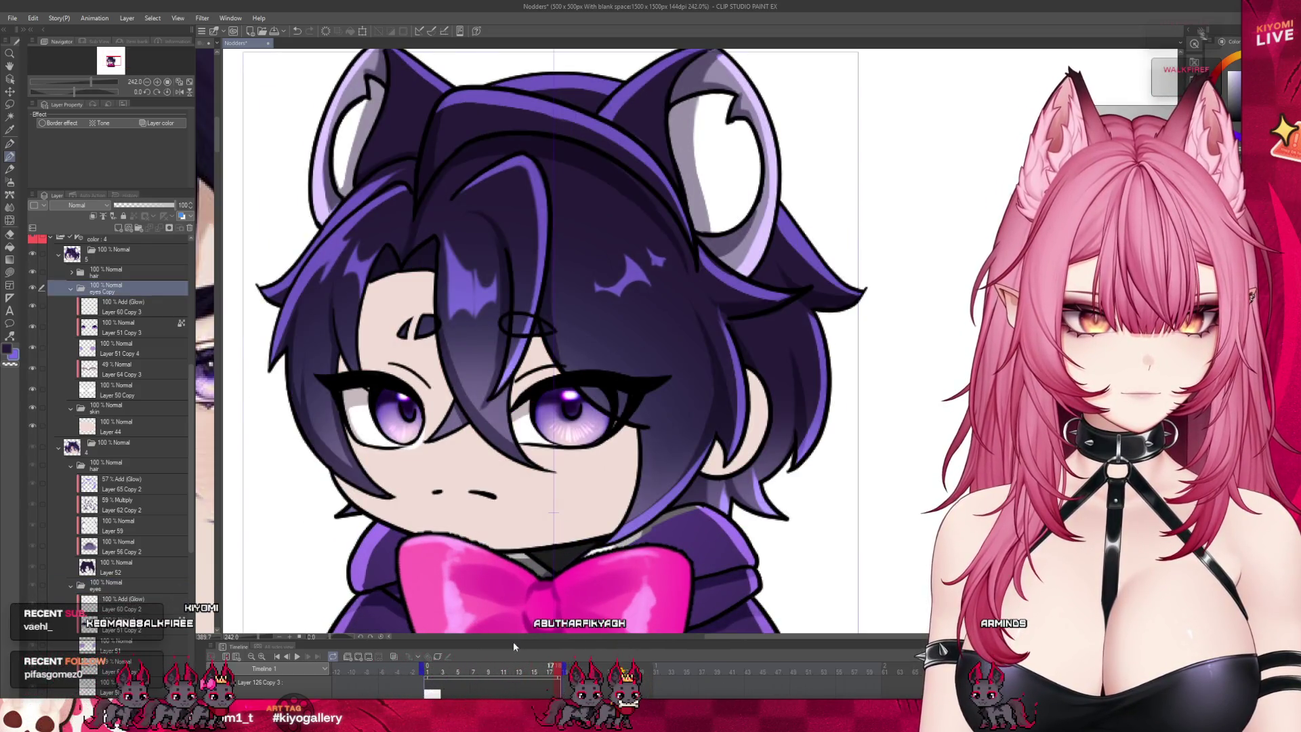
scroll(404, 407, "up", 2)
left_click(115, 389)
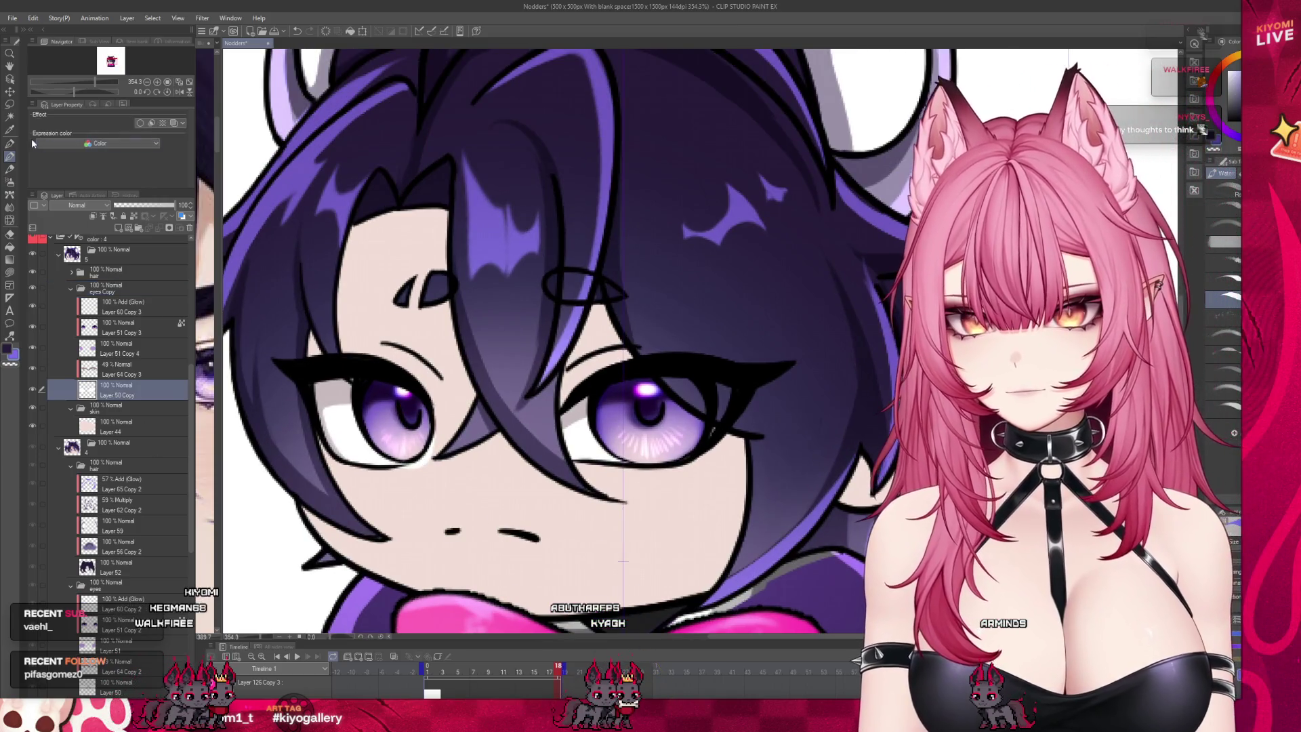
key("p")
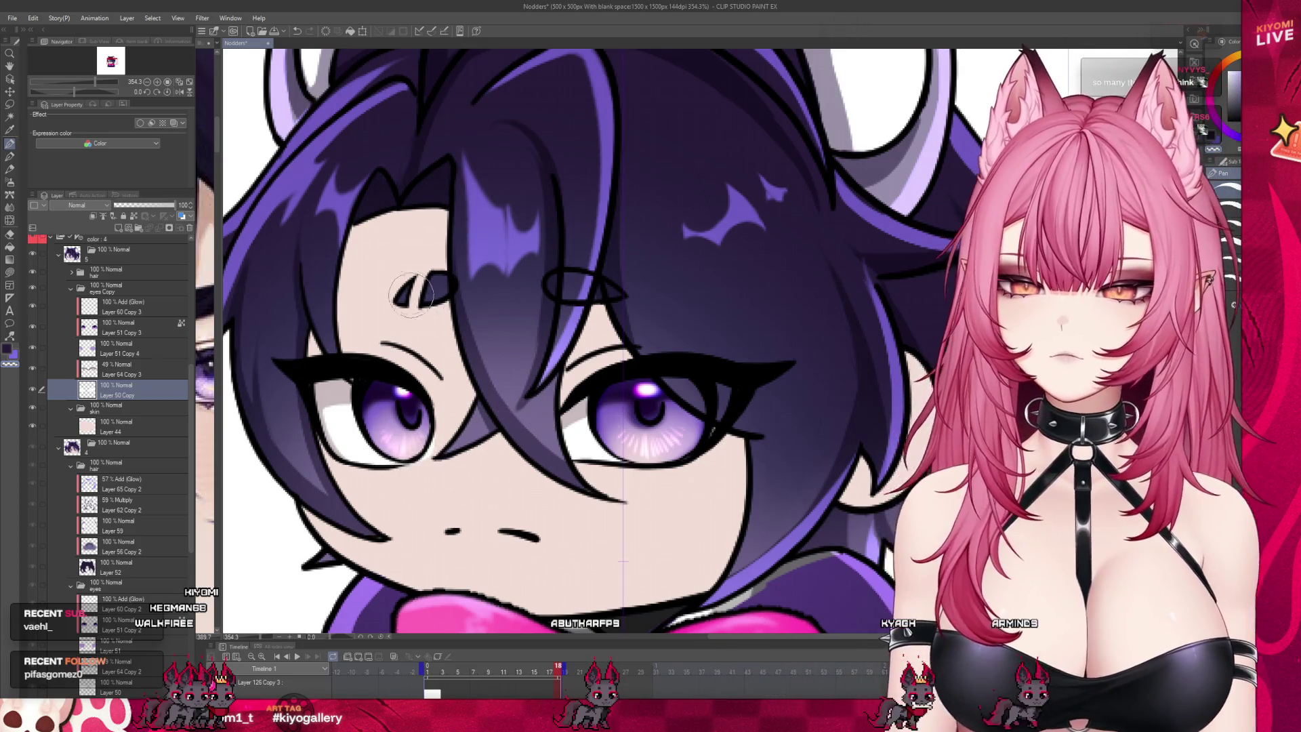
scroll(410, 294, "down", 5)
scroll(457, 269, "up", 2)
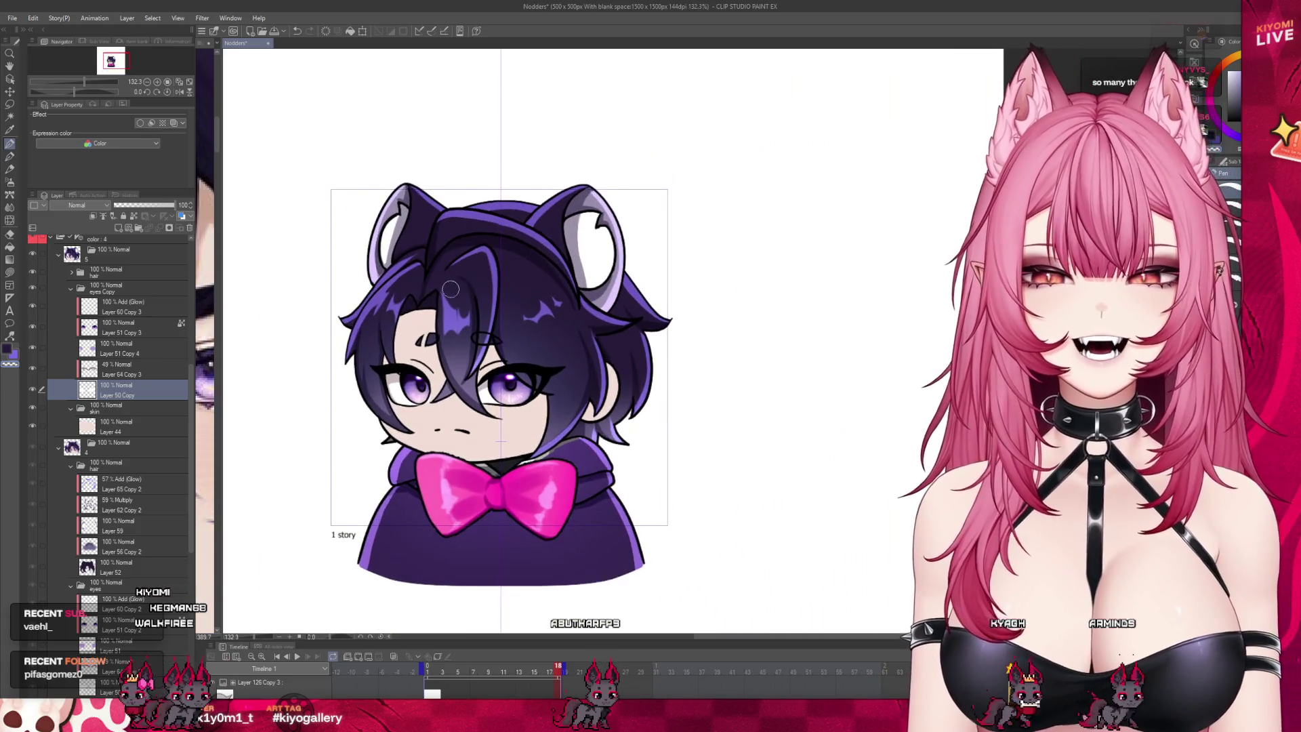
left_click_drag(554, 673, 559, 669)
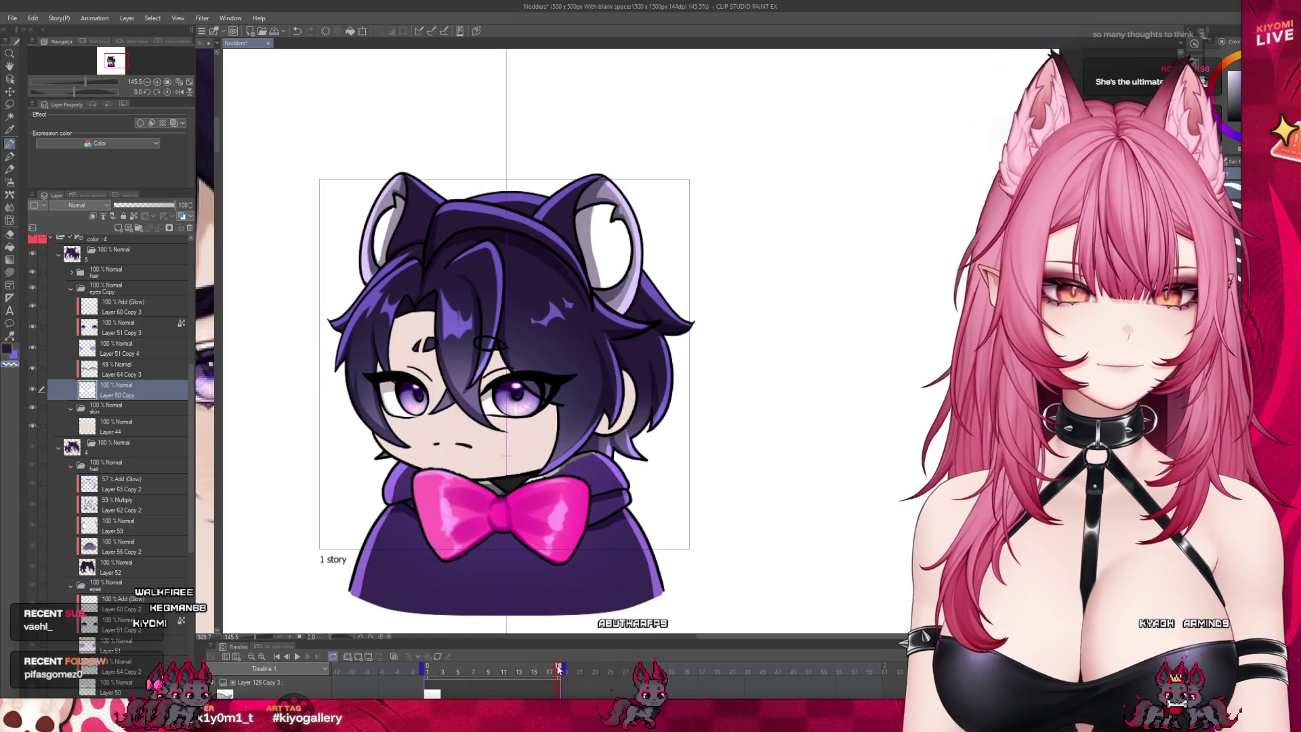
scroll(96, 420, "down", 3)
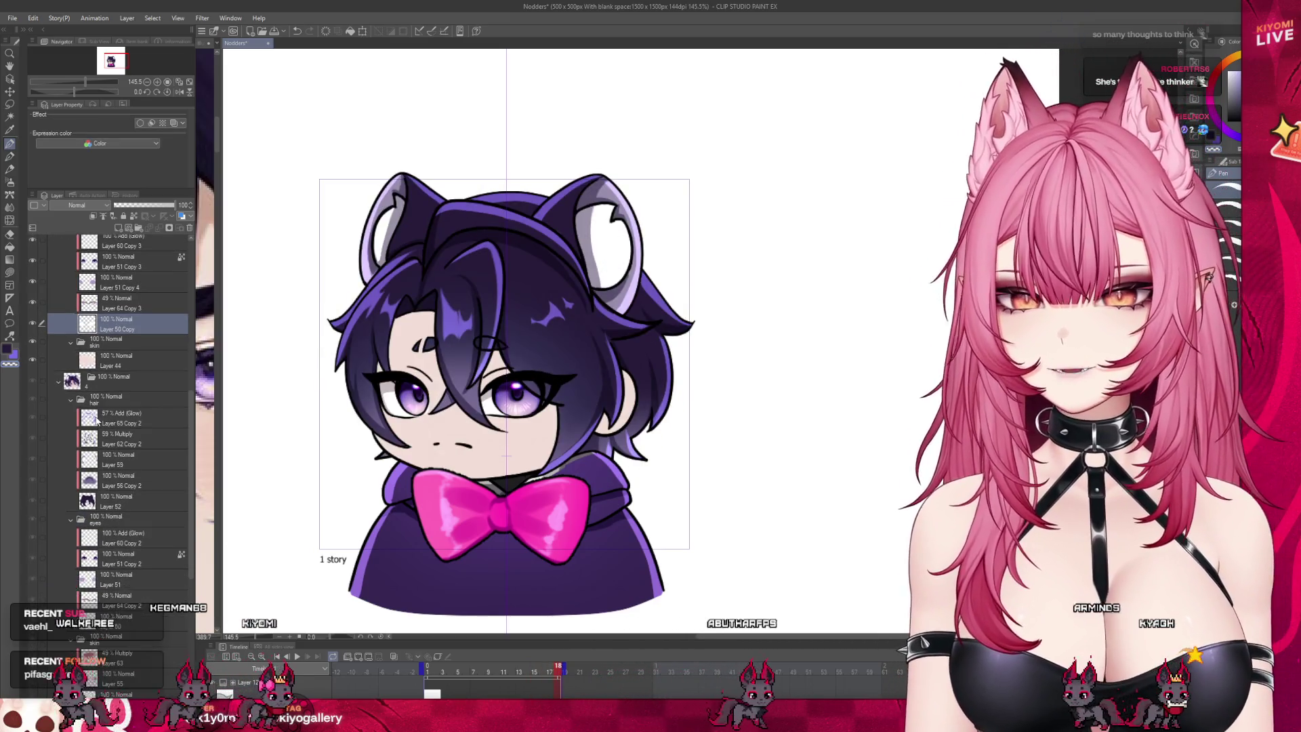
Step: Paste copies of face shading Layer 55 and Layer 63 above Layer 44
scroll(96, 420, "down", 3)
left_click(48, 582)
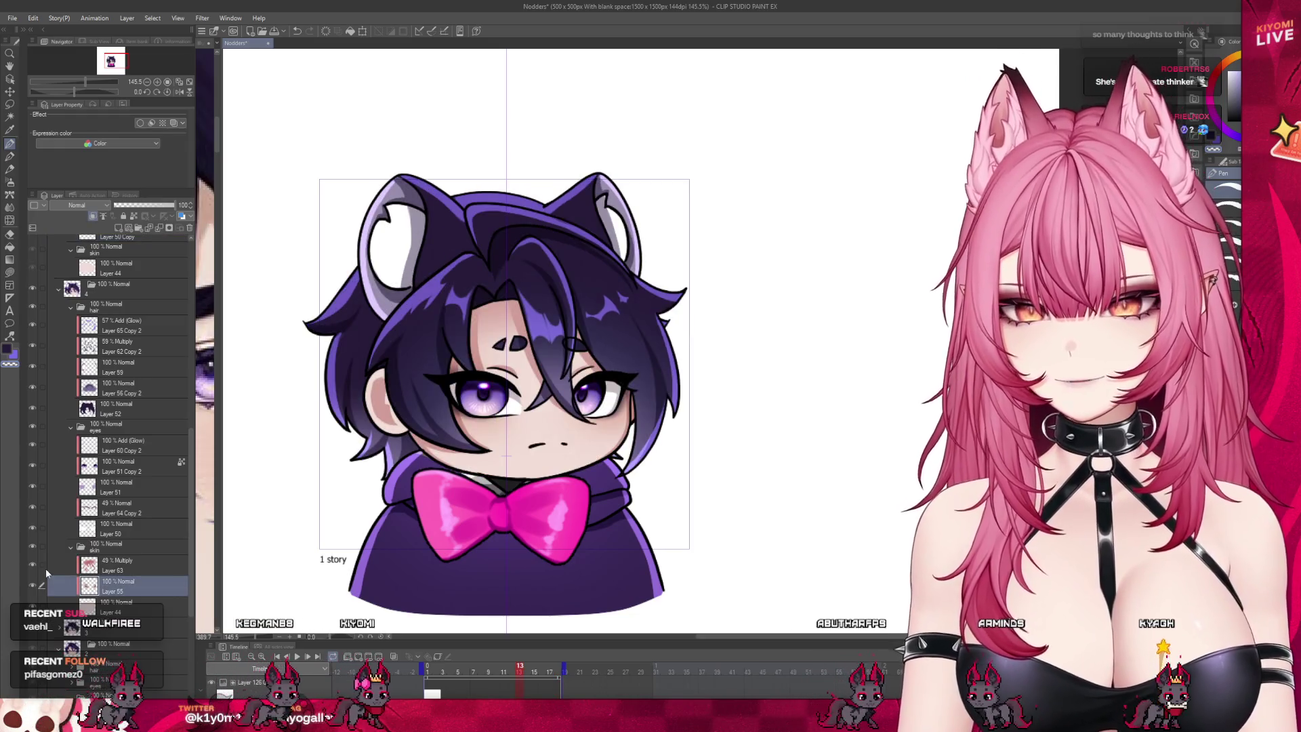
left_click(44, 567)
scroll(88, 569, "up", 4)
left_click(136, 347)
key("ctrl+v")
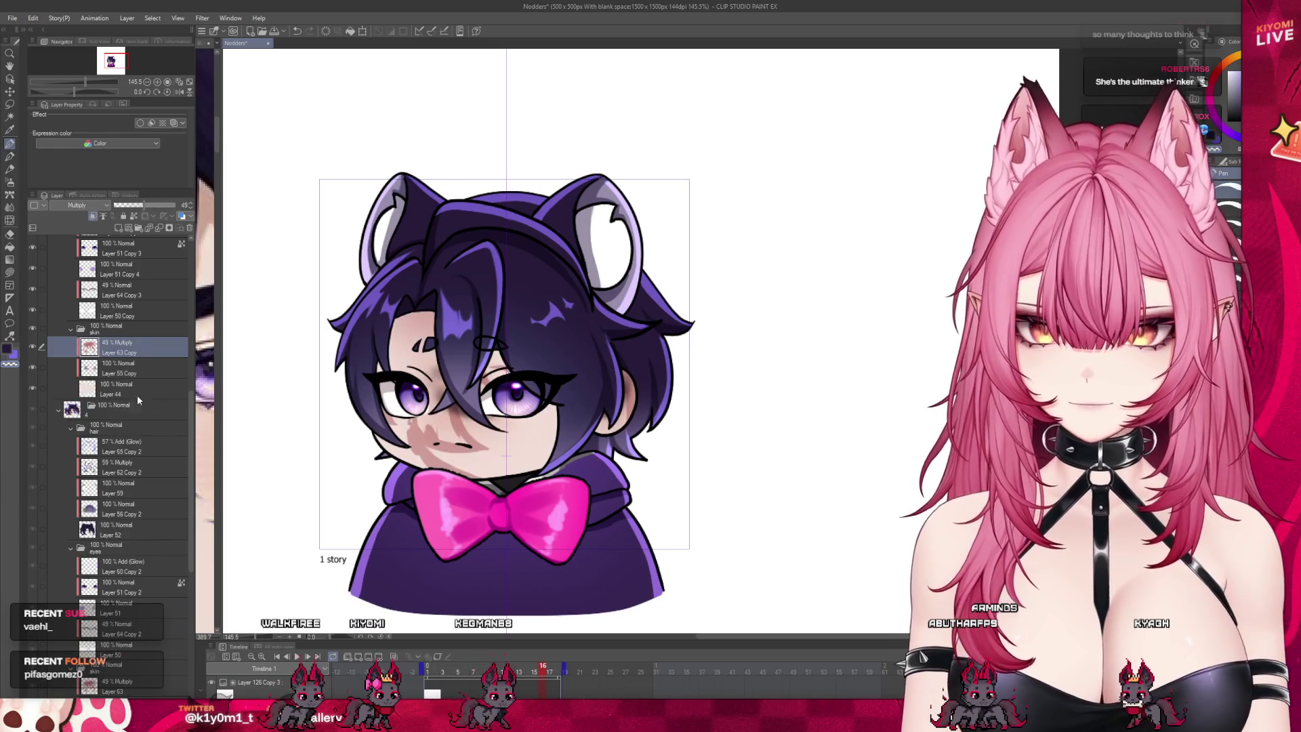
left_click(39, 367)
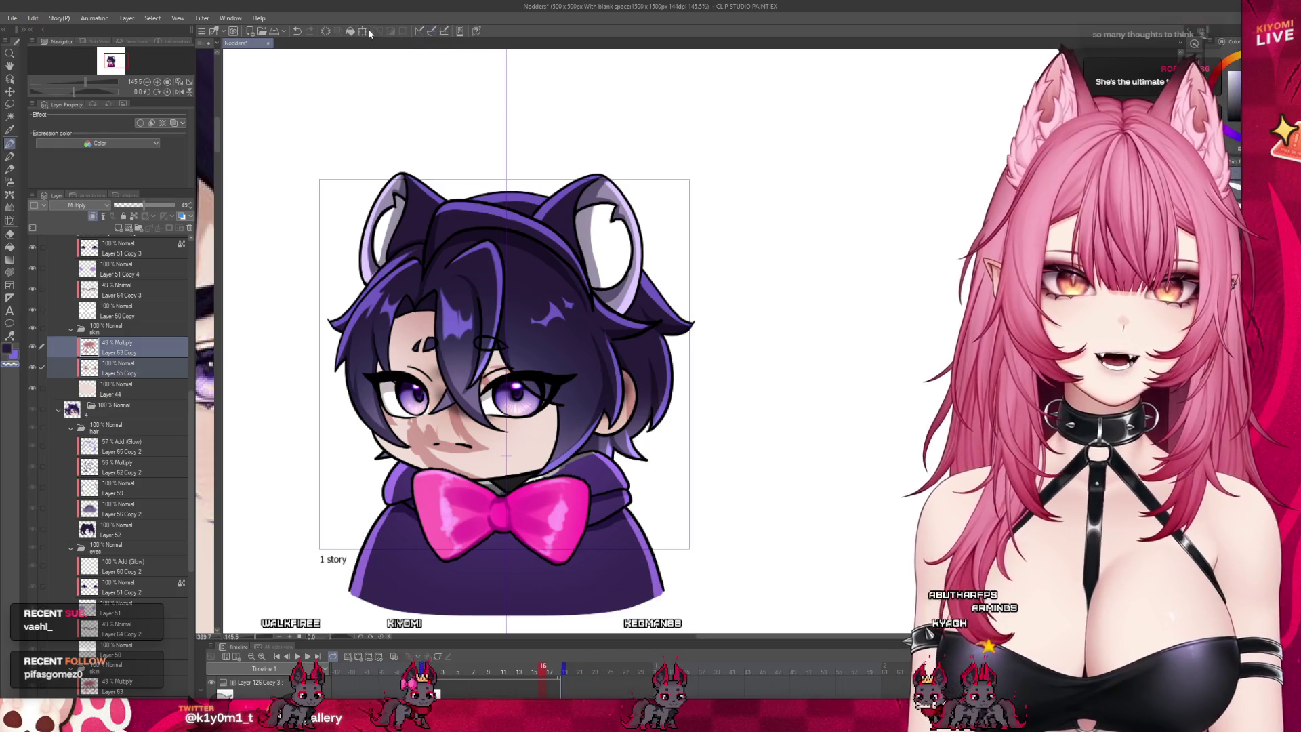
Step: Shift the pasted shading left onto the turned face, keeping Layer 63 Copy at 49% Multiply
key("ctrl+t")
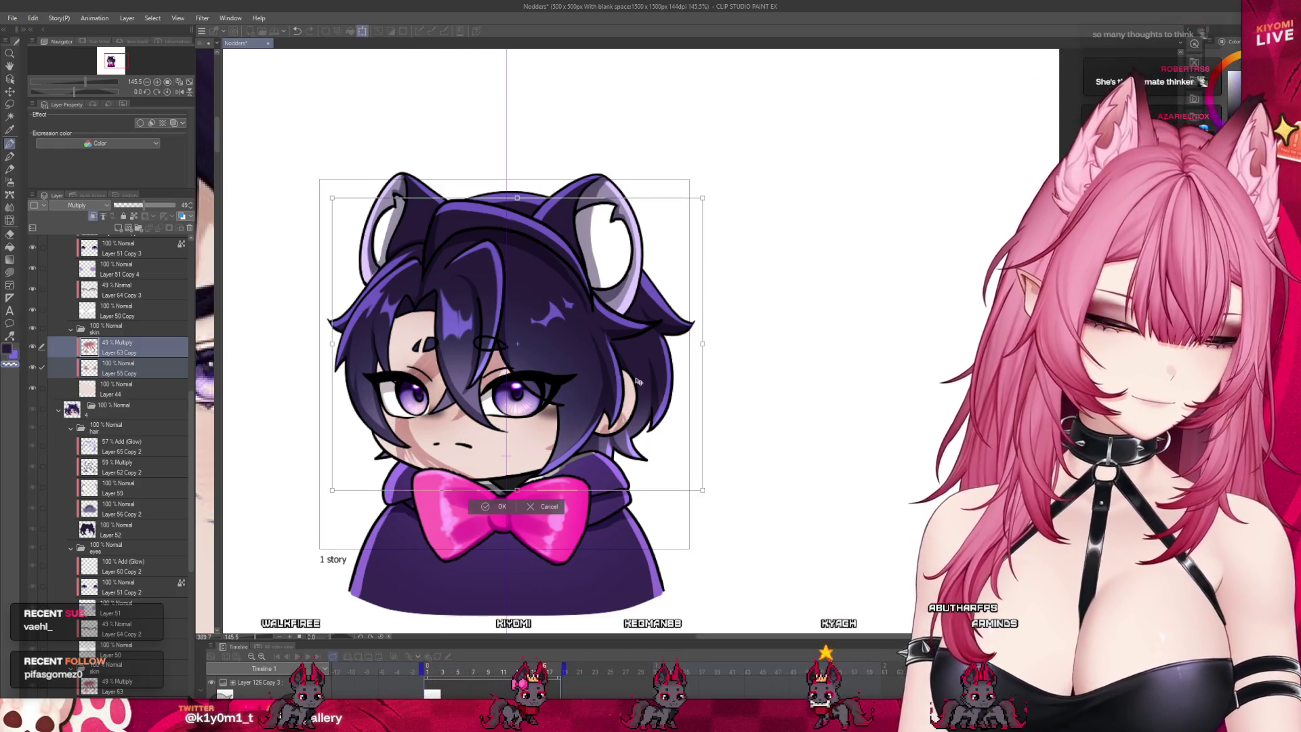
left_click_drag(652, 382, 637, 381)
key("Left")
key("Left")
key("Left")
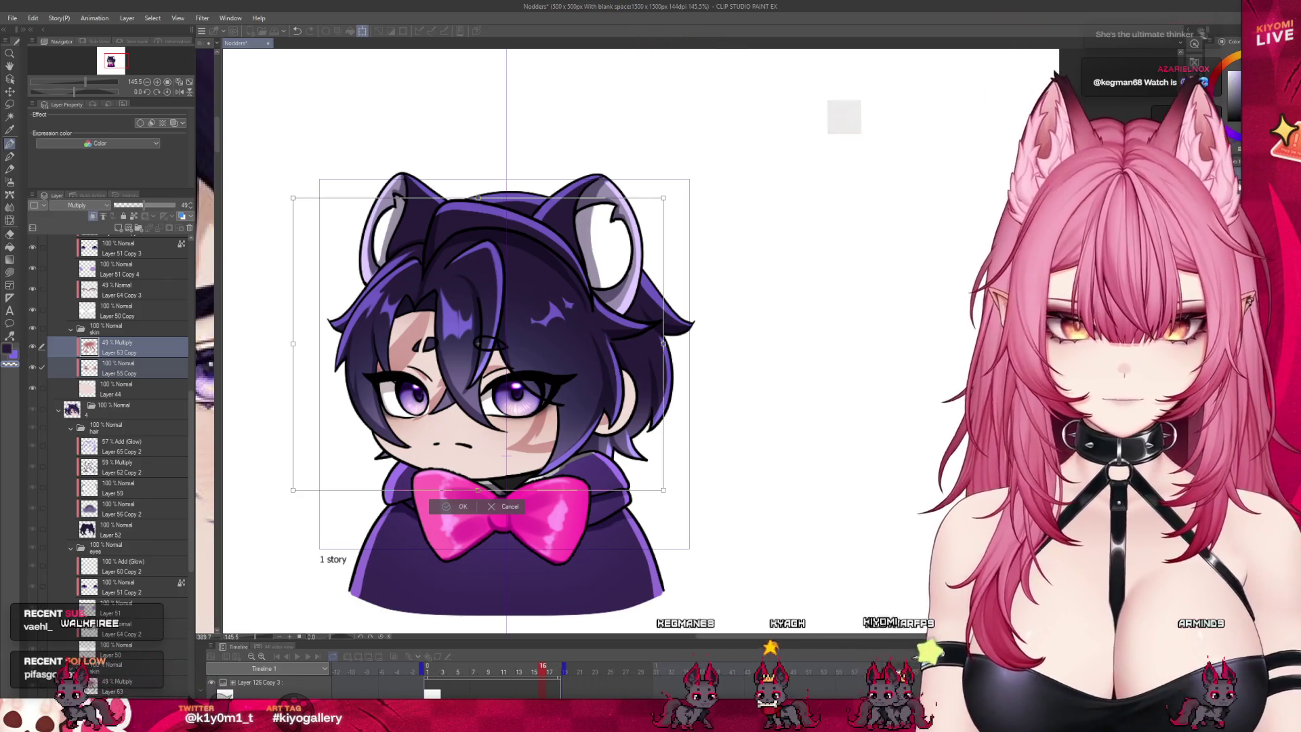
key("Return")
left_click(153, 344)
key("ctrl+z")
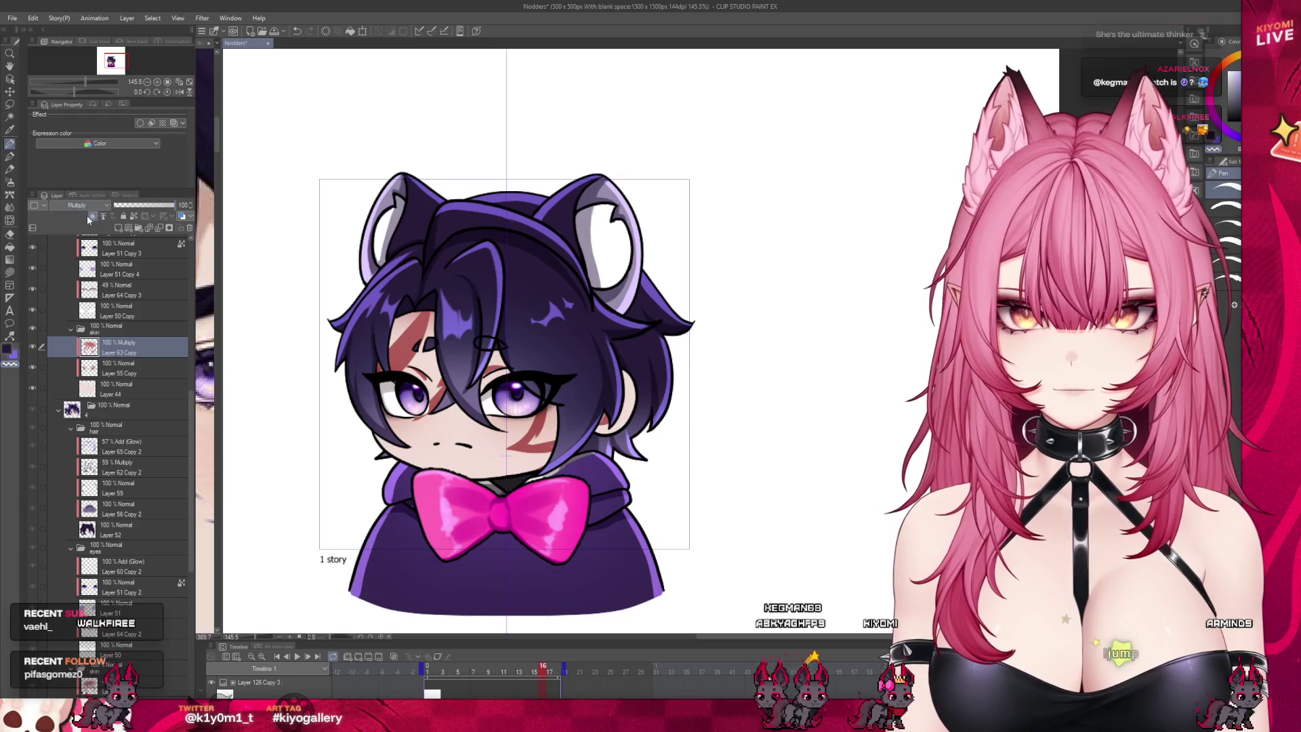
key("ctrl+y")
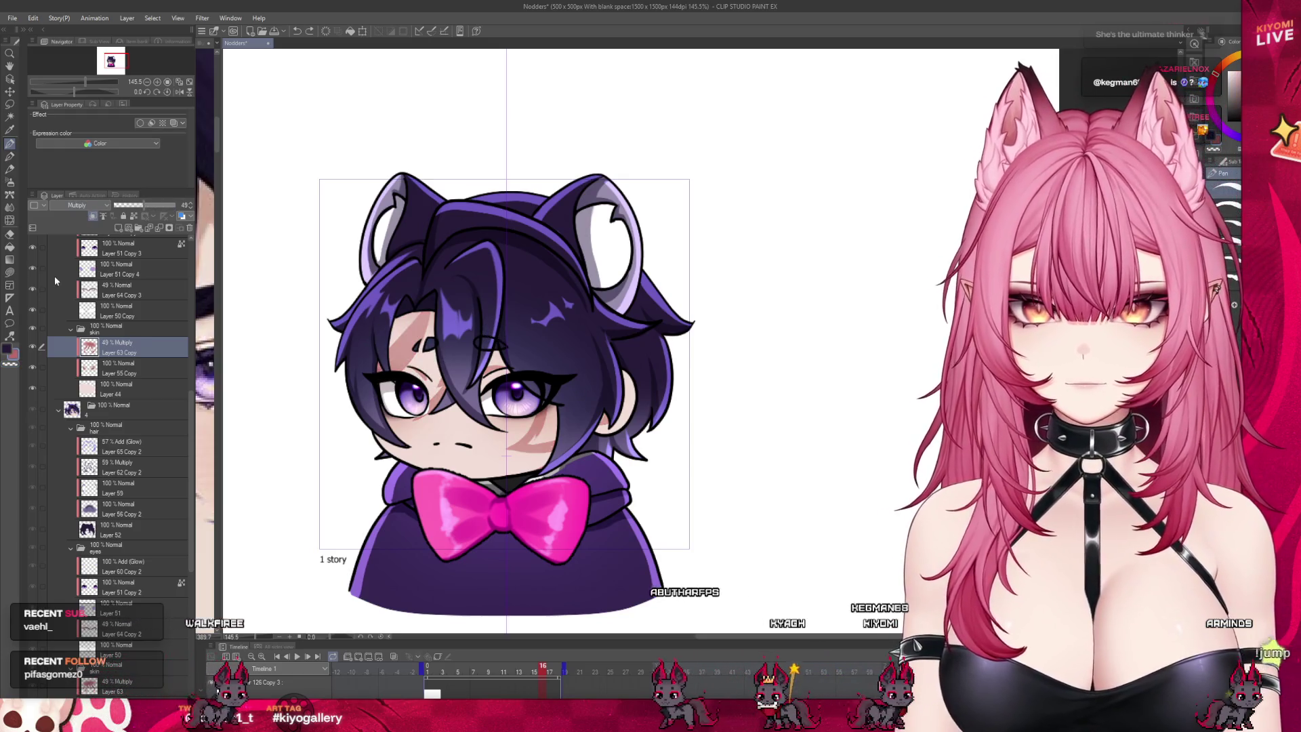
Step: Paint a soft Multiply shading stroke down the left cheek edge under the hair
scroll(530, 381, "up", 2)
scroll(393, 299, "up", 2)
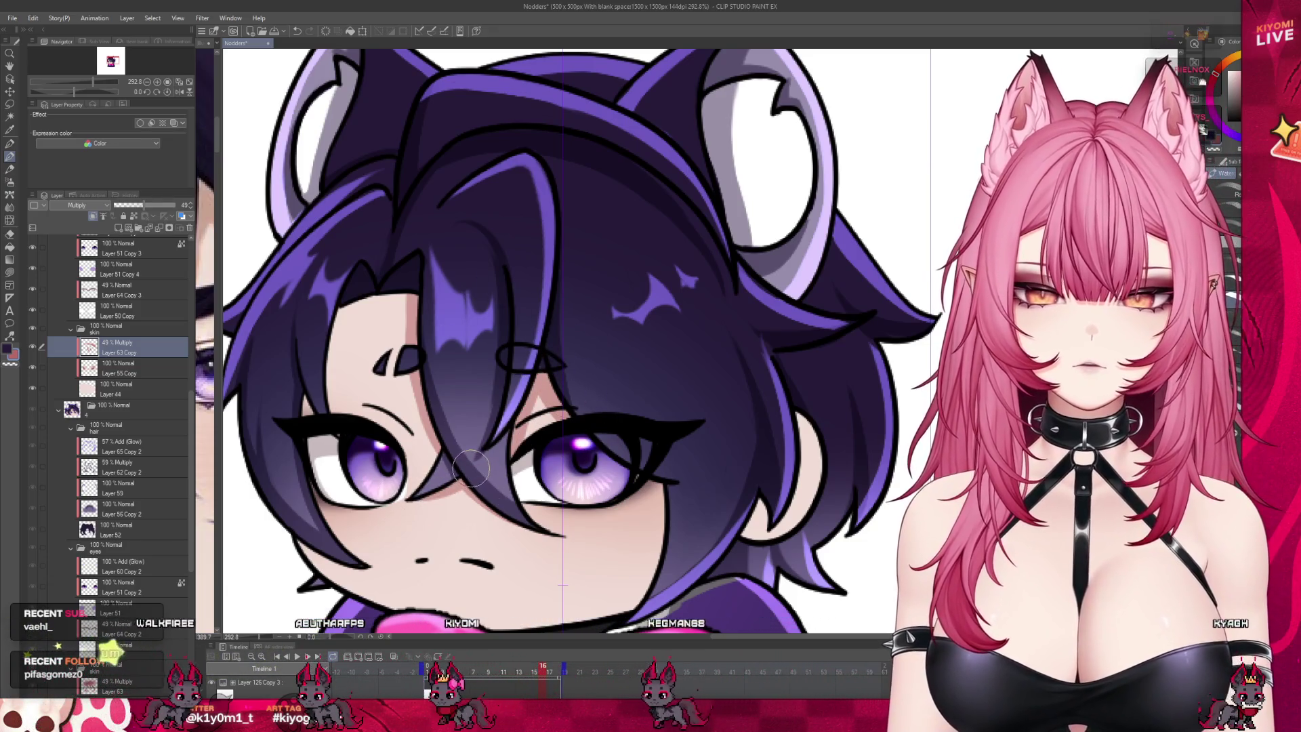
left_click_drag(342, 420, 349, 303)
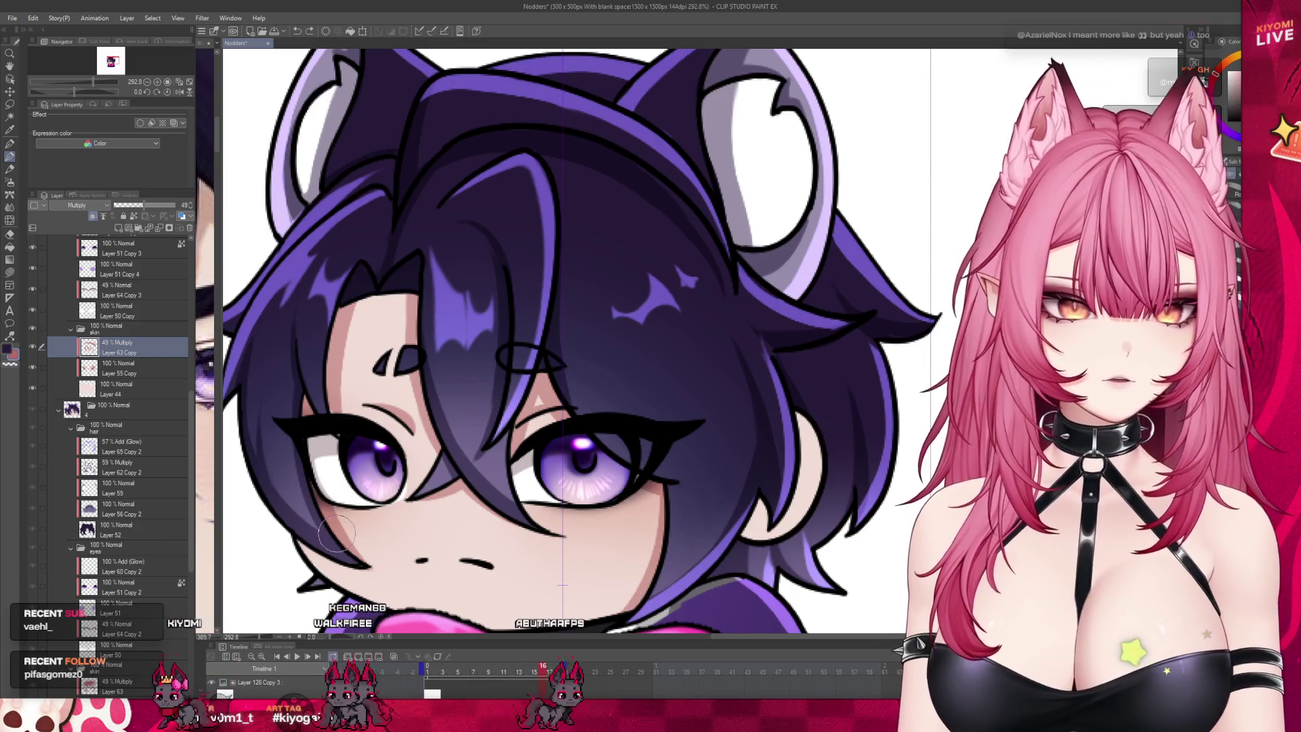
scroll(268, 405, "down", 2)
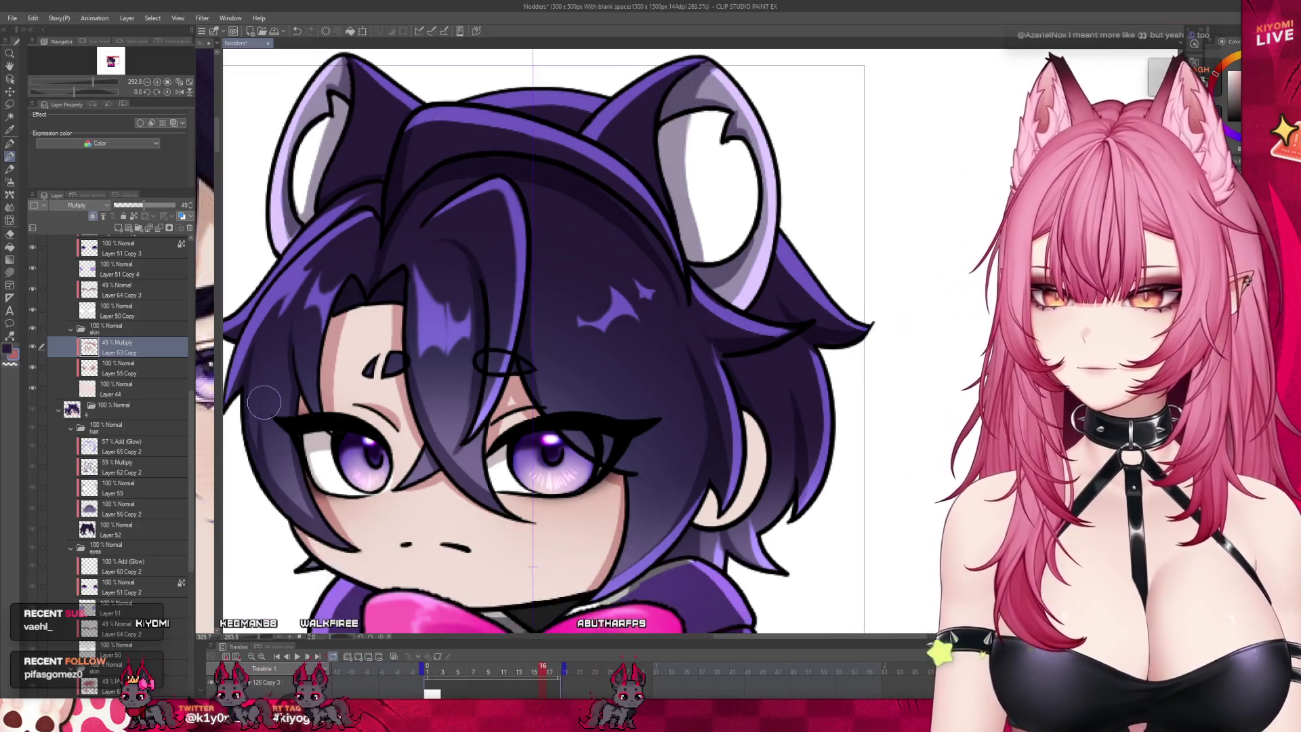
scroll(341, 469, "up", 2)
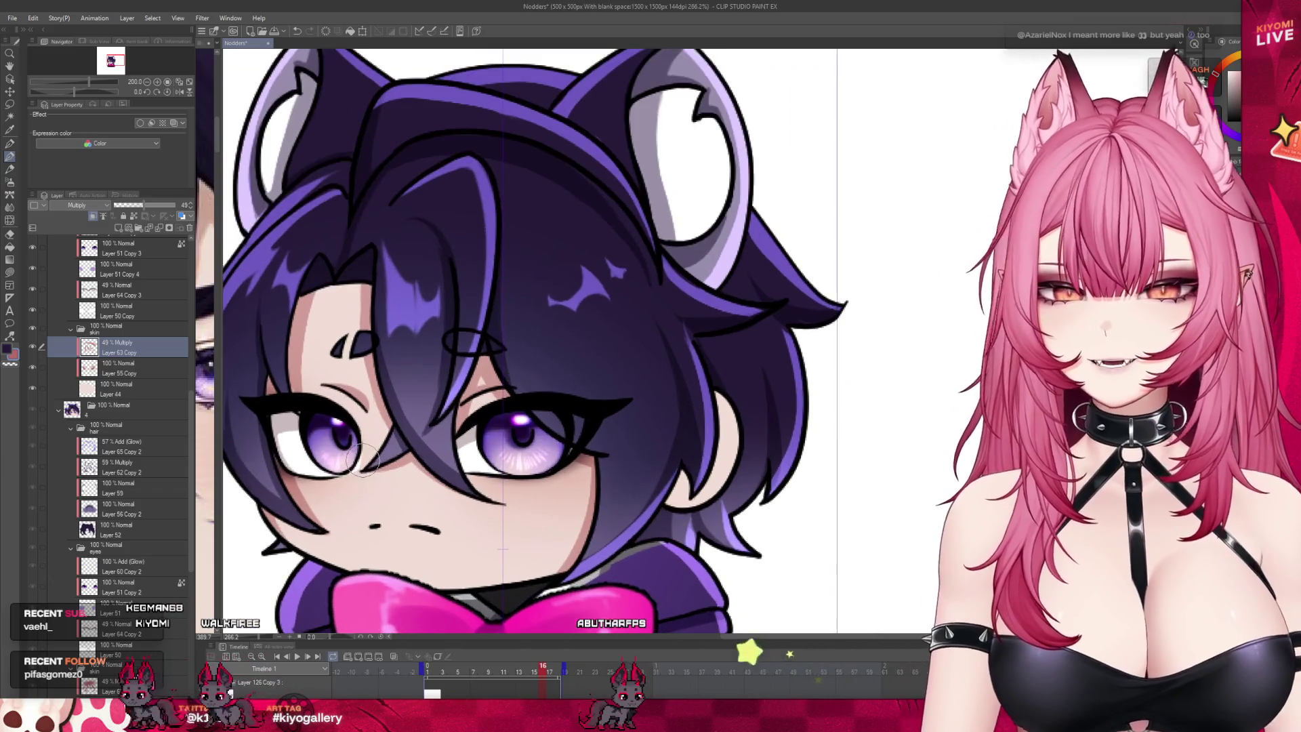
scroll(596, 555, "down", 2)
scroll(616, 555, "up", 2)
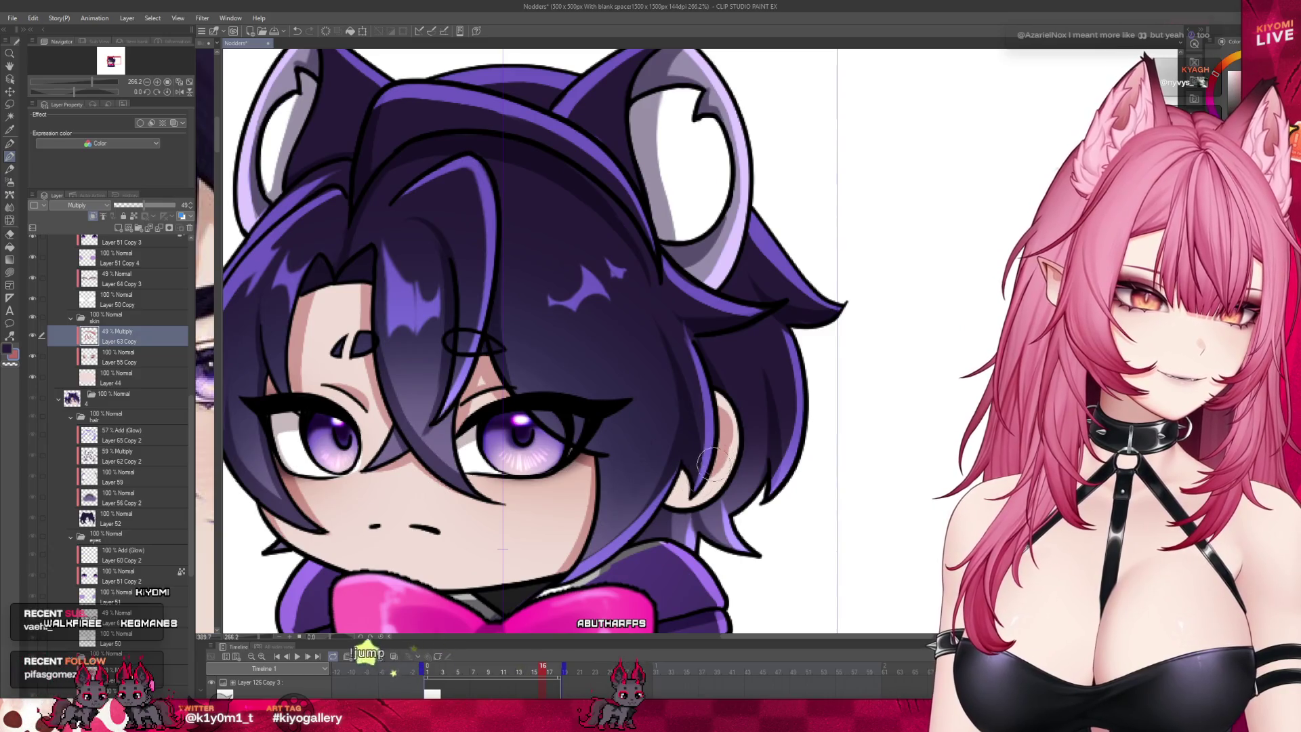
scroll(413, 380, "down", 4)
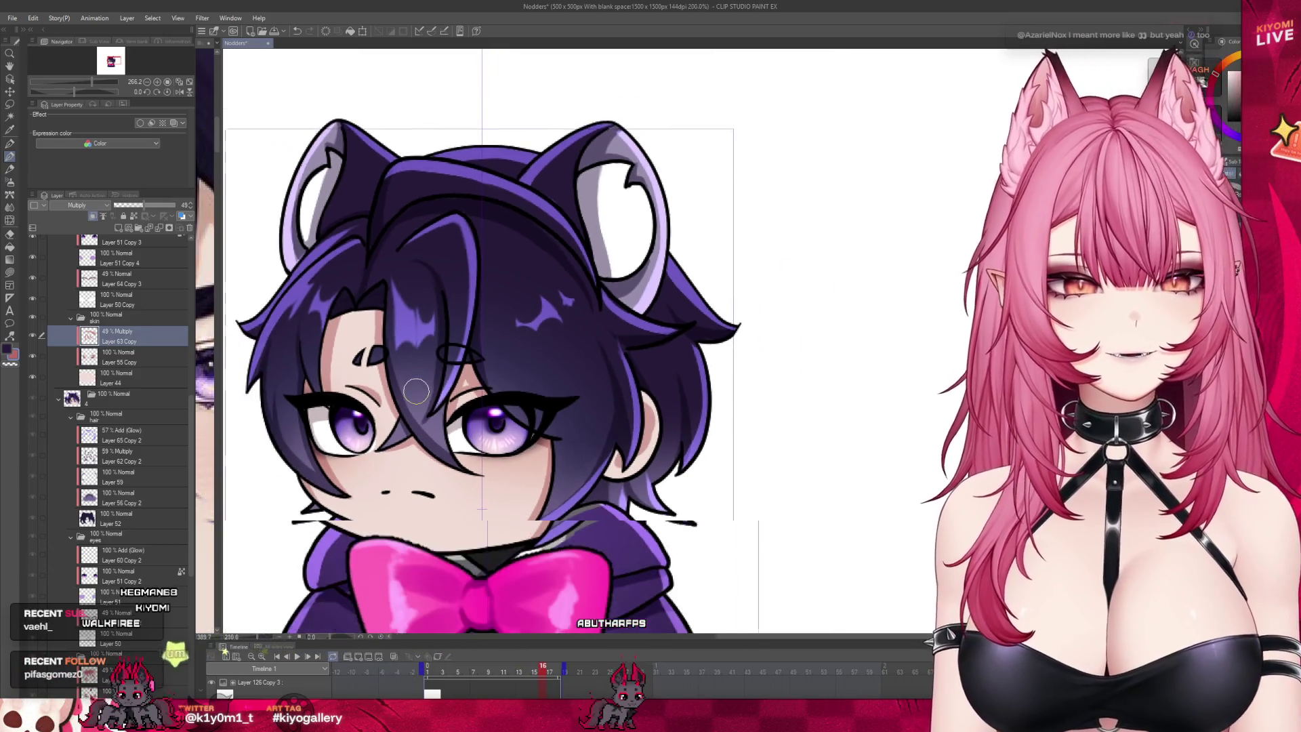
Step: Compare frames 16 and 17, enlarge the timeline, and play the nodding loop
left_click(534, 672)
left_click(541, 672)
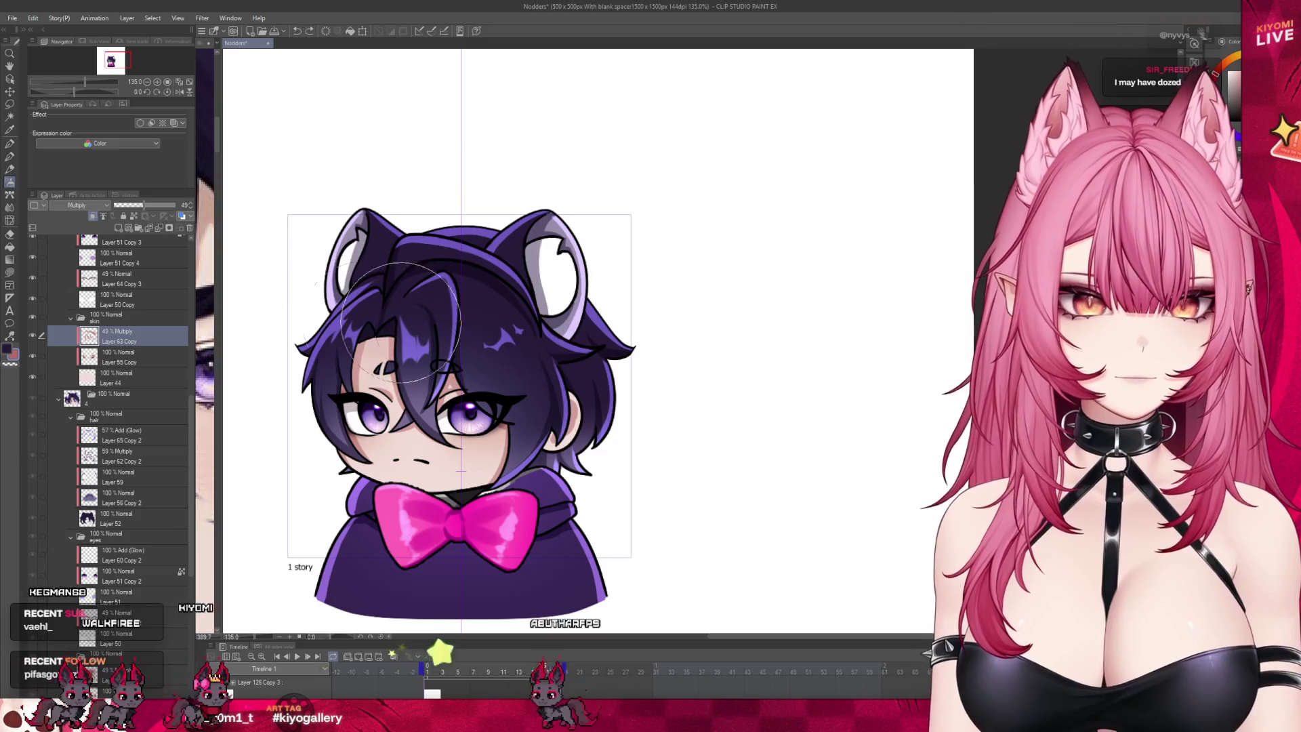
scroll(432, 387, "down", 3)
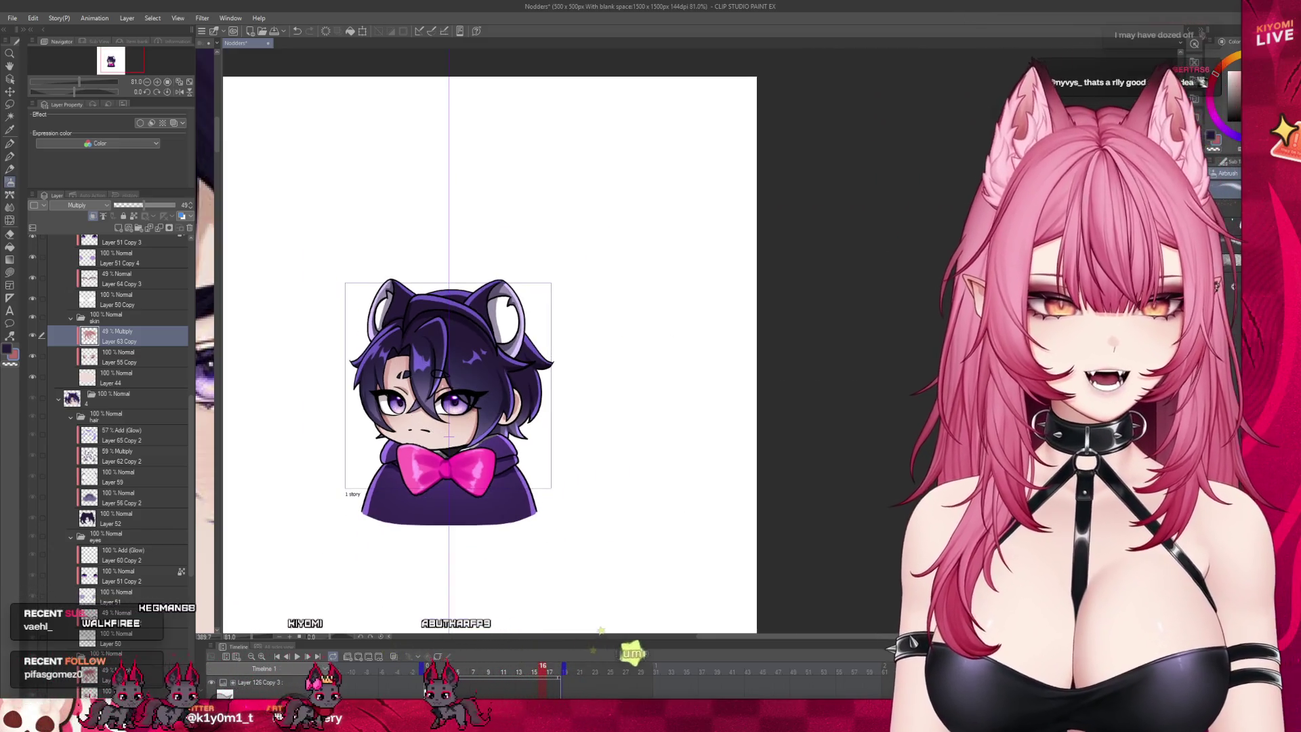
left_click(535, 673)
left_click(546, 677)
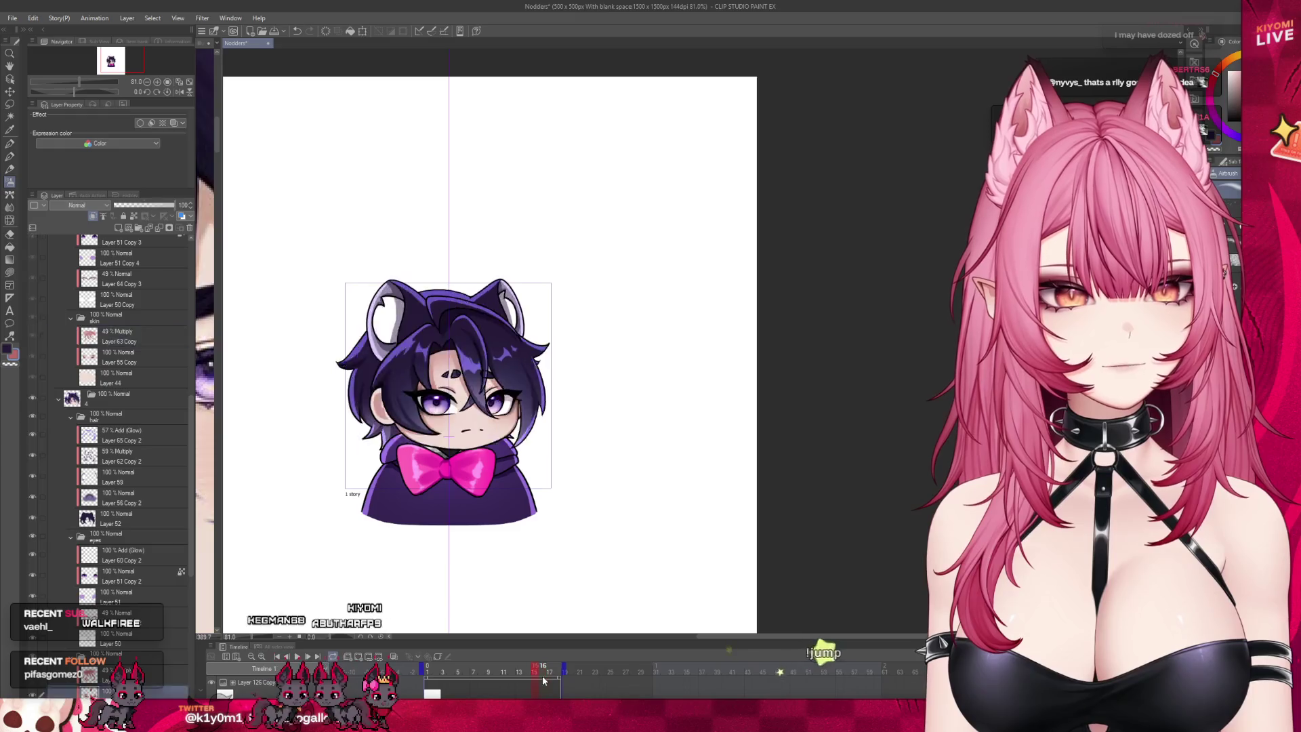
left_click(546, 673)
left_click(543, 673)
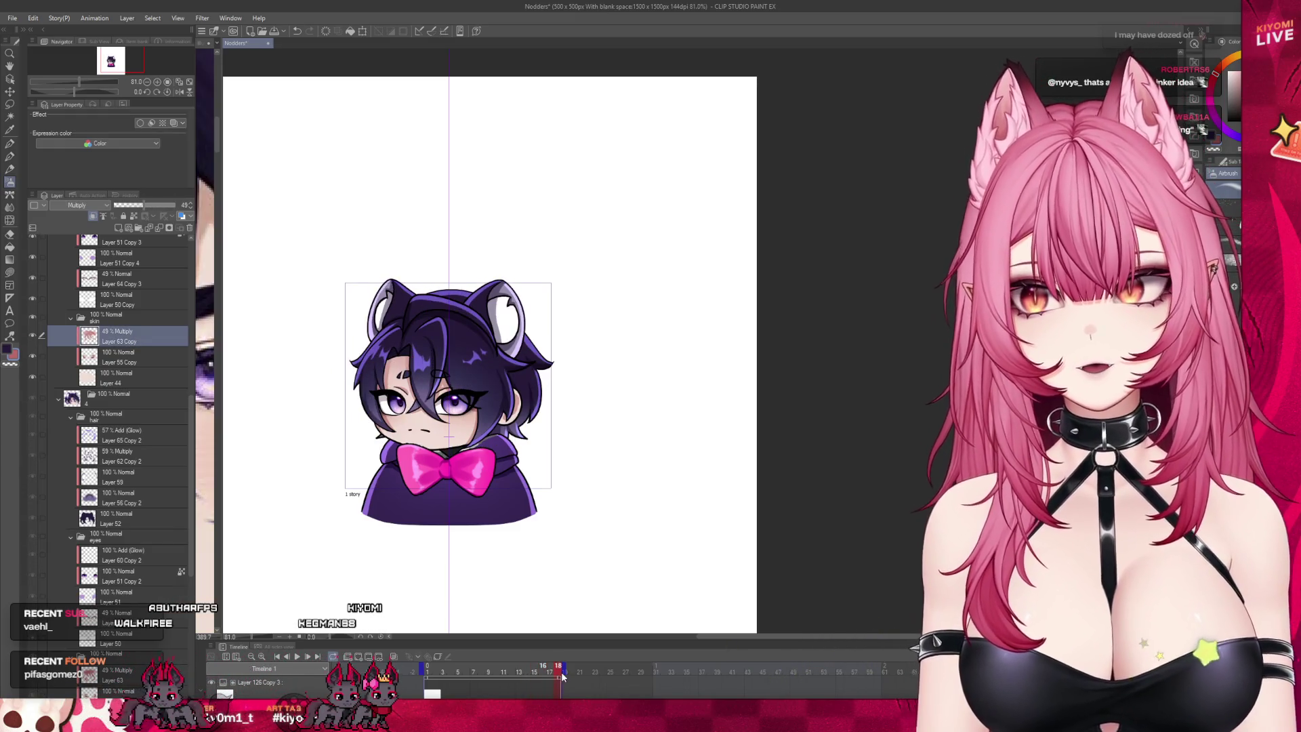
scroll(59, 260, "up", 10)
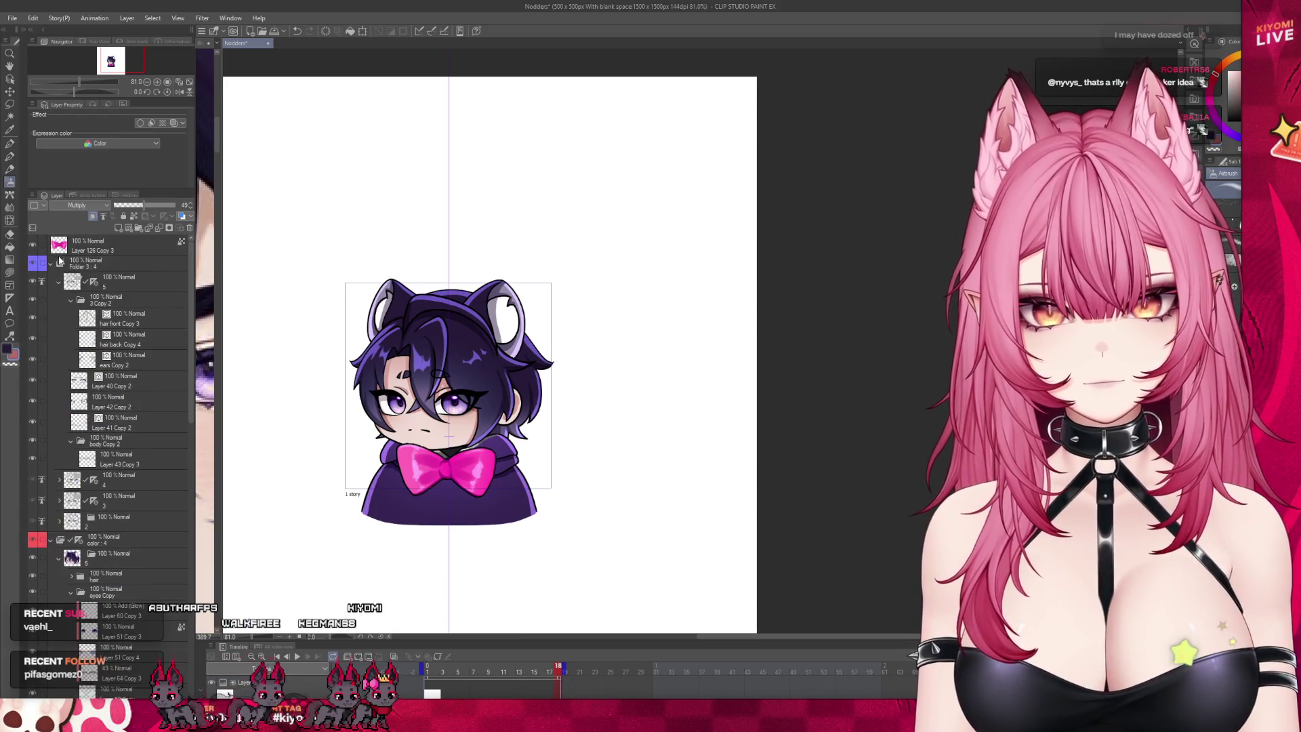
scroll(420, 396, "up", 2)
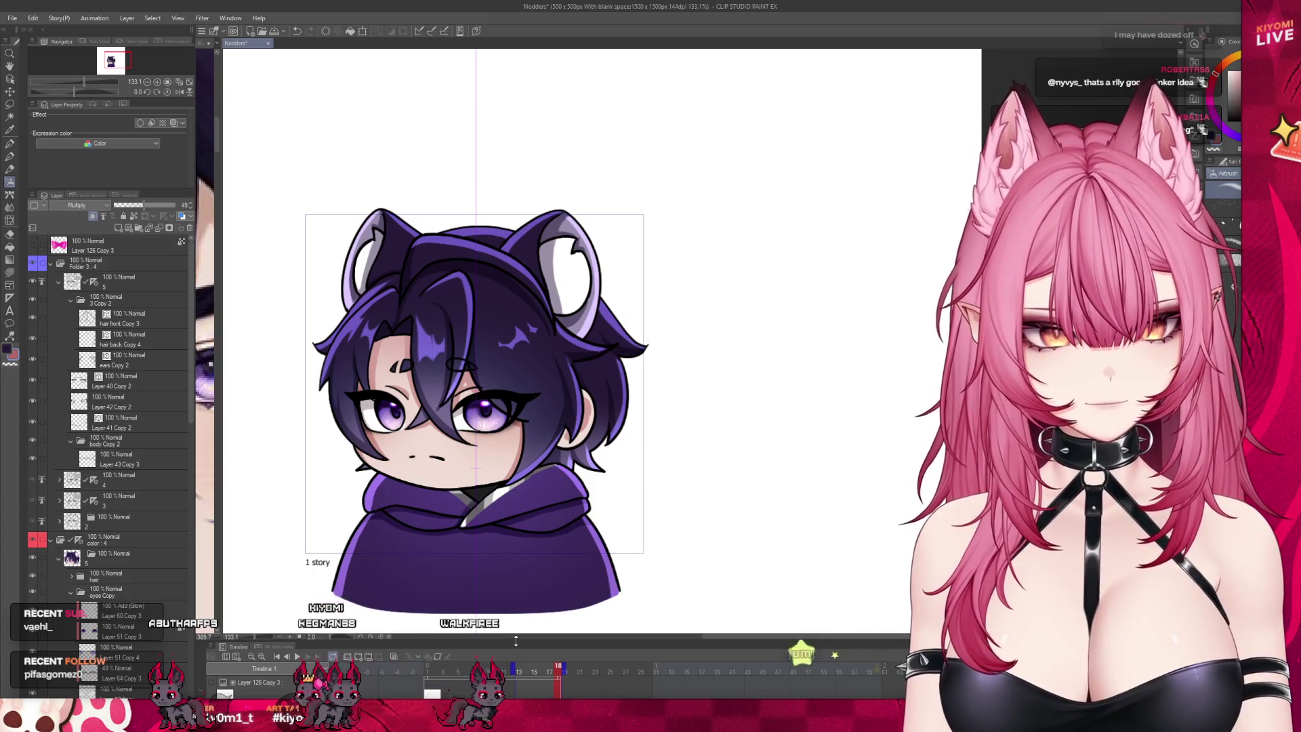
left_click_drag(521, 640, 523, 569)
left_click(525, 601)
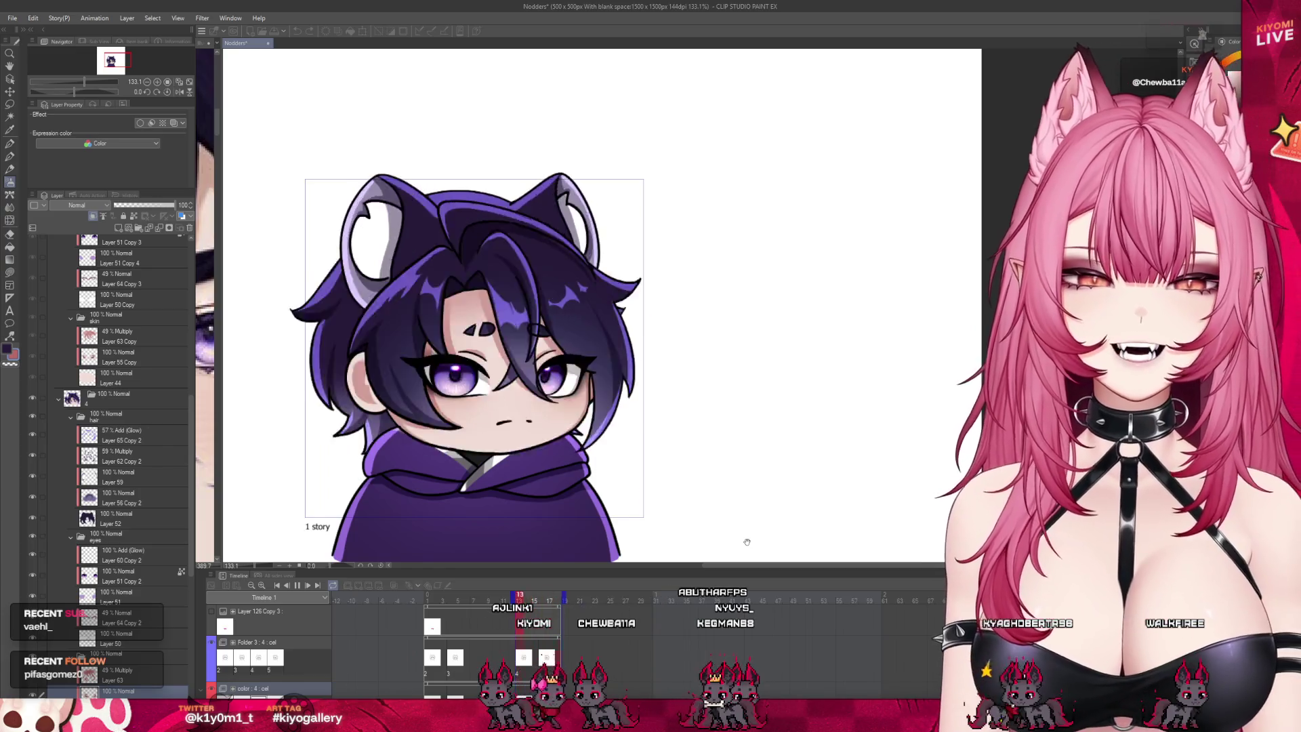
left_click(513, 596)
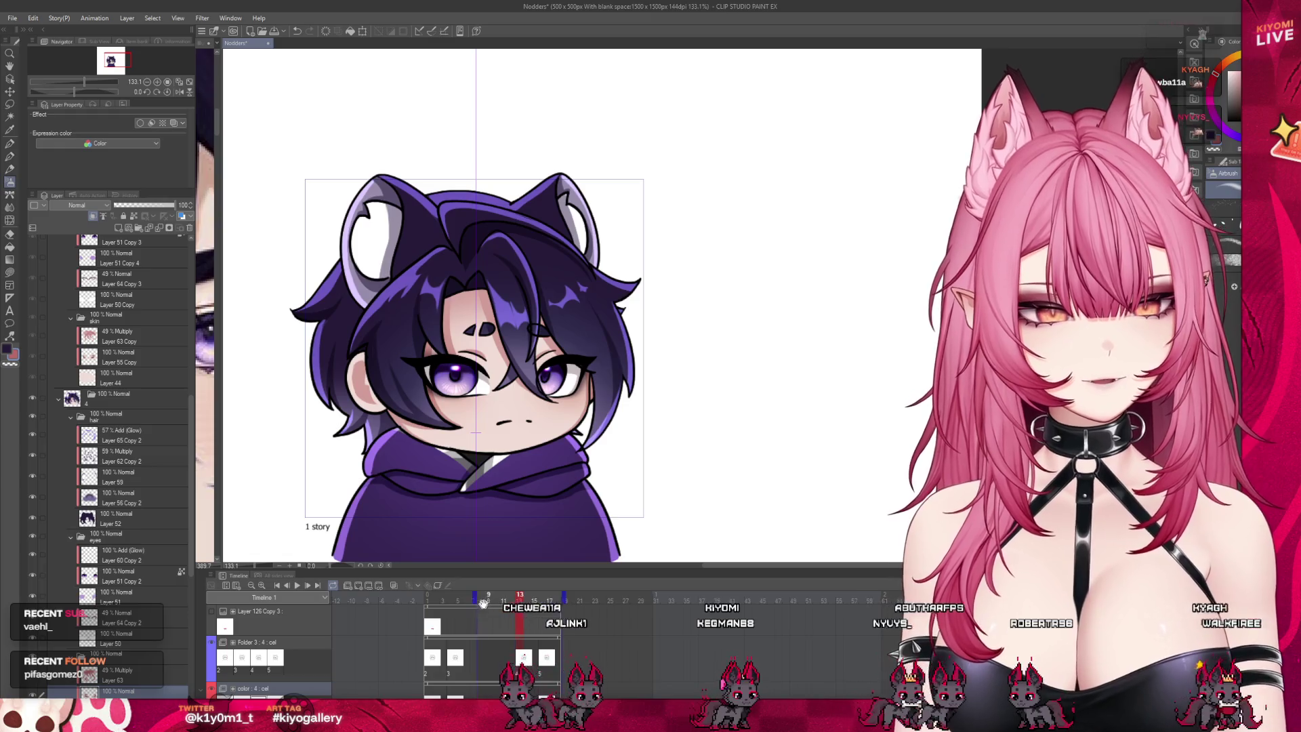
Step: Move cel 4 one frame earlier on both the Folder 3 and color tracks
left_click_drag(529, 667, 522, 678)
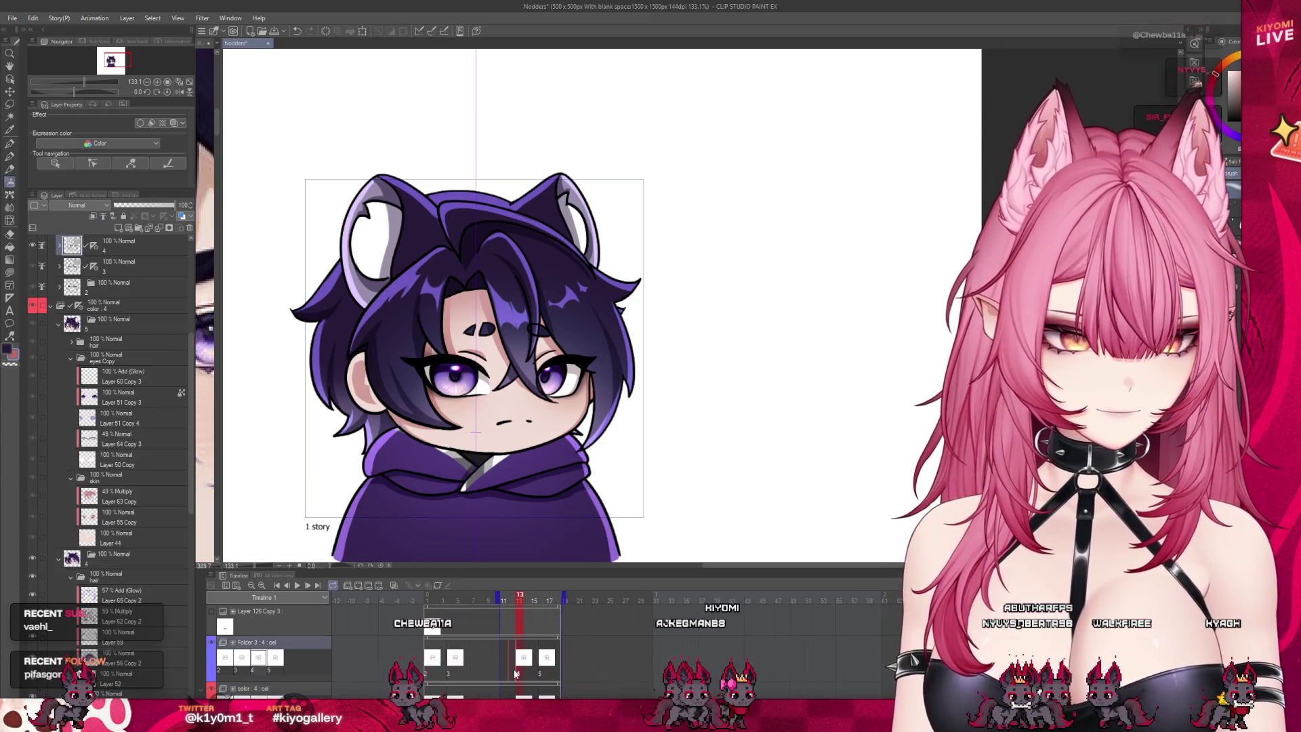
left_click(535, 595)
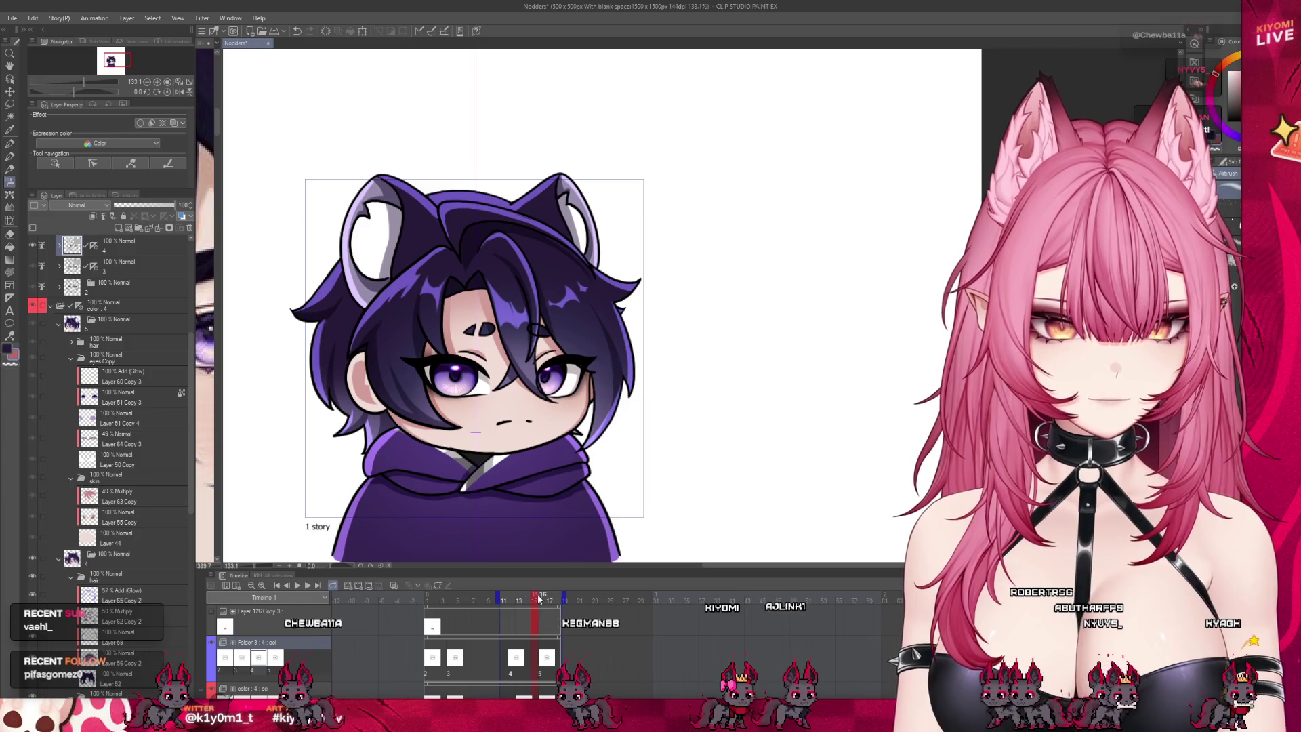
left_click_drag(541, 570, 541, 456)
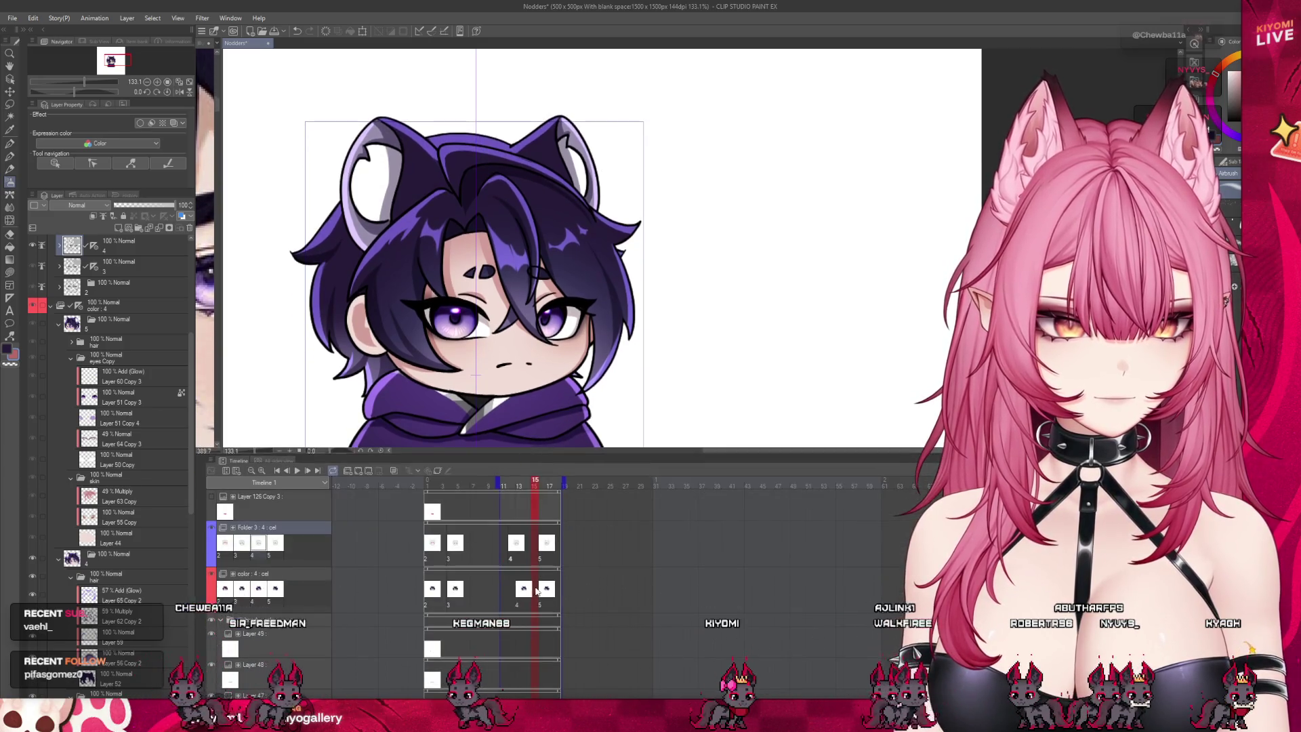
left_click(517, 603)
left_click_drag(517, 604, 510, 602)
Step: Add cel 4a at frame 14 as a duplicate of layer 3's lineart, renamed '4a'
left_click(530, 593)
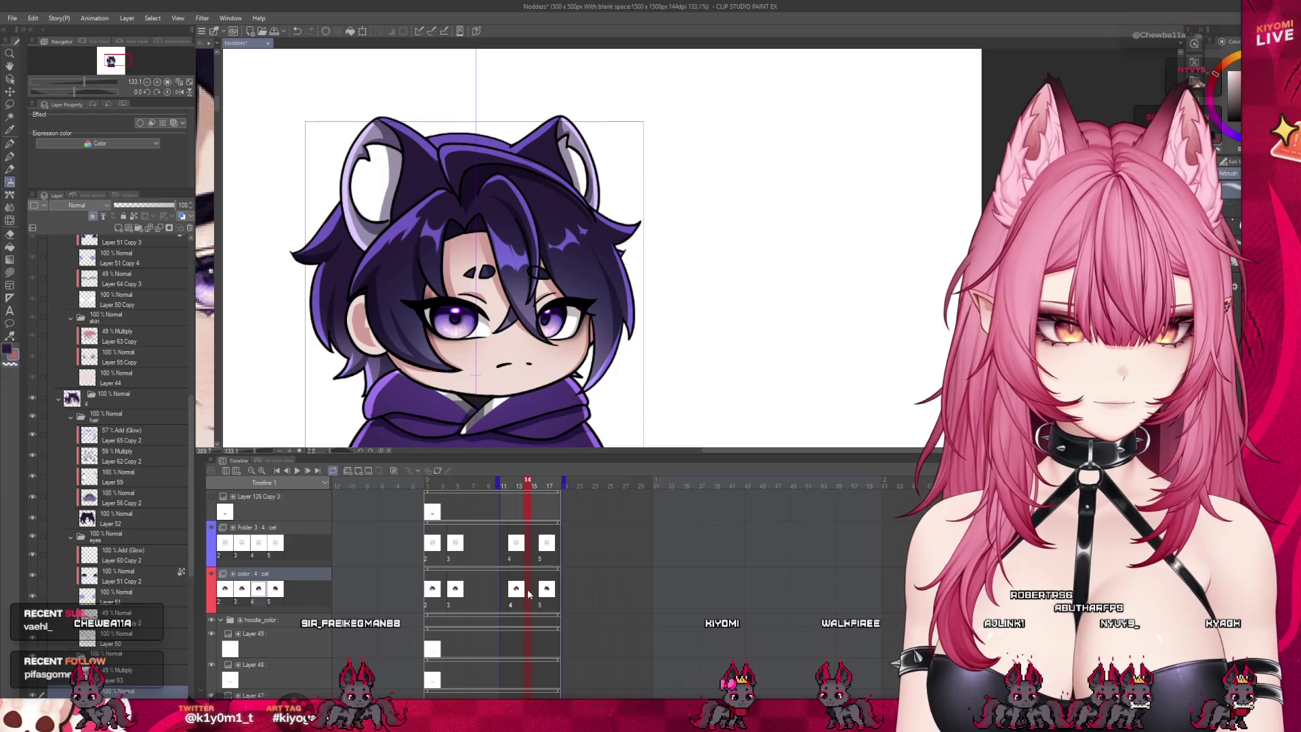
left_click(361, 472)
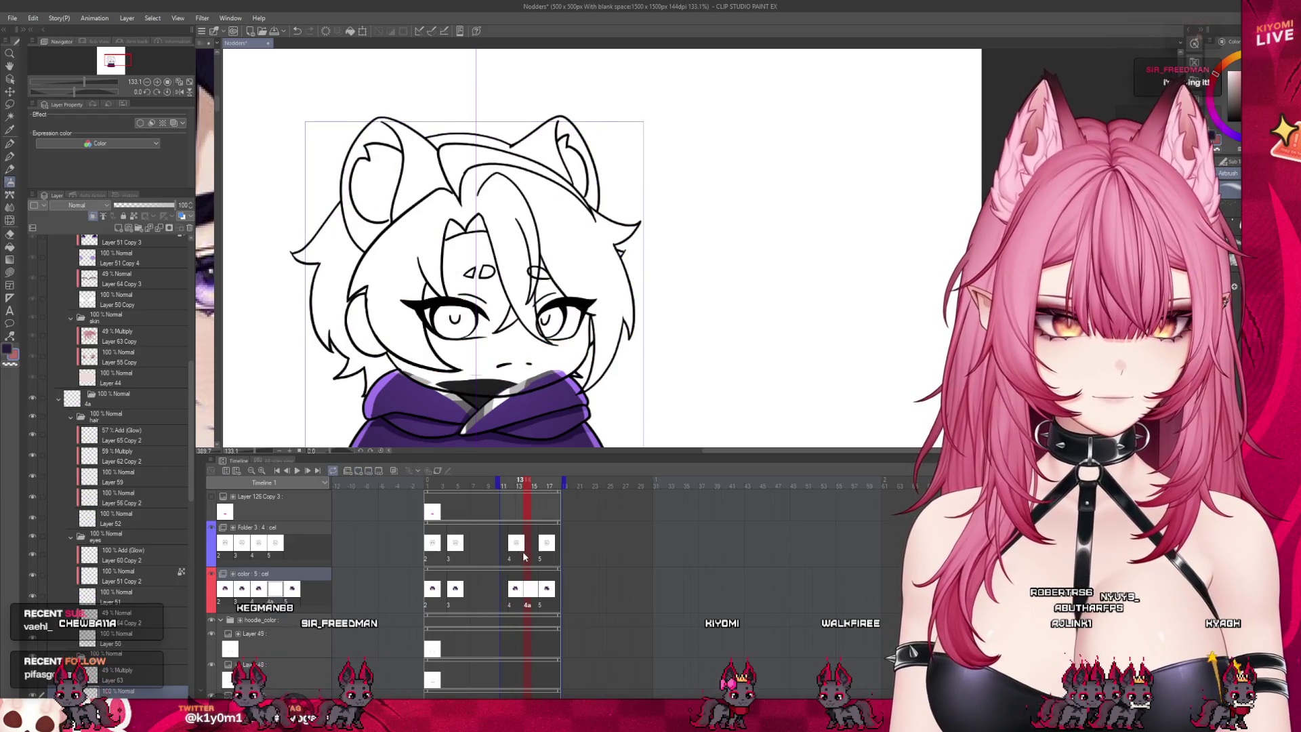
left_click(357, 472)
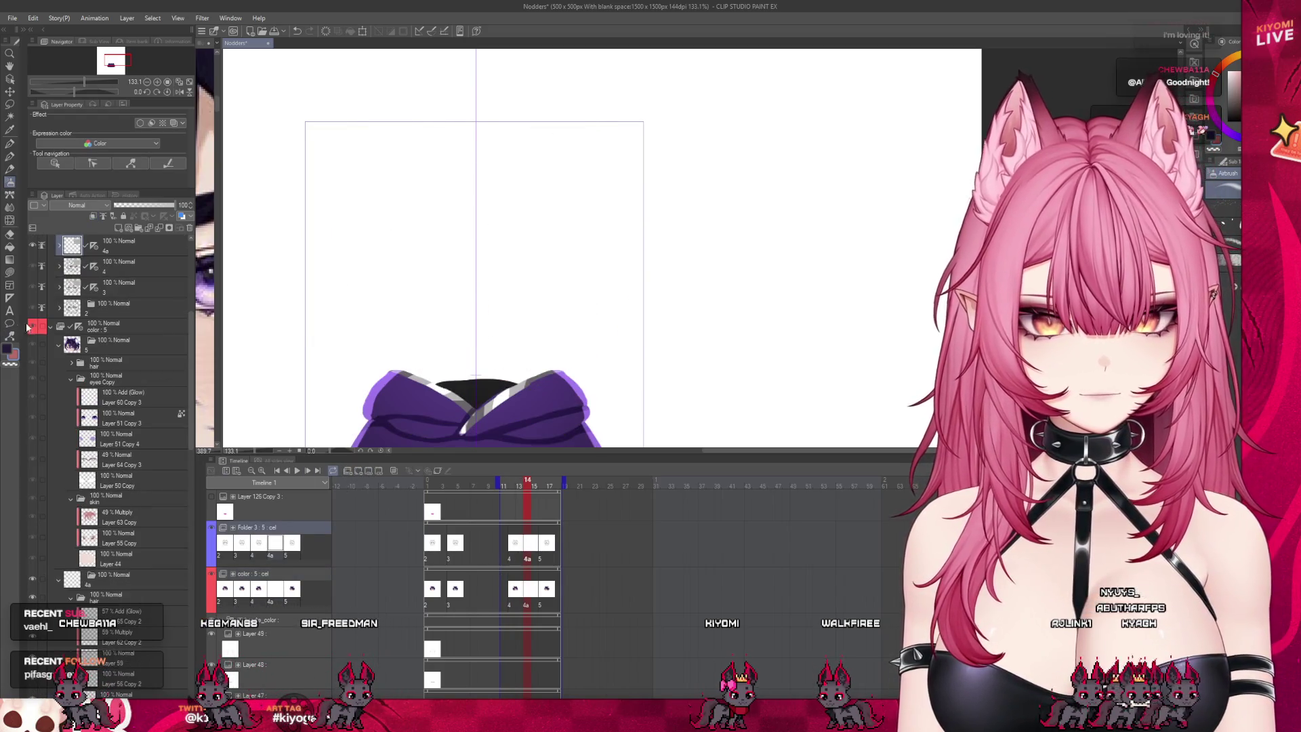
left_click(53, 327)
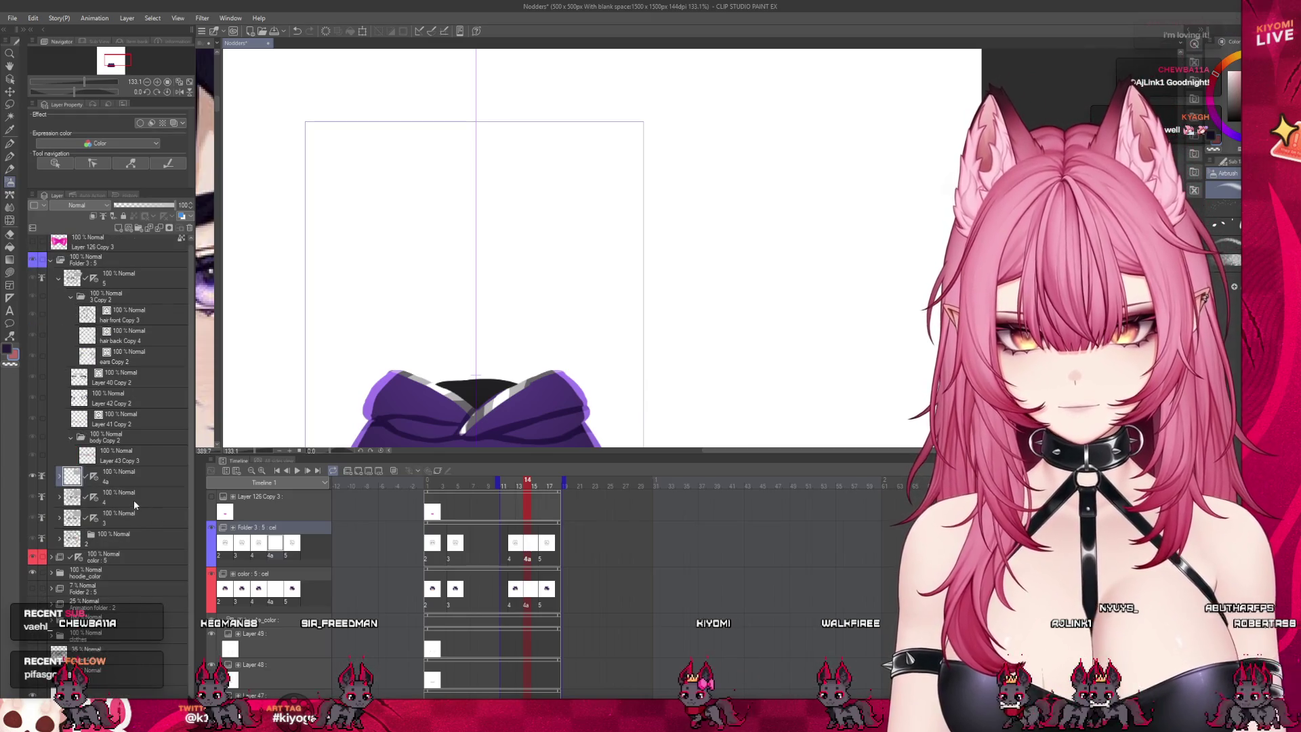
left_click(124, 521)
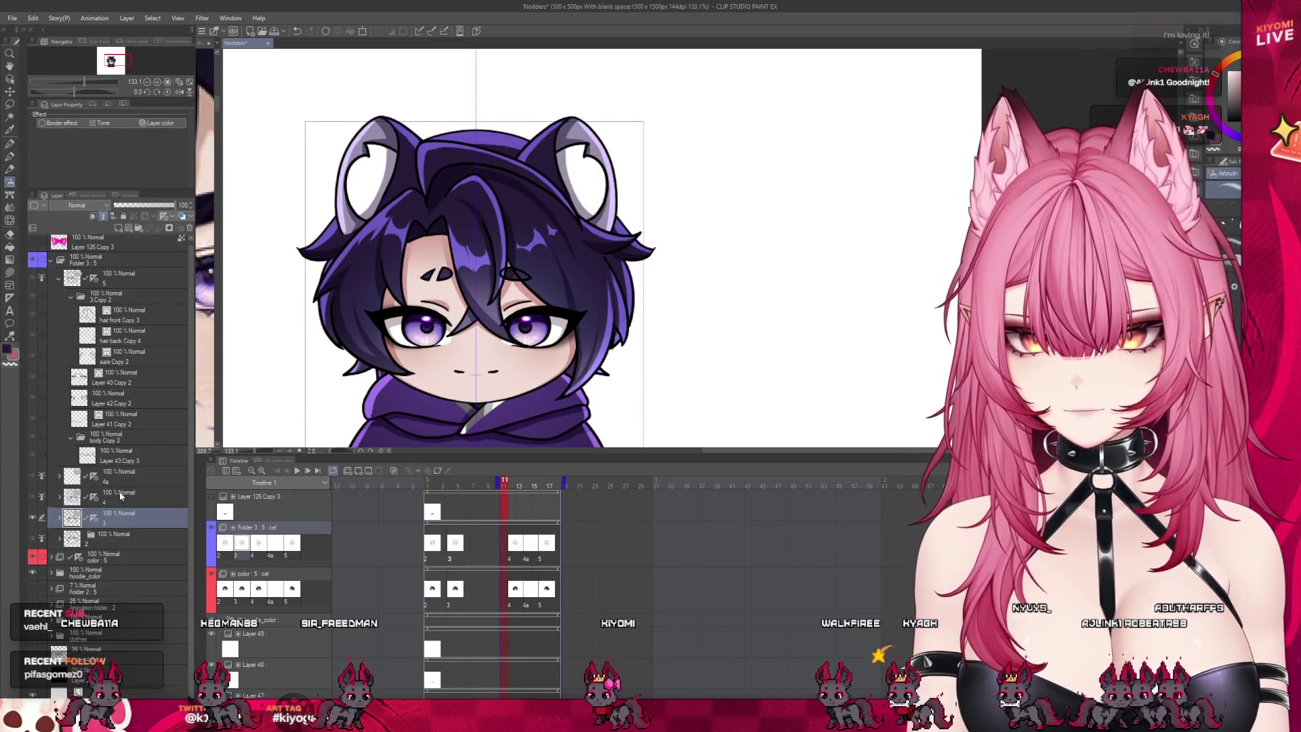
left_click(129, 482)
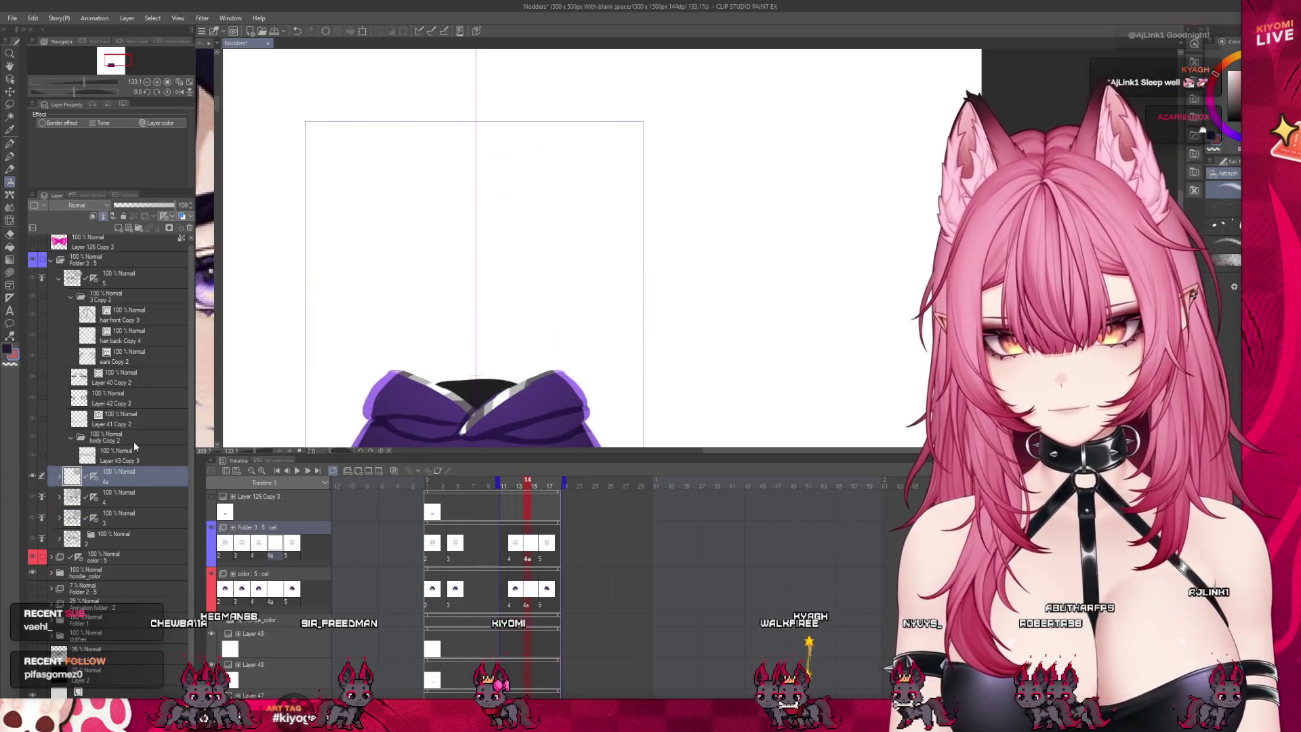
left_click(185, 225)
left_click(189, 227)
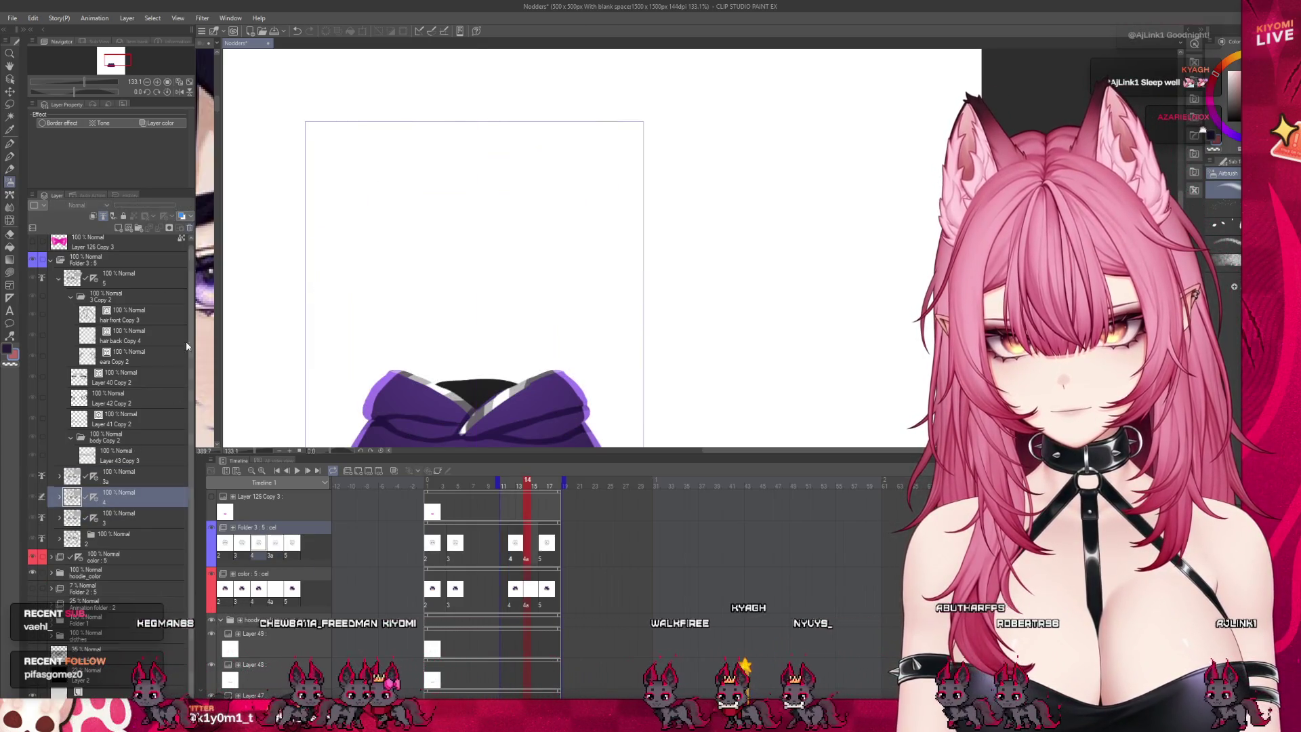
left_click(117, 480)
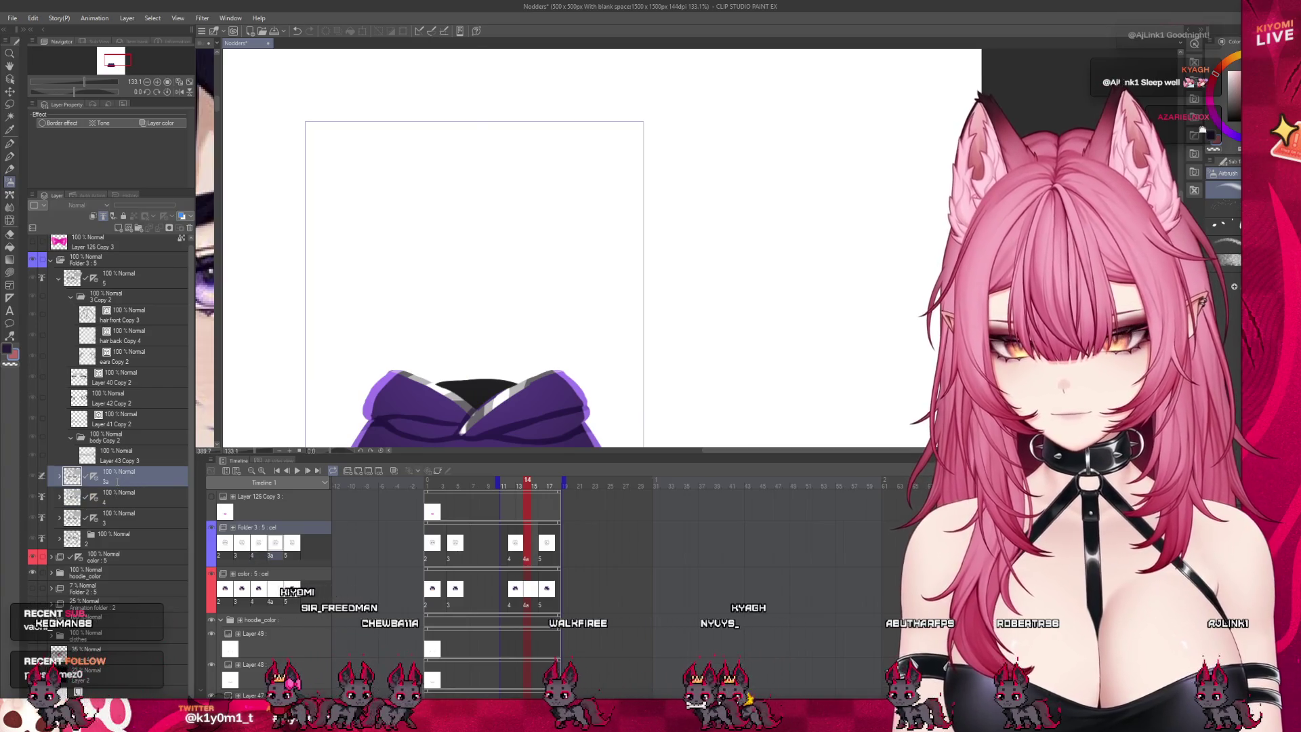
type("4a")
key("Return")
left_click(59, 477)
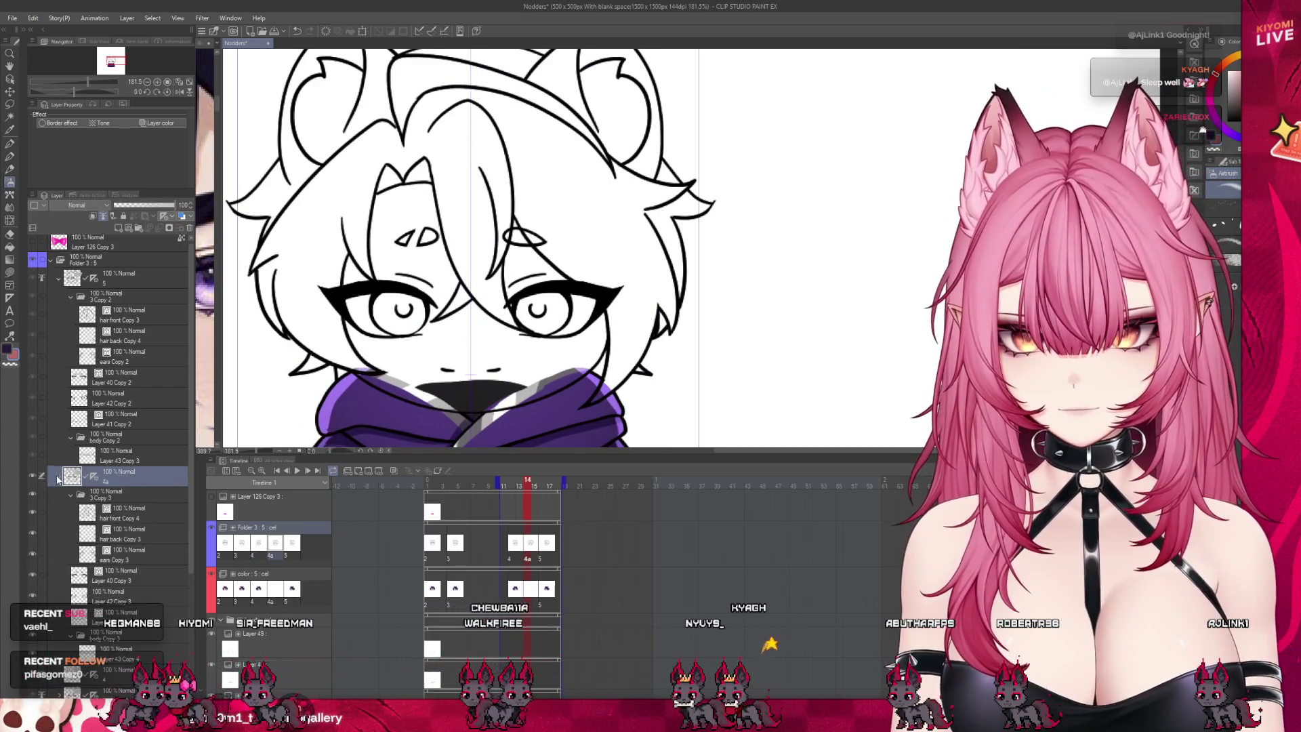
left_click(135, 618)
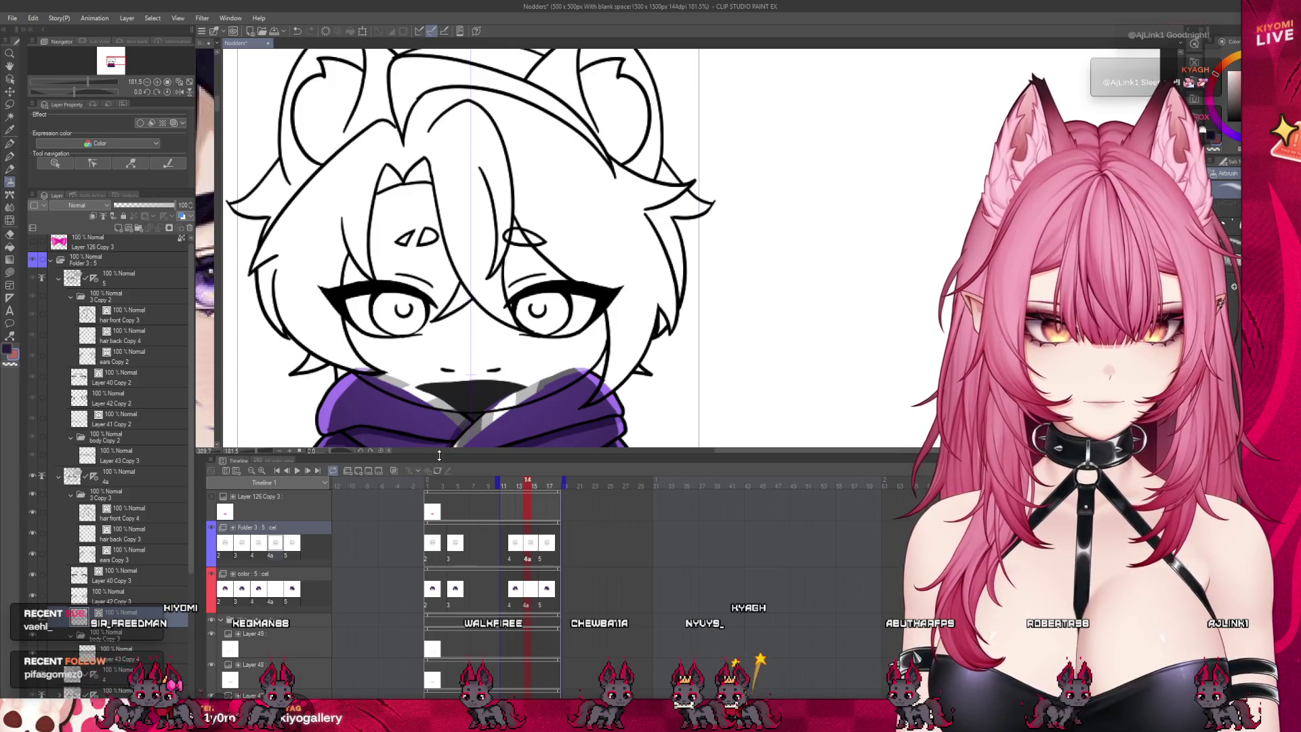
left_click_drag(440, 457, 444, 582)
scroll(447, 444, "up", 1)
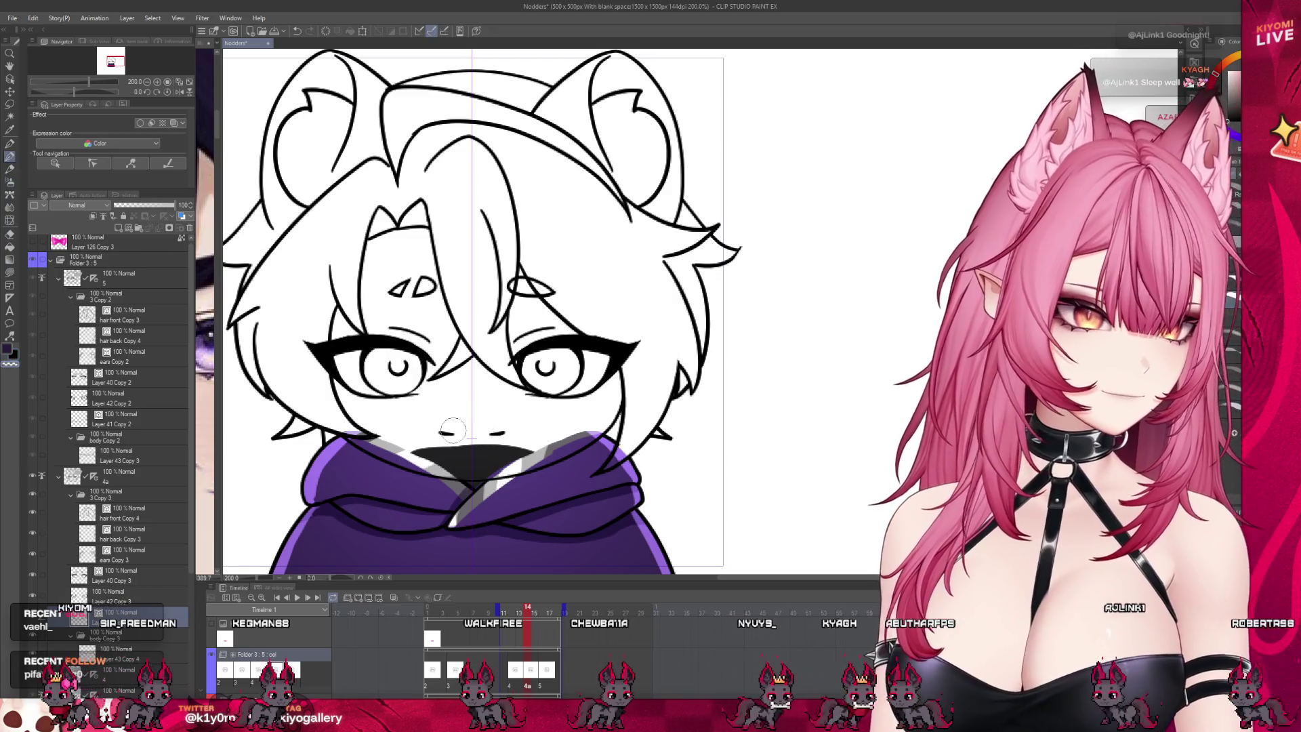
left_click(164, 594)
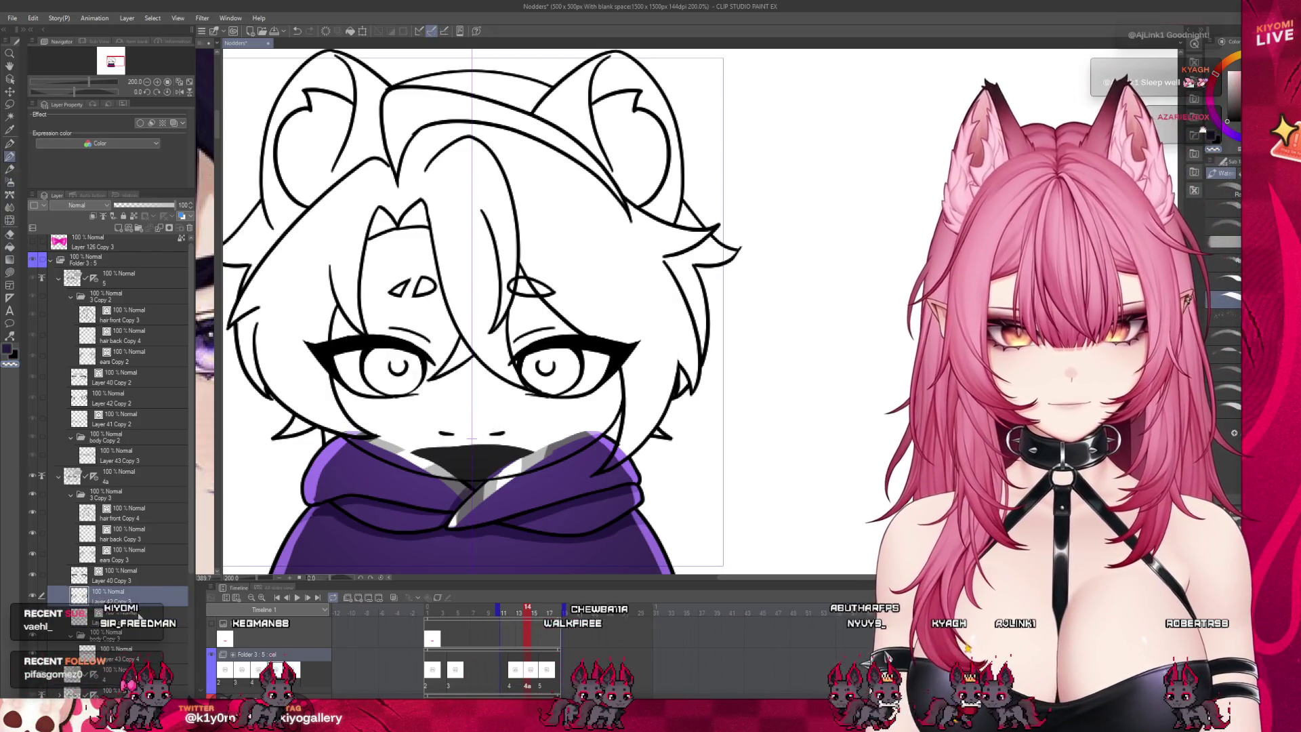
left_click(139, 614)
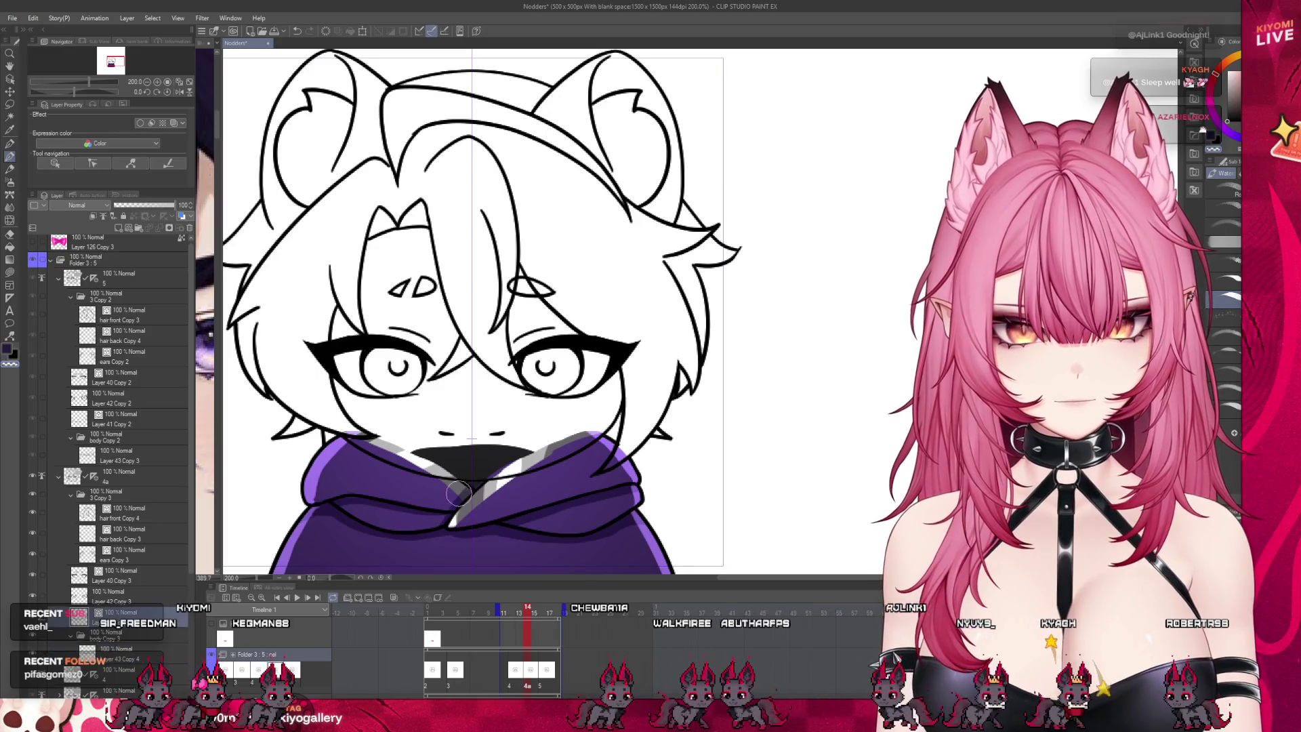
left_click(117, 596)
left_click(159, 575)
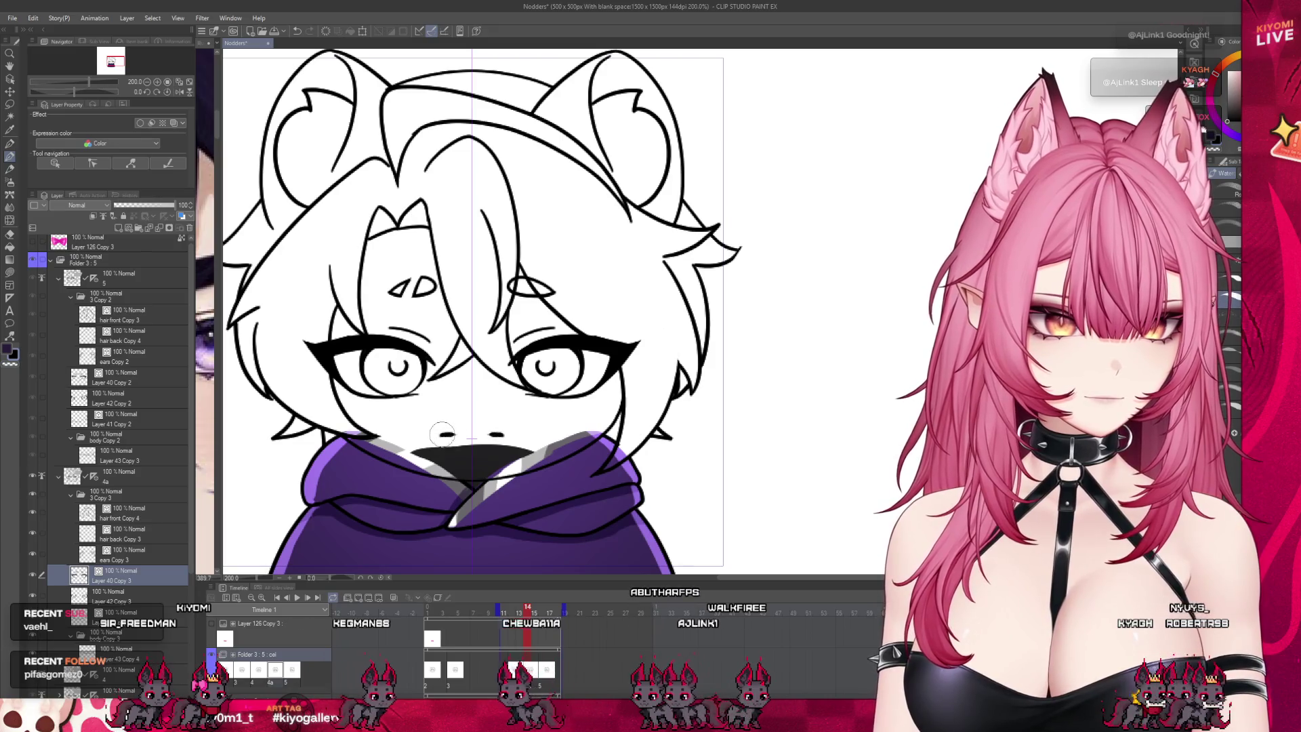
key("ctrl+minus")
scroll(169, 539, "down", 1)
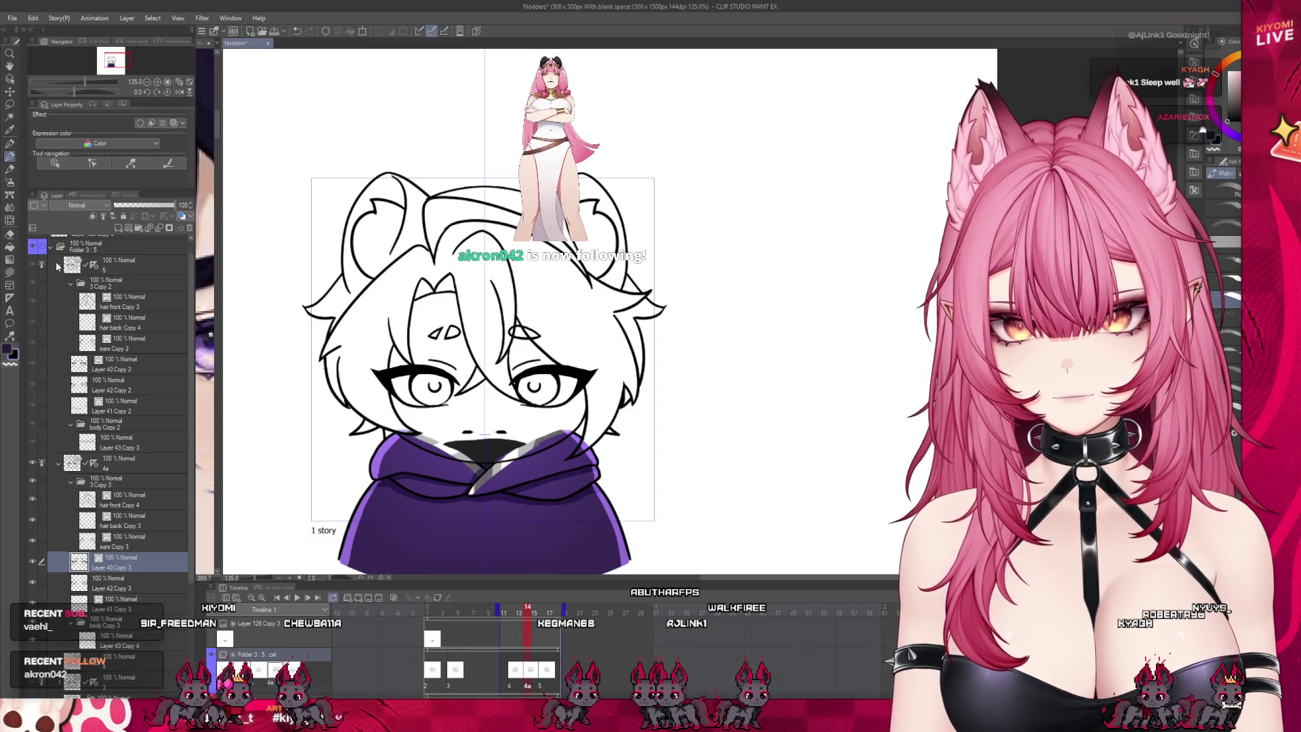
Step: Collapse folders 5 and 4a, then compare frame 2's coloured cel with the 4a line-art cel at frame 14
left_click(59, 265)
left_click(537, 663)
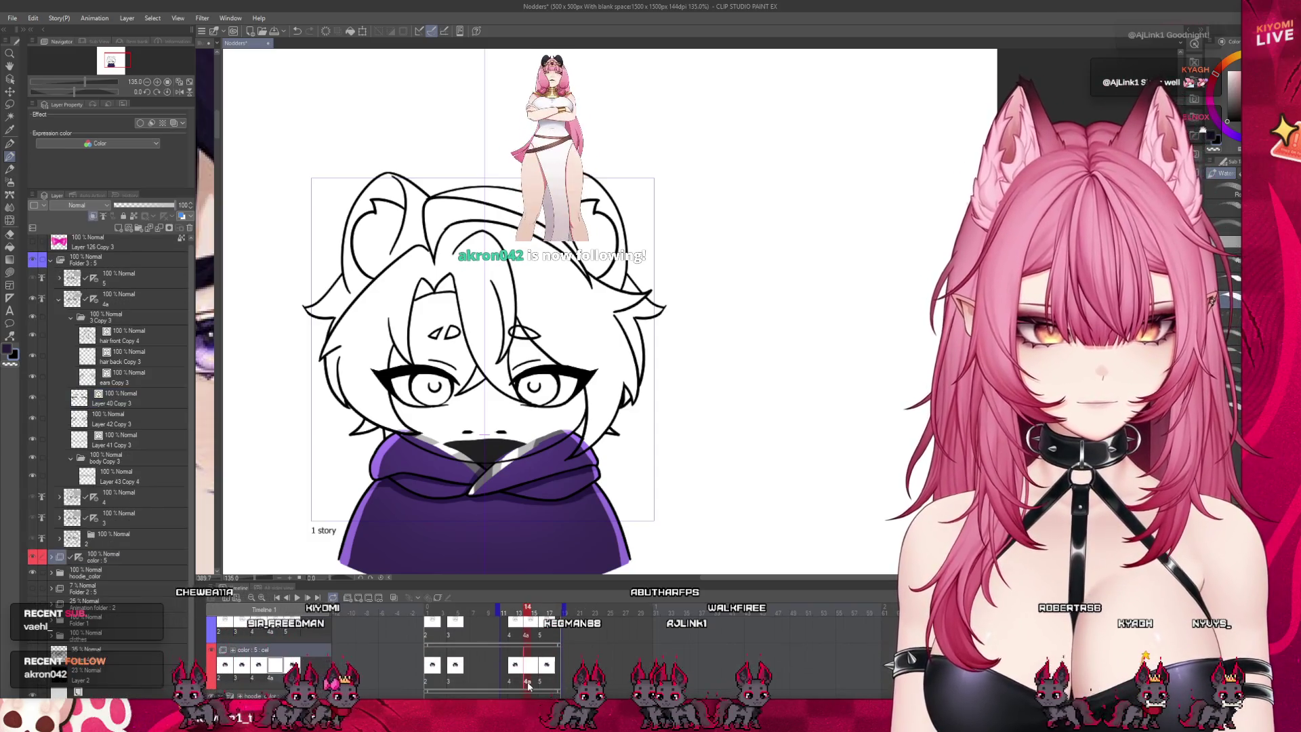
left_click(52, 557)
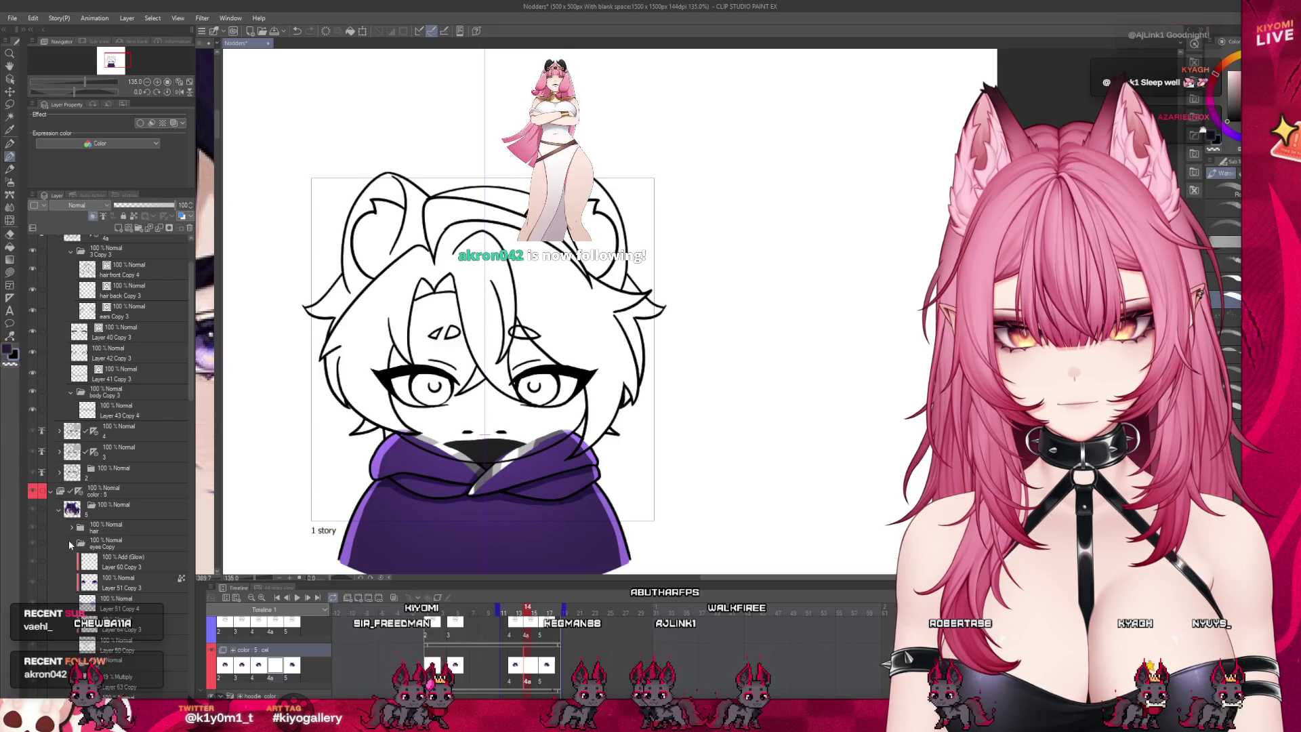
left_click(59, 508)
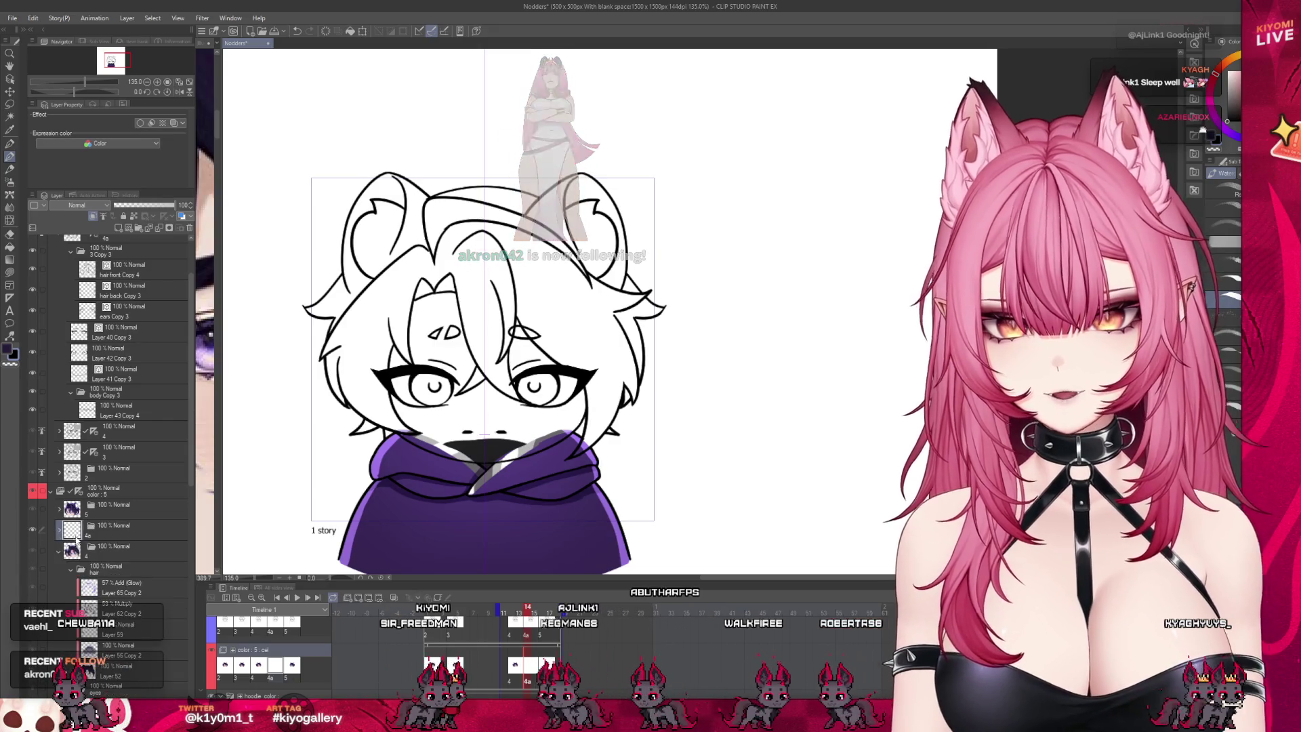
left_click(59, 532)
left_click(120, 599)
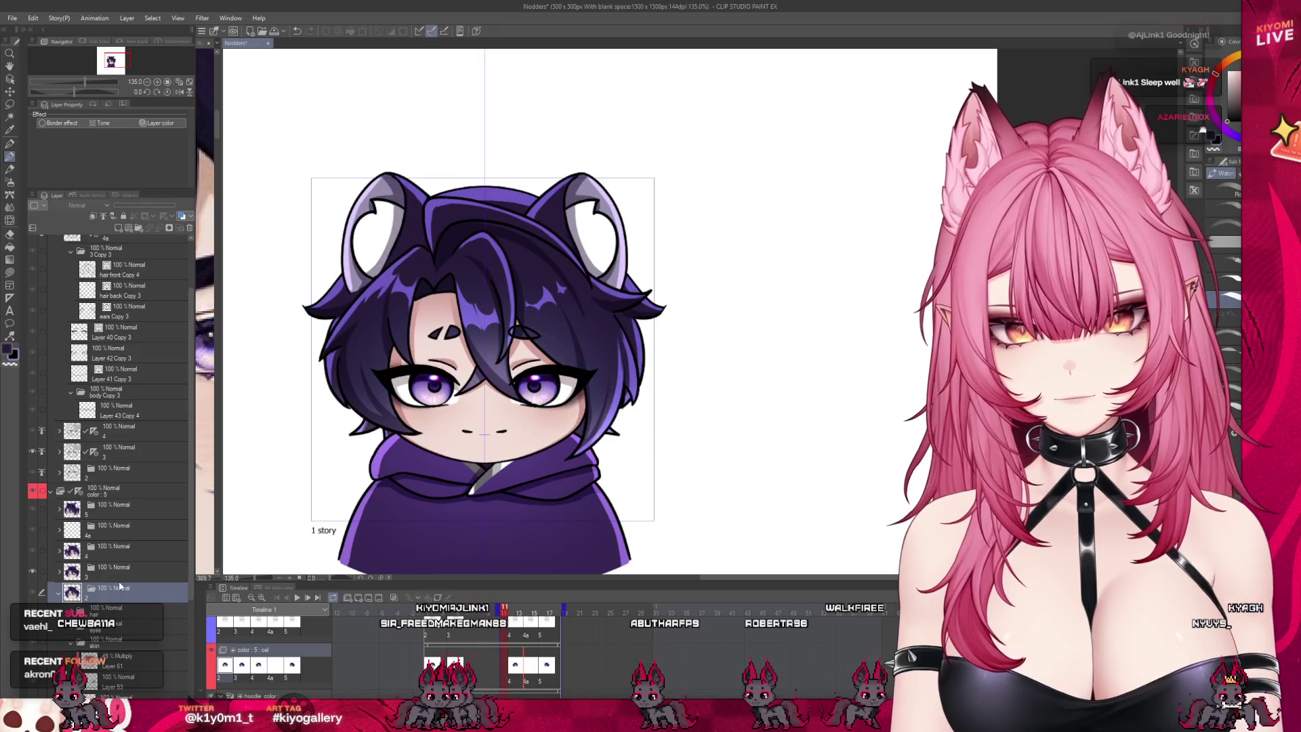
left_click(108, 535)
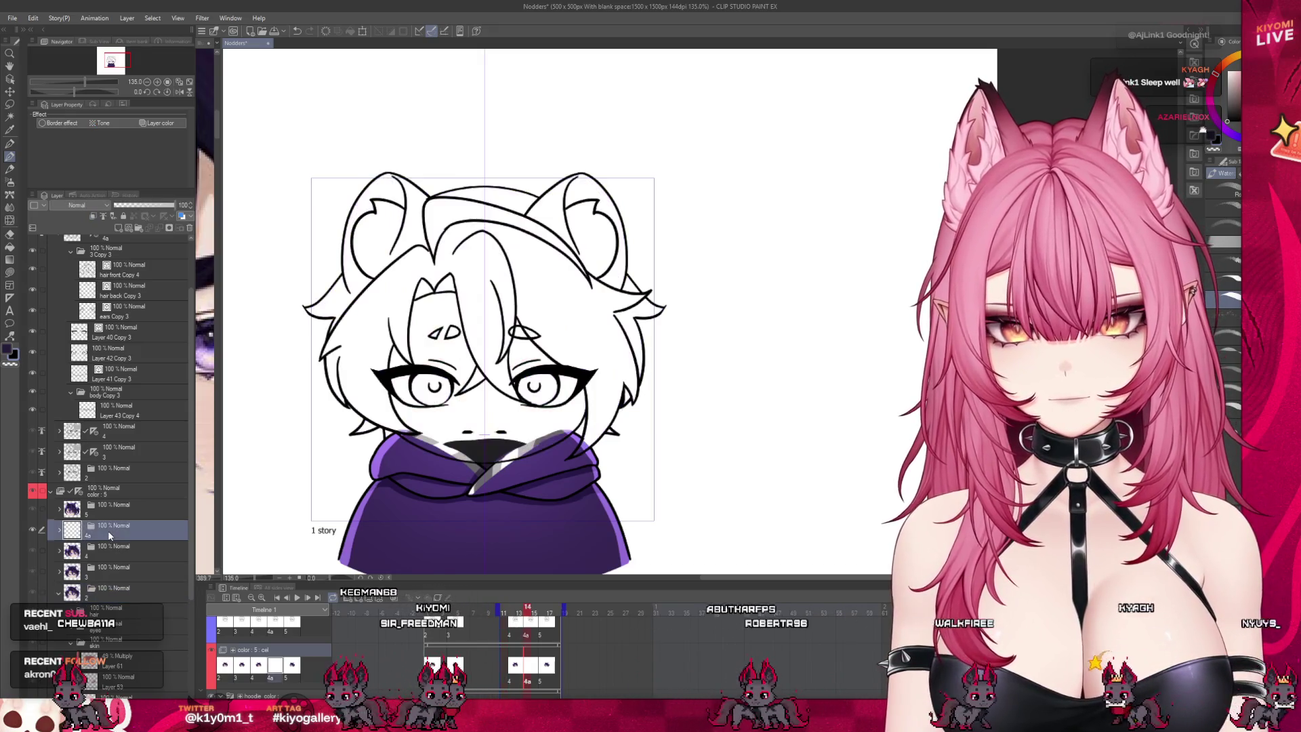
Step: Paste a copy of the coloured frame 2 folder, then delete the unwanted 2a copy
key("ctrl+v")
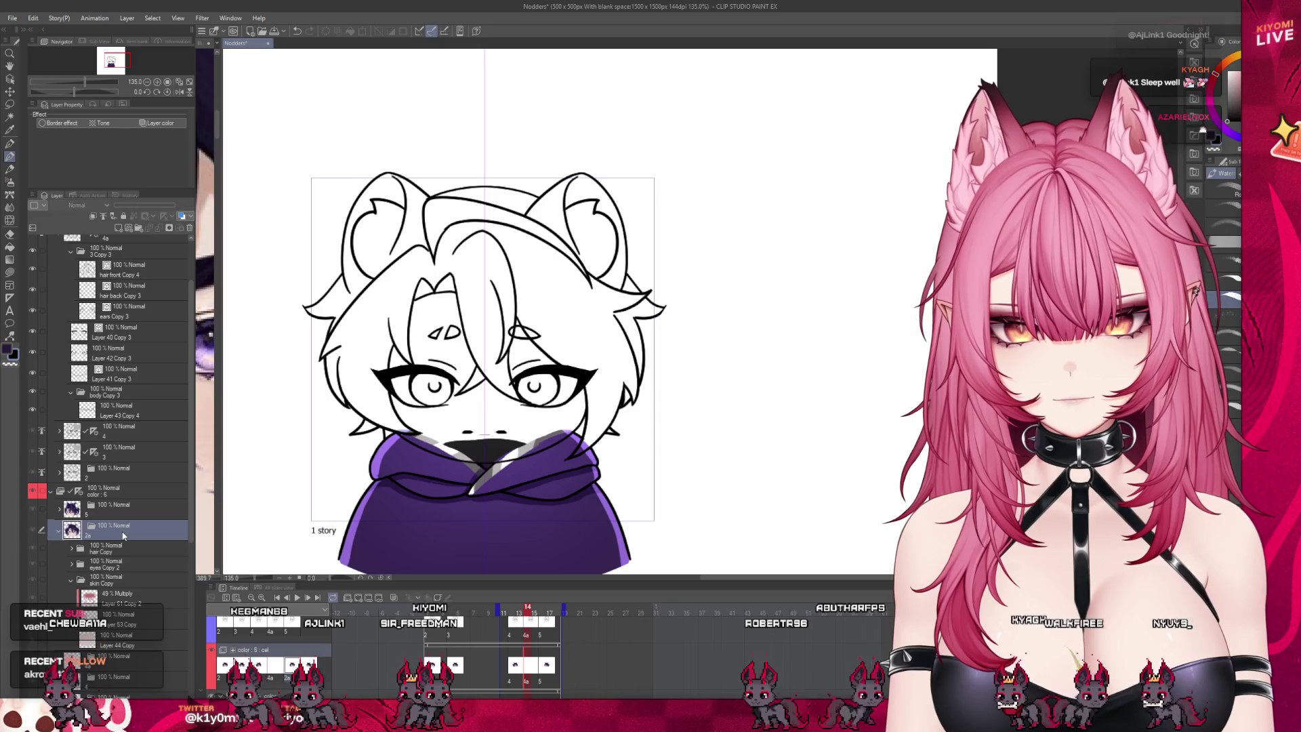
left_click(124, 657)
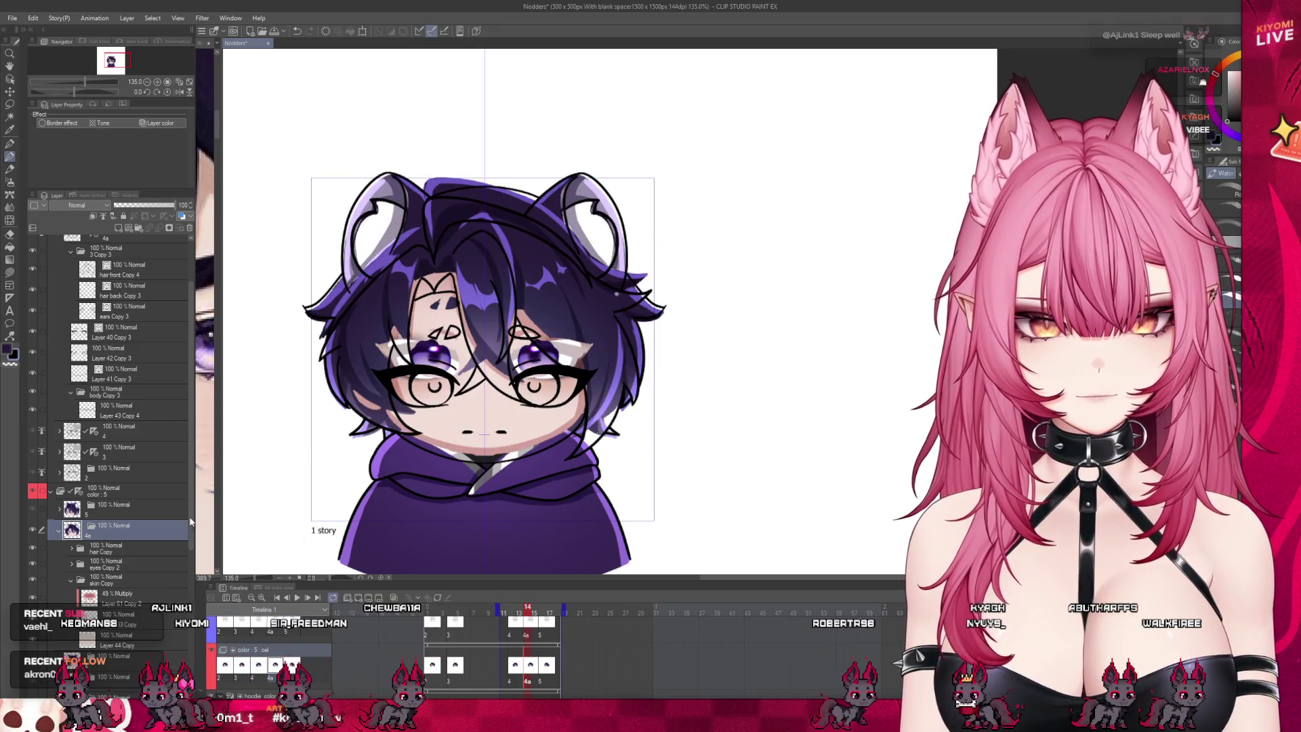
scroll(100, 481, "down", 2)
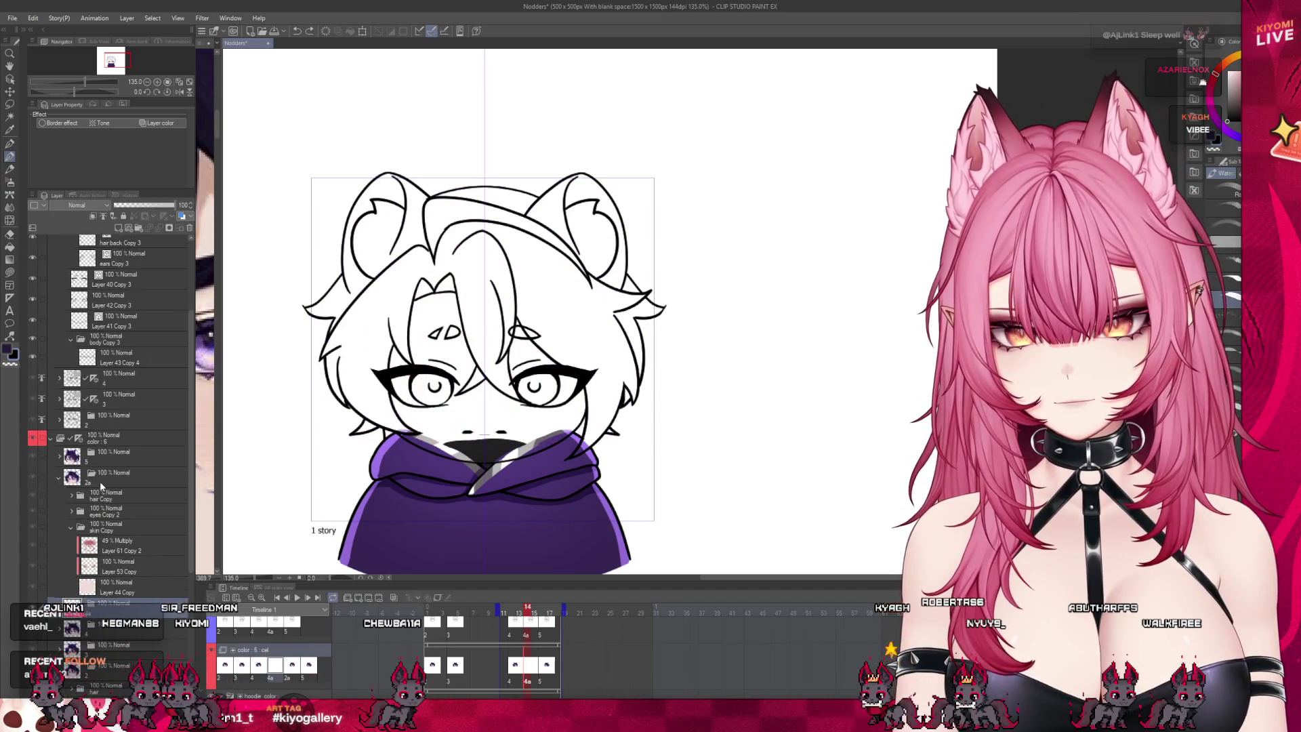
left_click(99, 481)
key("Delete")
Step: Check coloured layers 3 and 2 while stepping between frame 14 and coloured frame 3
left_click(95, 545)
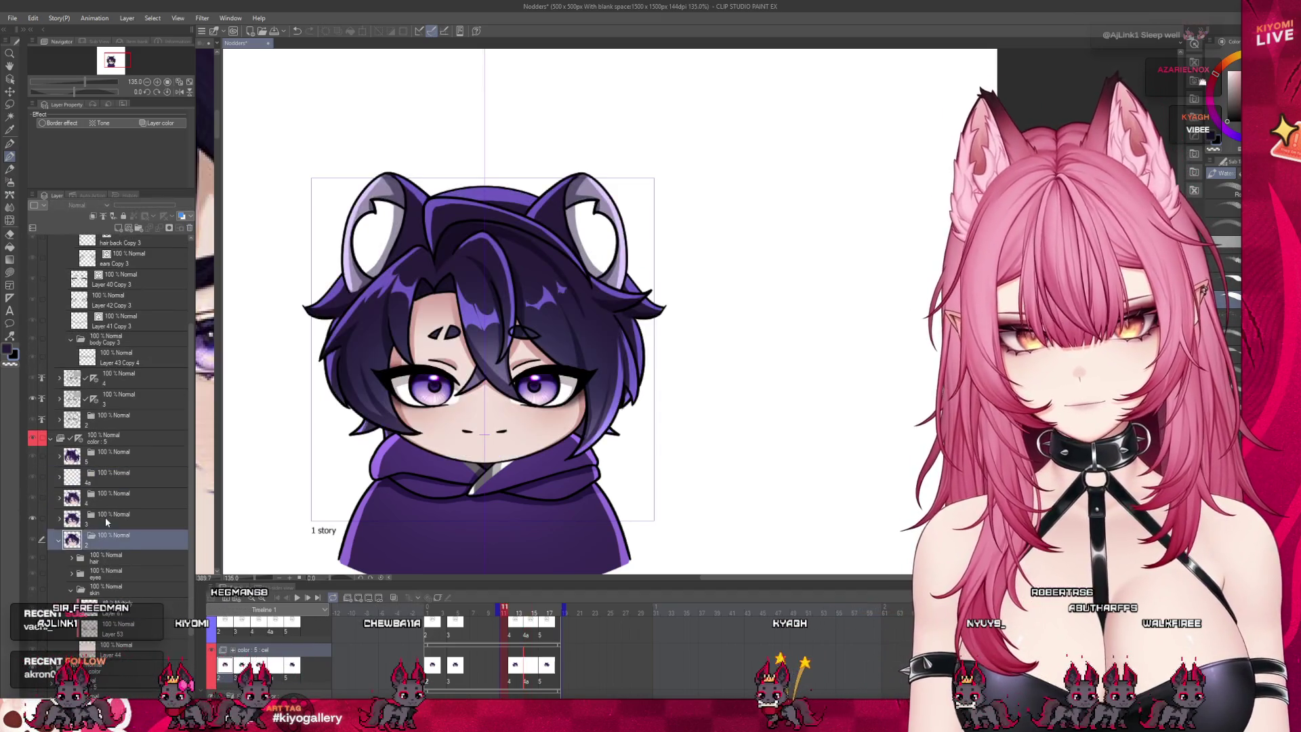
left_click(107, 521)
left_click(115, 539)
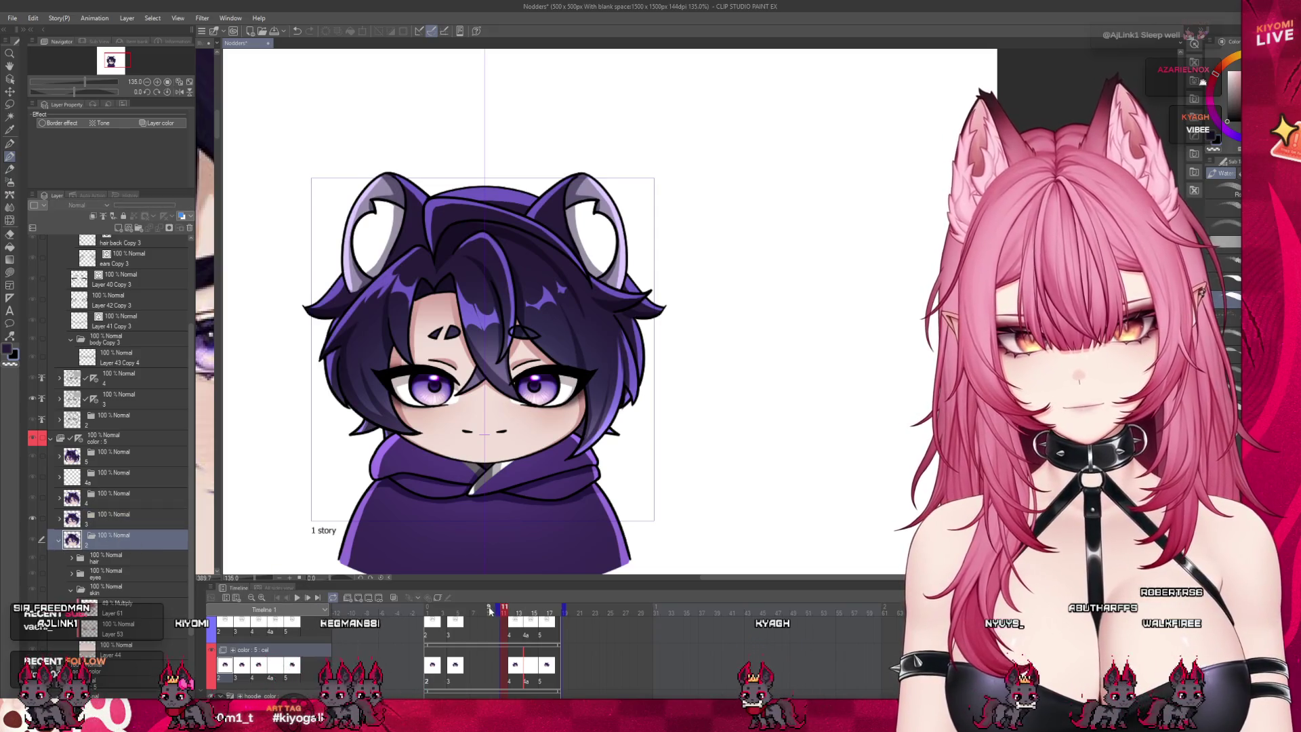
left_click(435, 610)
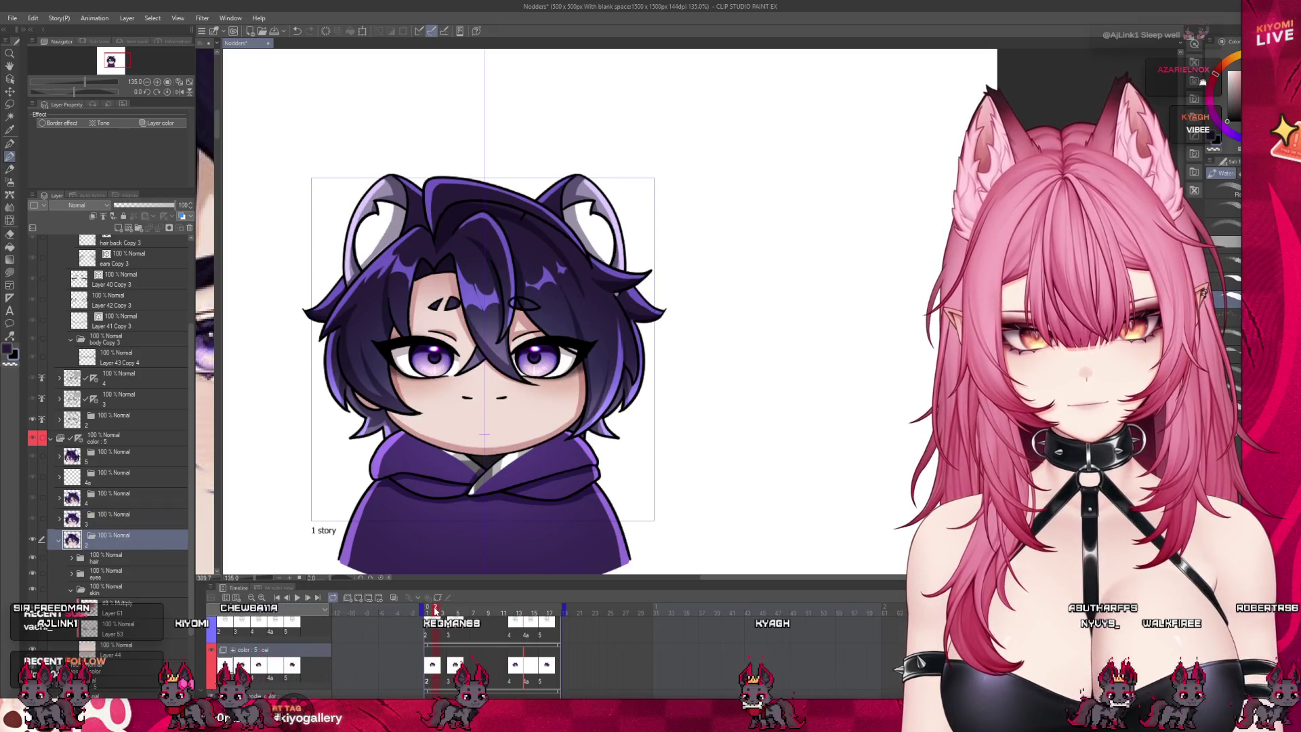
left_click(527, 668)
left_click(455, 666)
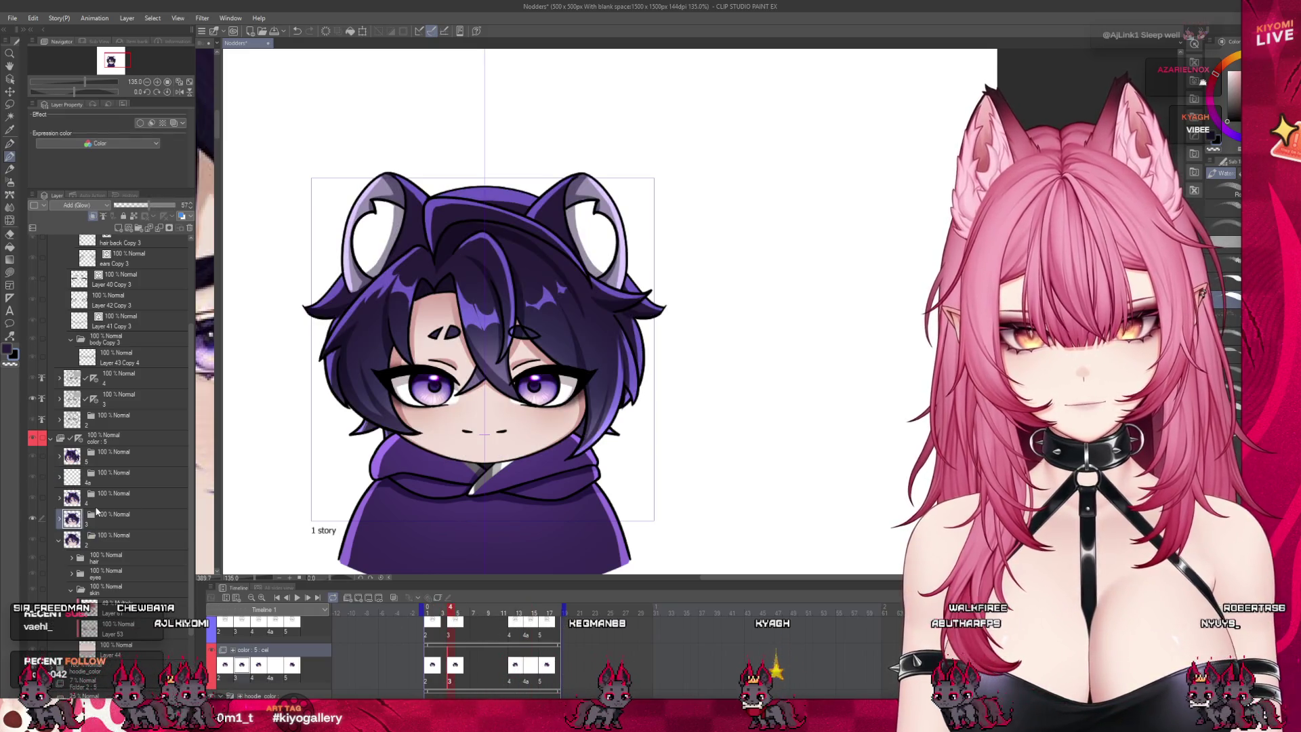
Step: Delete the empty 4a colour cel, restore the colour layer to 100% opacity, and zoom out to about 110%
left_click(109, 526)
left_click(113, 481)
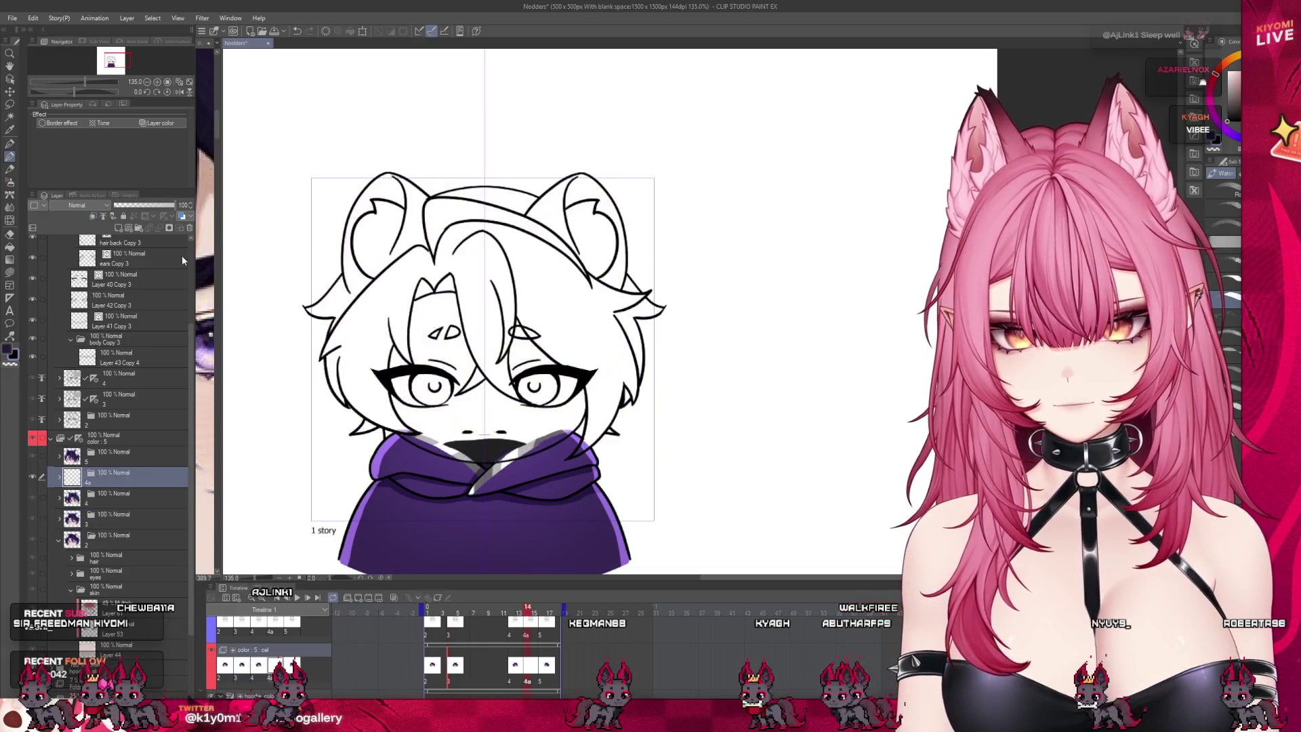
left_click(190, 228)
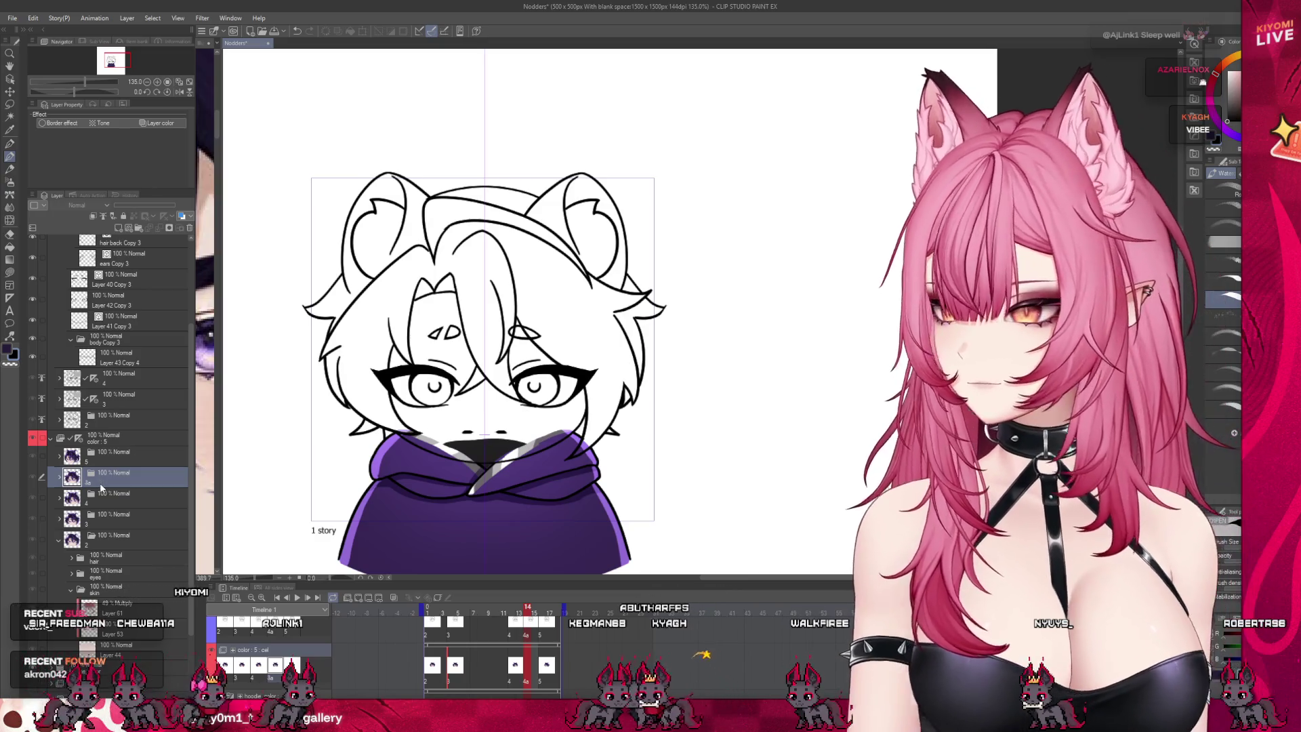
left_click(101, 483)
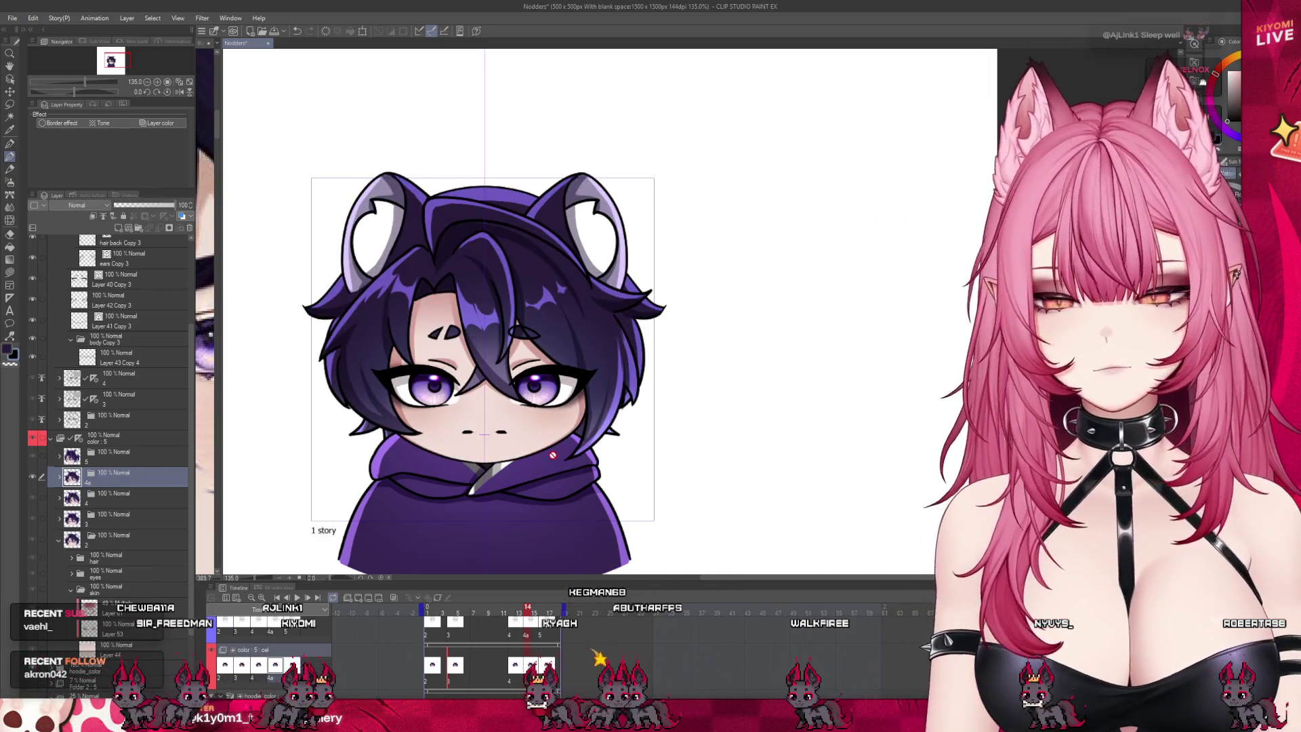
scroll(552, 474, "down", 2)
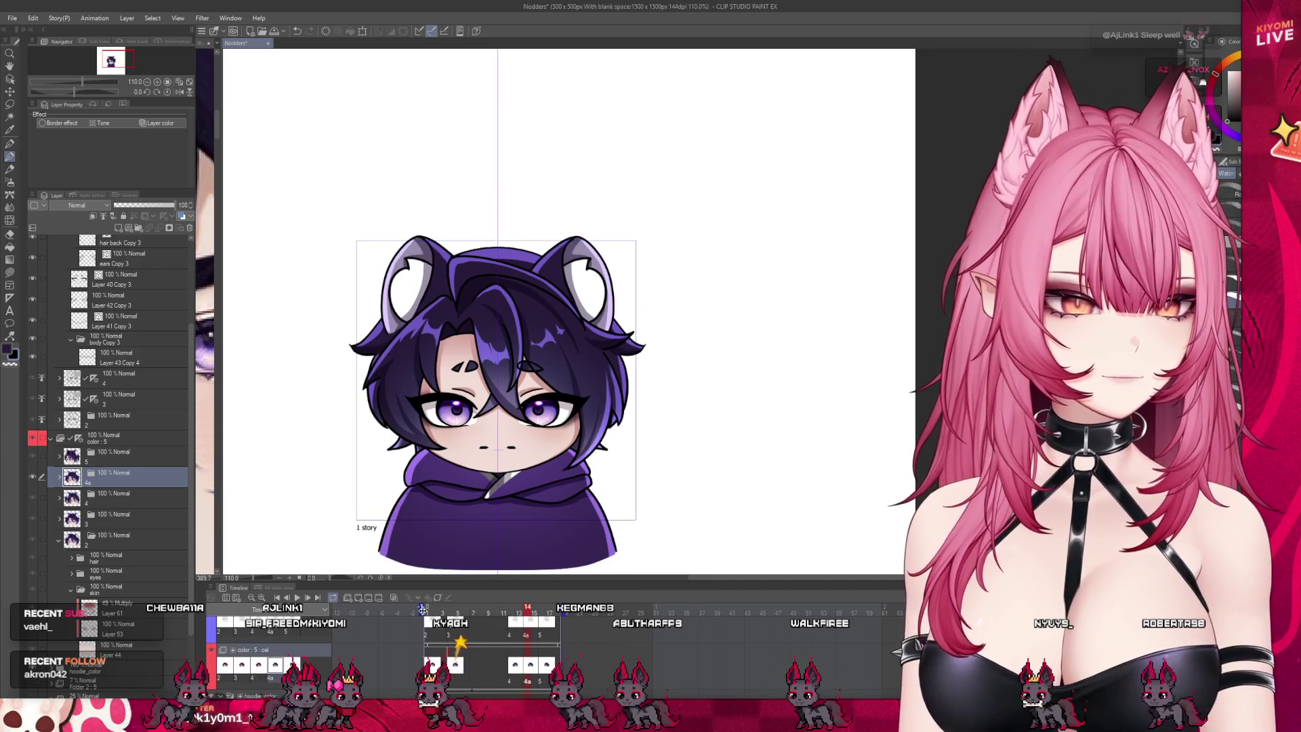
Step: Play the nod from frame 13, stop it, and raise the splitter for a taller timeline
left_click(515, 613)
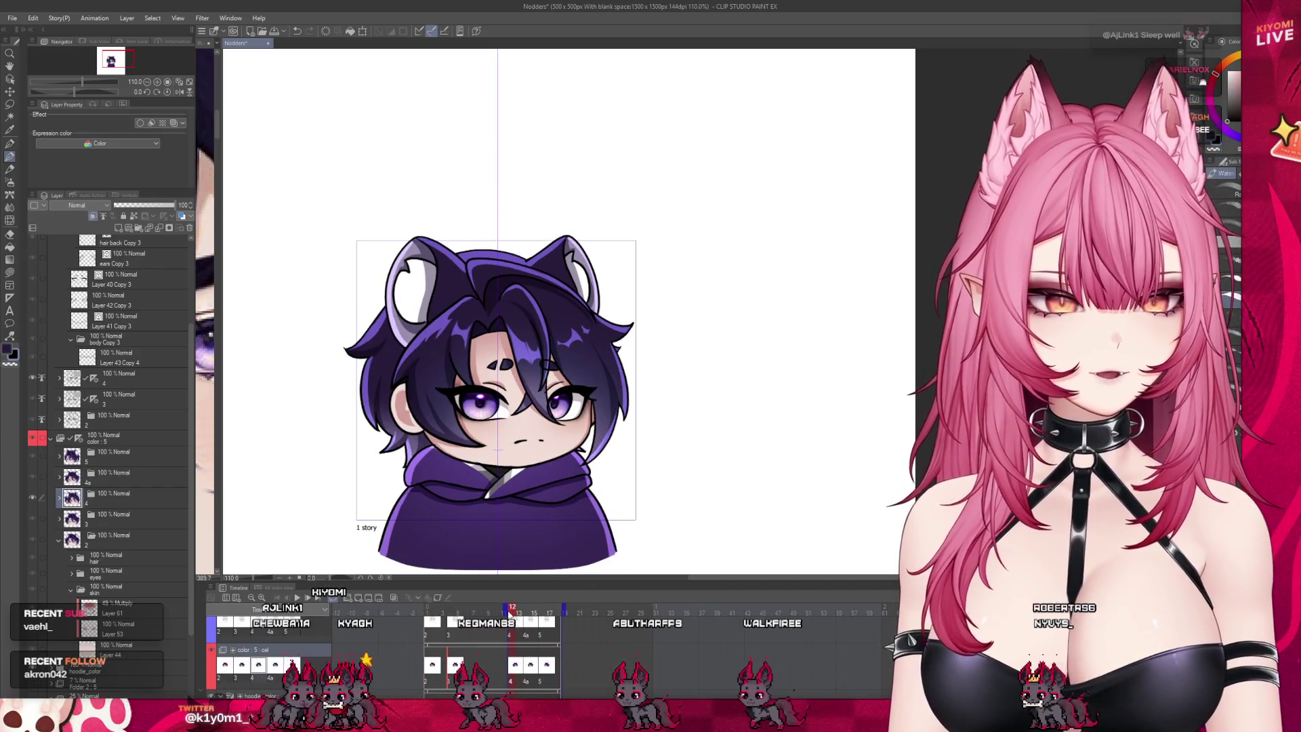
left_click(296, 597)
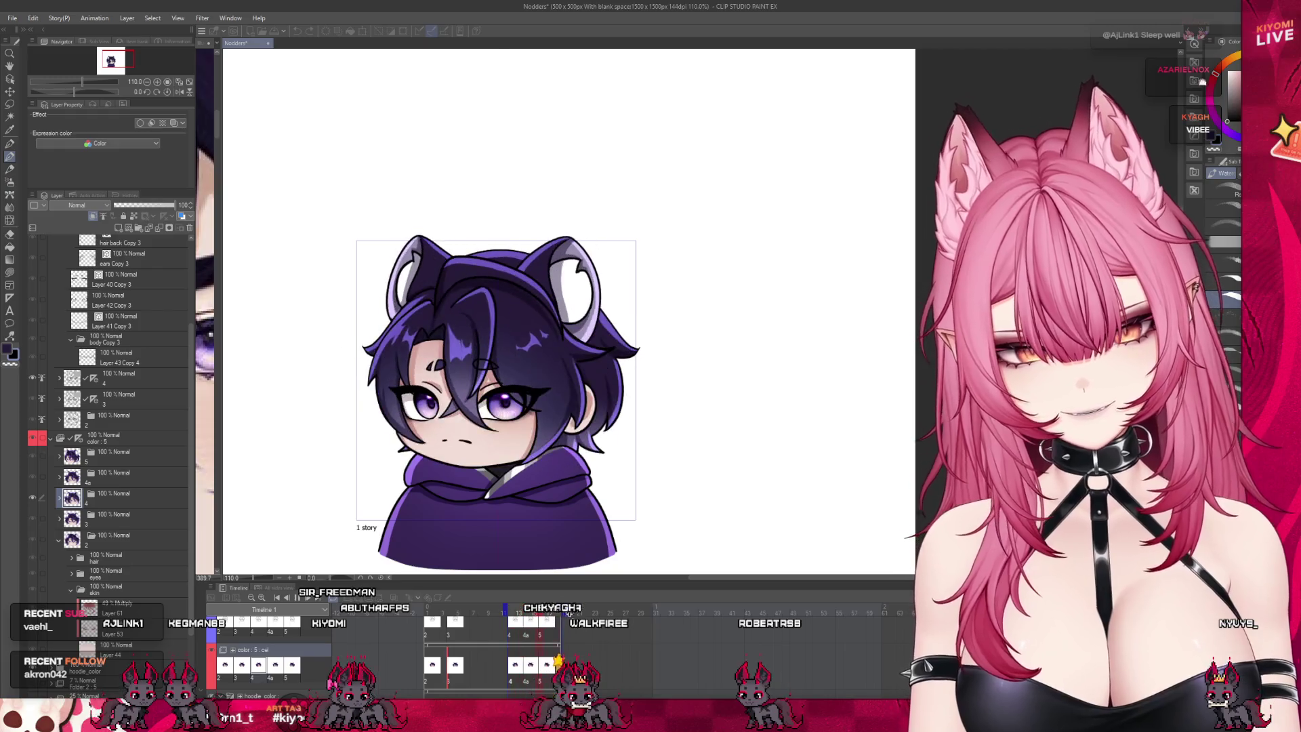
left_click(584, 615)
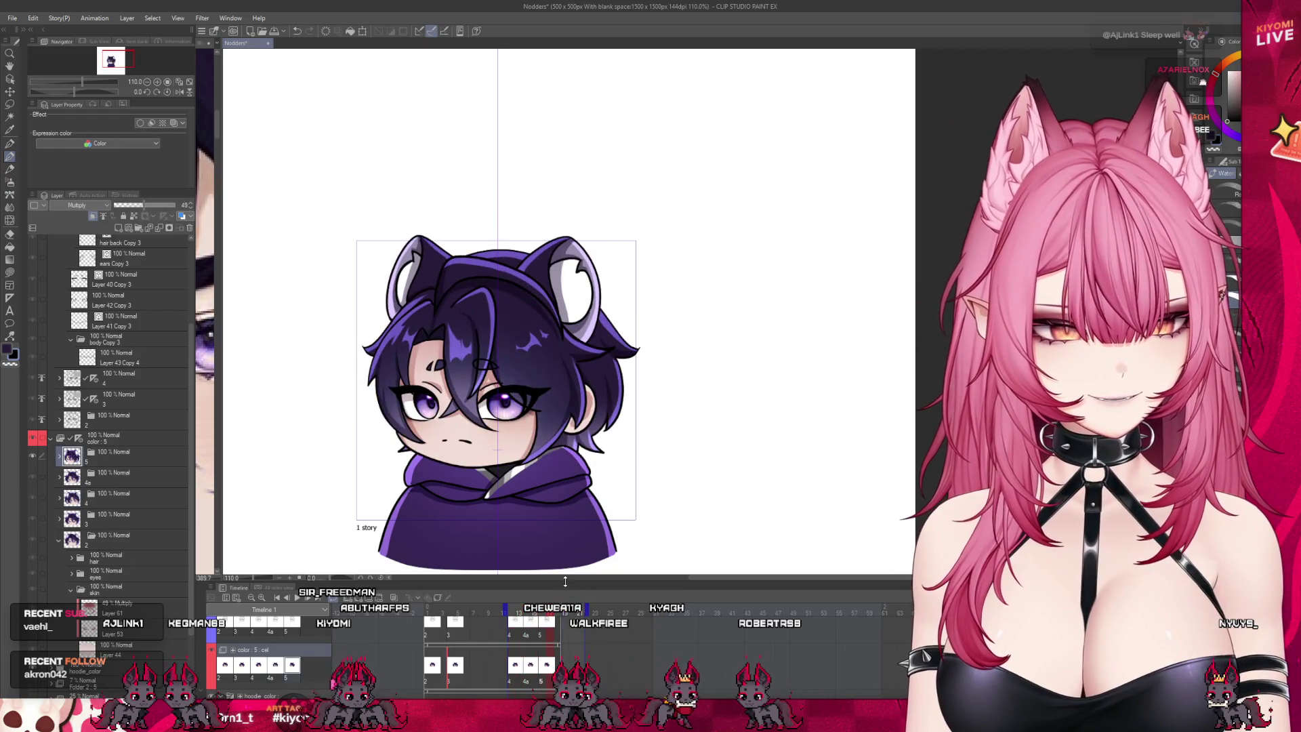
left_click_drag(565, 581, 568, 517)
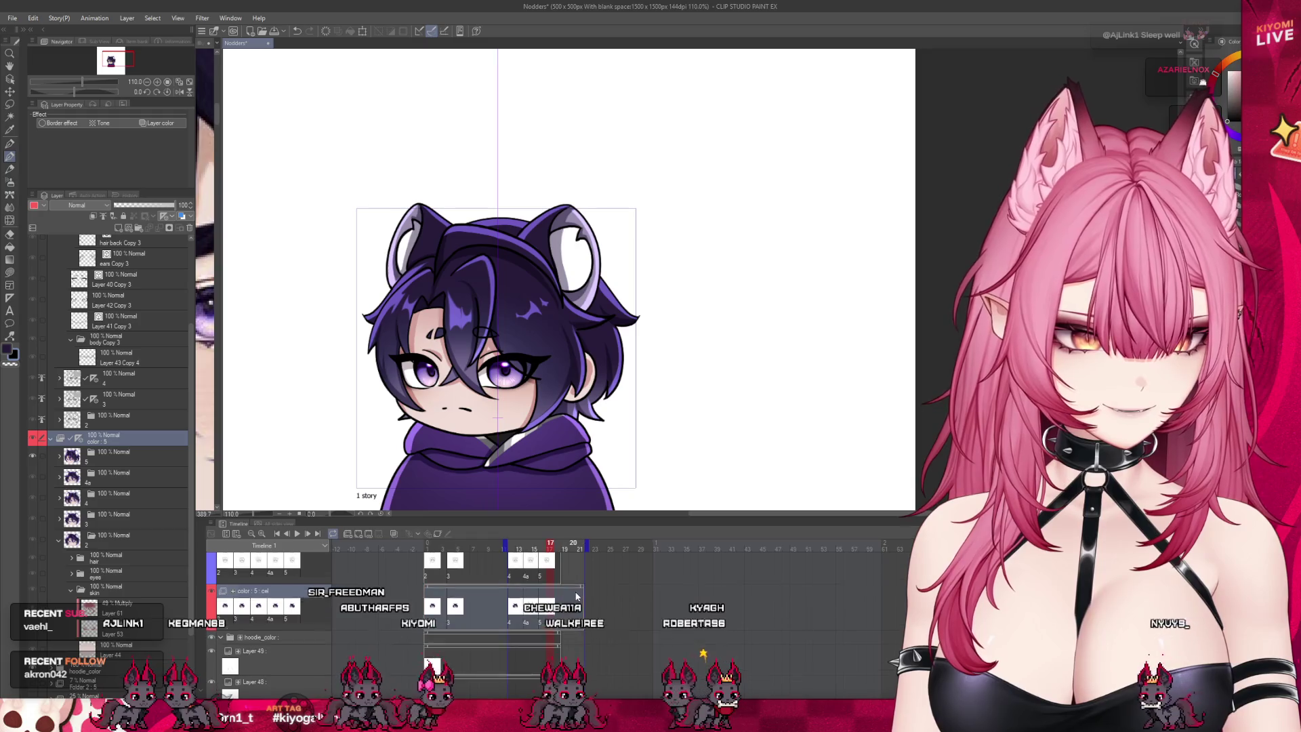
Step: Add a new cel 6 after frame 18 on Folder 3's track and a blank cel 6 on the colour track
left_click(573, 570)
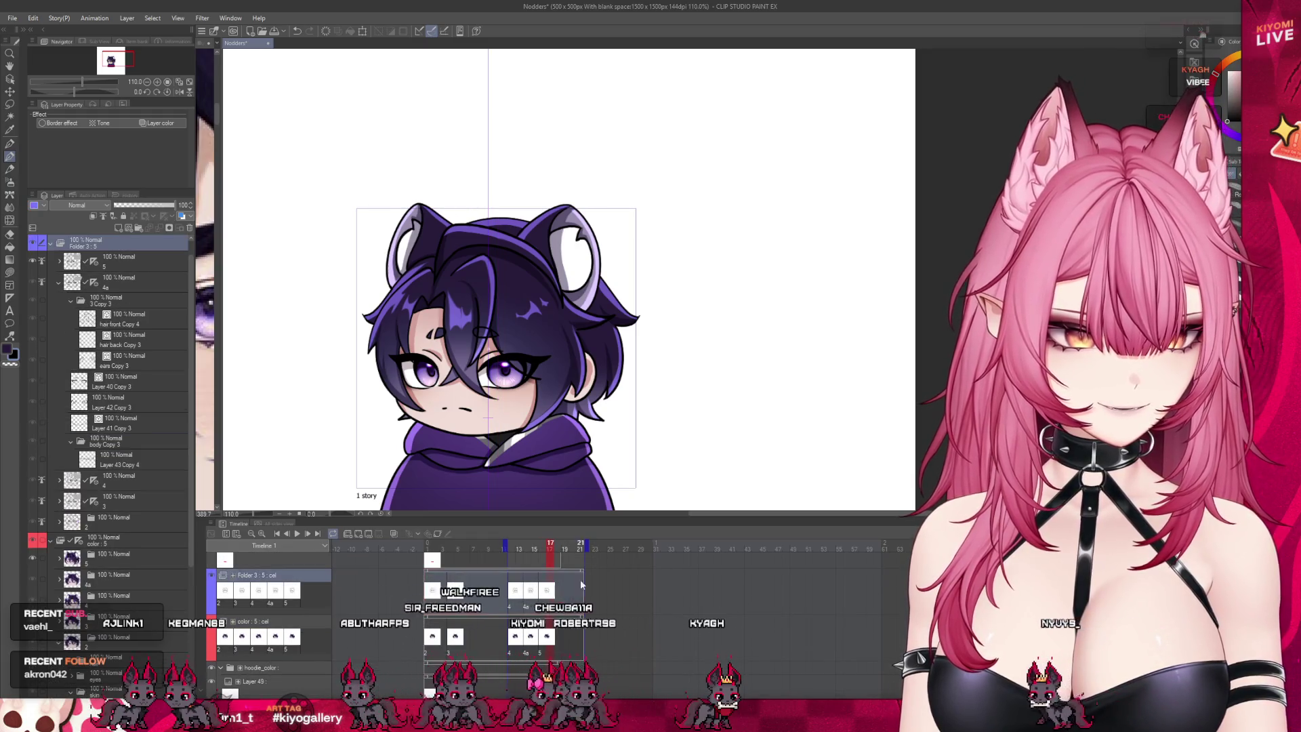
left_click(568, 599)
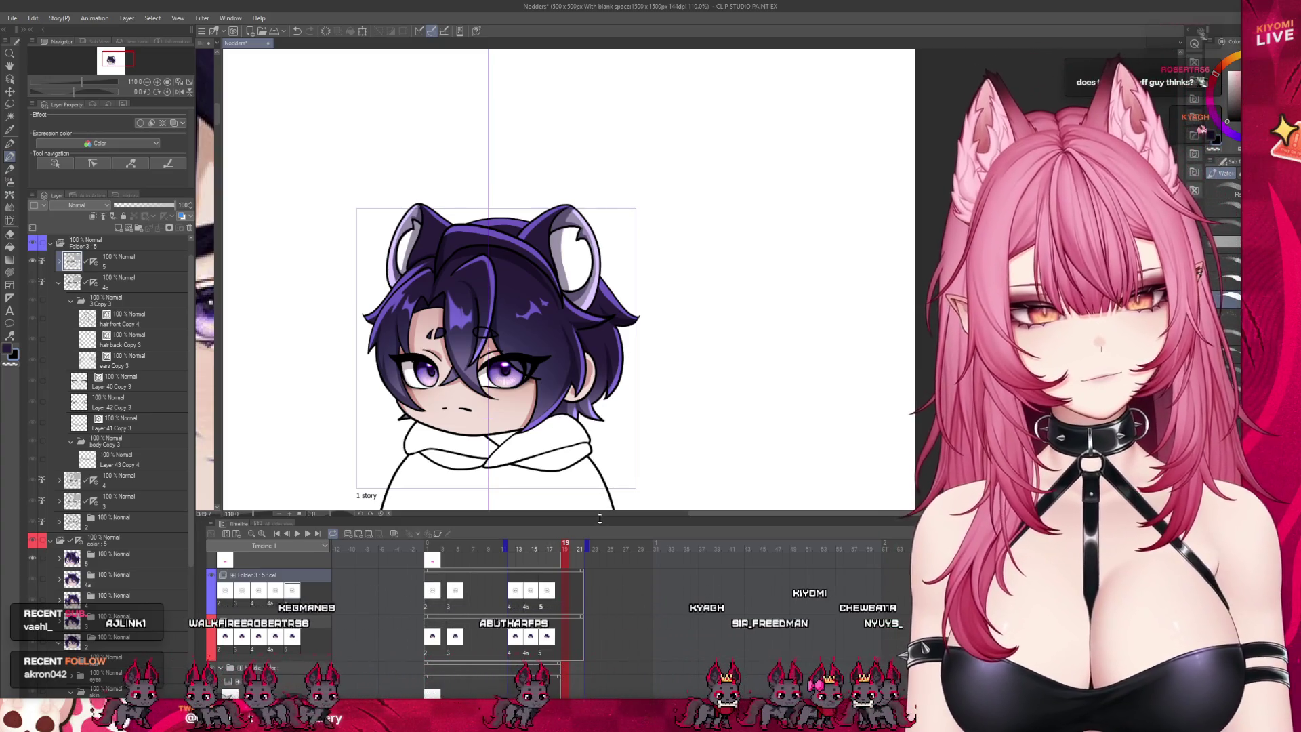
left_click_drag(599, 518, 600, 532)
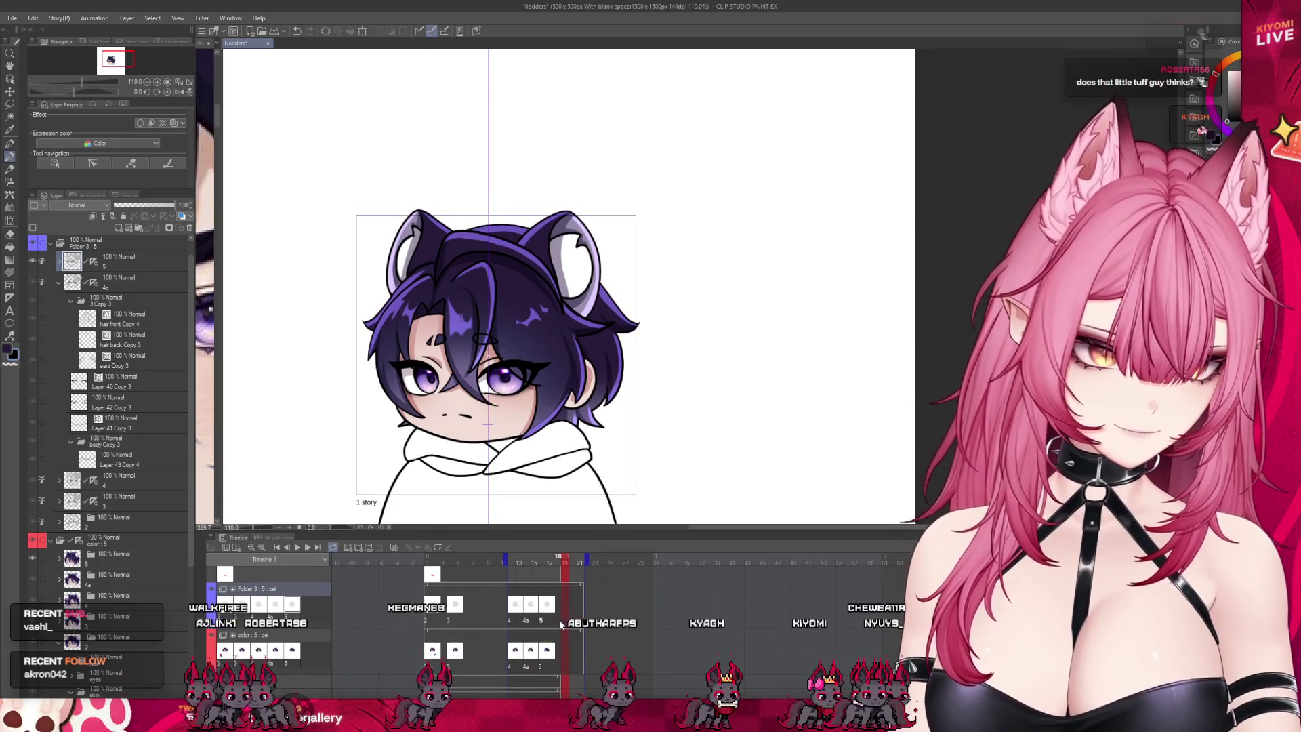
left_click(566, 628)
left_click(356, 547)
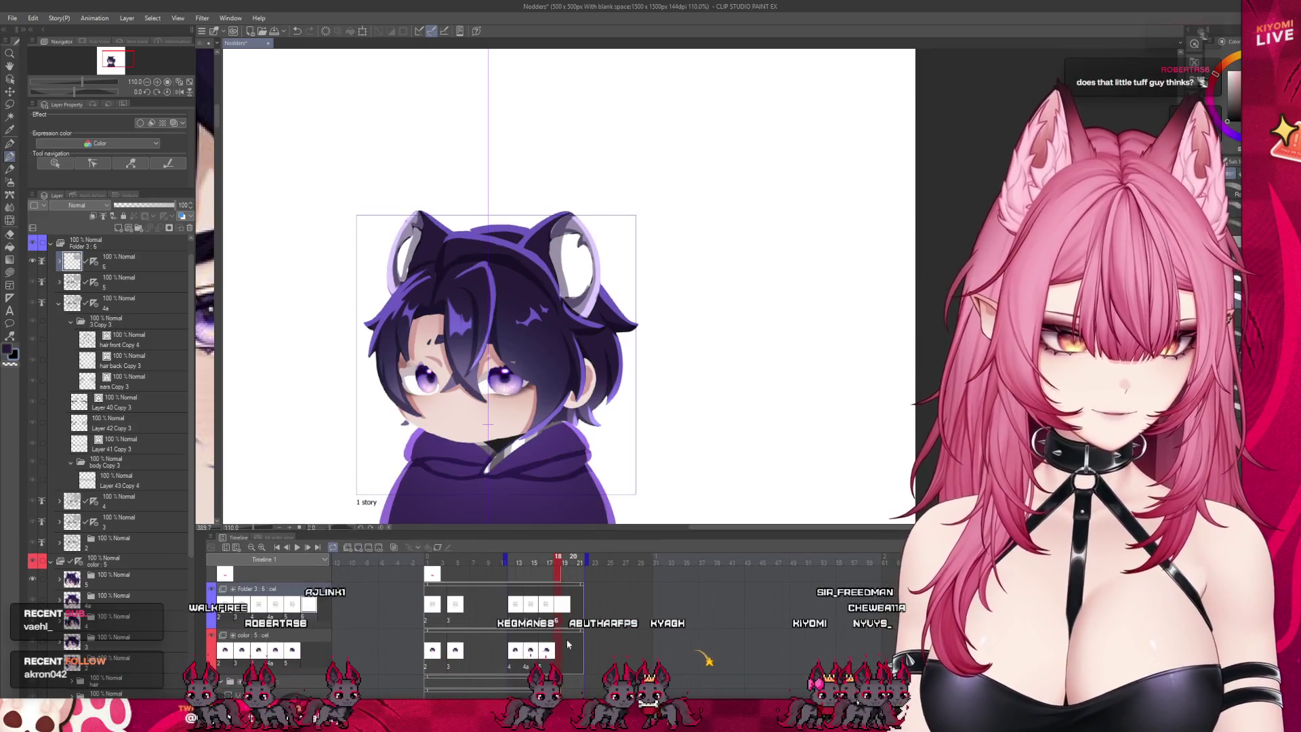
left_click(560, 649)
left_click(367, 551)
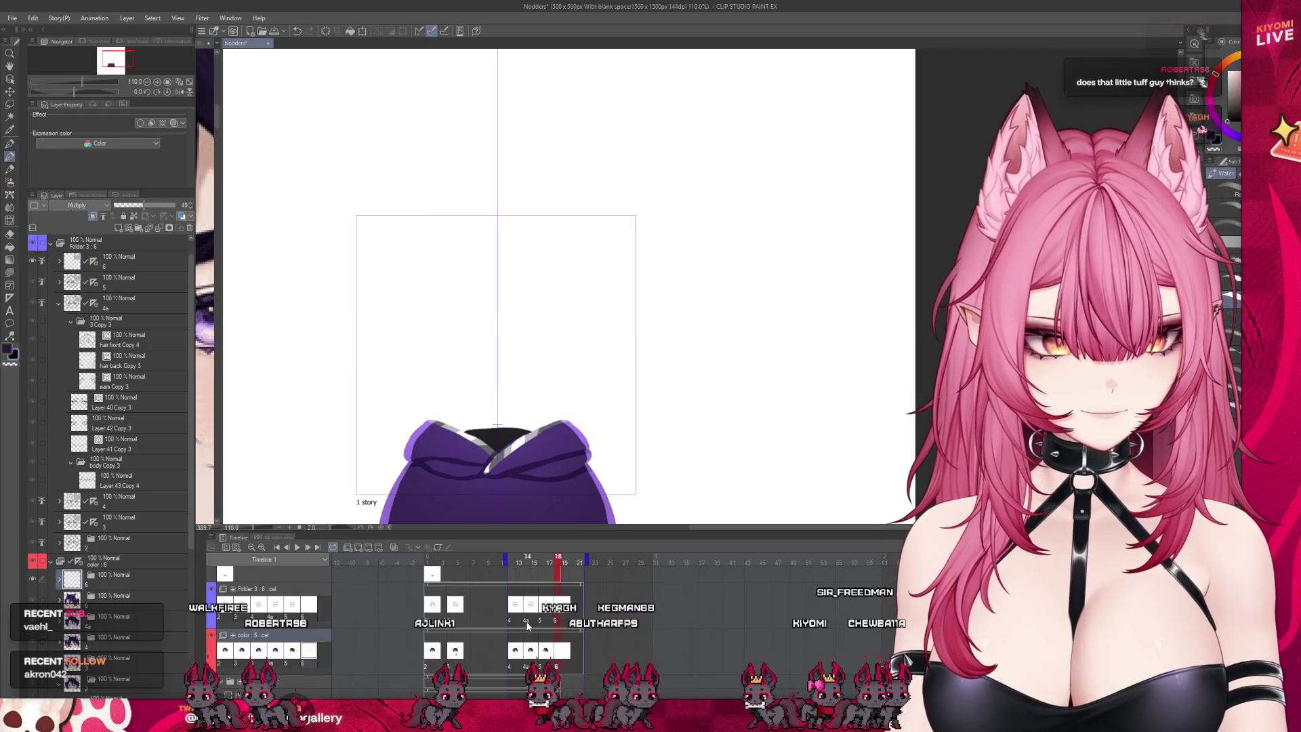
Step: Undo a stray Folder 3 layer deletion, restore the 4b colour drawing, and narrow the playback range
left_click(528, 622)
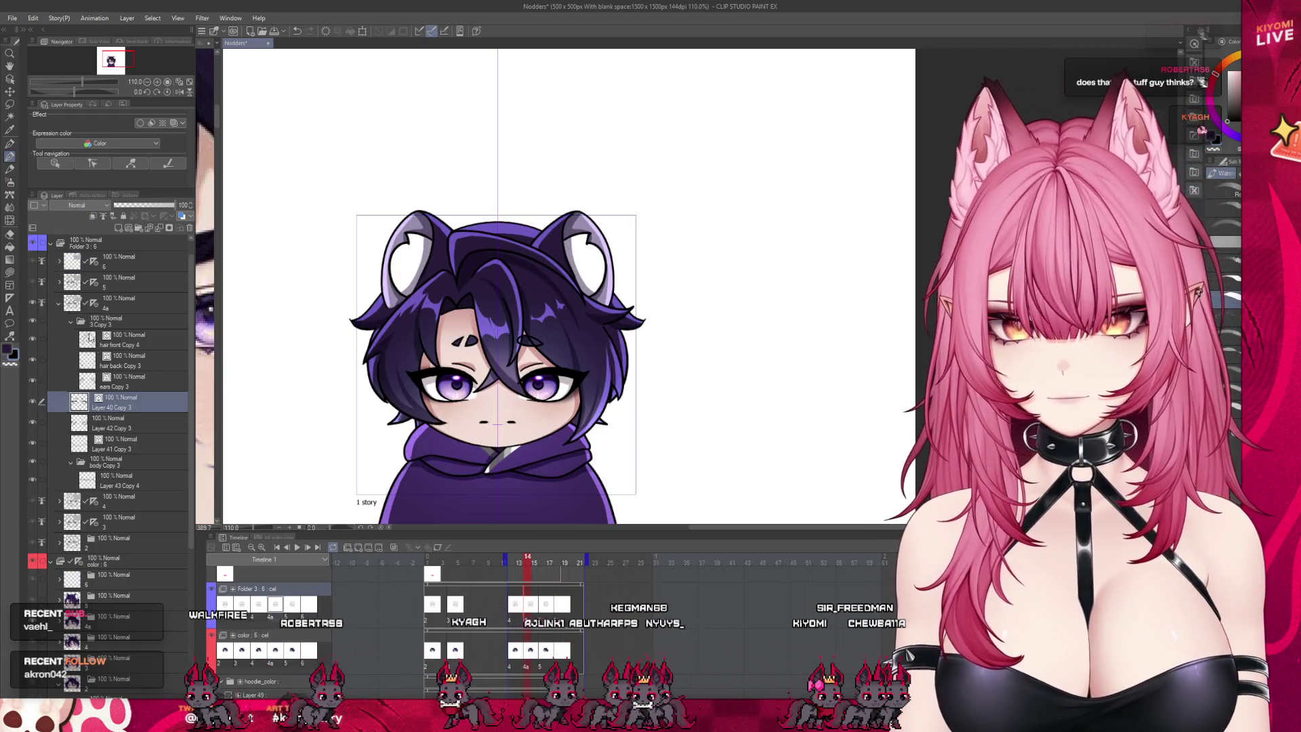
left_click(58, 307)
left_click(125, 299)
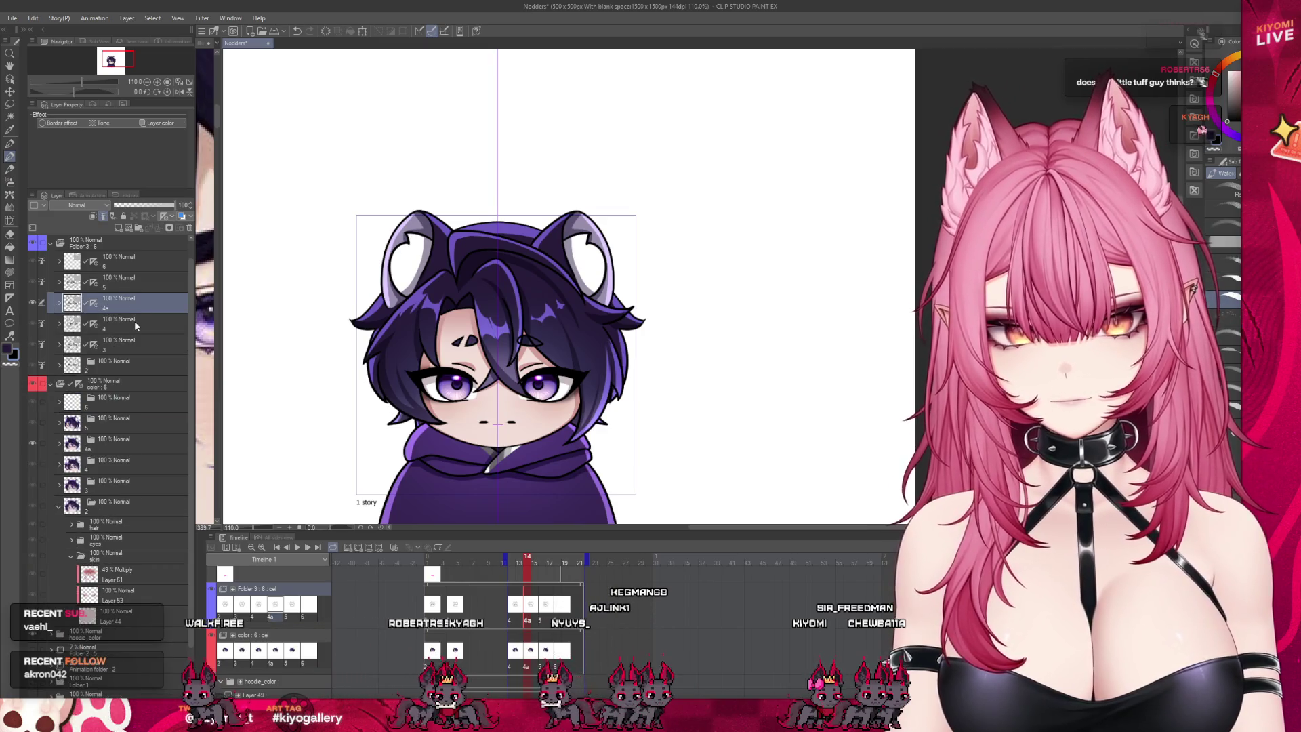
left_click(189, 229)
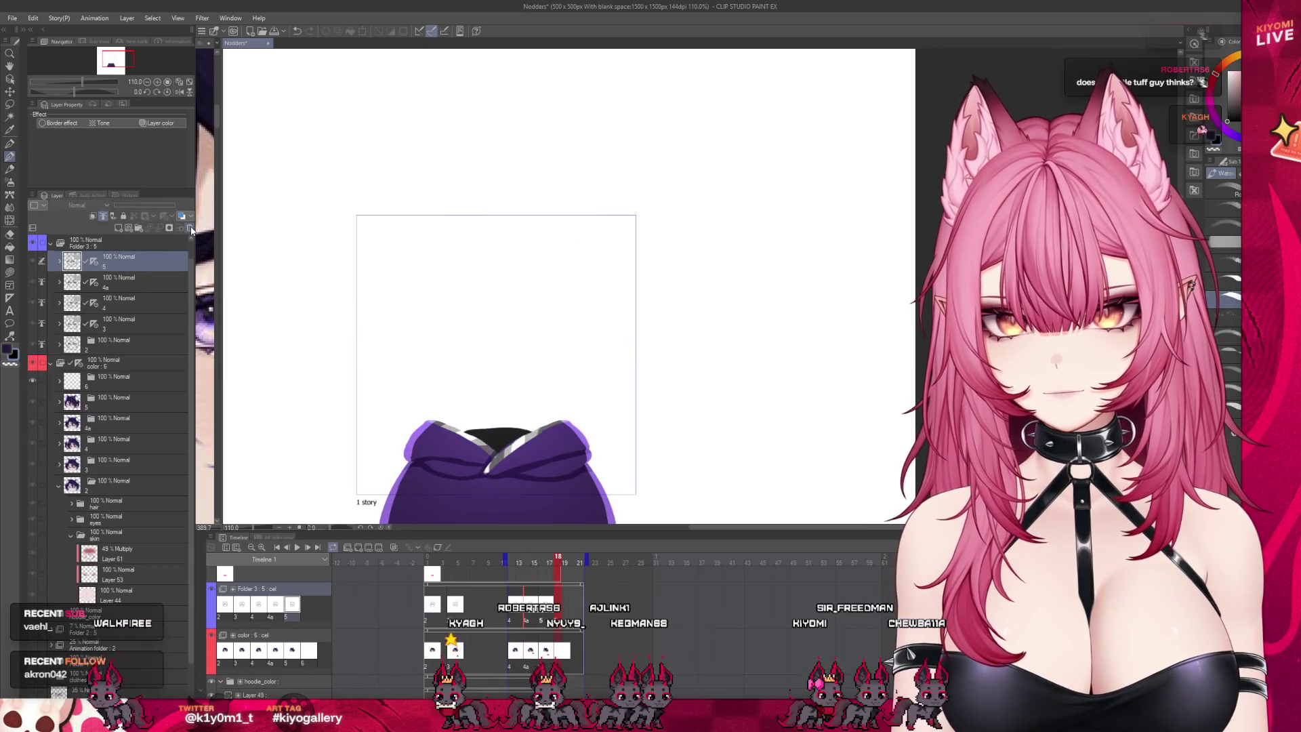
key("ctrl+z")
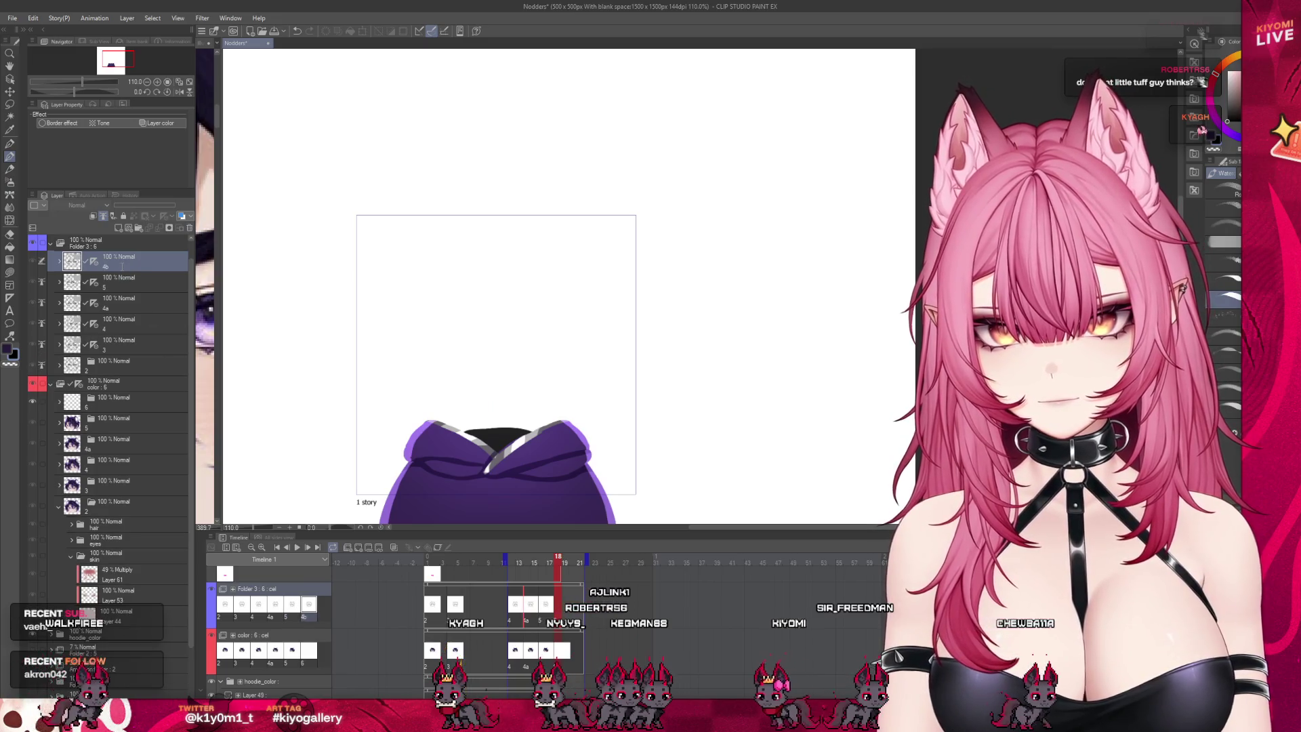
key("ctrl+z")
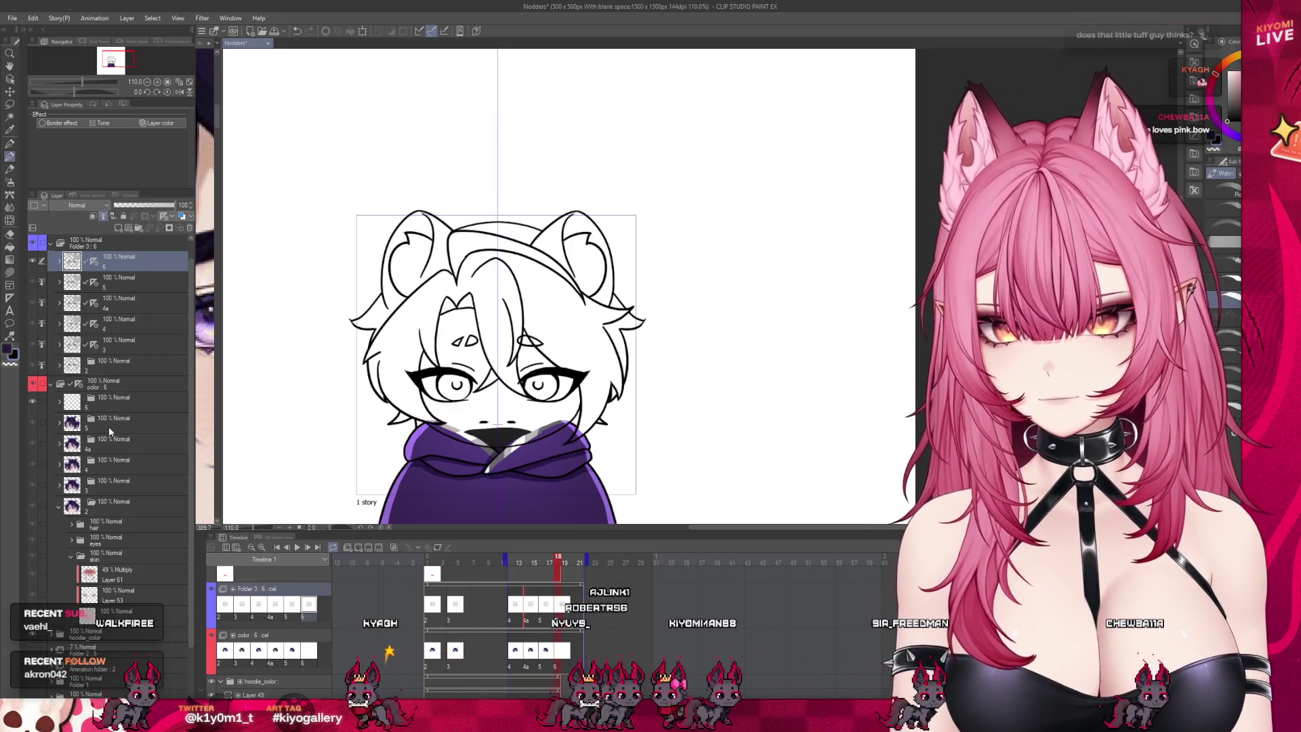
left_click(111, 445)
left_click(116, 401)
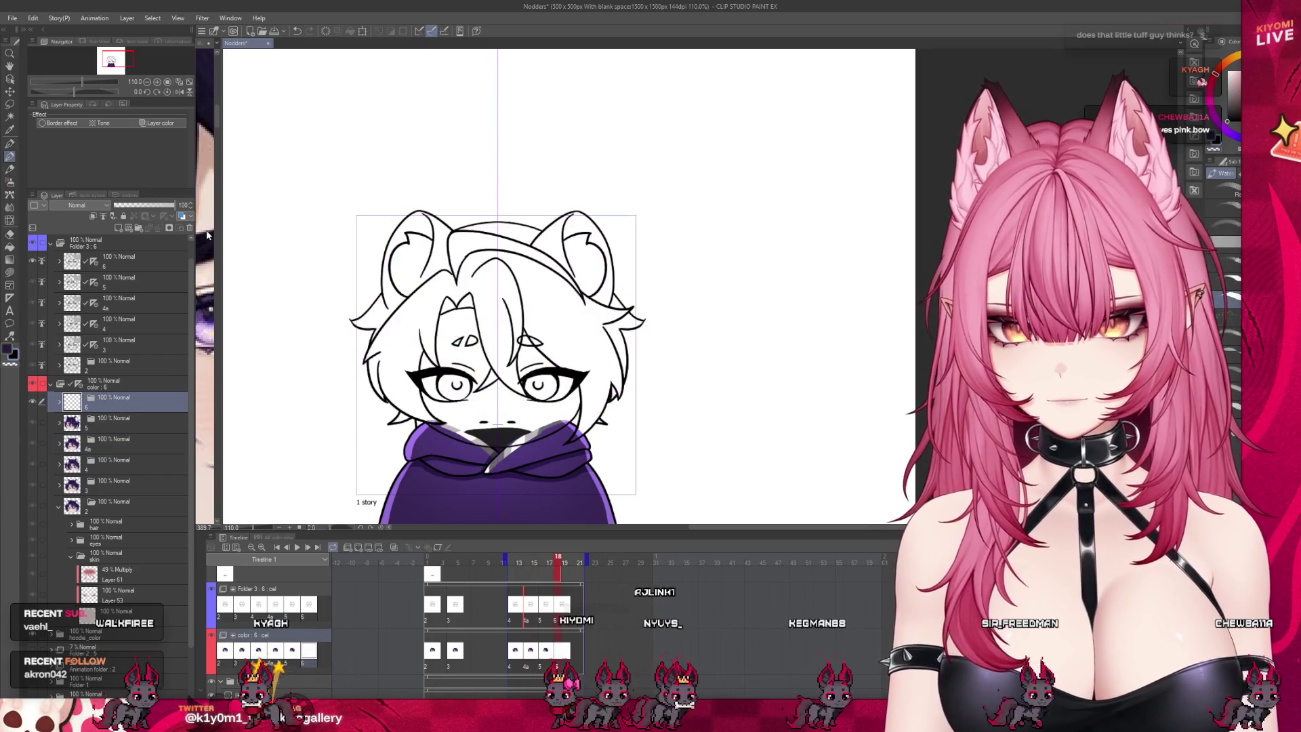
key("ctrl+z")
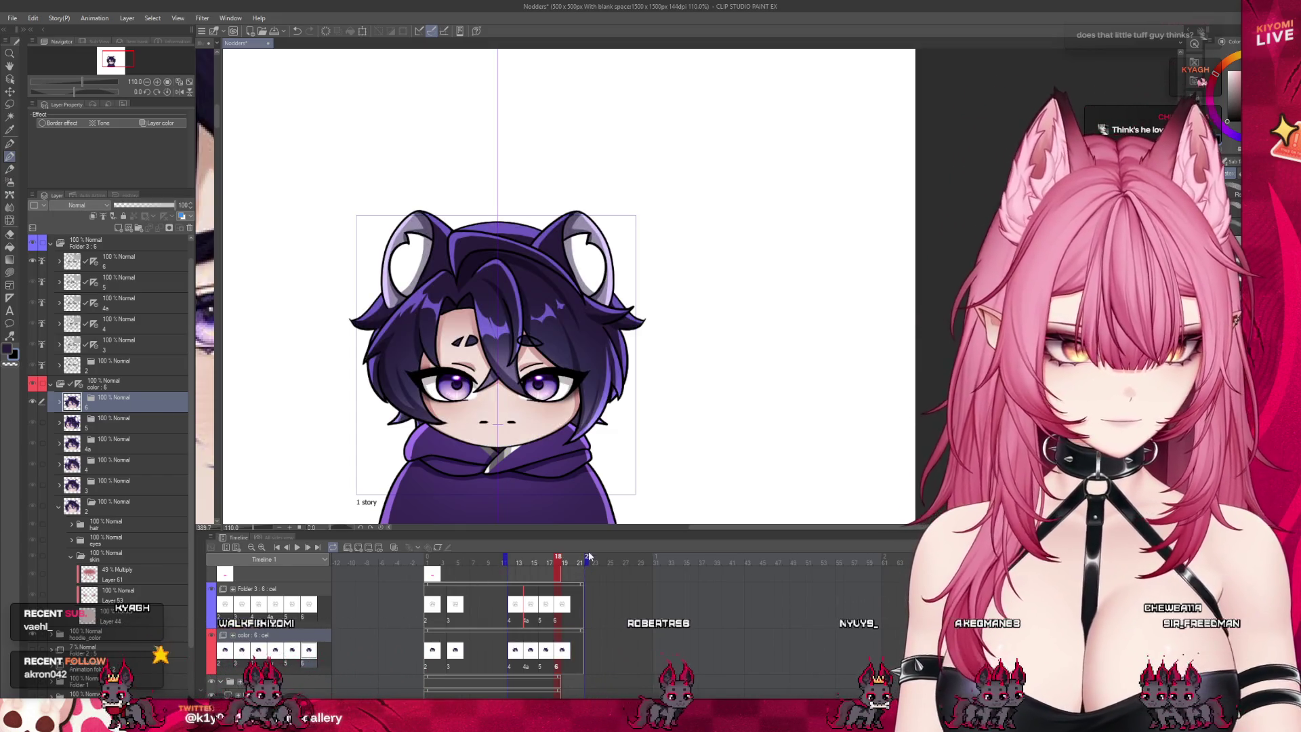
left_click_drag(586, 558, 509, 557)
Step: Play the frames 12–20 nod loop with the pink bow twice, collapse Folder 3, and return to frame 1
left_click(517, 571)
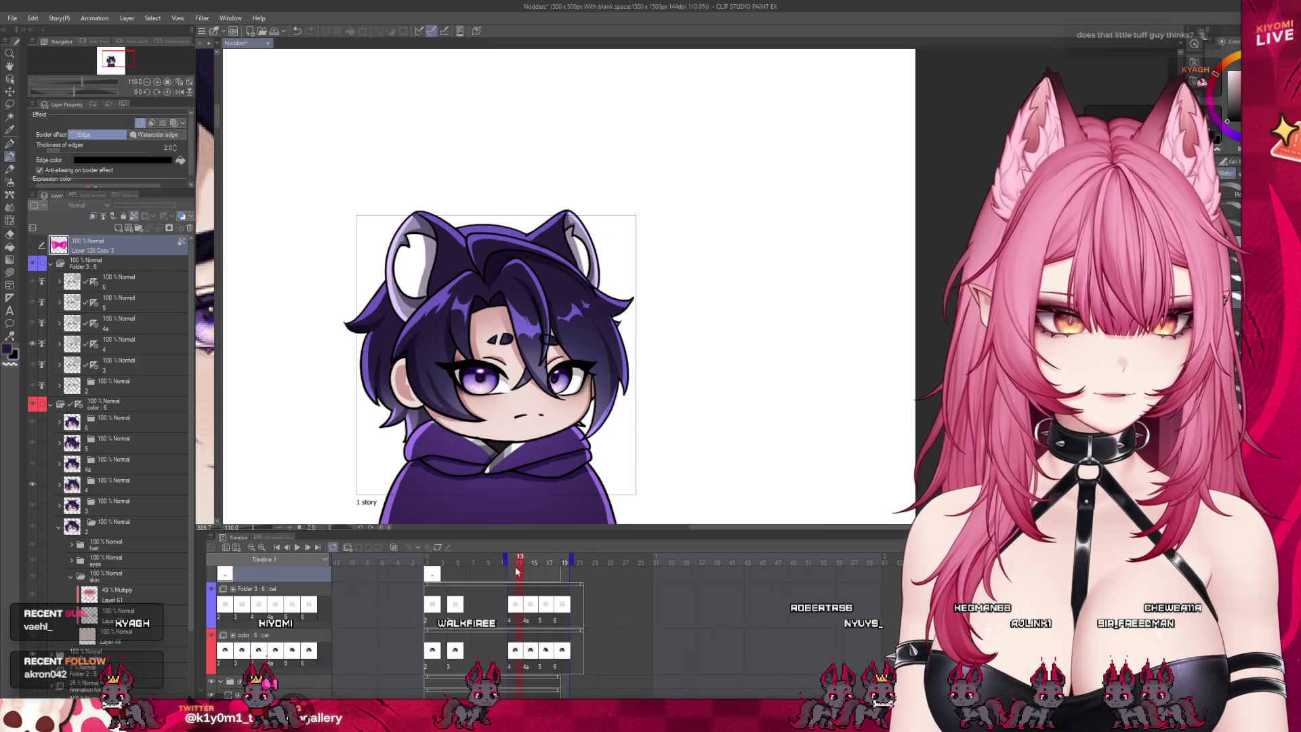
left_click(297, 547)
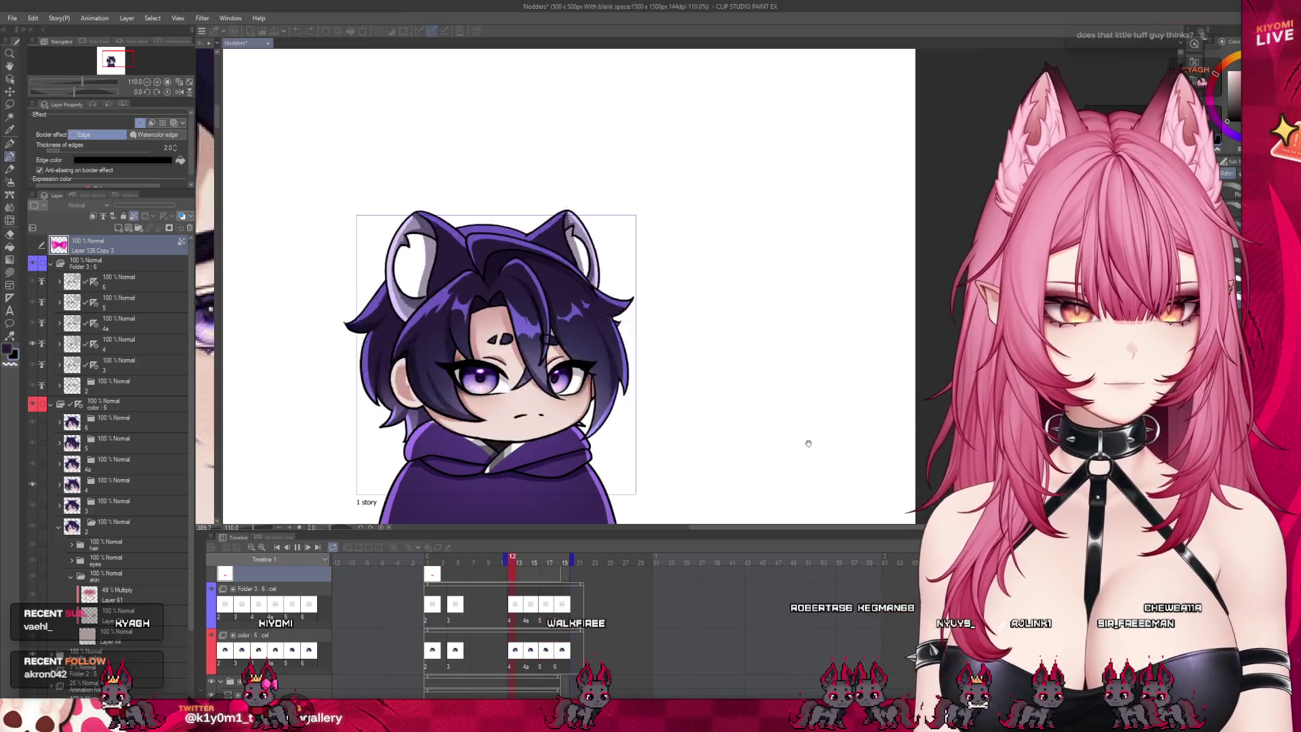
scroll(502, 292, "down", 3)
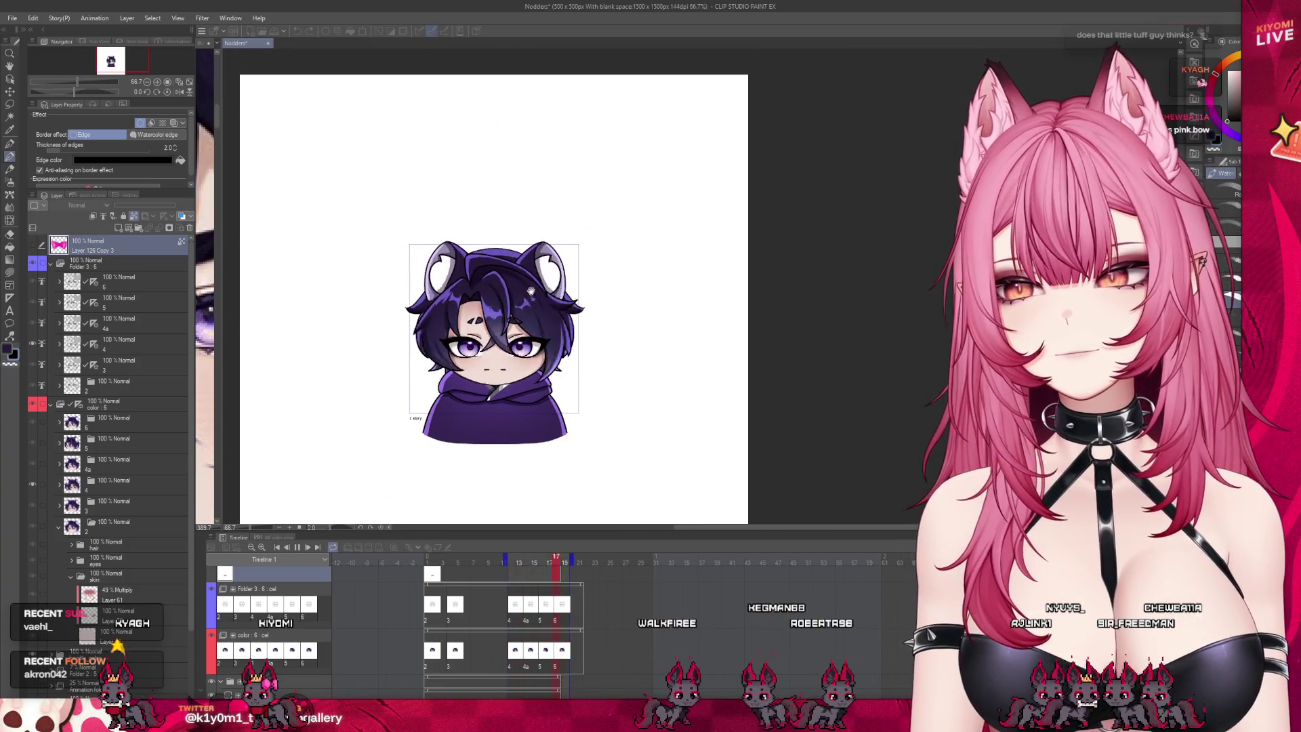
scroll(531, 291, "up", 2)
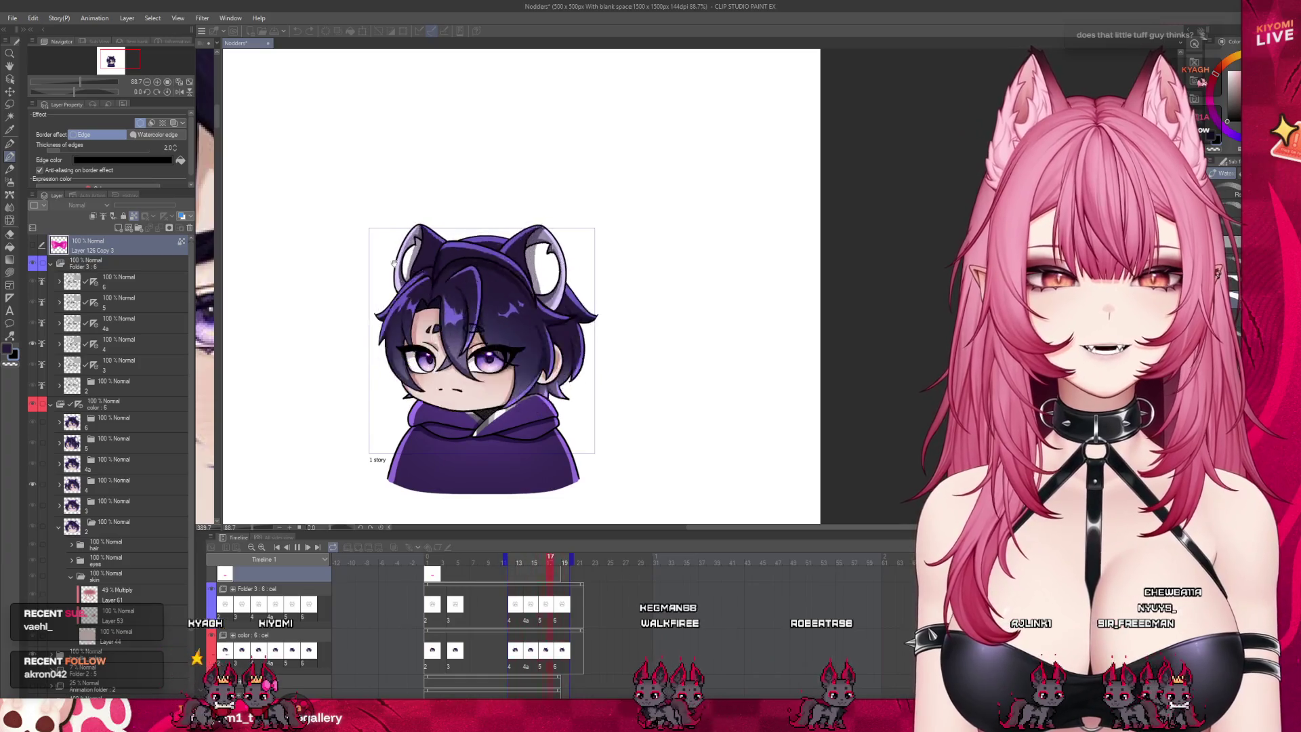
left_click(37, 246)
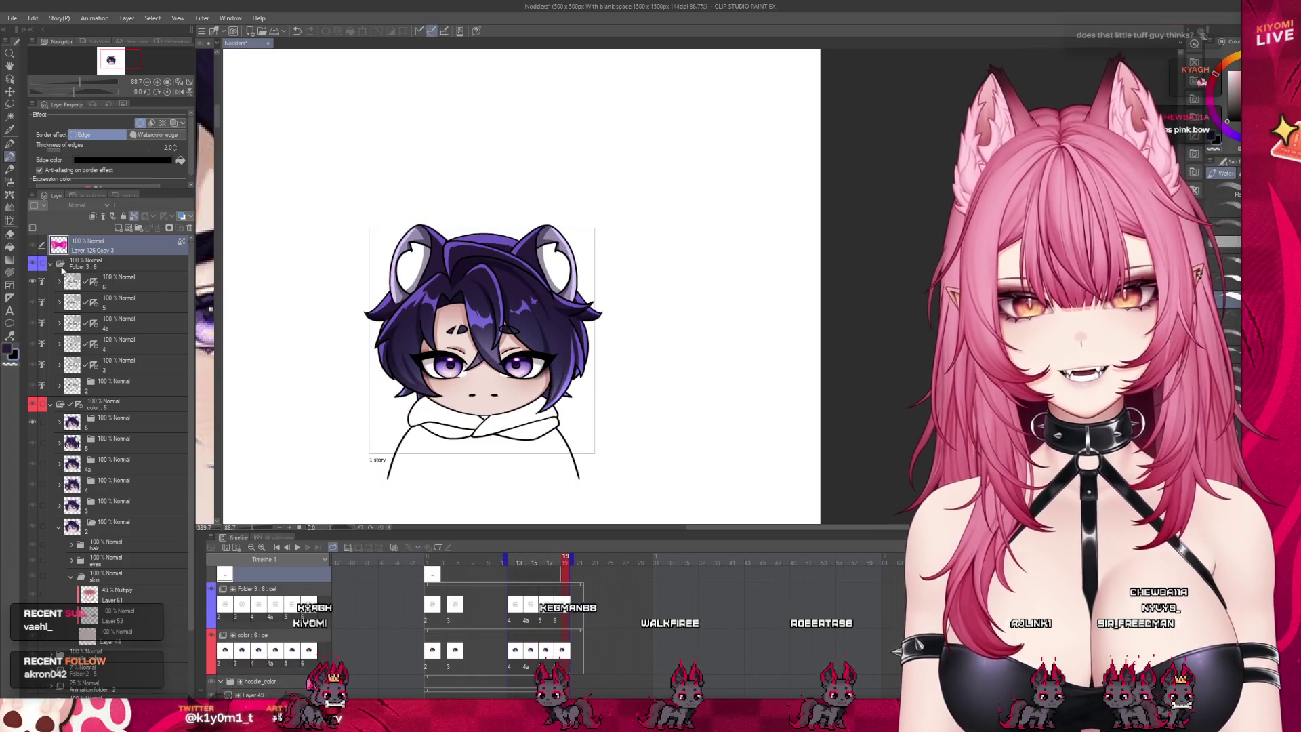
left_click(51, 263)
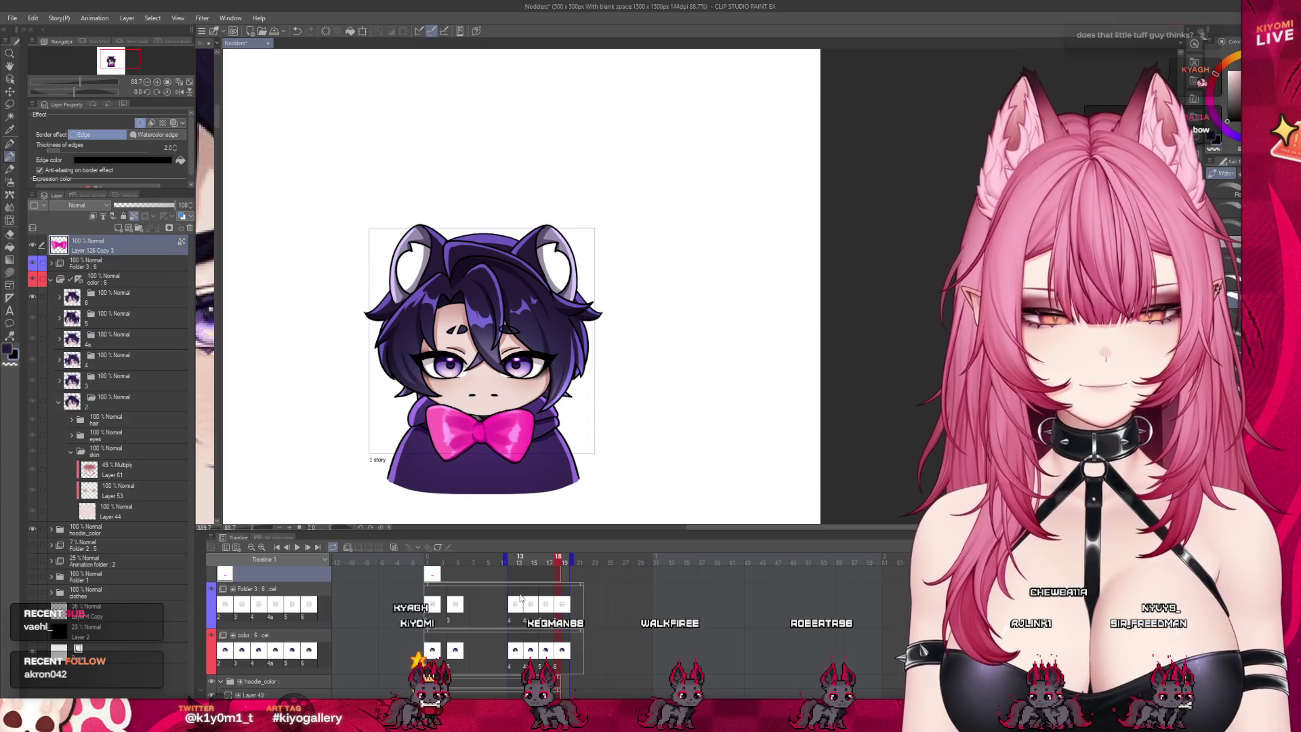
left_click(297, 547)
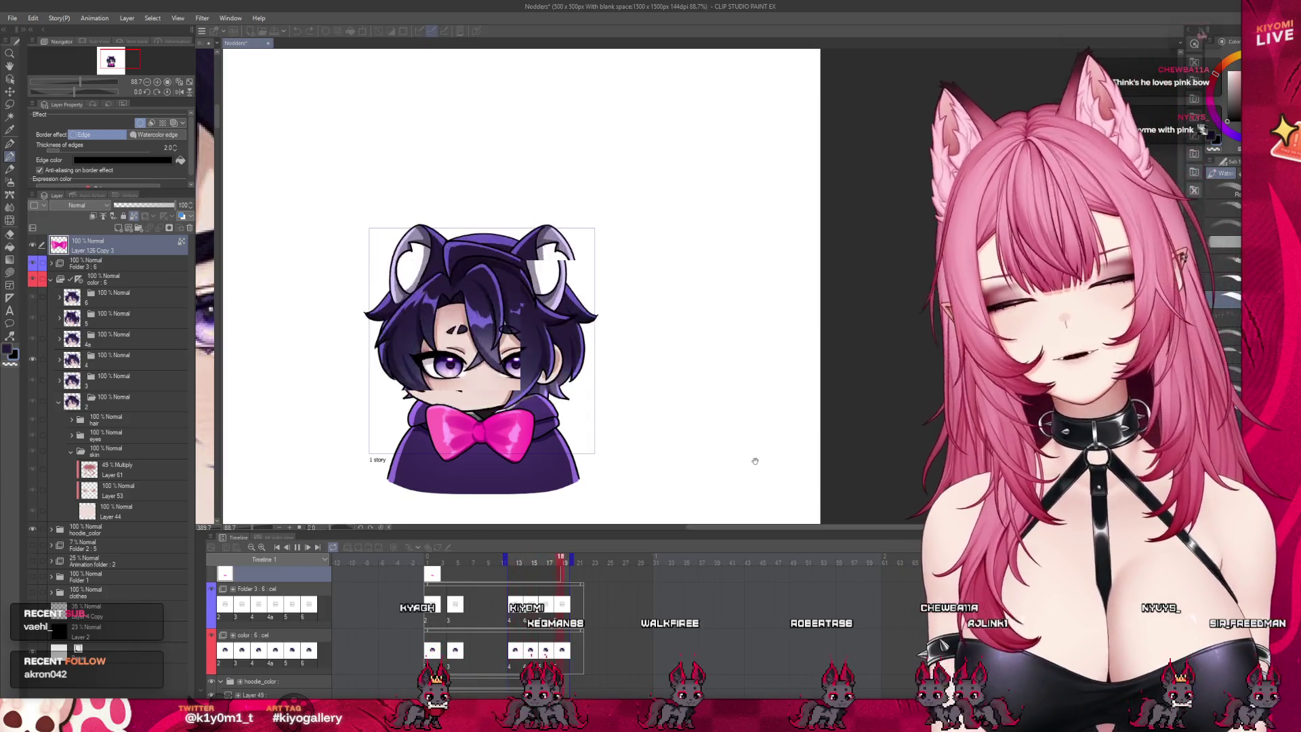
left_click(544, 571)
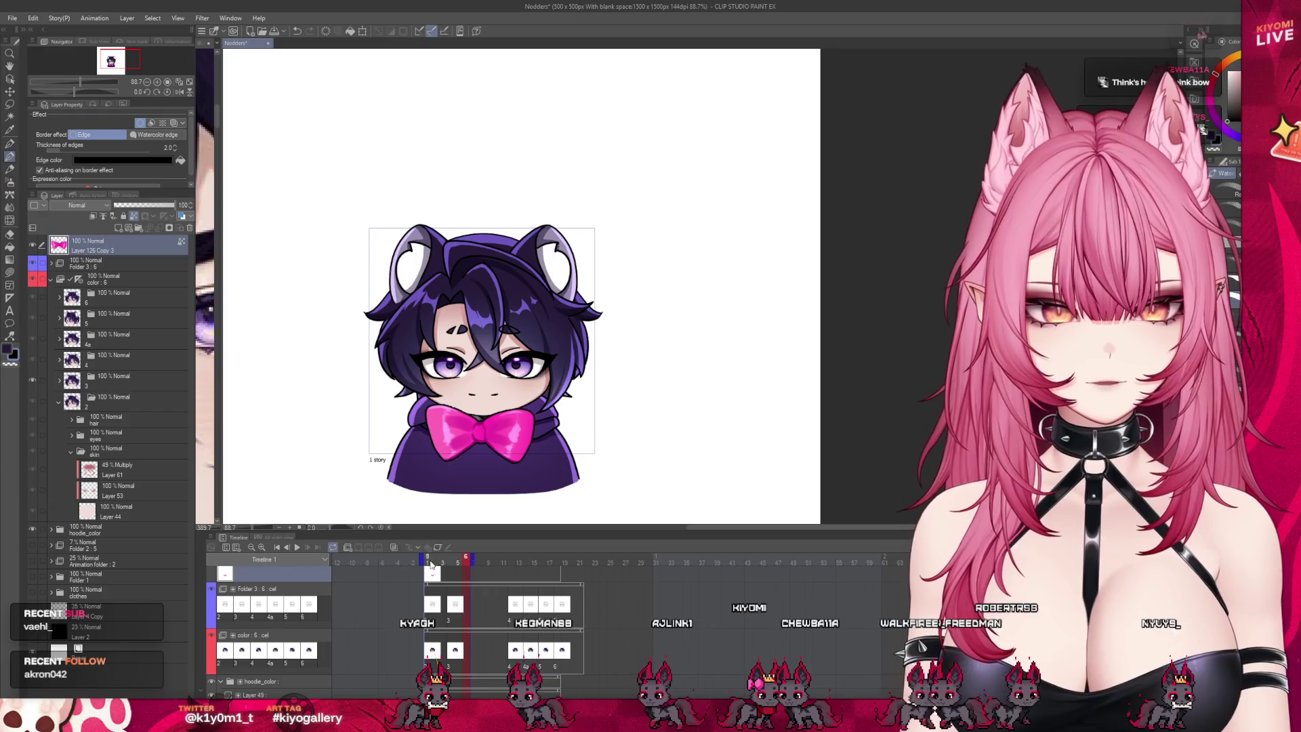
left_click(431, 563)
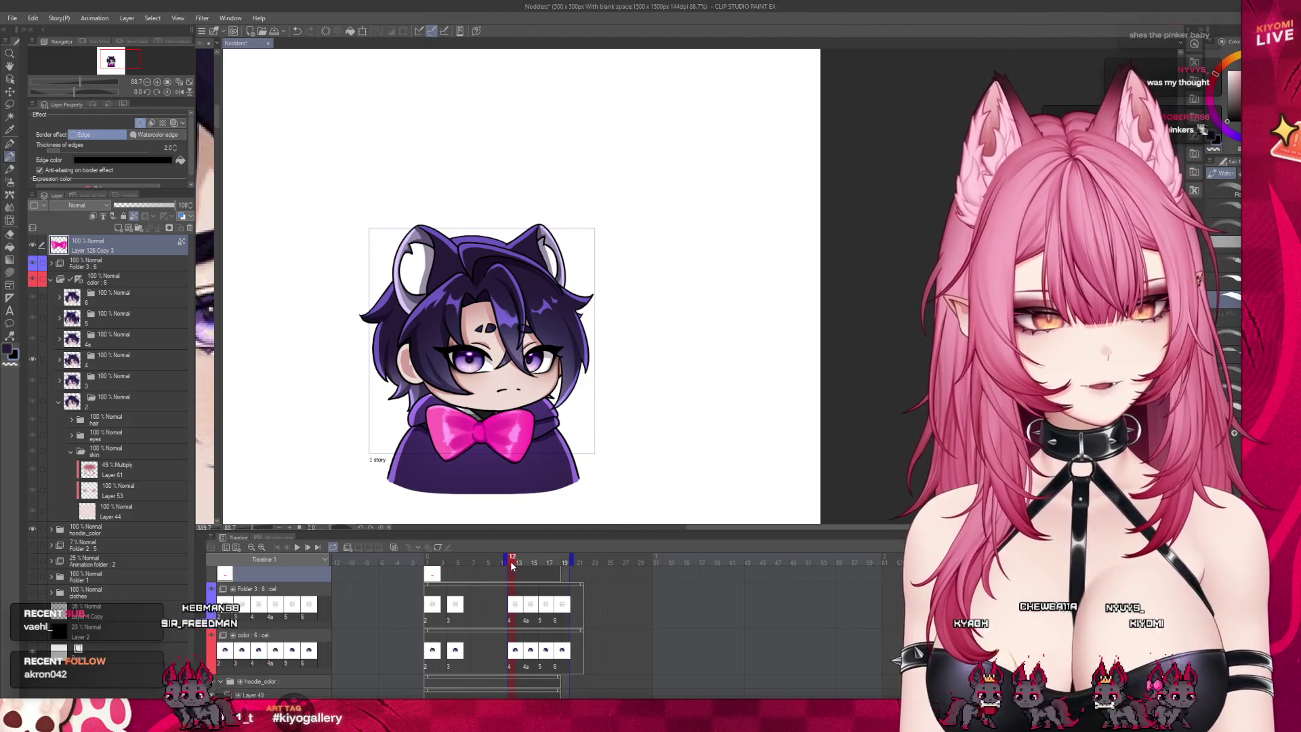
Step: Hide the pink bow layer, preview the loop without it, and collapse folder 2
left_click(33, 246)
scroll(482, 368, "up", 3)
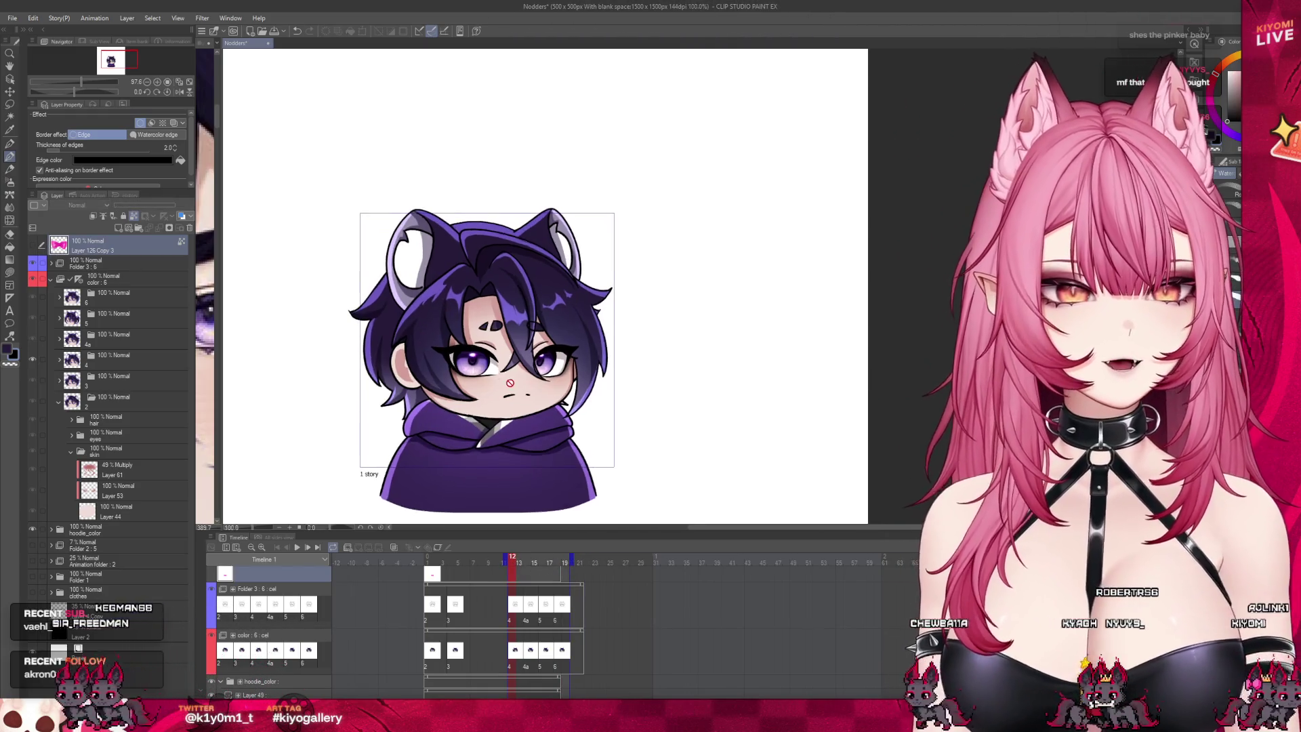
left_click(301, 549)
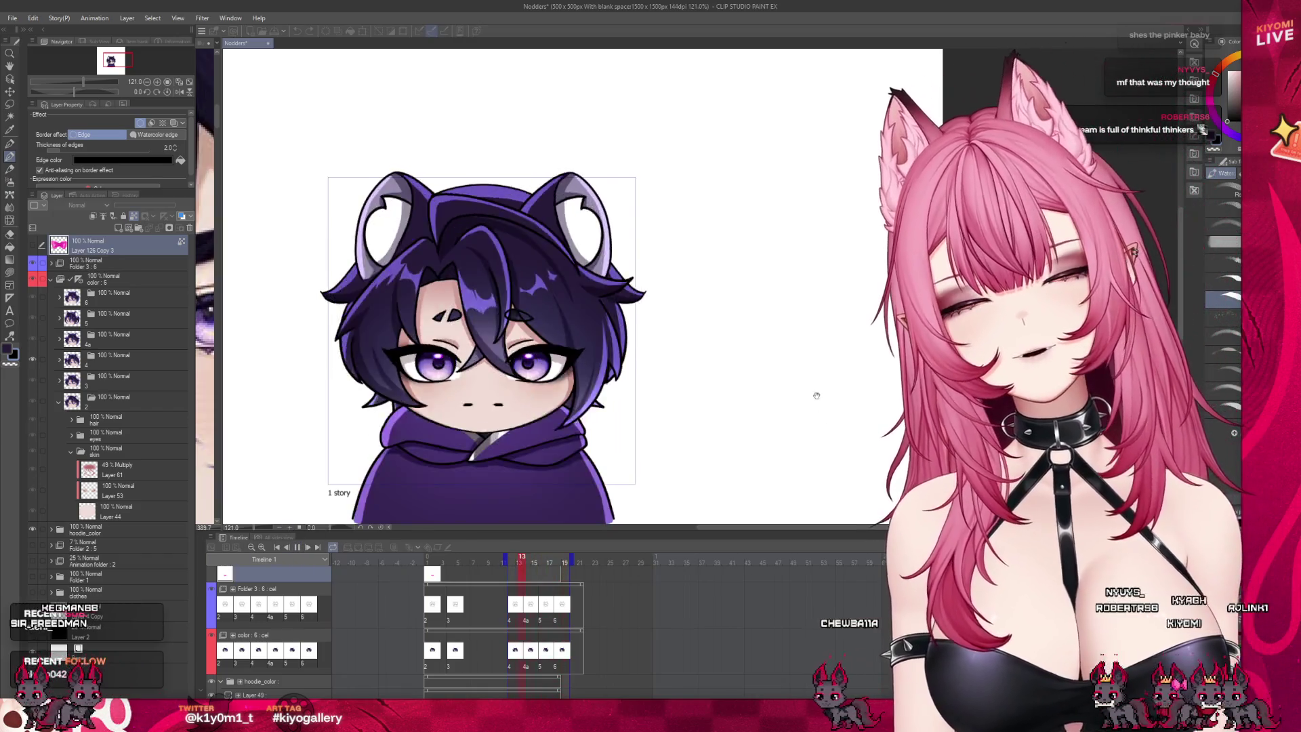
left_click(296, 547)
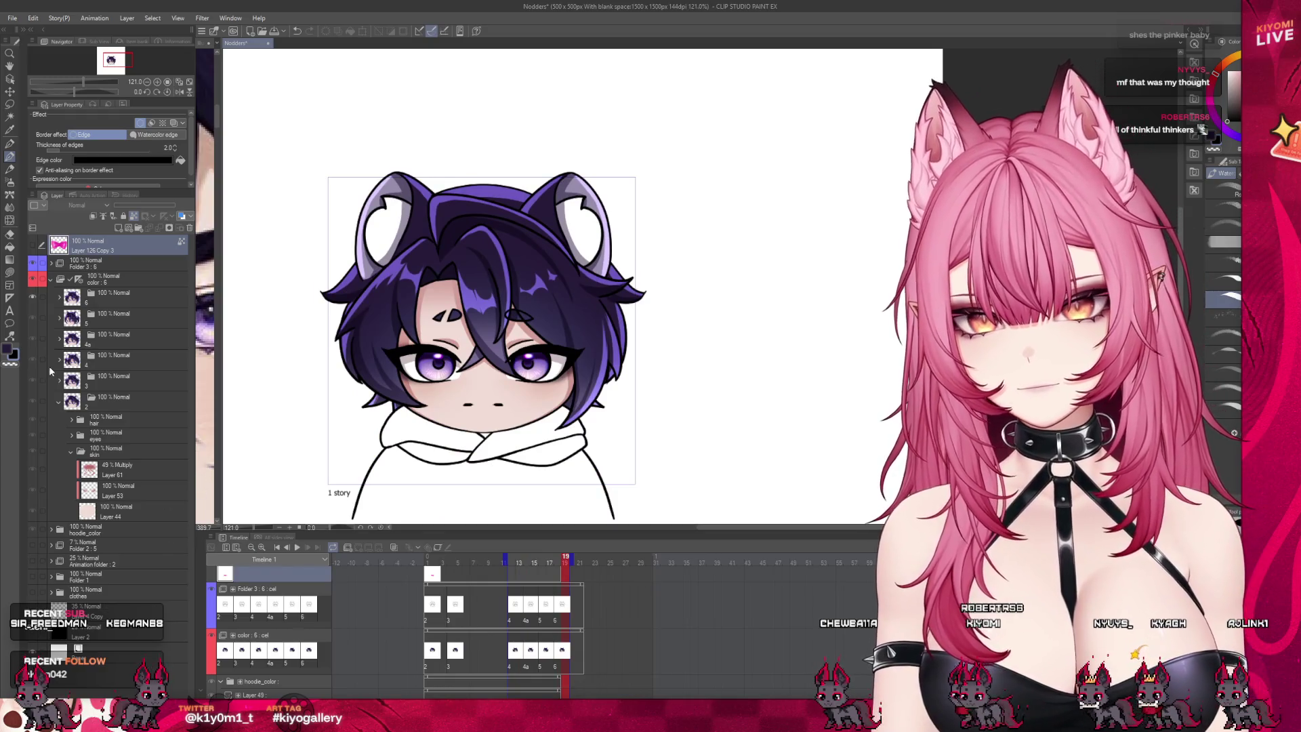
left_click(57, 402)
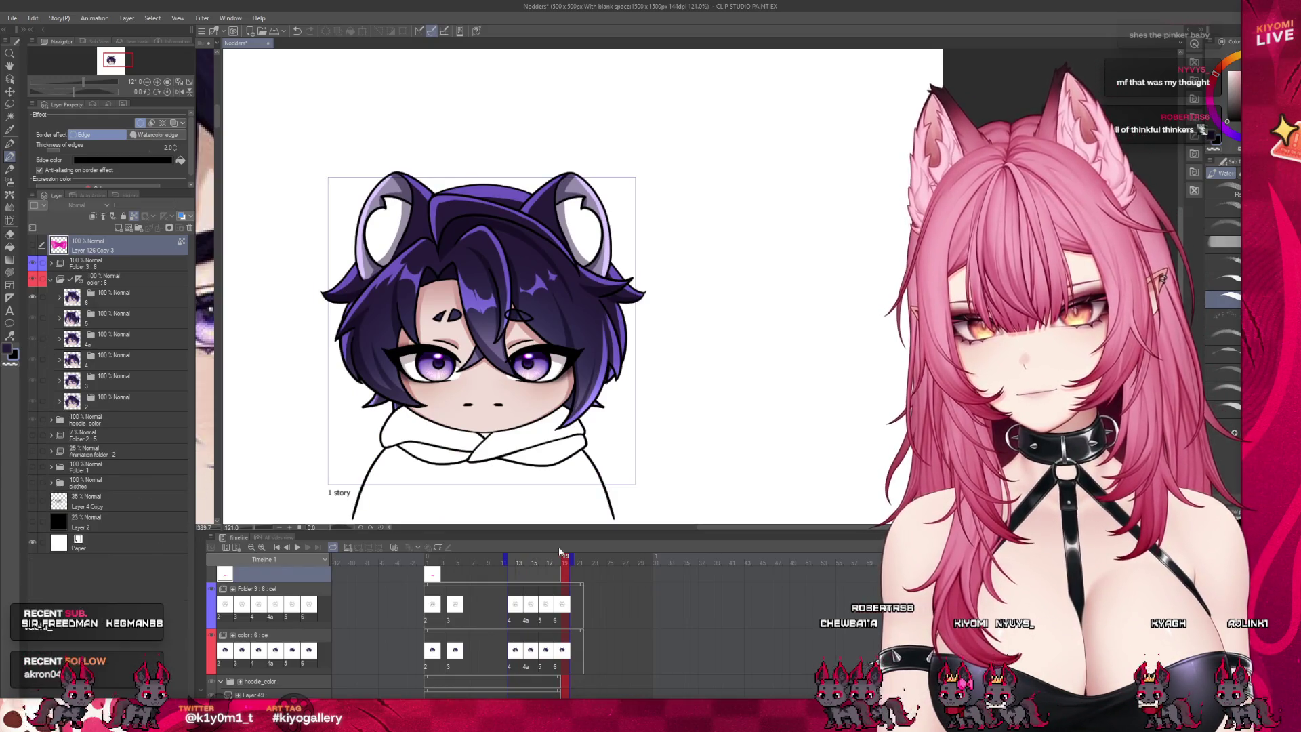
Step: In a taller timeline, step through hoodie_color Layers 49, 48, 47, 45 and 46 until the hoodie shows purple
left_click_drag(569, 534, 567, 371)
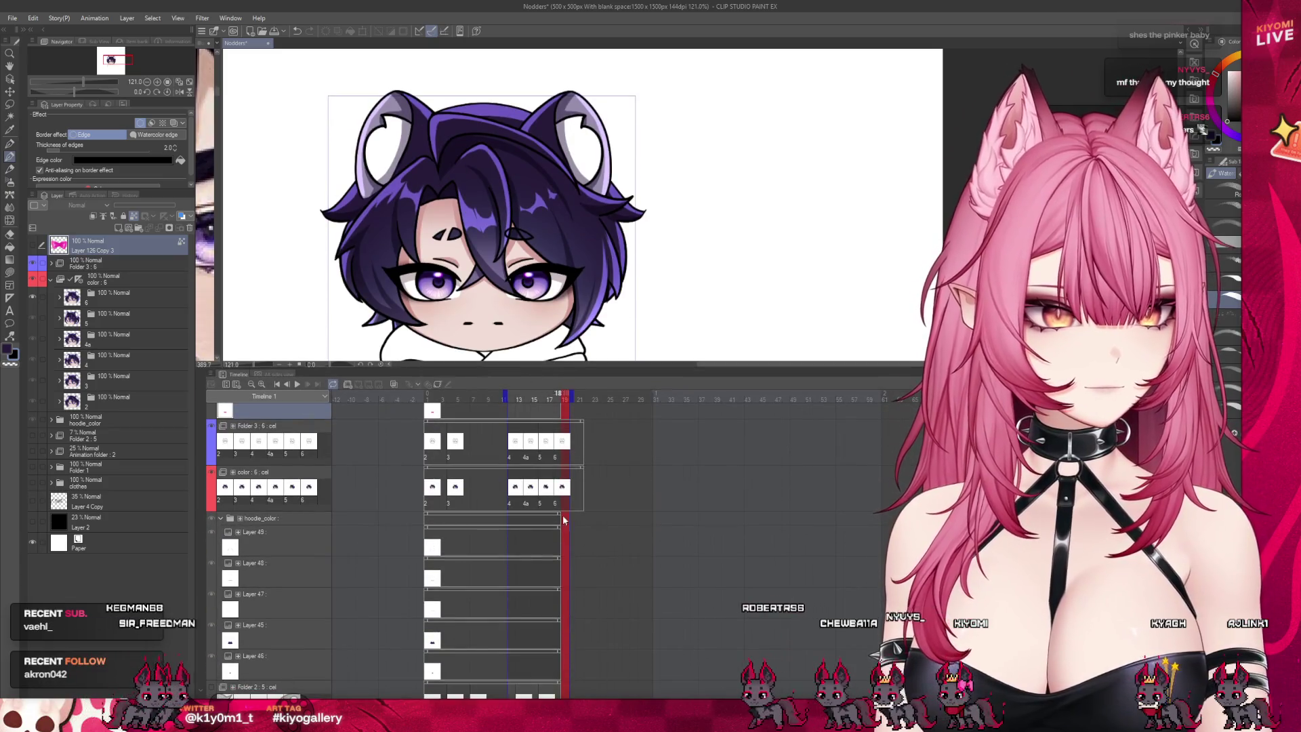
left_click(586, 516)
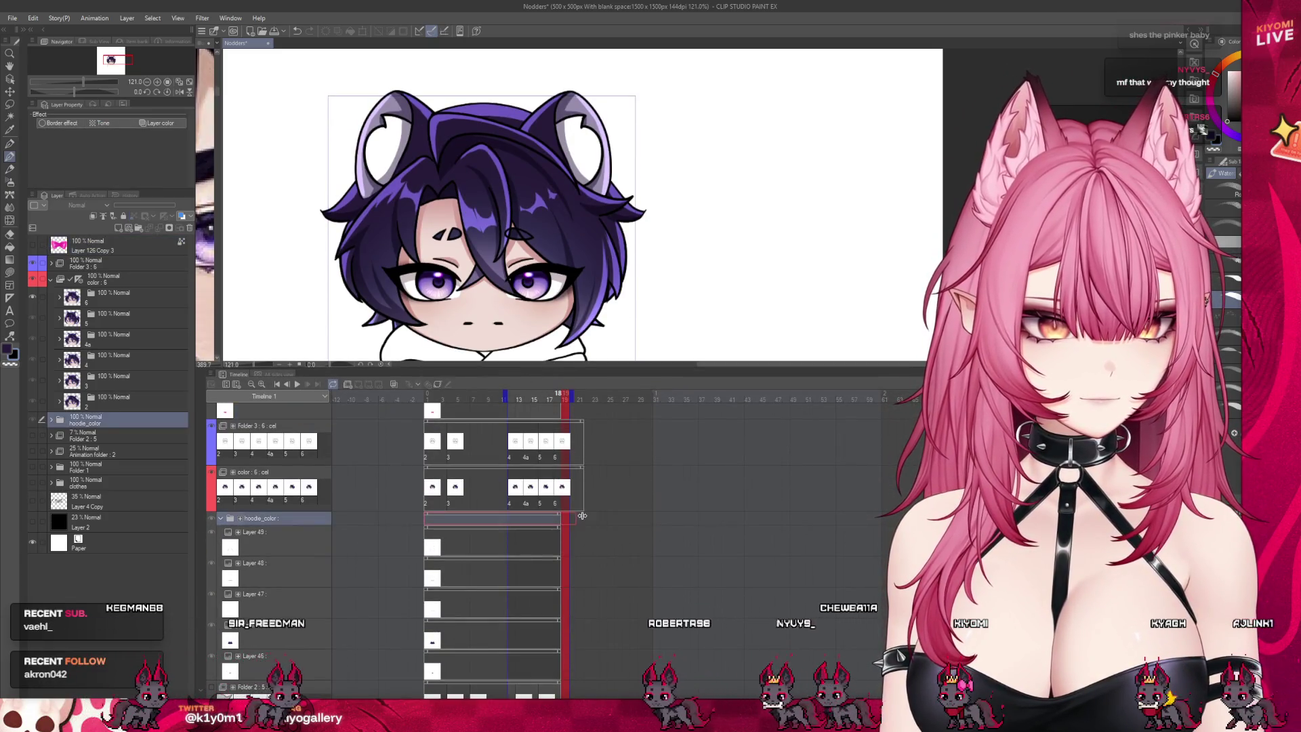
left_click(572, 539)
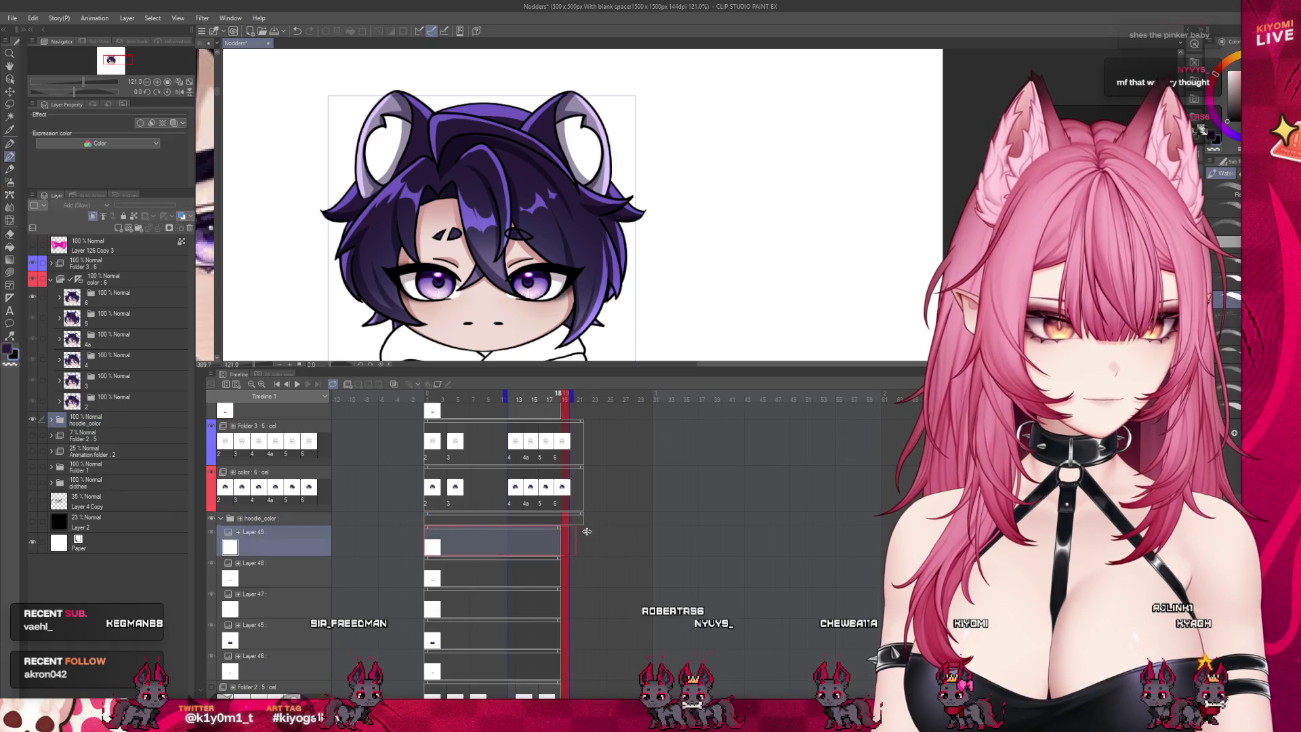
left_click(562, 559)
left_click(562, 603)
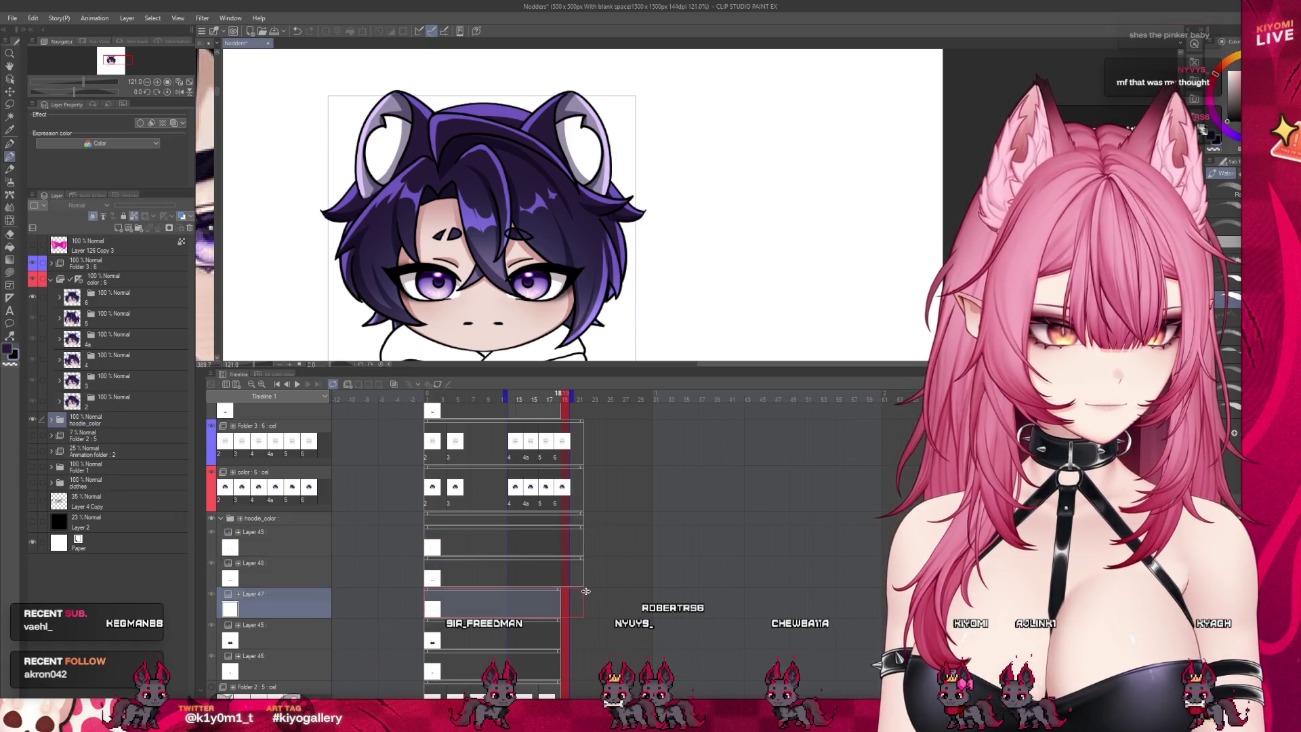
left_click(560, 630)
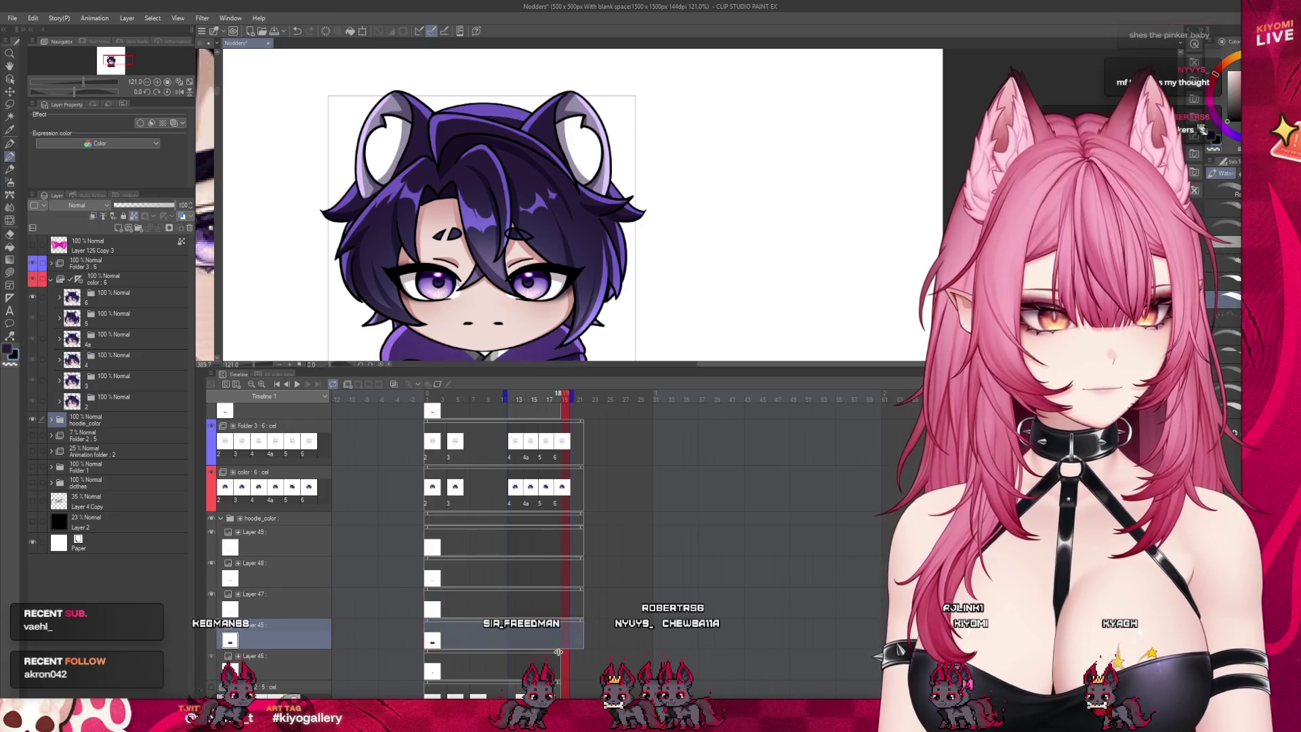
left_click(573, 652)
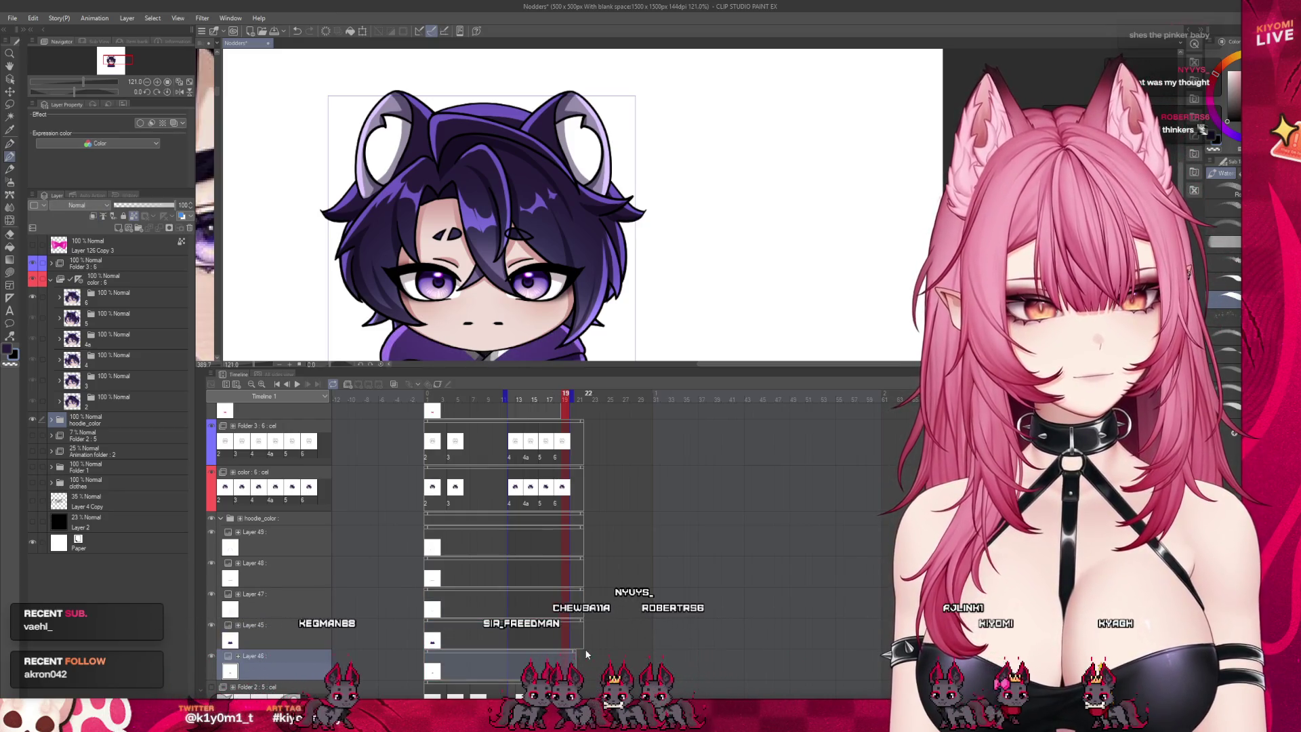
left_click(563, 652)
scroll(562, 546, "down", 2)
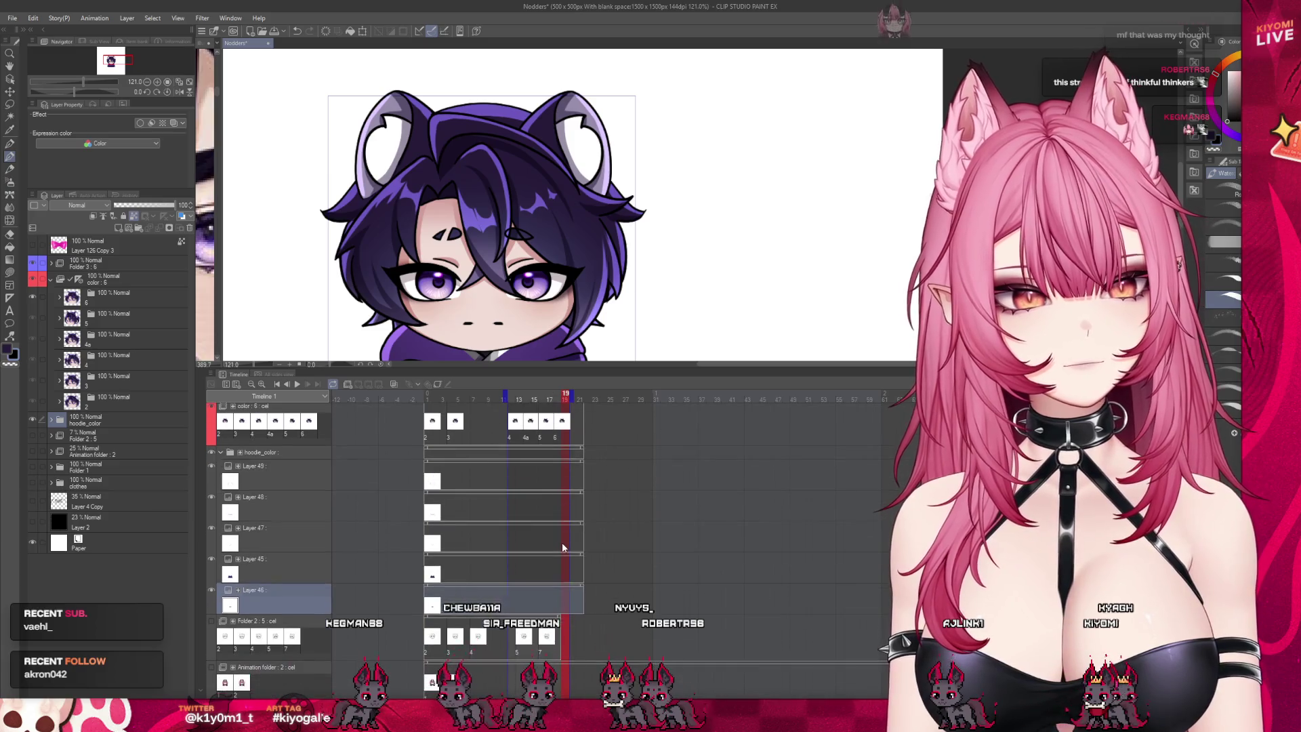
scroll(590, 433, "up", 2)
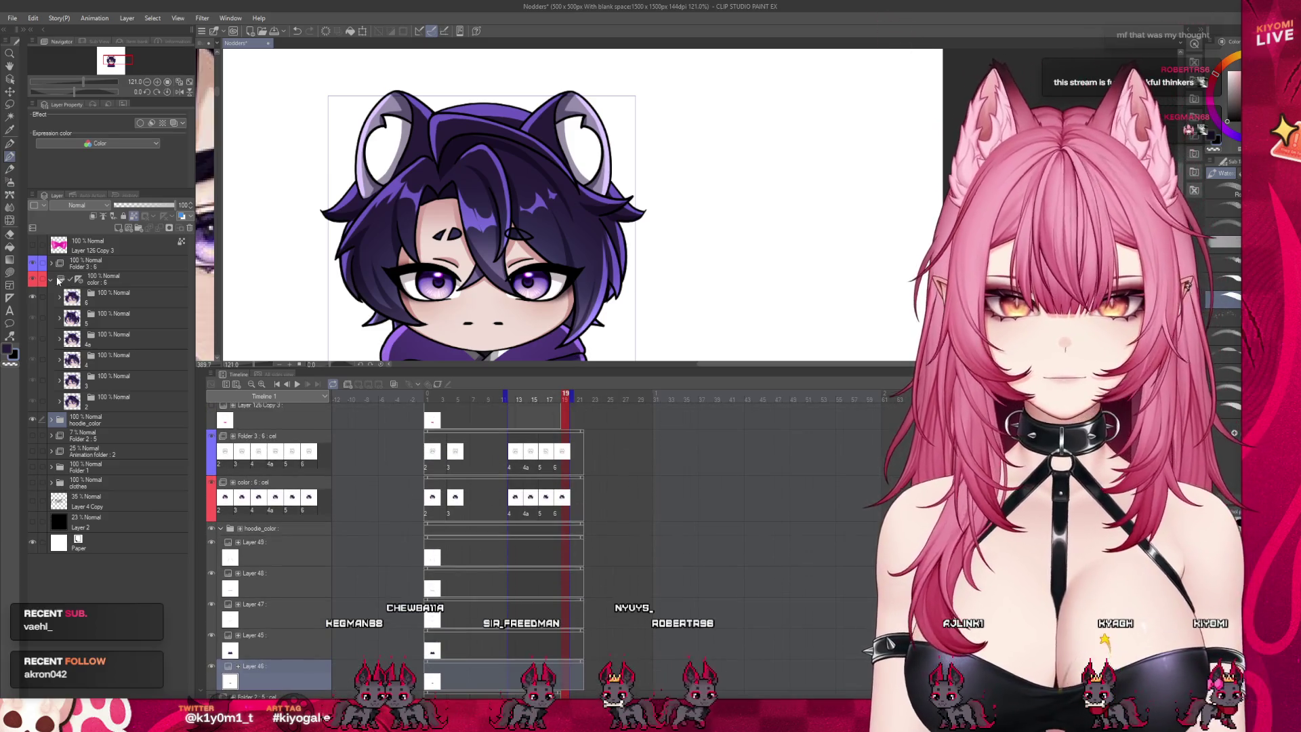
Step: Collapse and select the color : 6 folder, go to frame 12, and shrink the timeline
left_click(51, 278)
left_click(101, 282)
left_click(512, 400)
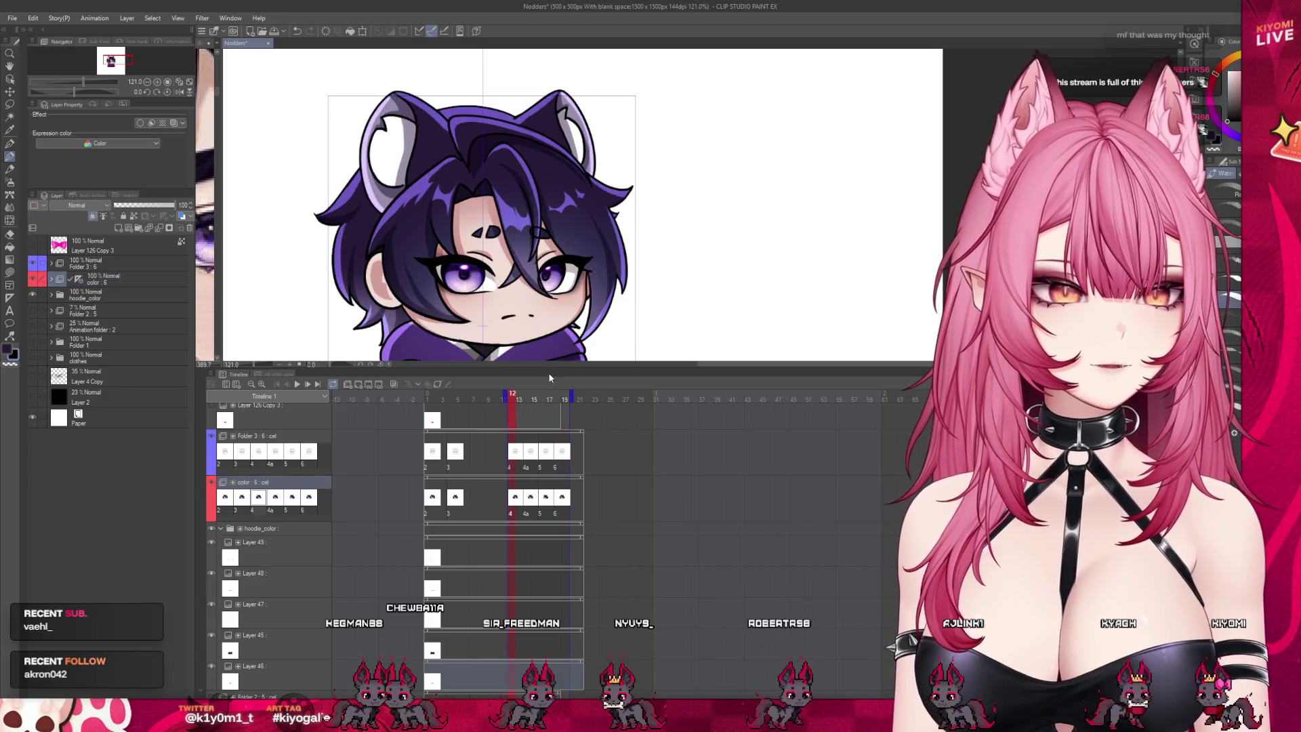
left_click_drag(302, 369, 301, 642)
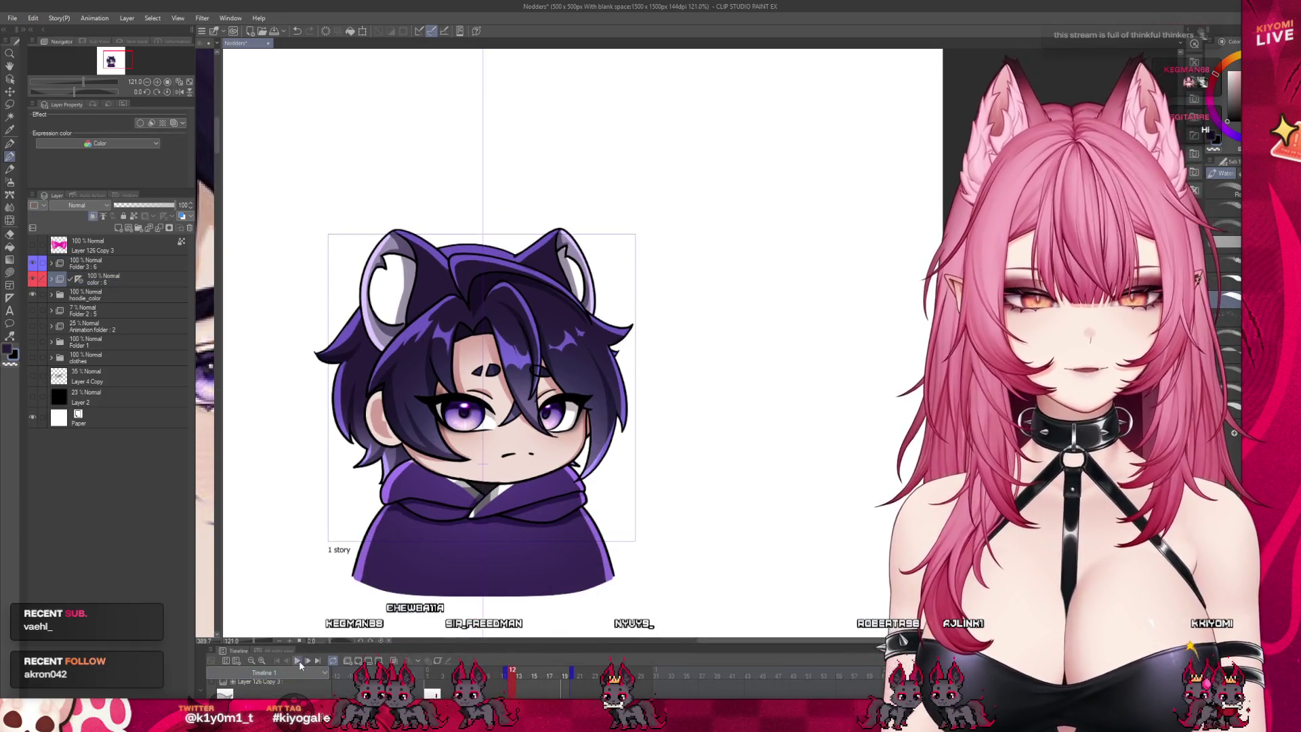
left_click(297, 661)
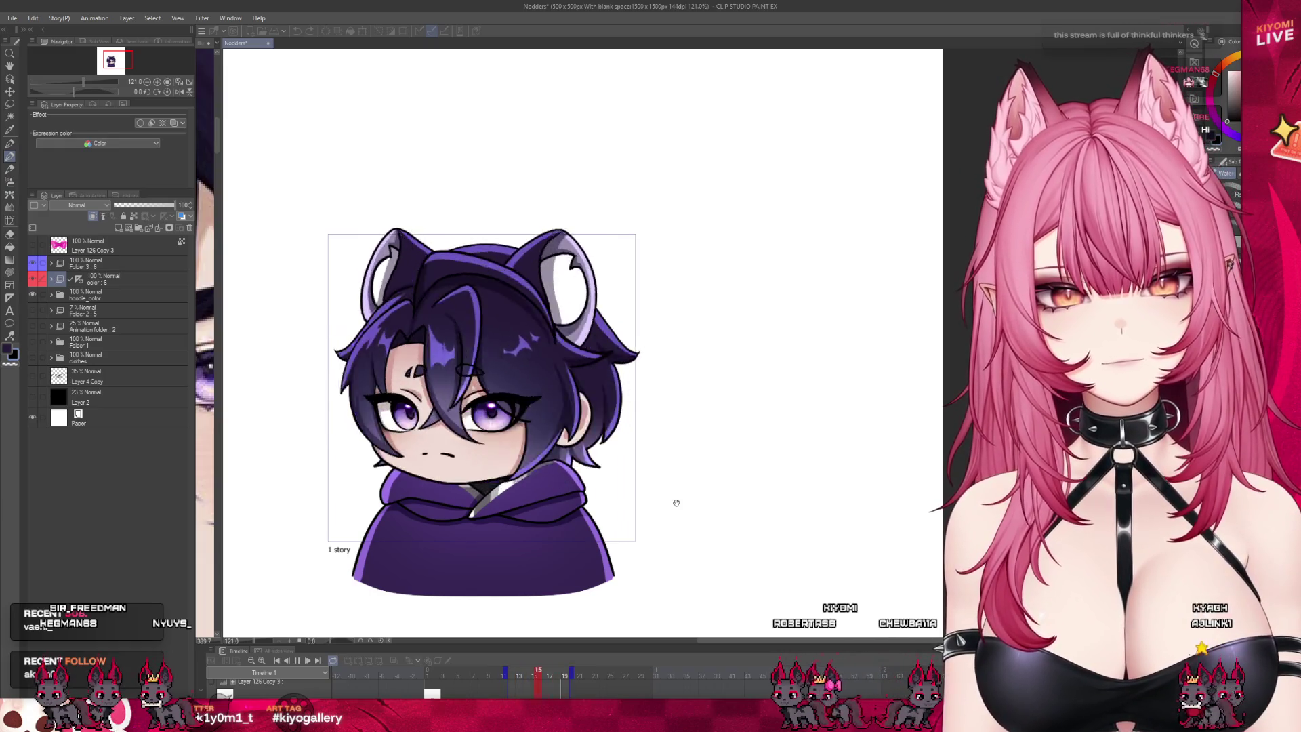
key("Return")
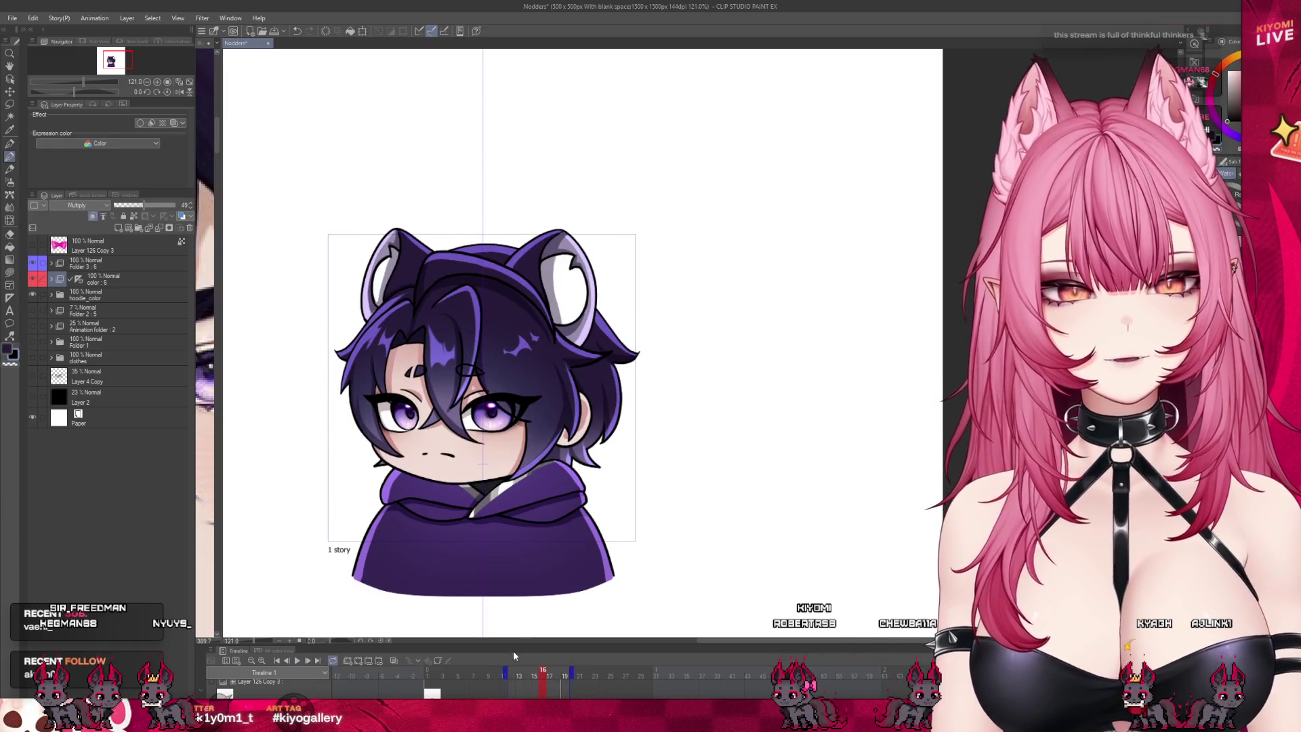
key("Left")
key("Right")
key("Left")
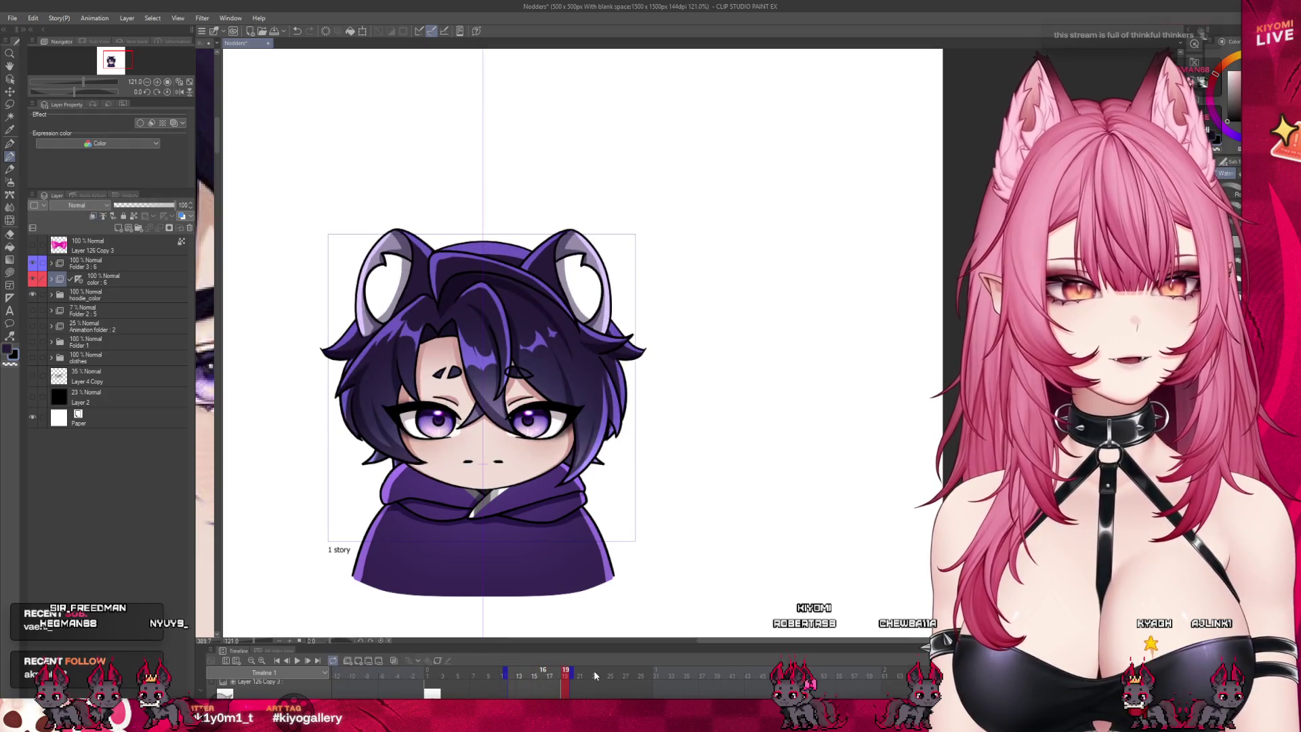
key("Right")
key("Right")
key("Right")
key("Right")
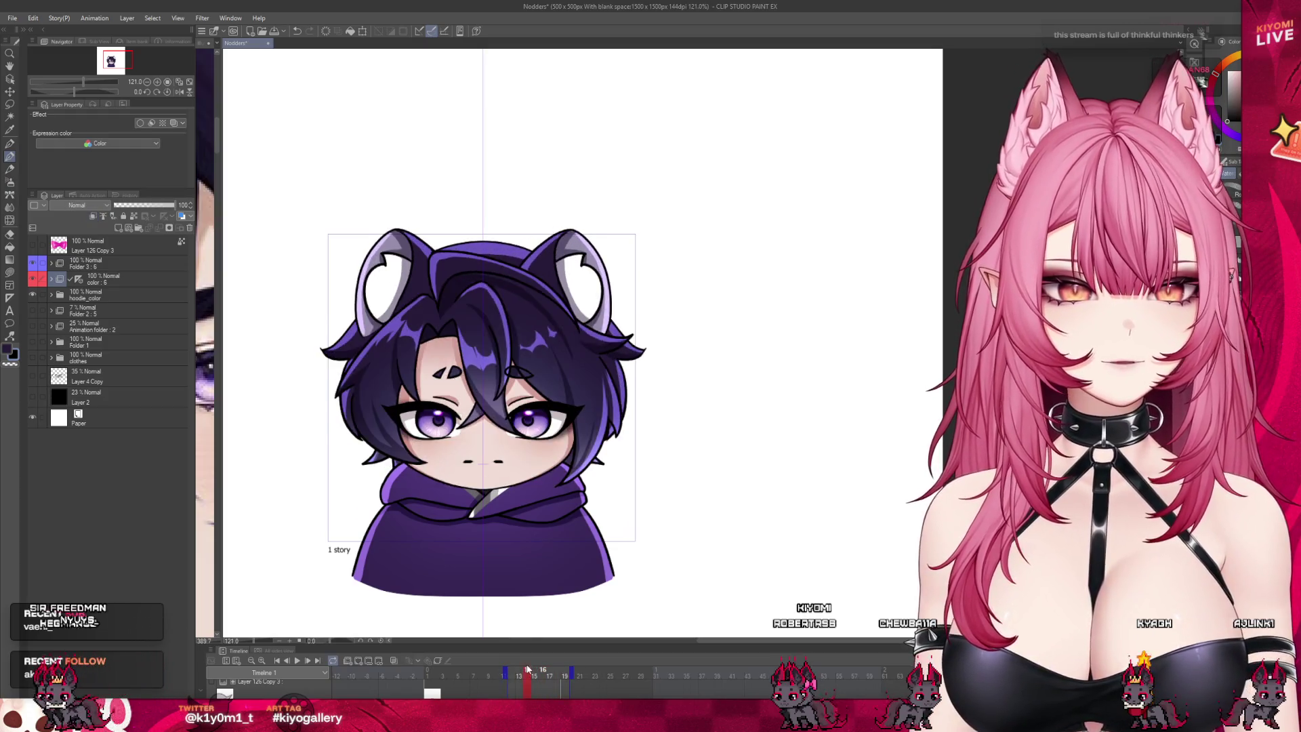
key("Left")
key("Left")
key("Left")
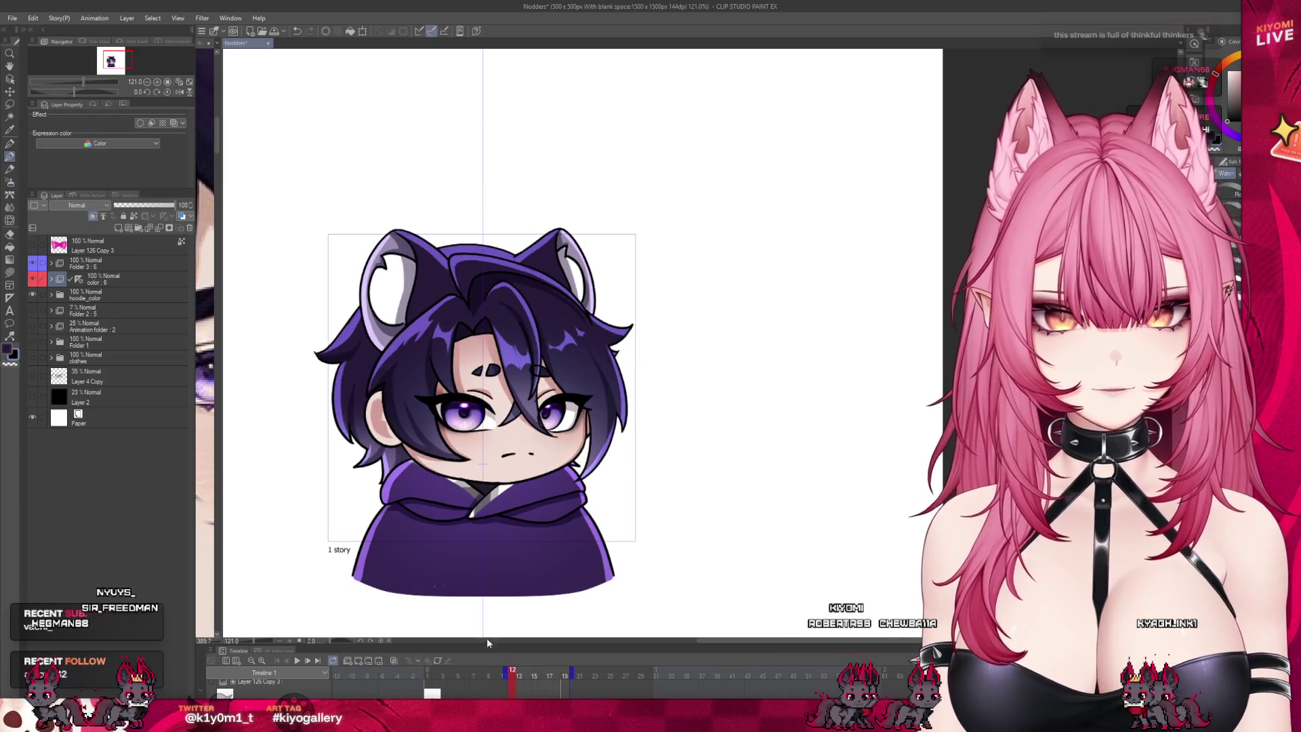
left_click(51, 279)
Step: Expand color : 6, enable onion skin, and compare cels 4 and 5 against each other
left_click(126, 337)
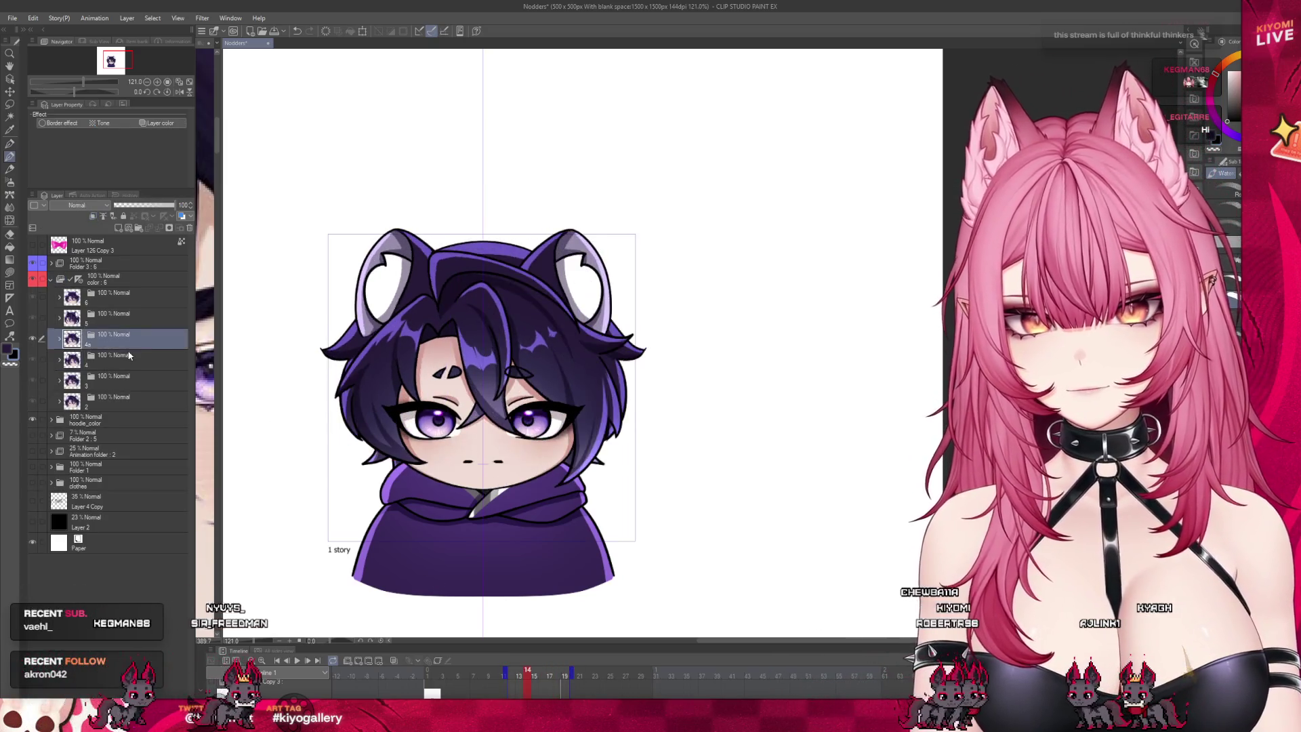
left_click(129, 356)
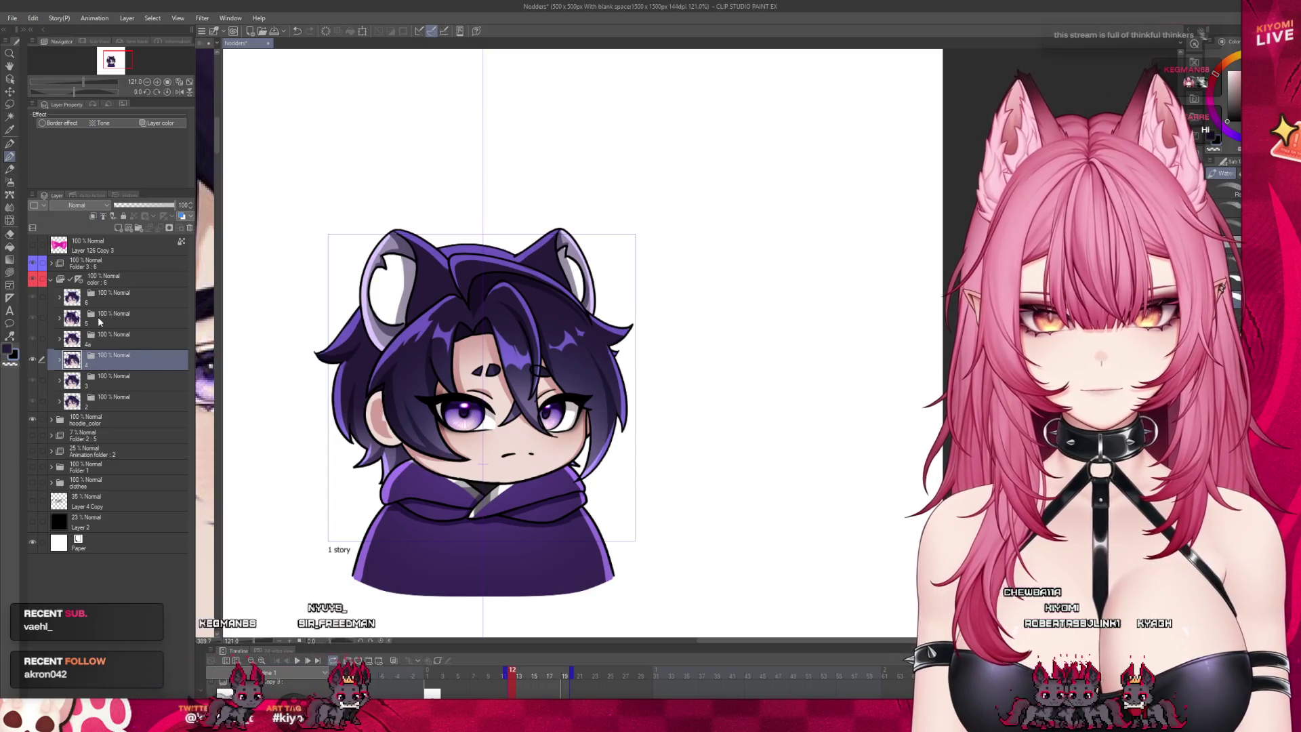
left_click(98, 320)
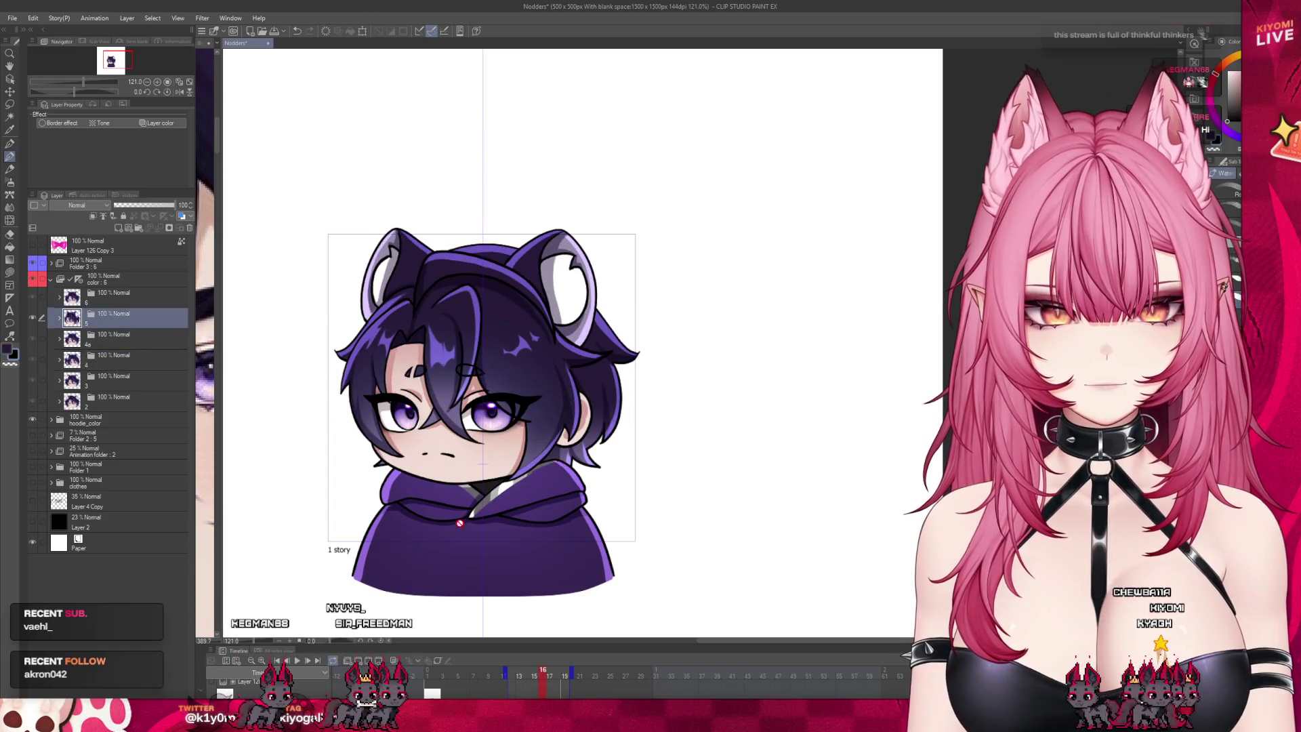
left_click(395, 658)
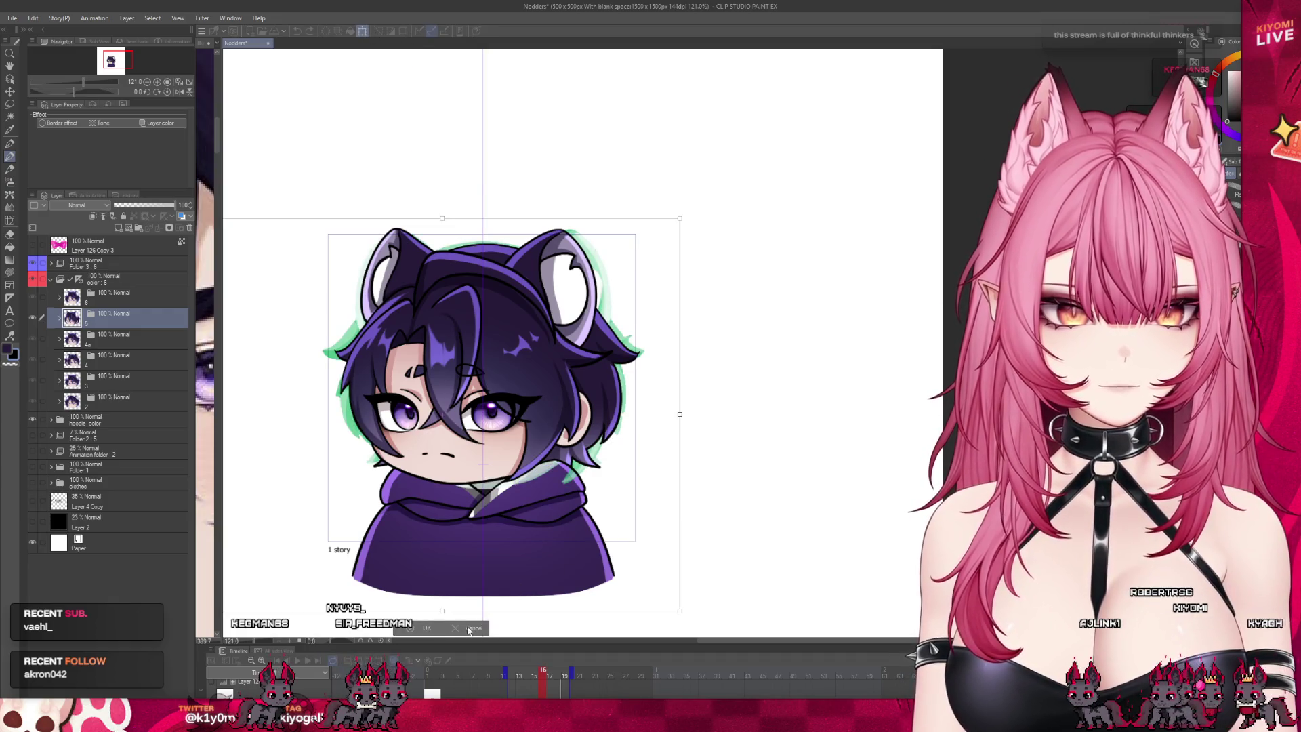
left_click(125, 362)
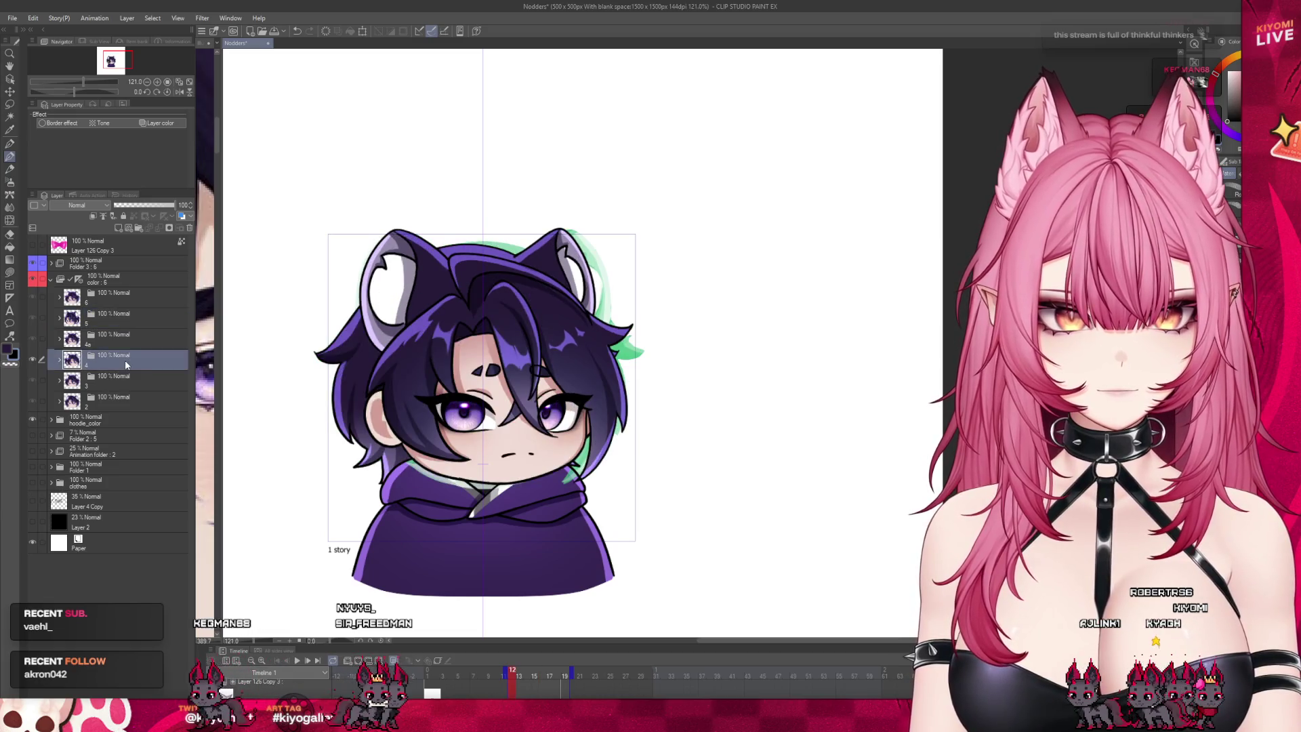
left_click(112, 319)
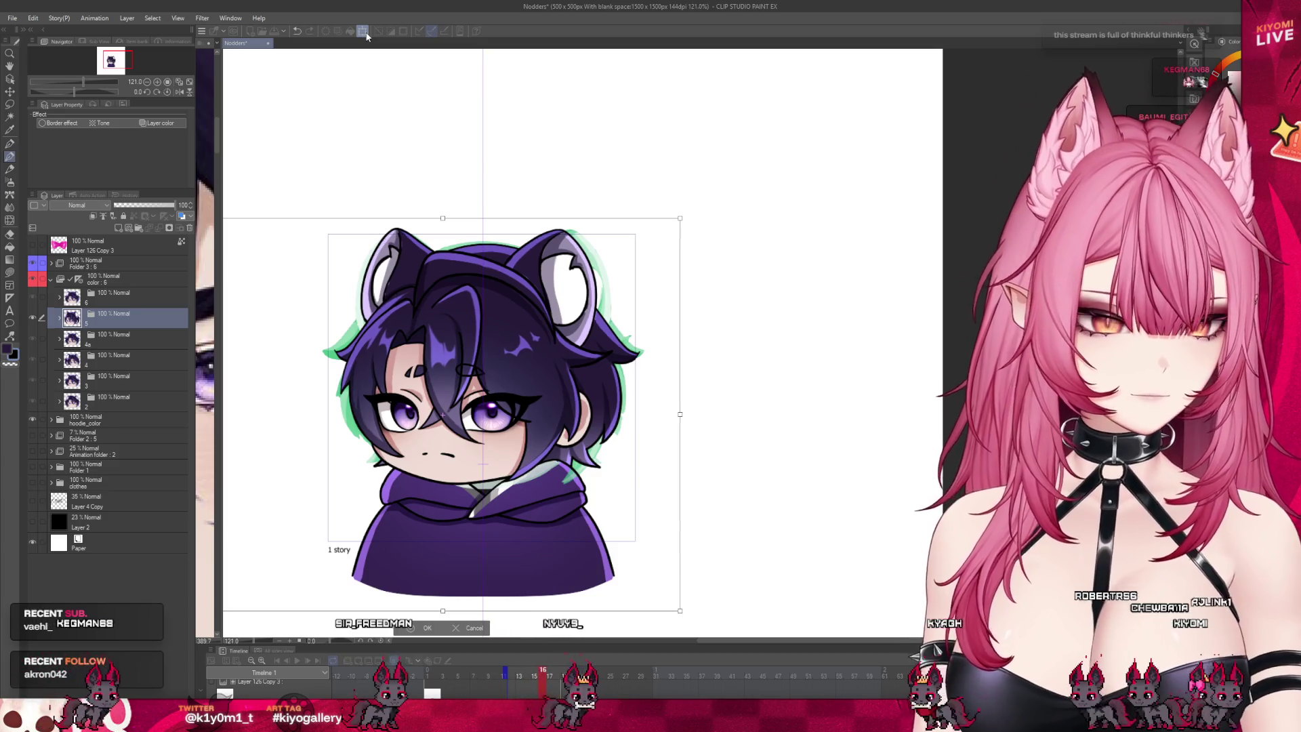
Step: Try a rightward transform on cel 5, cancel it, and expand Folder 3
left_click(365, 34)
key("Right")
key("Right")
key("Right")
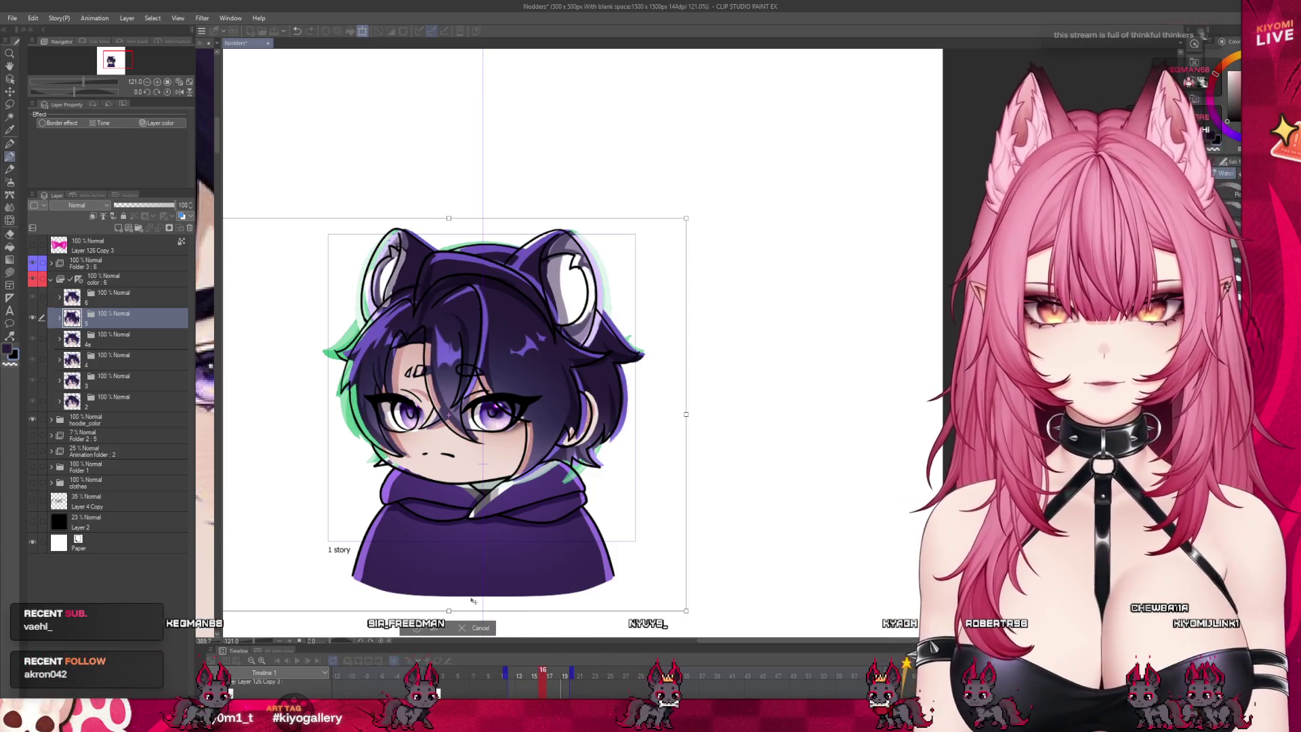
left_click(472, 630)
left_click(50, 263)
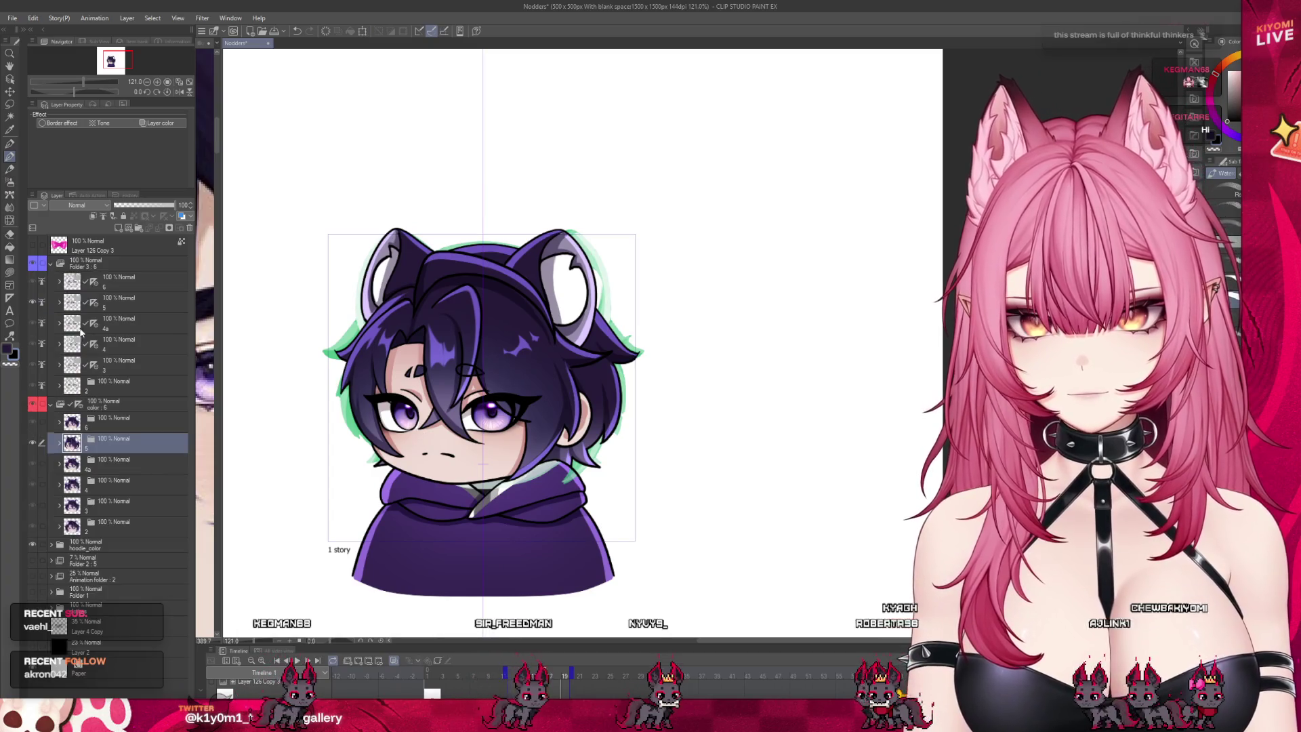
Step: Select sketch layer 5 and colour layer 5 together and commit a trial transform
left_click(43, 303)
left_click(42, 444)
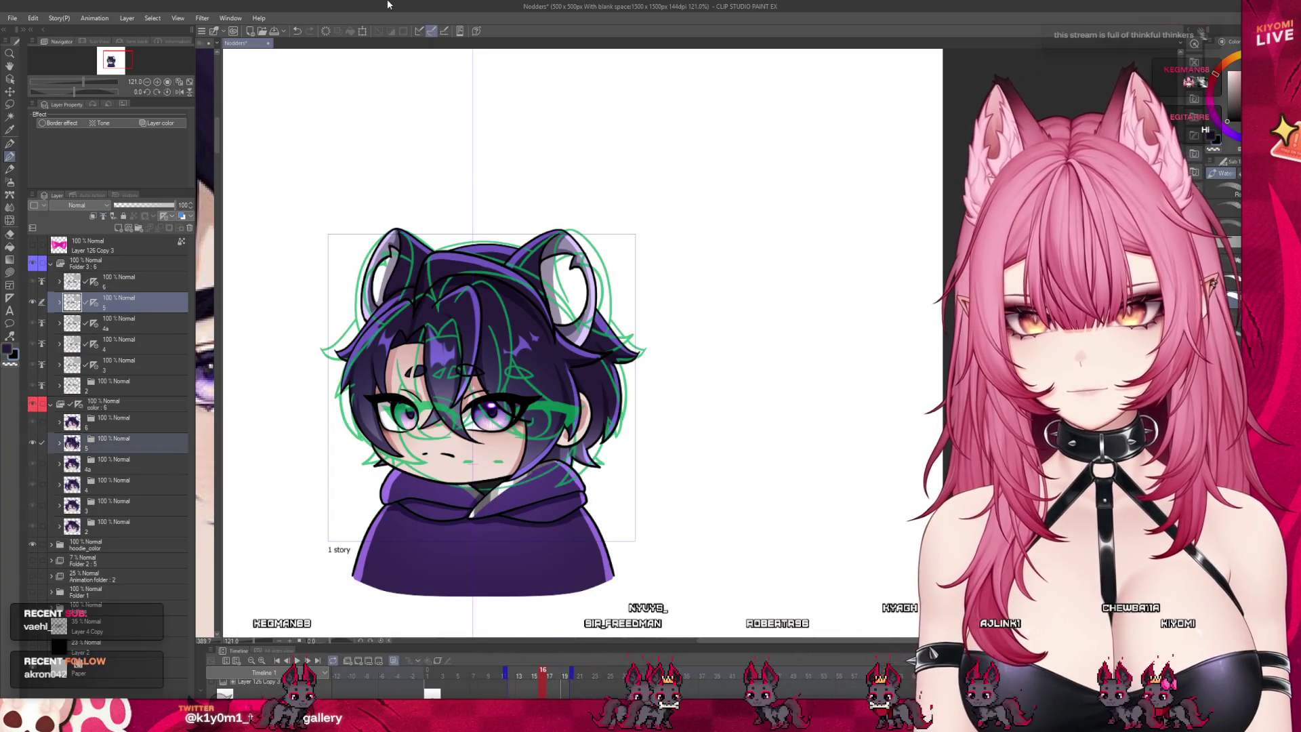
left_click(362, 31)
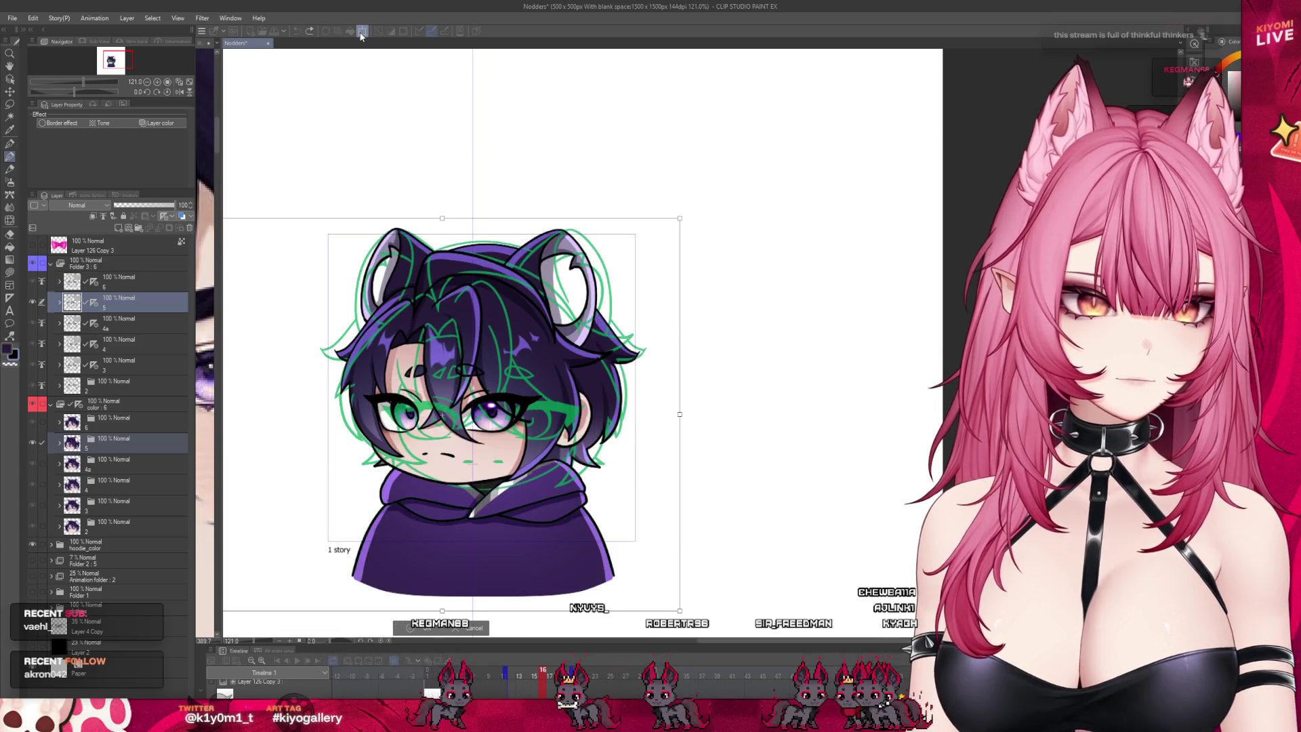
key("Return")
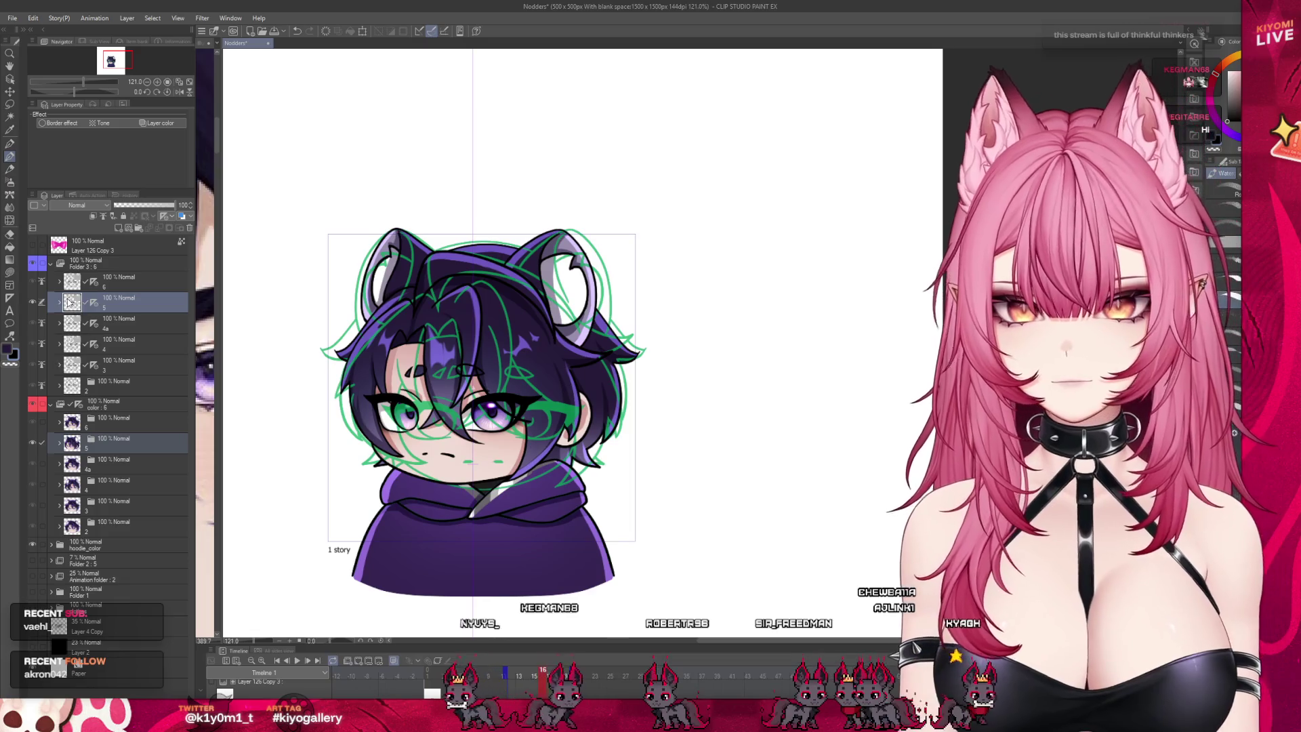
Step: Select layer 5's head sublayers — 3 Copy 2 and Layers 40–42 Copy 2 — plus colour layer 5
left_click(59, 303)
left_click(70, 461)
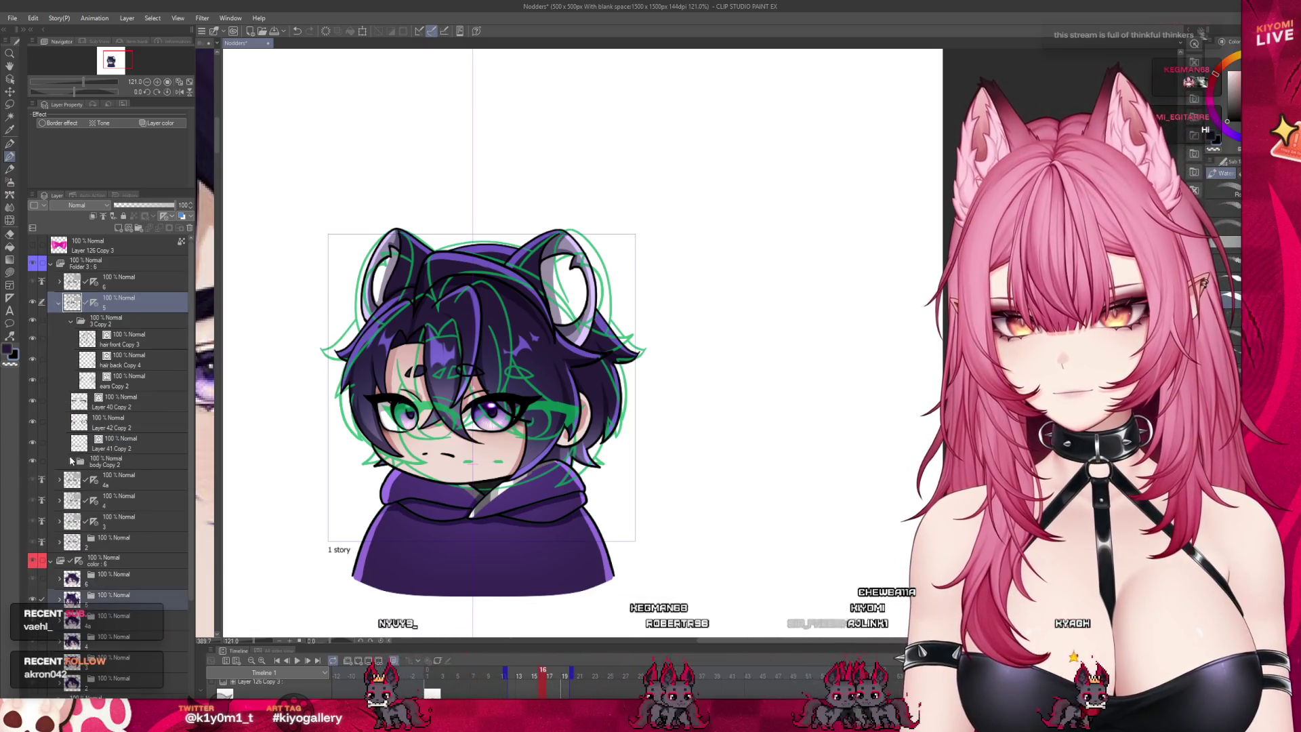
left_click(59, 304)
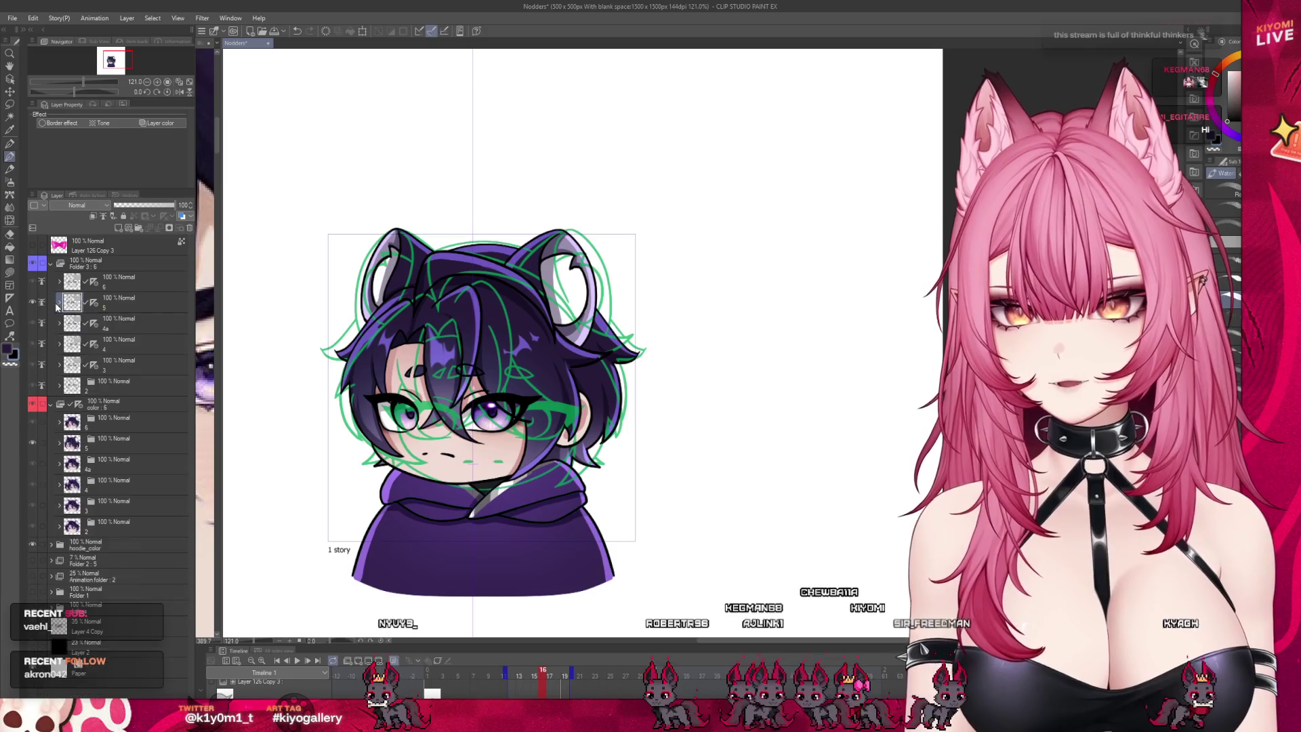
left_click(59, 303)
left_click(136, 325)
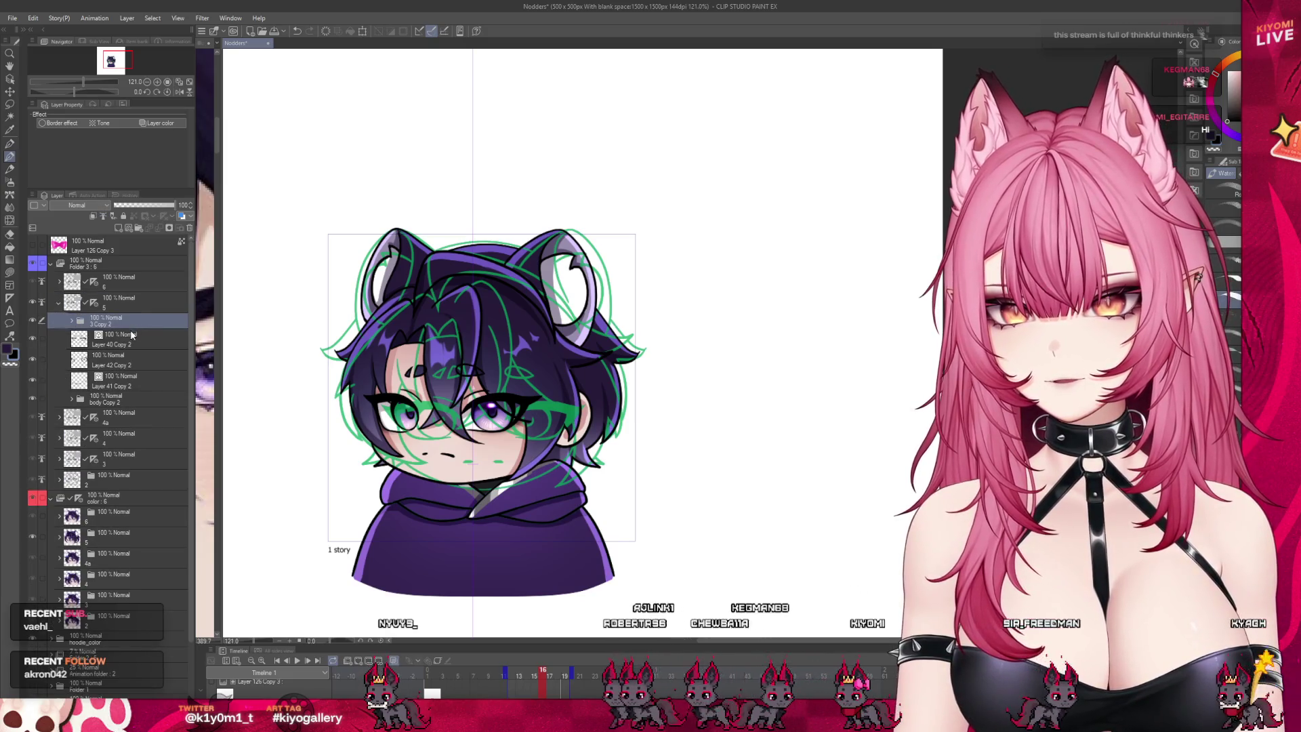
left_click_drag(42, 381, 43, 338)
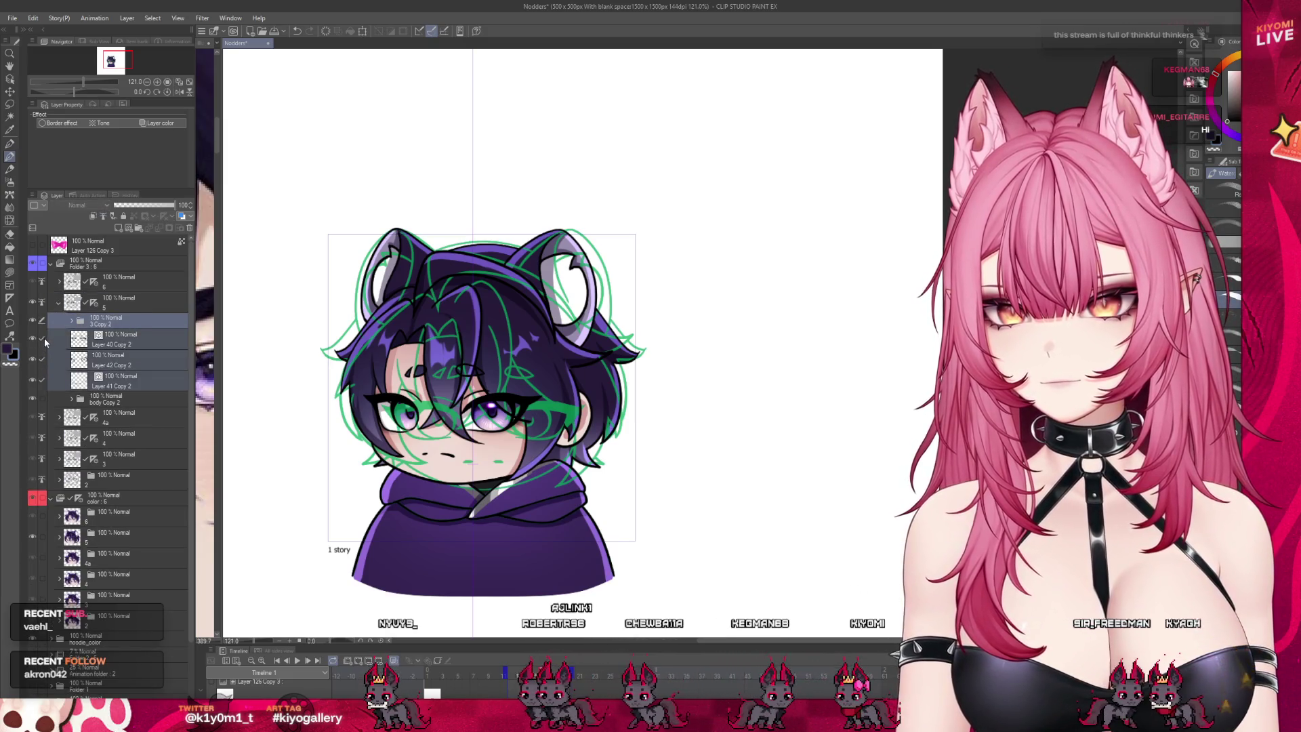
left_click(42, 537)
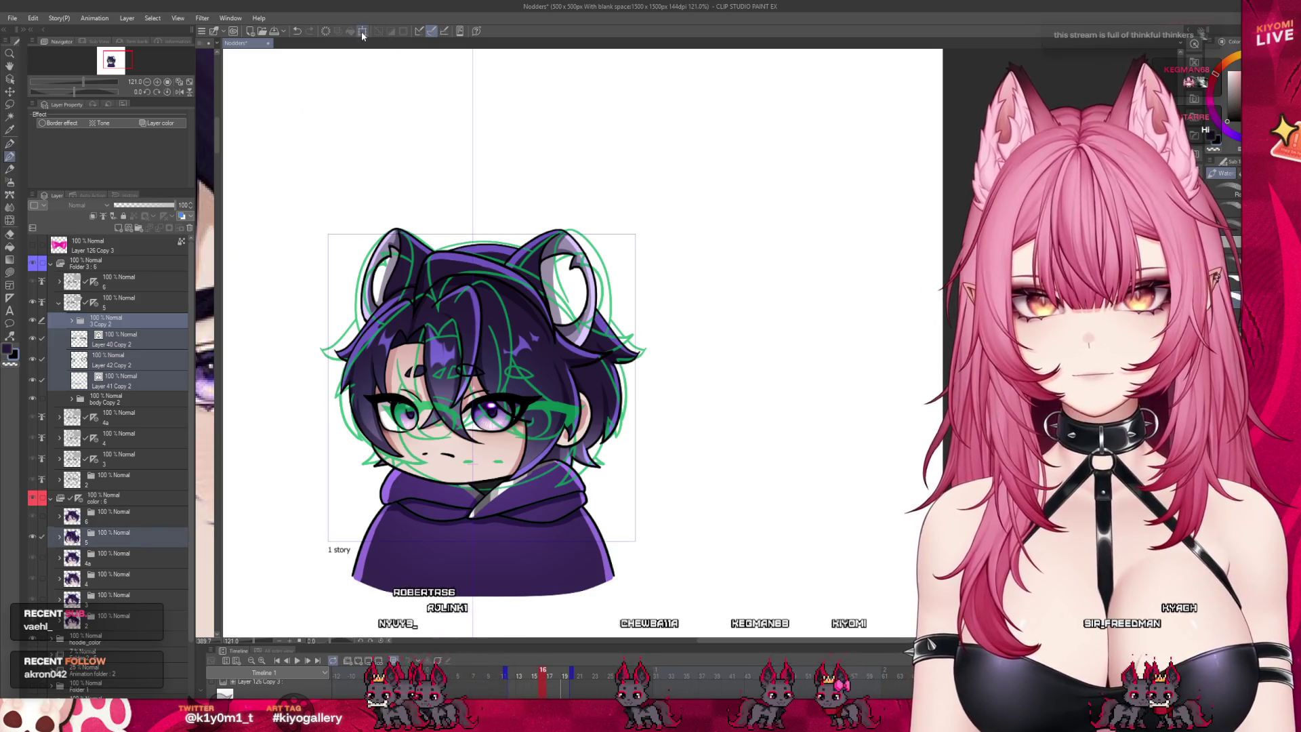
Step: Nudge the selected head layers three steps right, apply, then go to frame 13
left_click(362, 33)
key("Right")
key("Right")
key("Right")
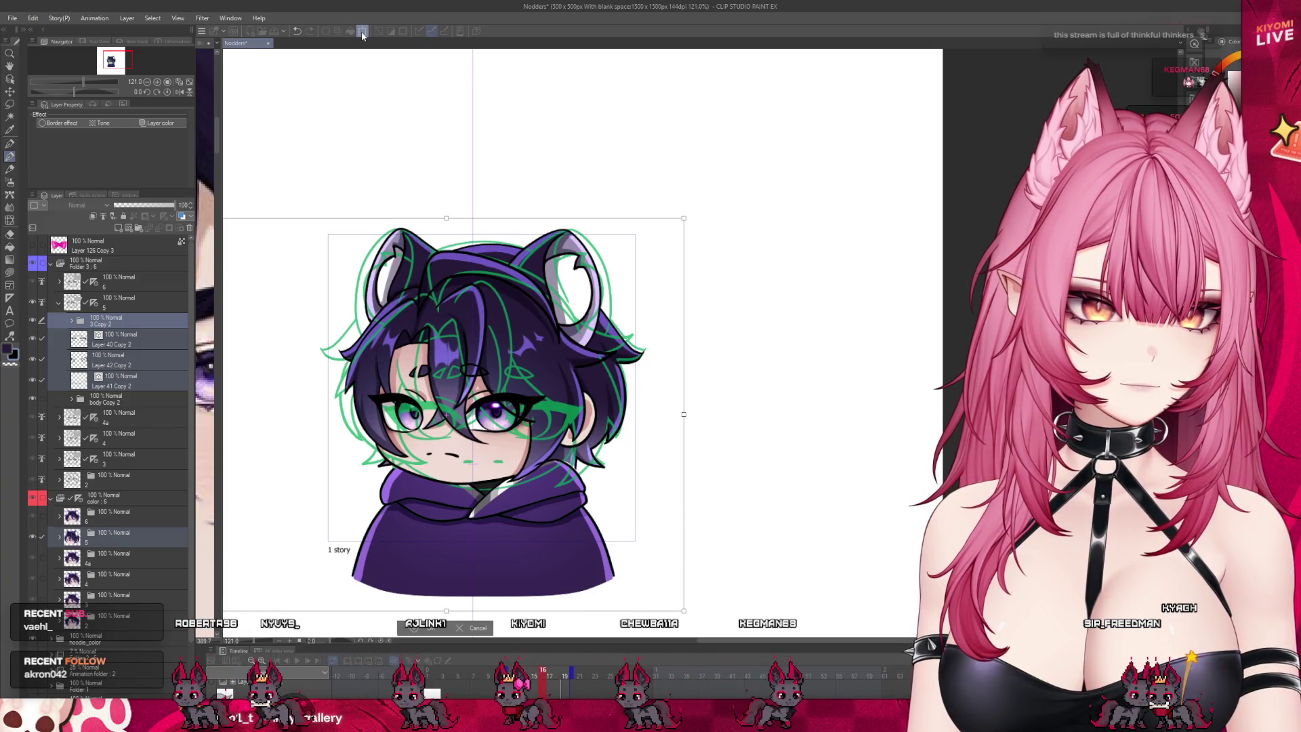
key("Right")
key("Right")
key("Right")
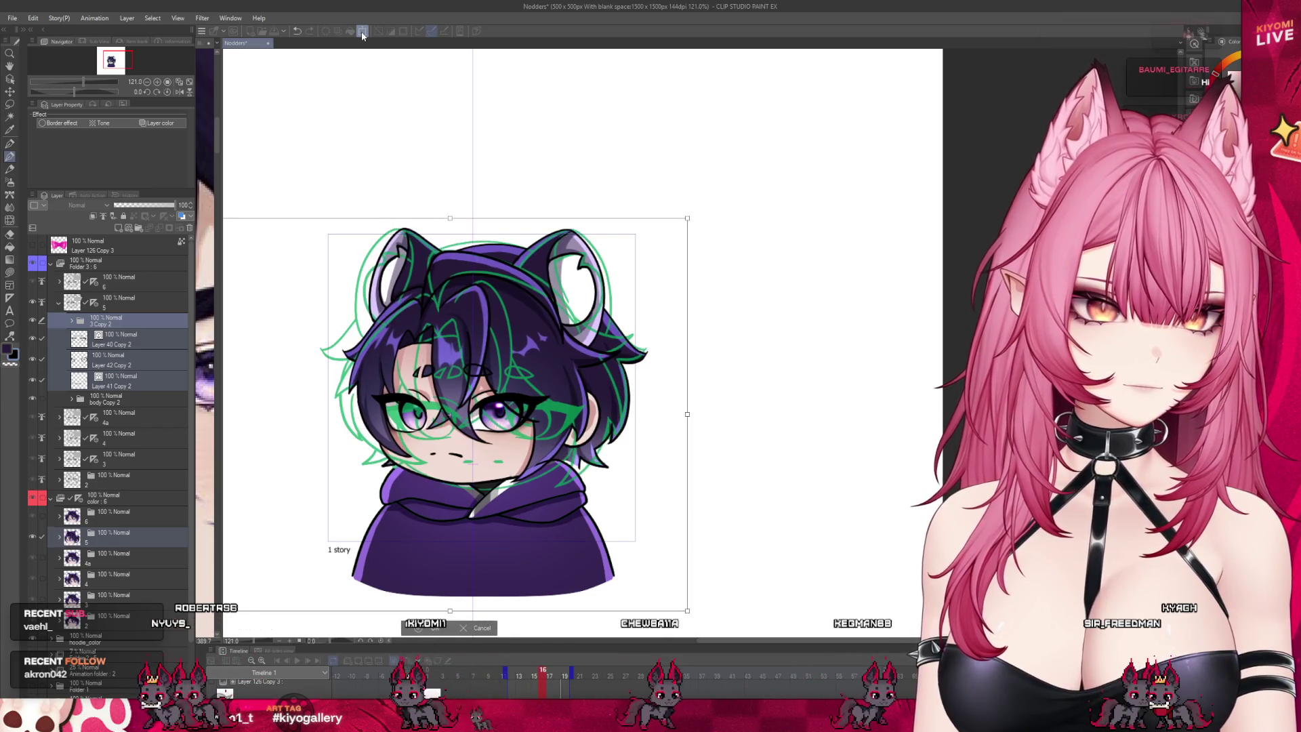
key("Right")
key("Right")
key("Right")
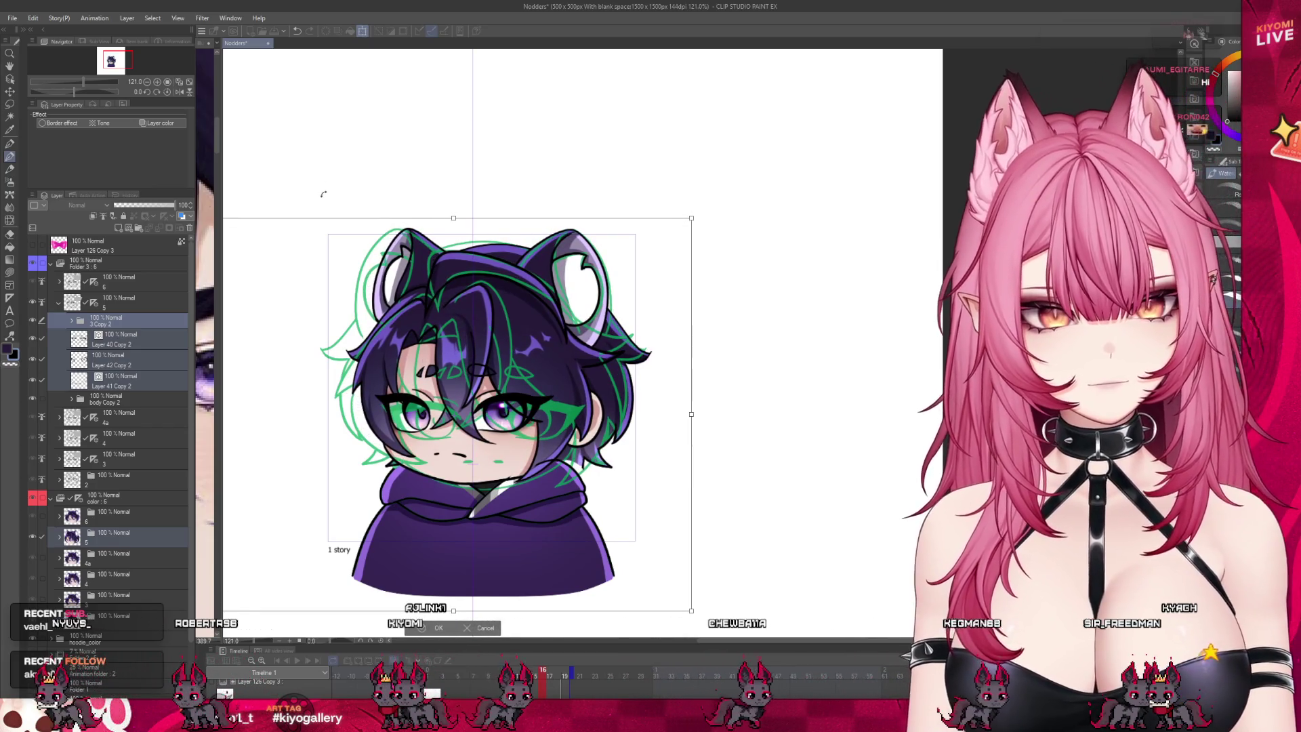
left_click(435, 629)
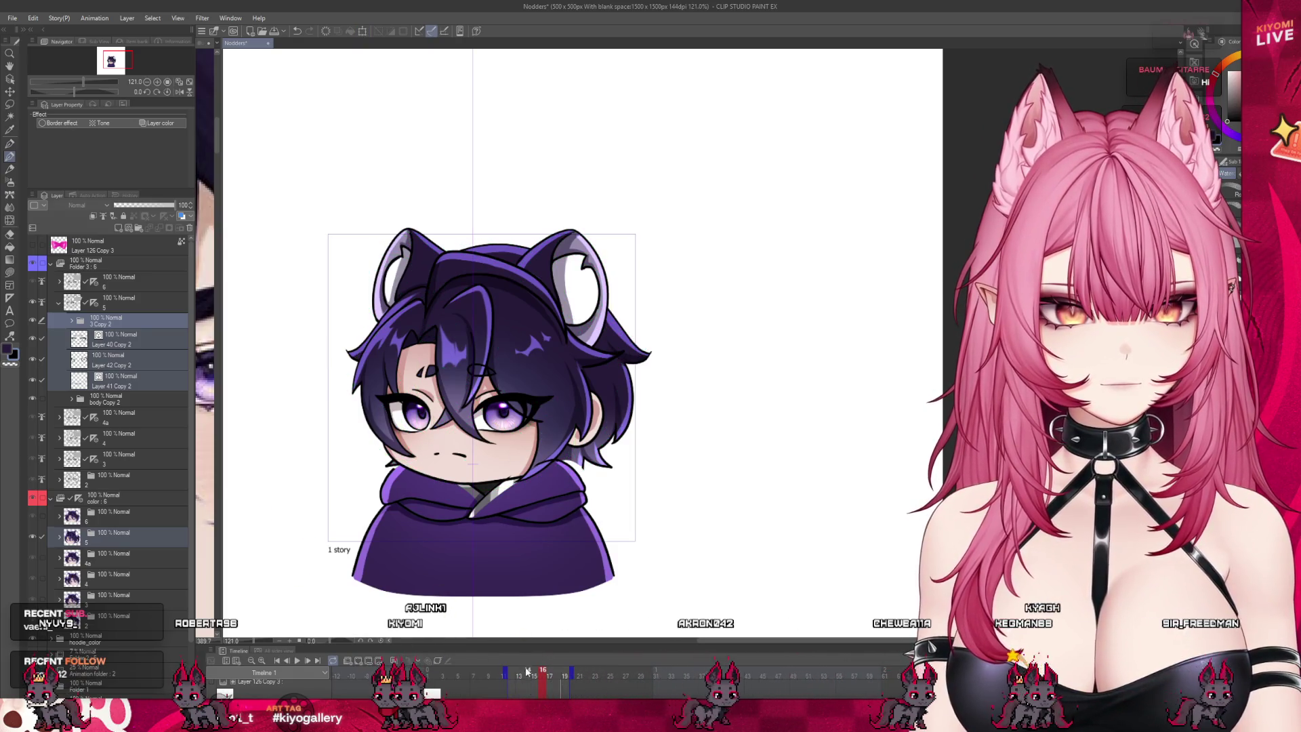
left_click(519, 673)
Step: Play the nodding loop while zooming out to watch it, then enlarge the timeline
left_click(303, 661)
scroll(391, 400, "down", 3)
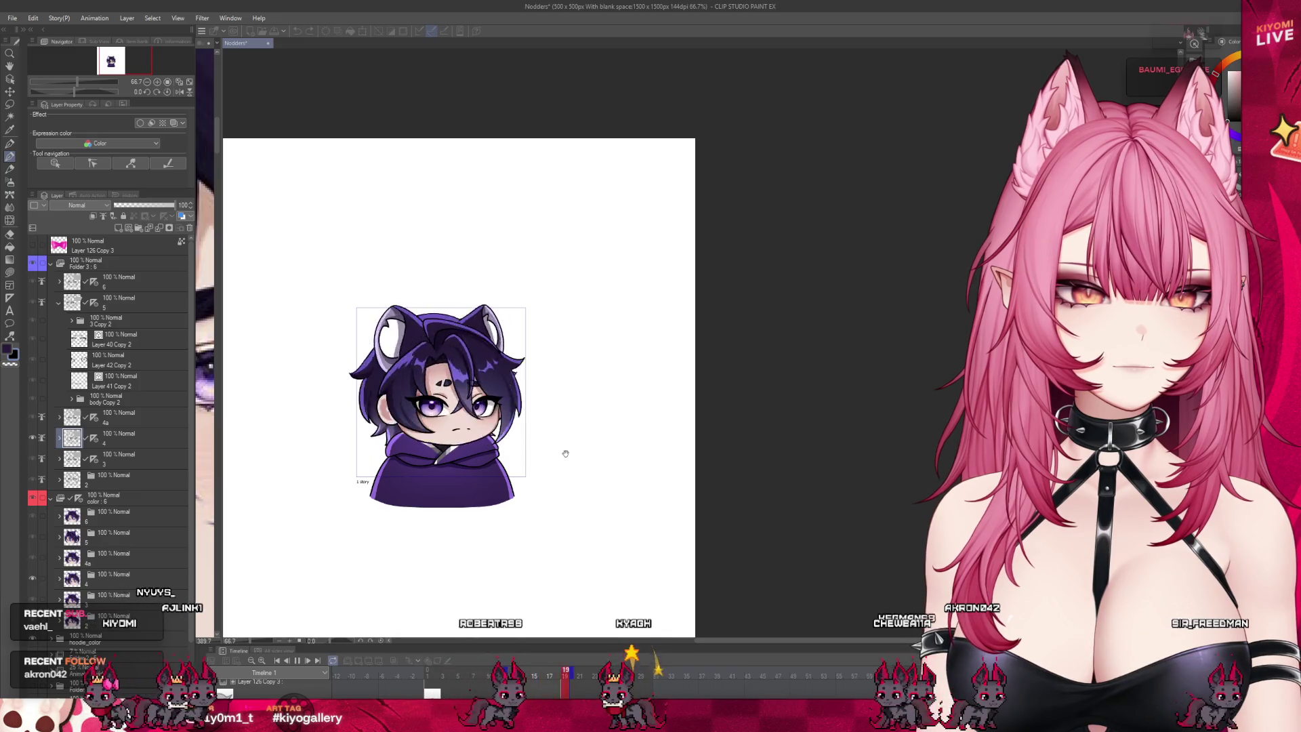
scroll(566, 453, "down", 2)
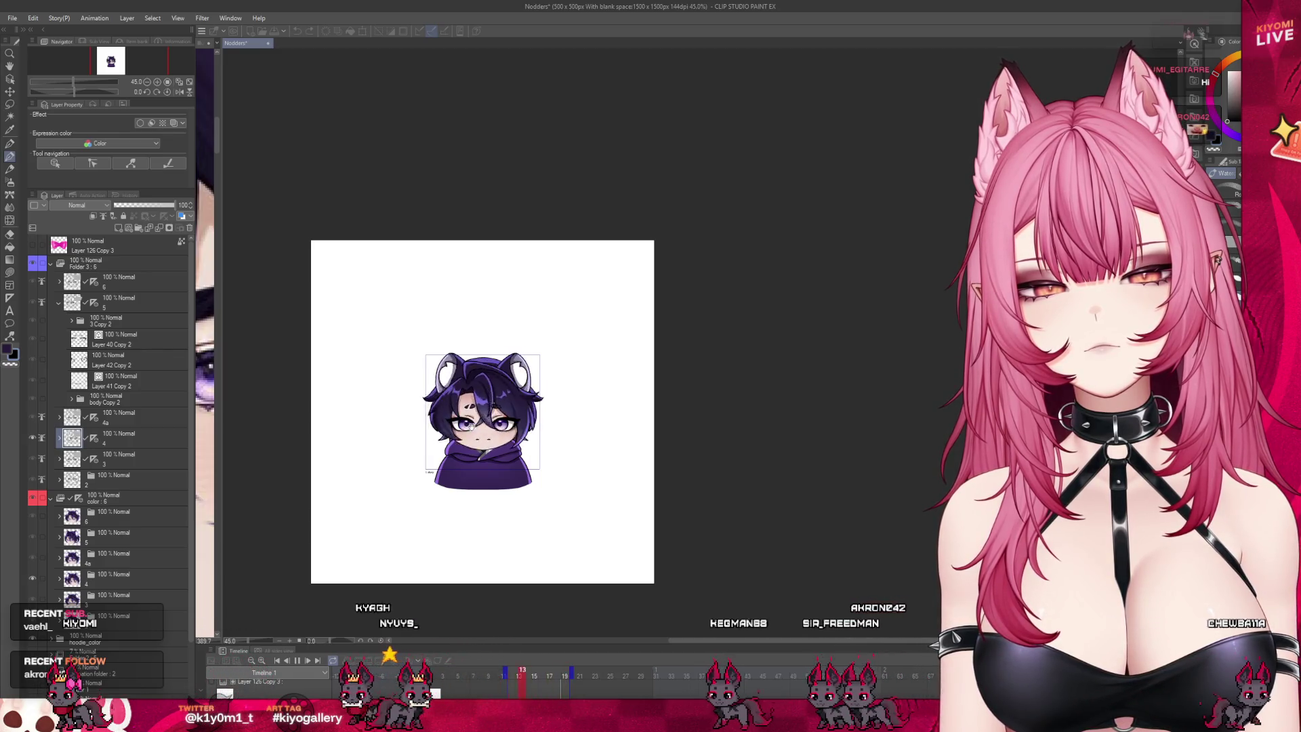
scroll(482, 458, "up", 1)
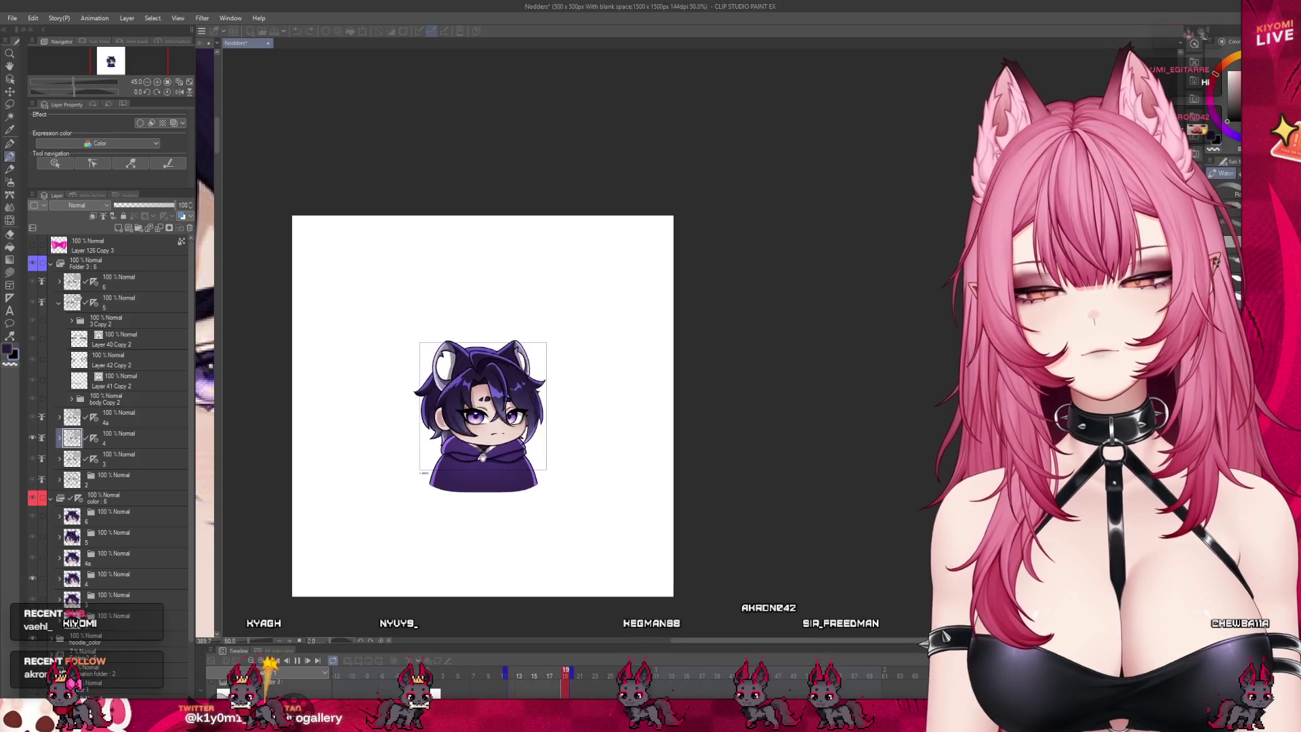
scroll(482, 457, "up", 5)
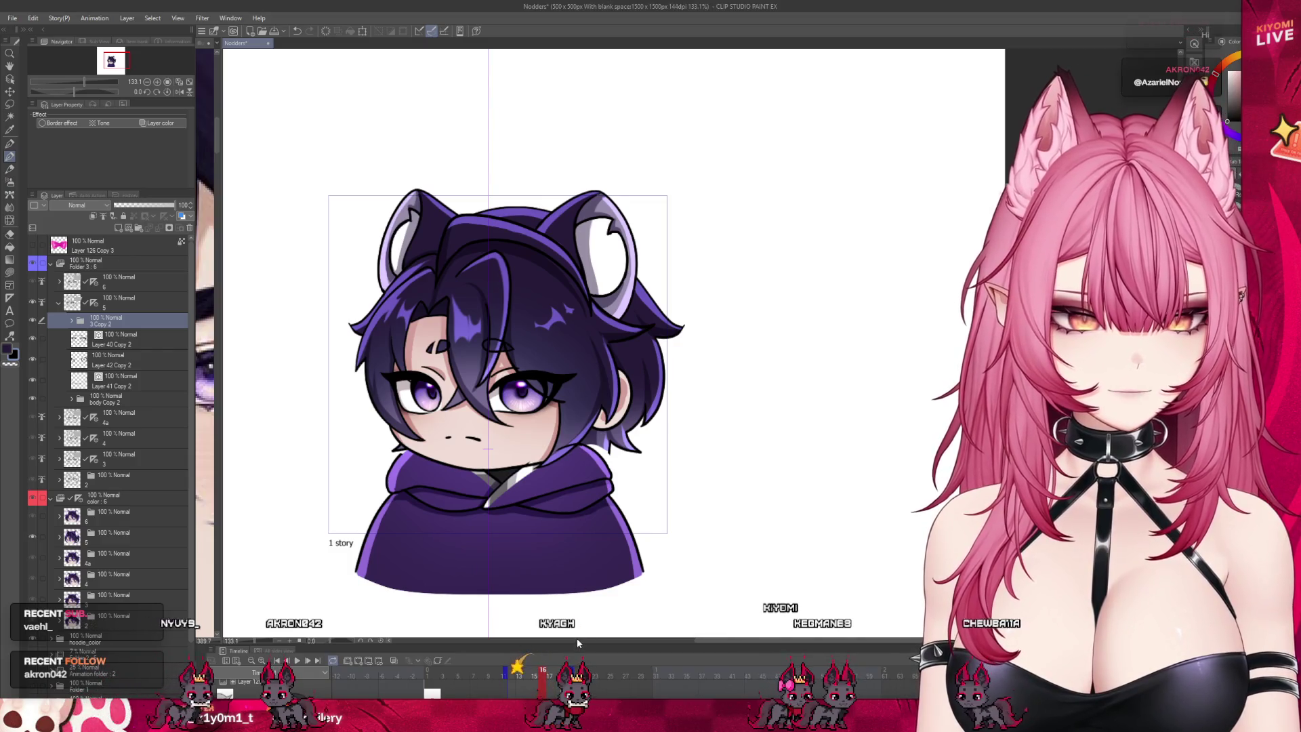
left_click_drag(576, 642, 576, 517)
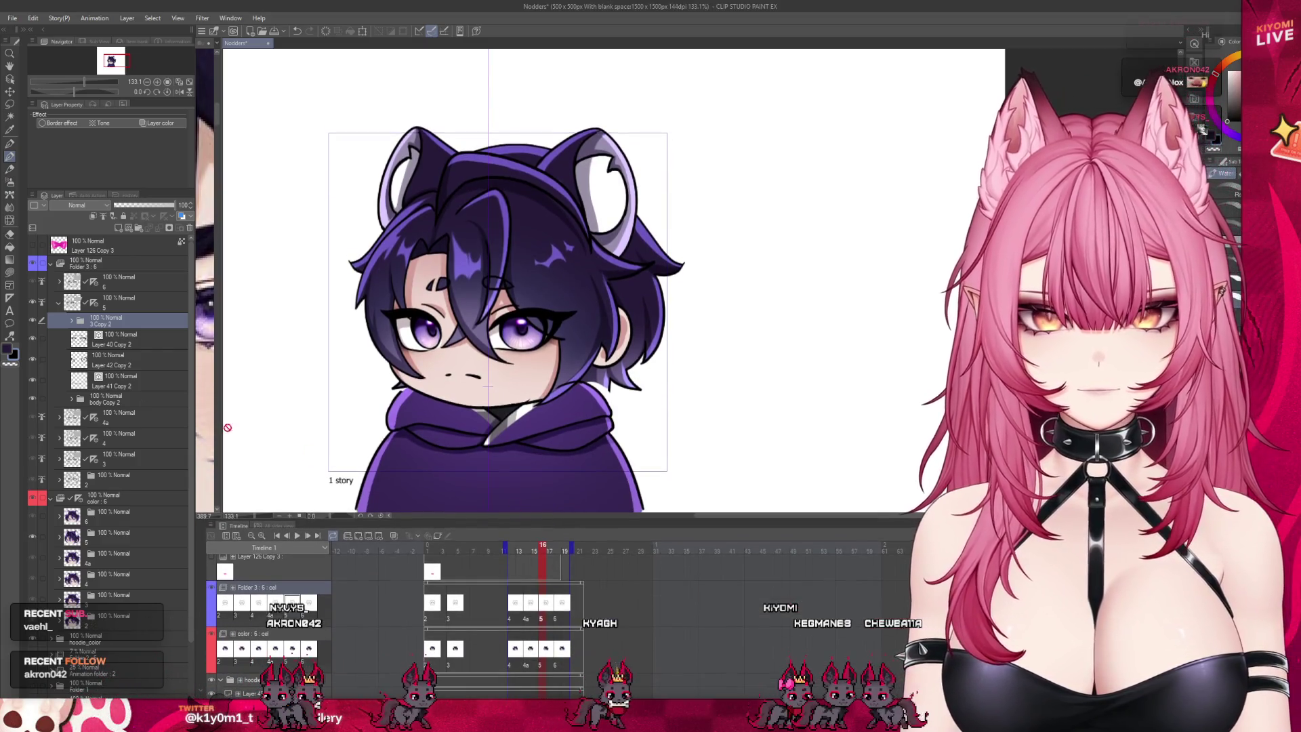
Step: Select Layers 40–42 Copy 2 with colour layer 5 and turn on onion skin
left_click_drag(41, 339, 40, 381)
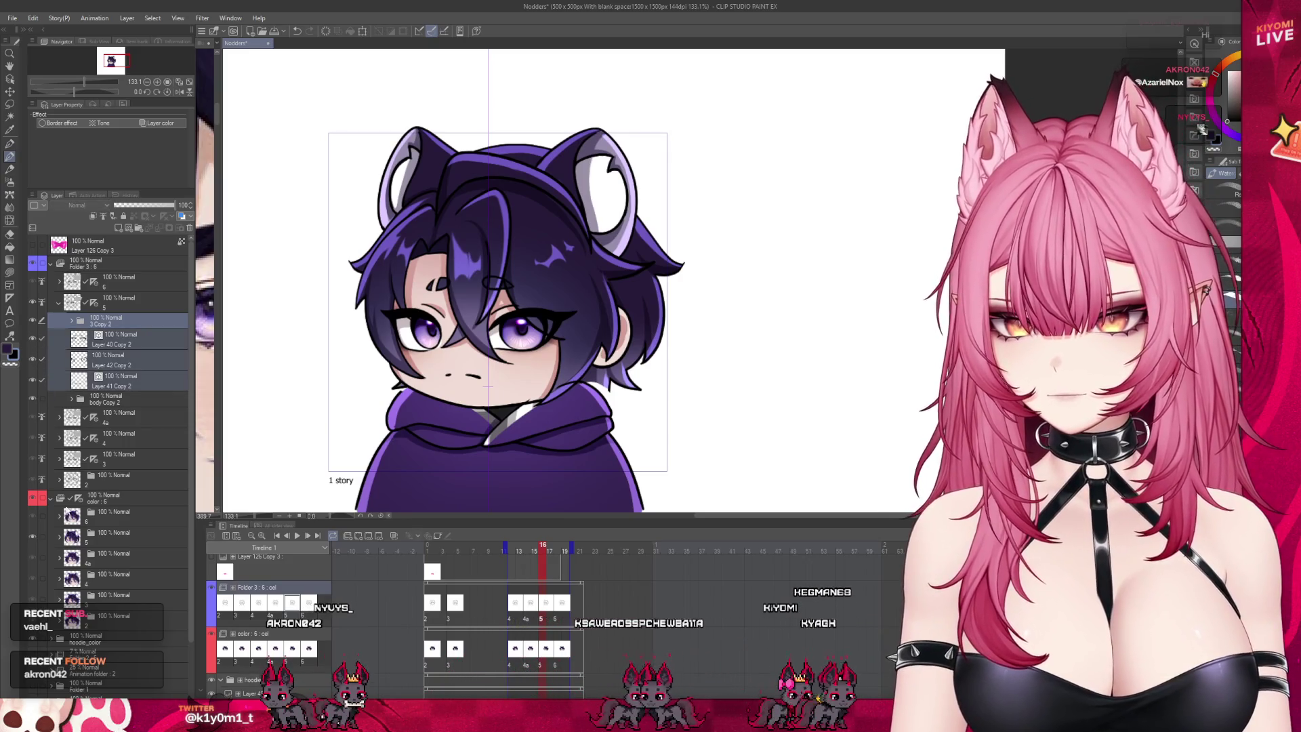
left_click(42, 537)
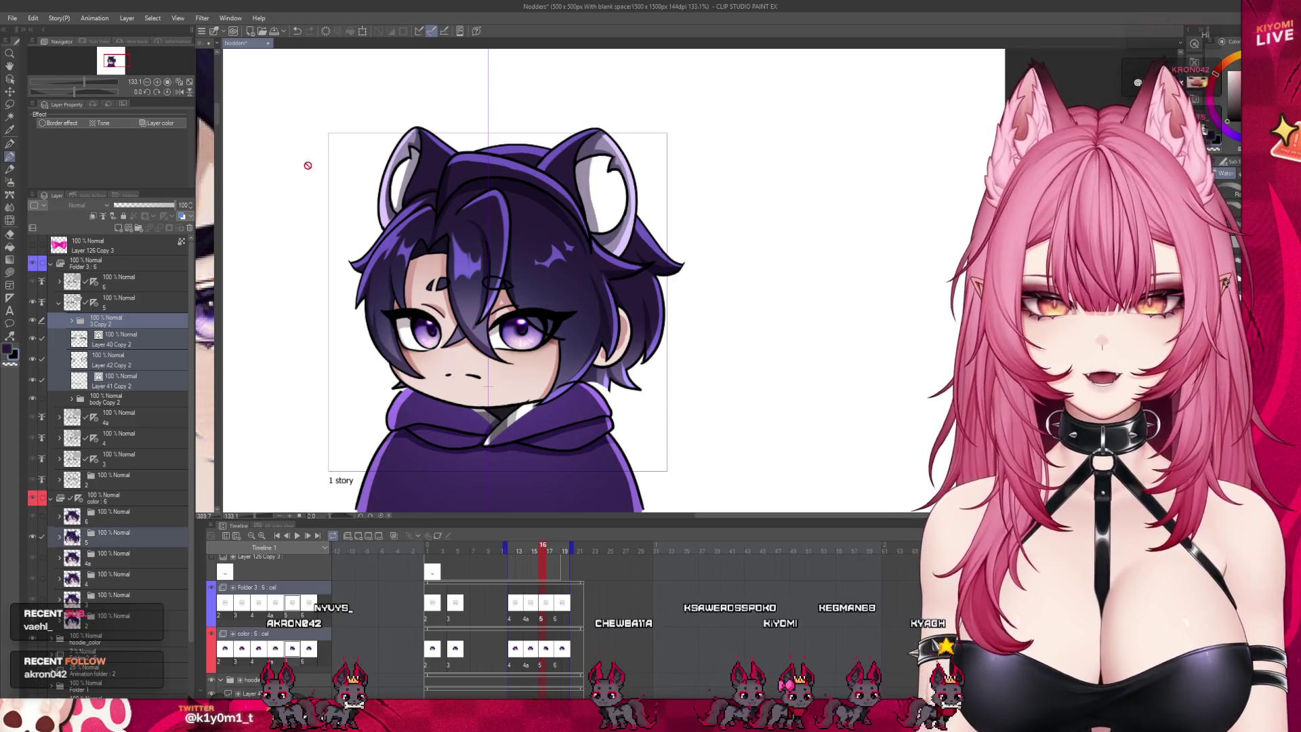
left_click(364, 30)
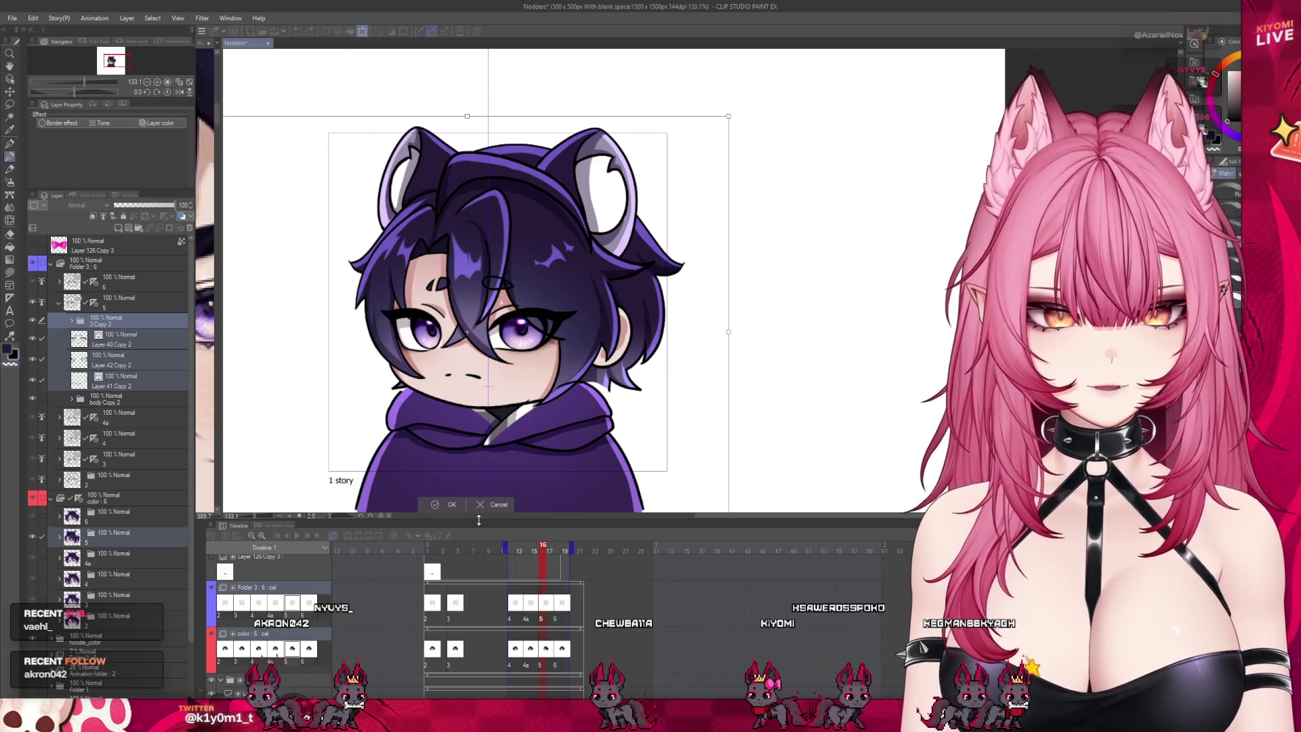
left_click(450, 505)
left_click(393, 537)
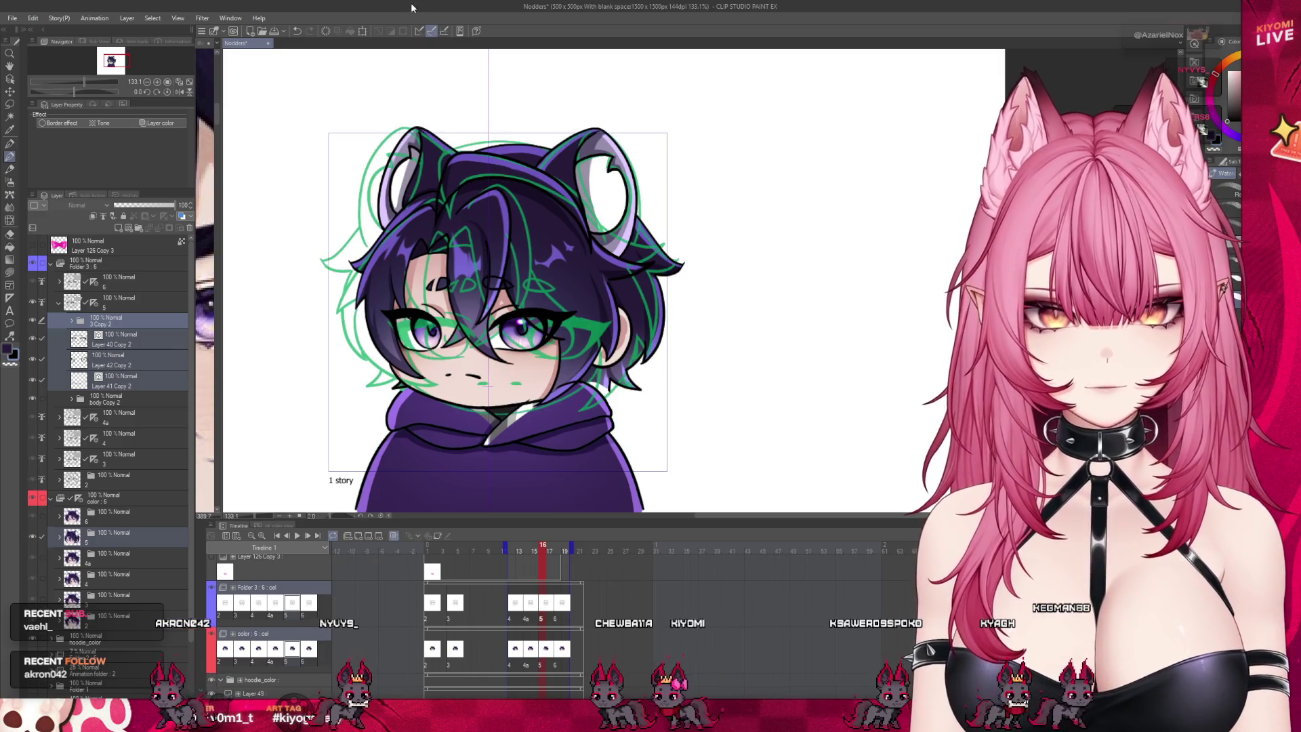
Step: Shift the selected head layers two steps left, apply, and go to frame 13 to compare
left_click(364, 31)
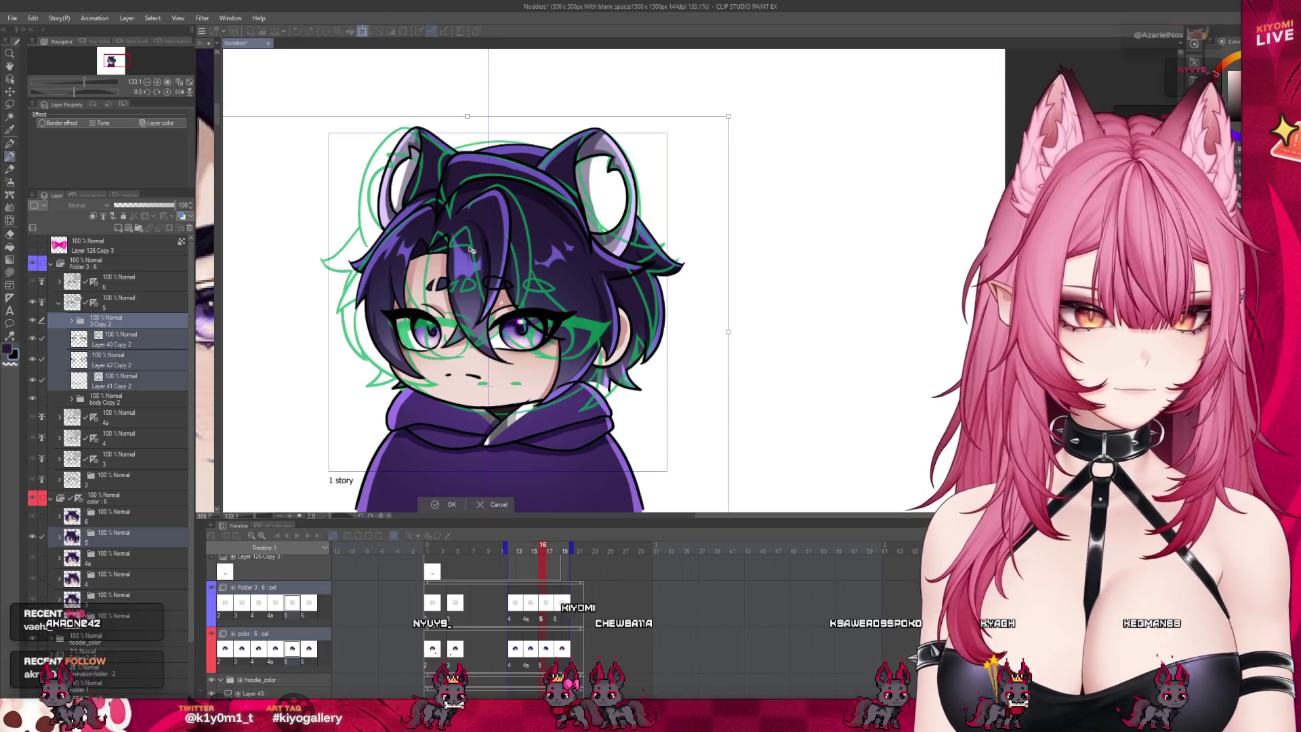
key("Left")
key("Left")
key("Left")
key("Left")
key("Left")
key("Left")
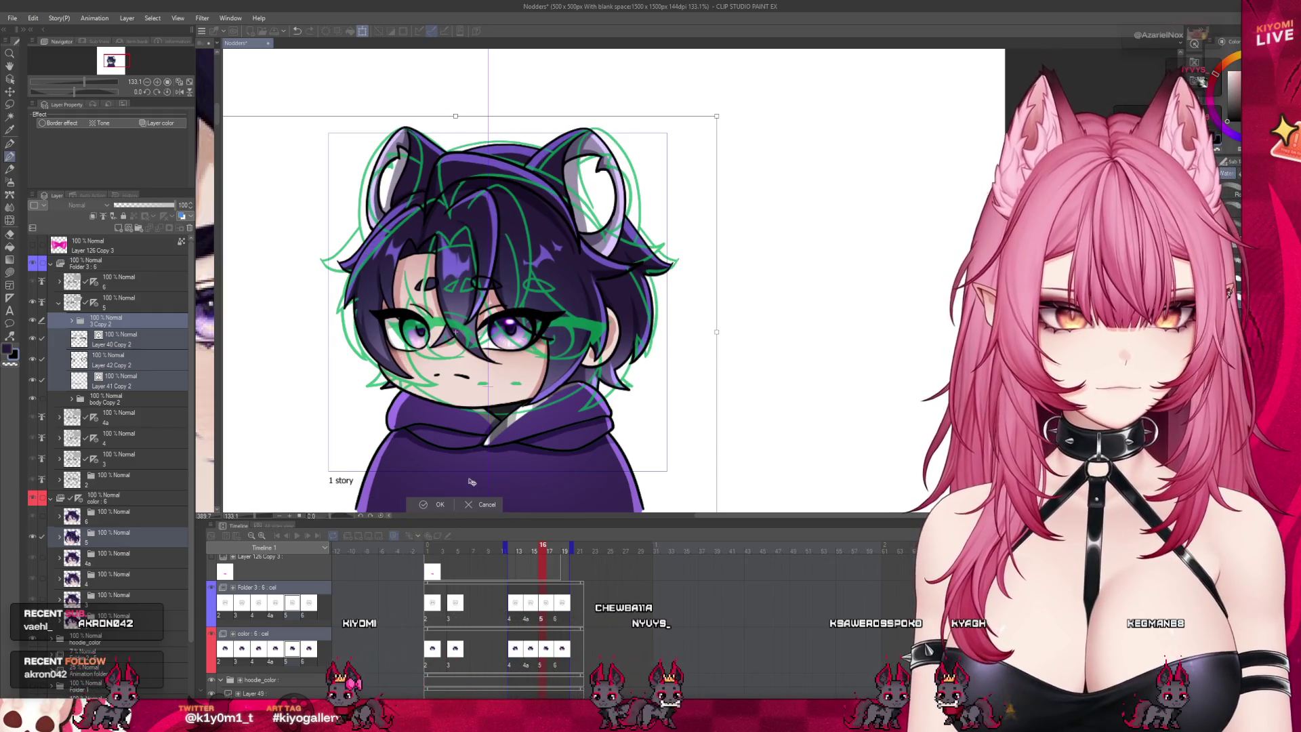
key("Left")
key("Left")
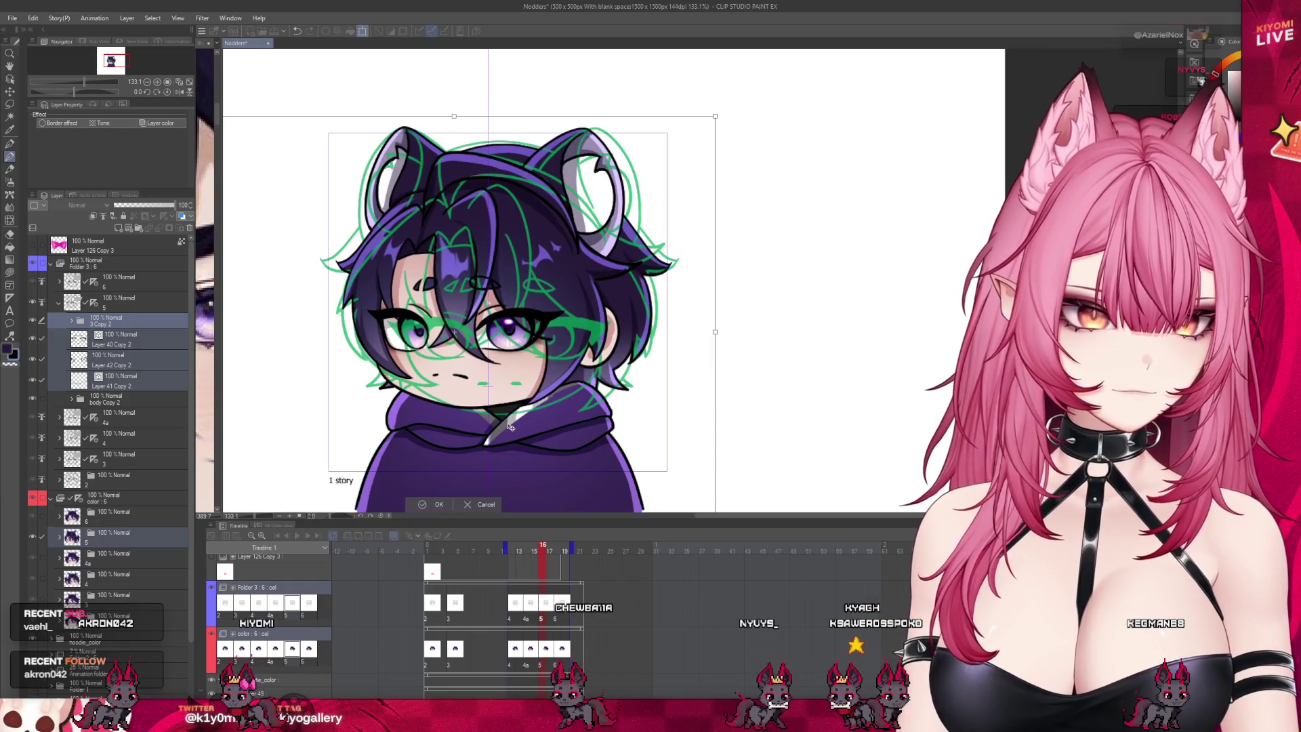
key("Return")
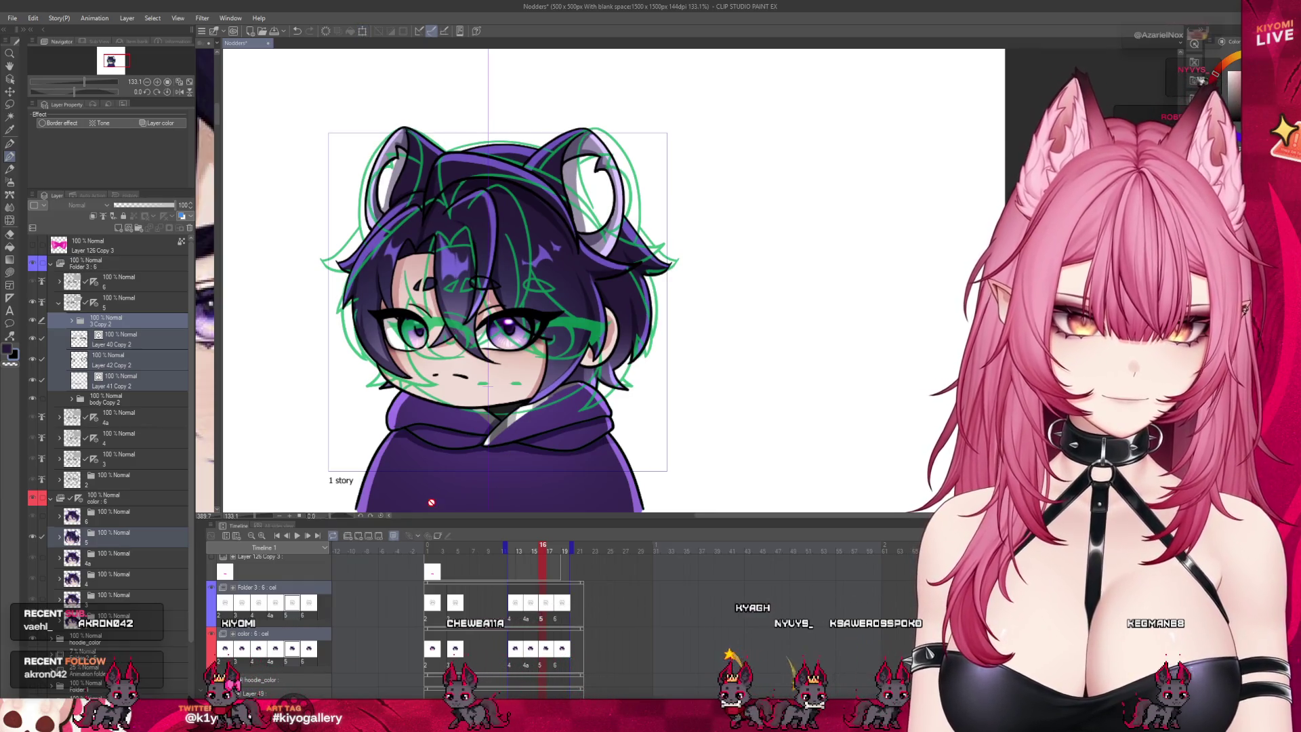
left_click(514, 615)
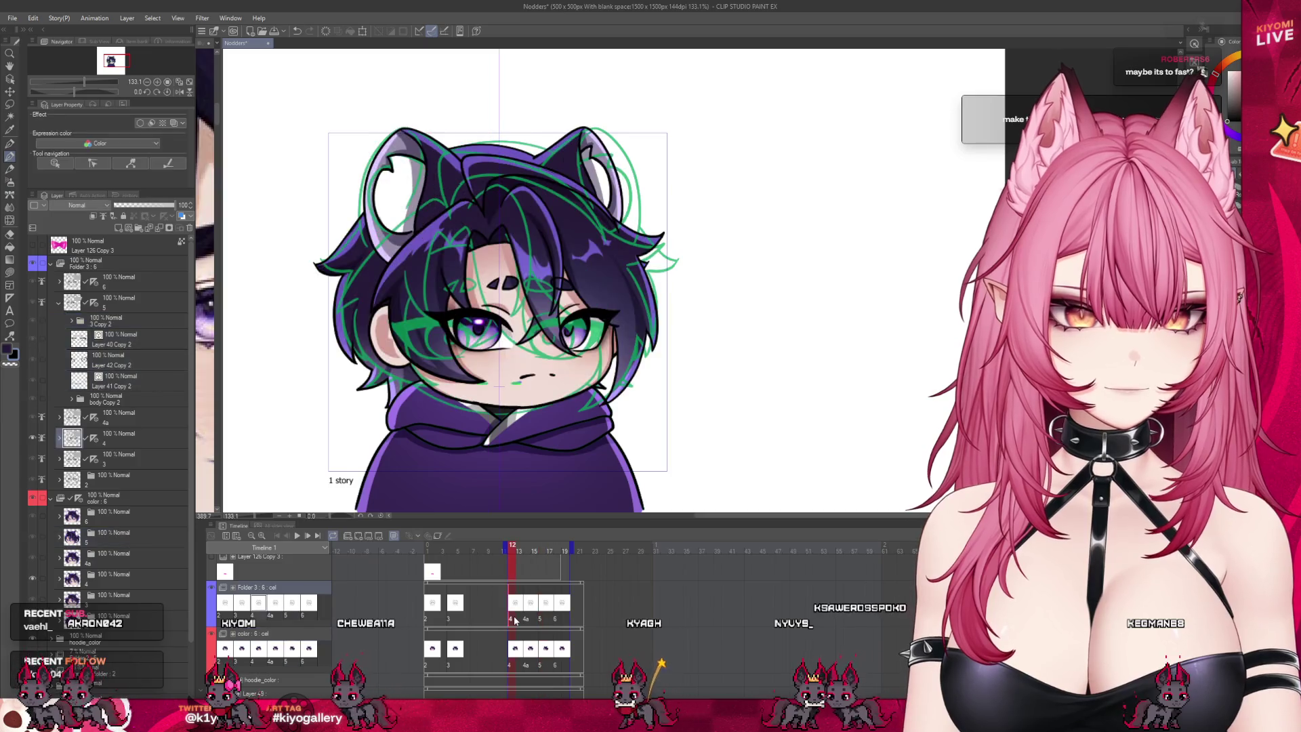
left_click(539, 616)
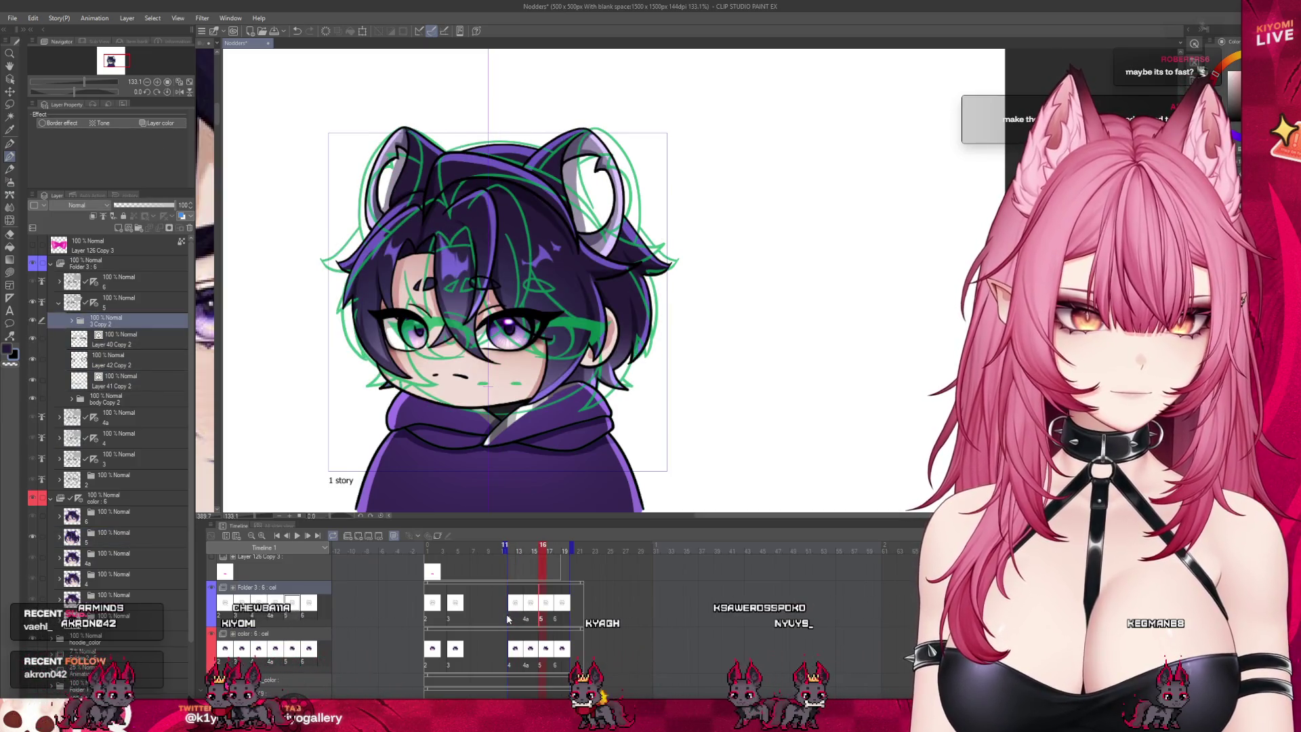
left_click(519, 617)
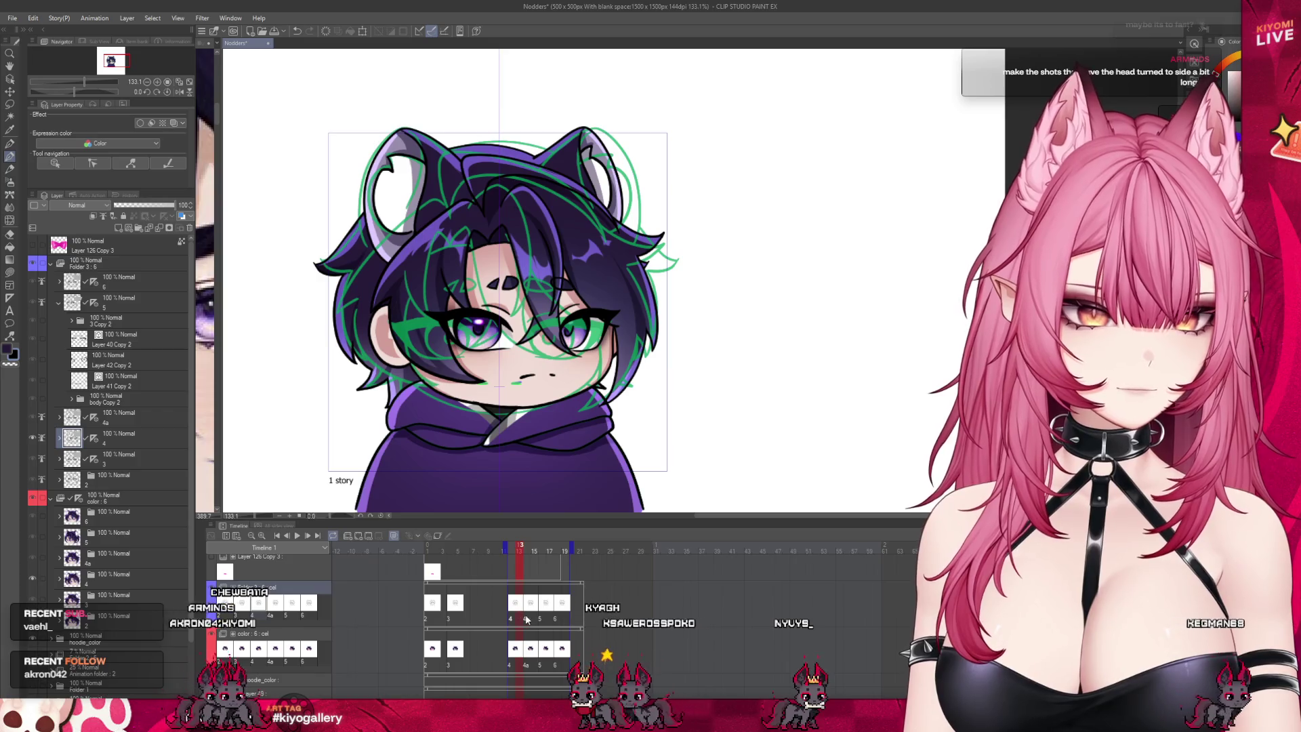
left_click(540, 617)
left_click(511, 615)
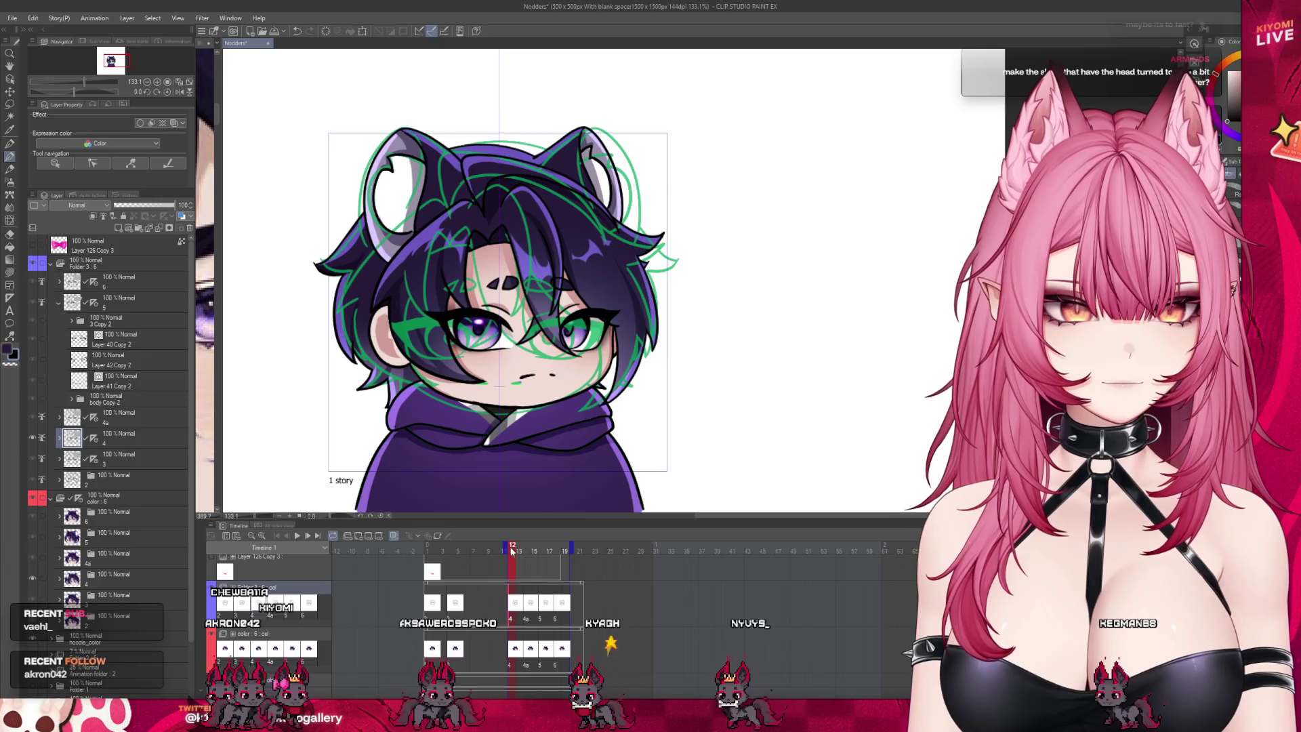
key("space")
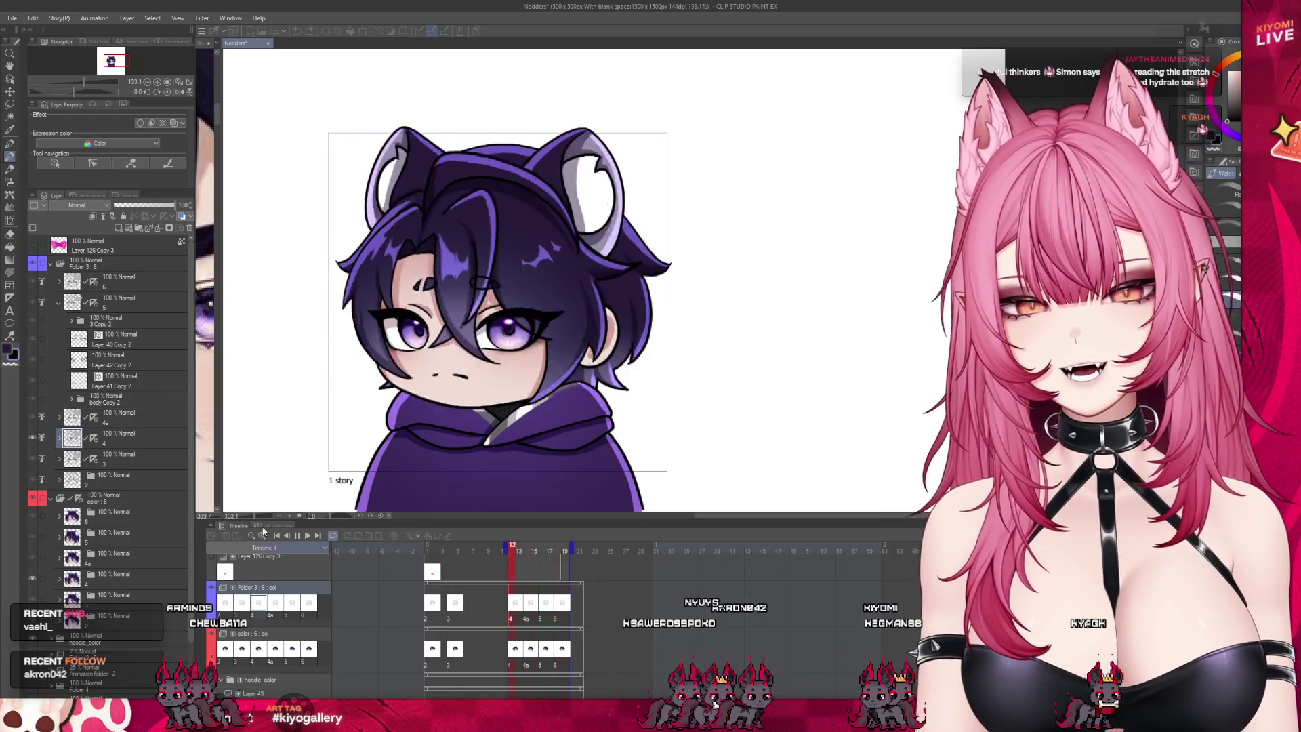
left_click(296, 538)
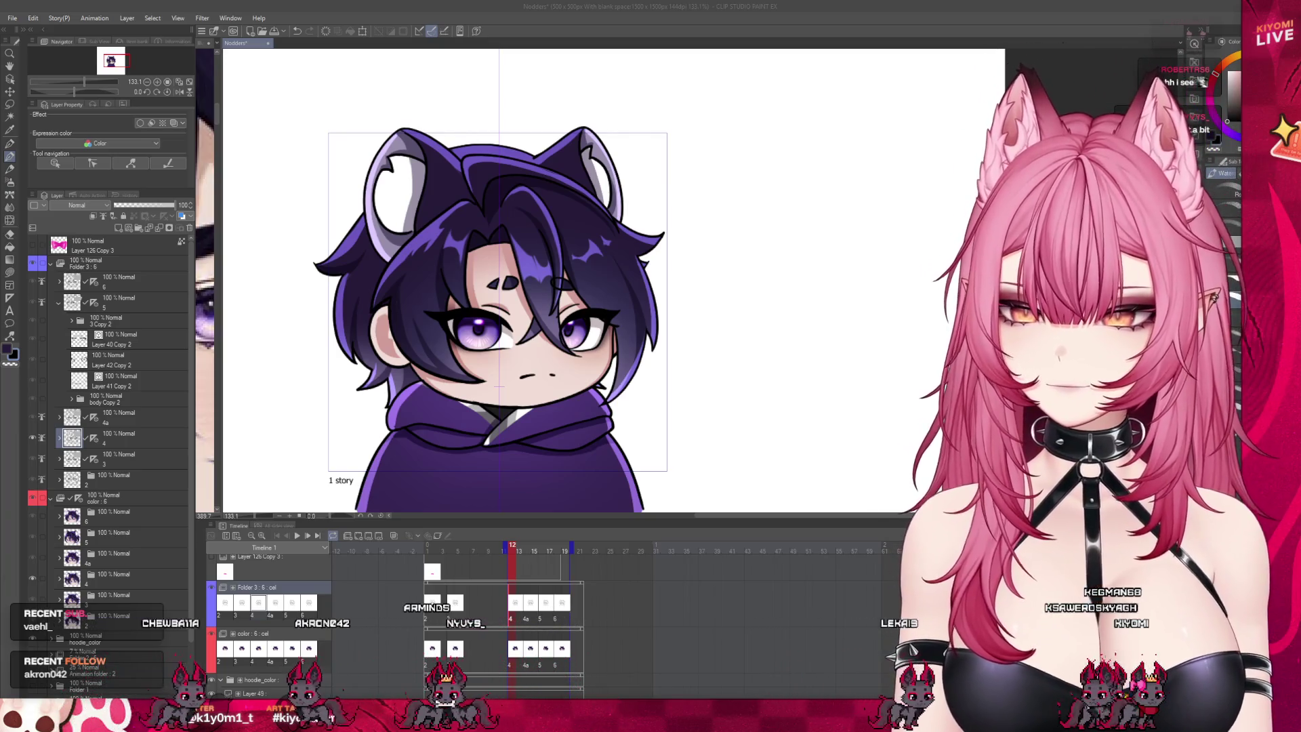
scroll(380, 325, "down", 2)
scroll(379, 325, "up", 1)
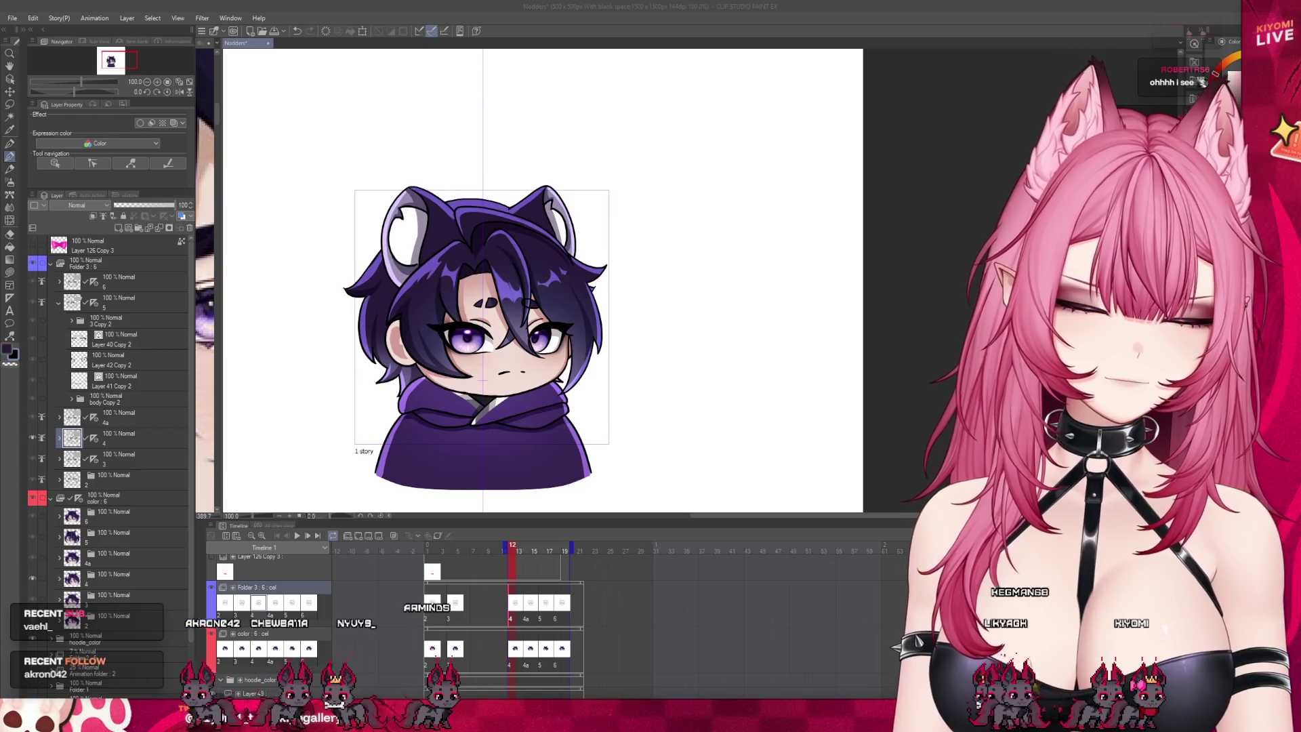
left_click(297, 535)
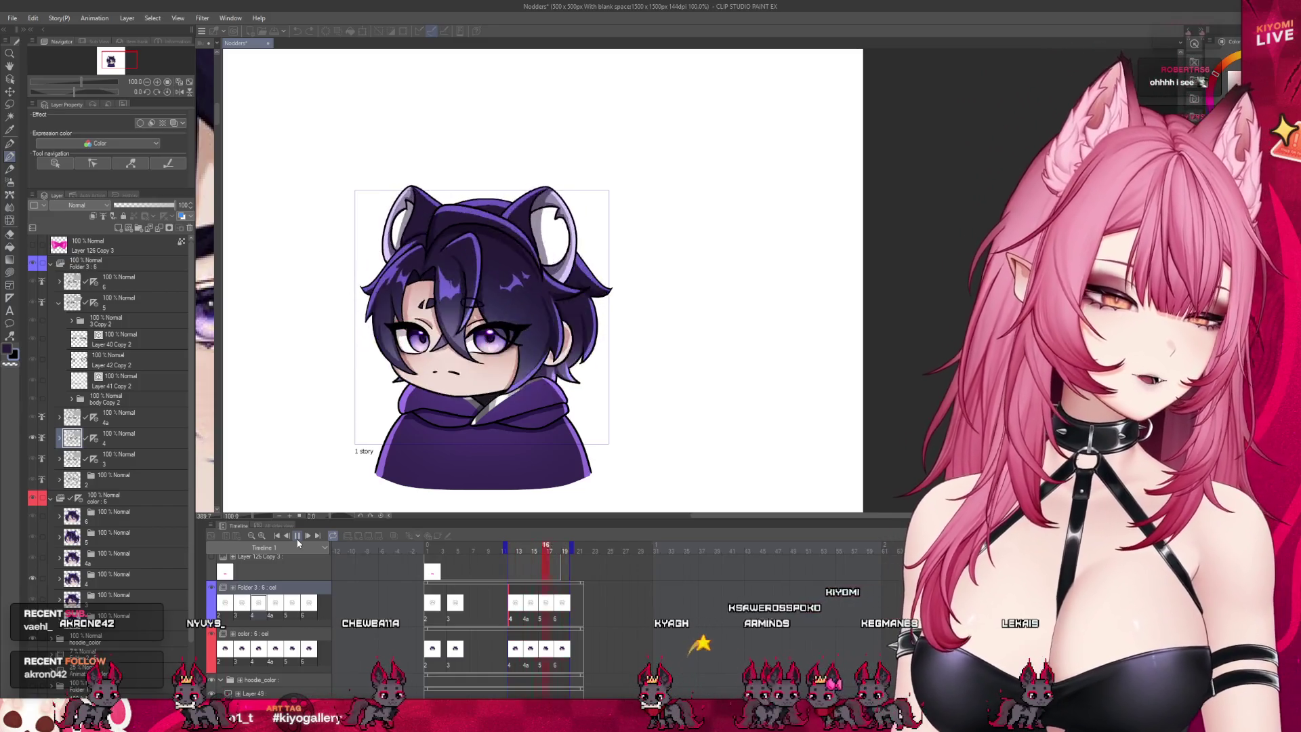
left_click(296, 536)
left_click(531, 623)
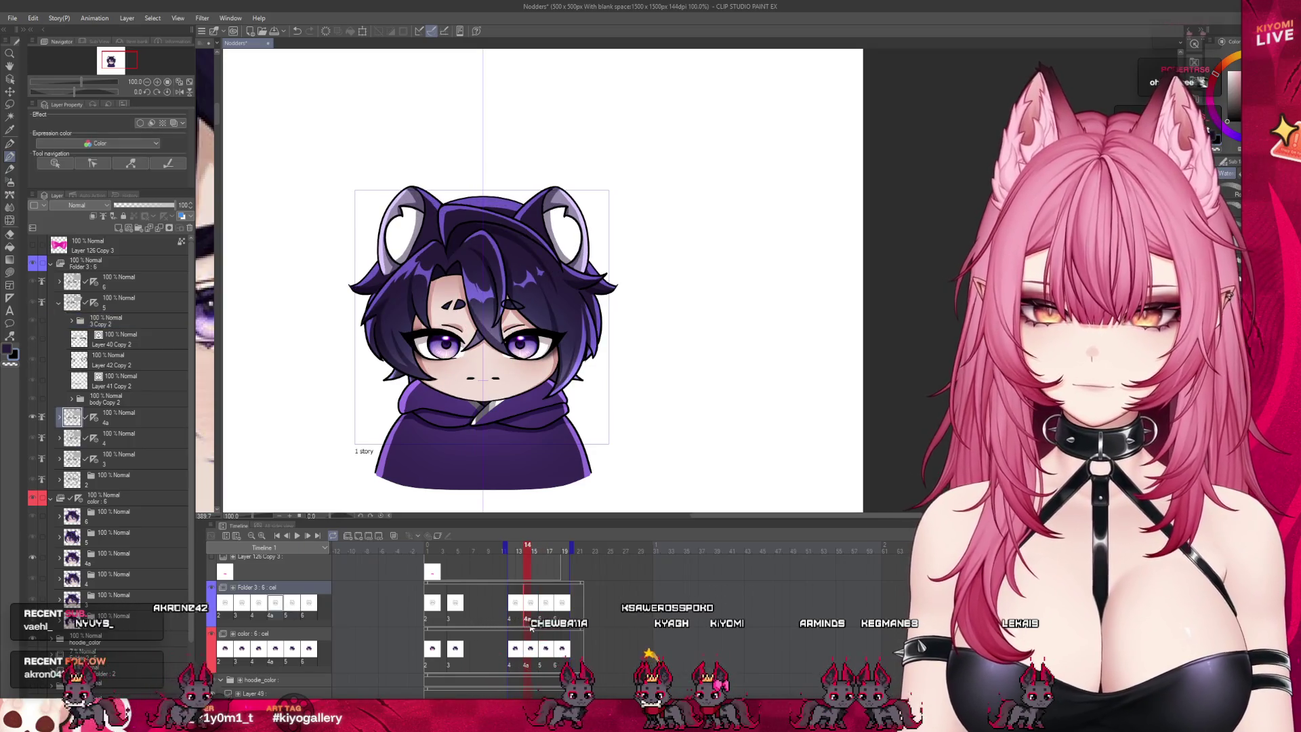
mouse_move(539, 546)
left_mouse_down()
mouse_move(566, 540)
mouse_move(477, 538)
mouse_move(568, 544)
left_mouse_up()
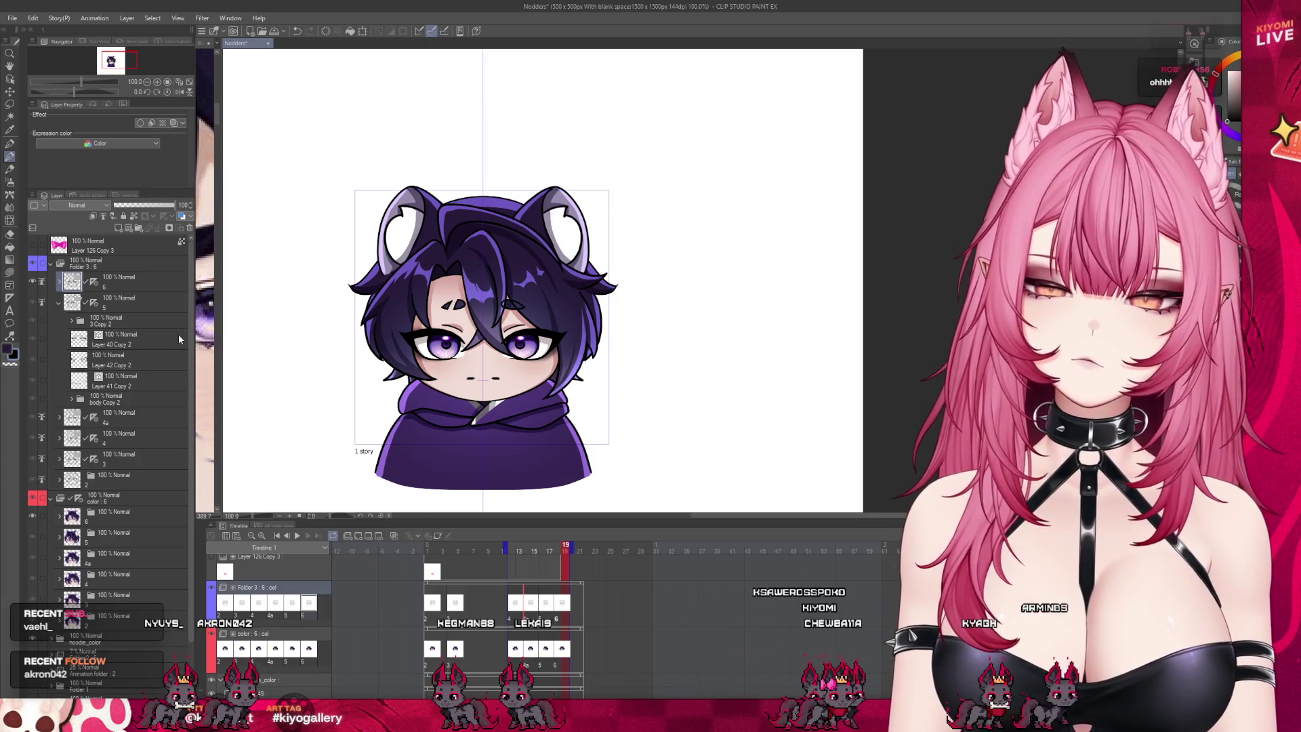
Step: Zoom out to 66.7% and review cel 4 at frame 12, 4a at frame 14, and frame 18
left_click(136, 429)
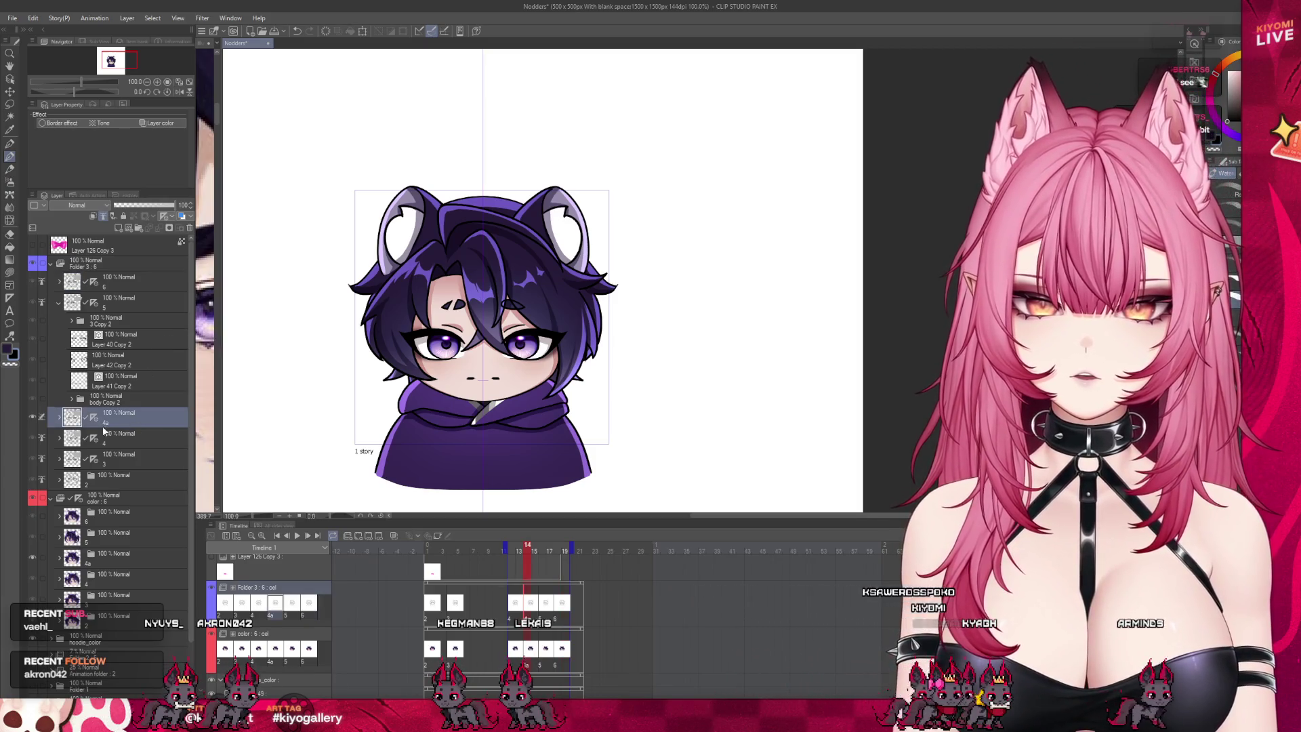
key("ctrl+minus")
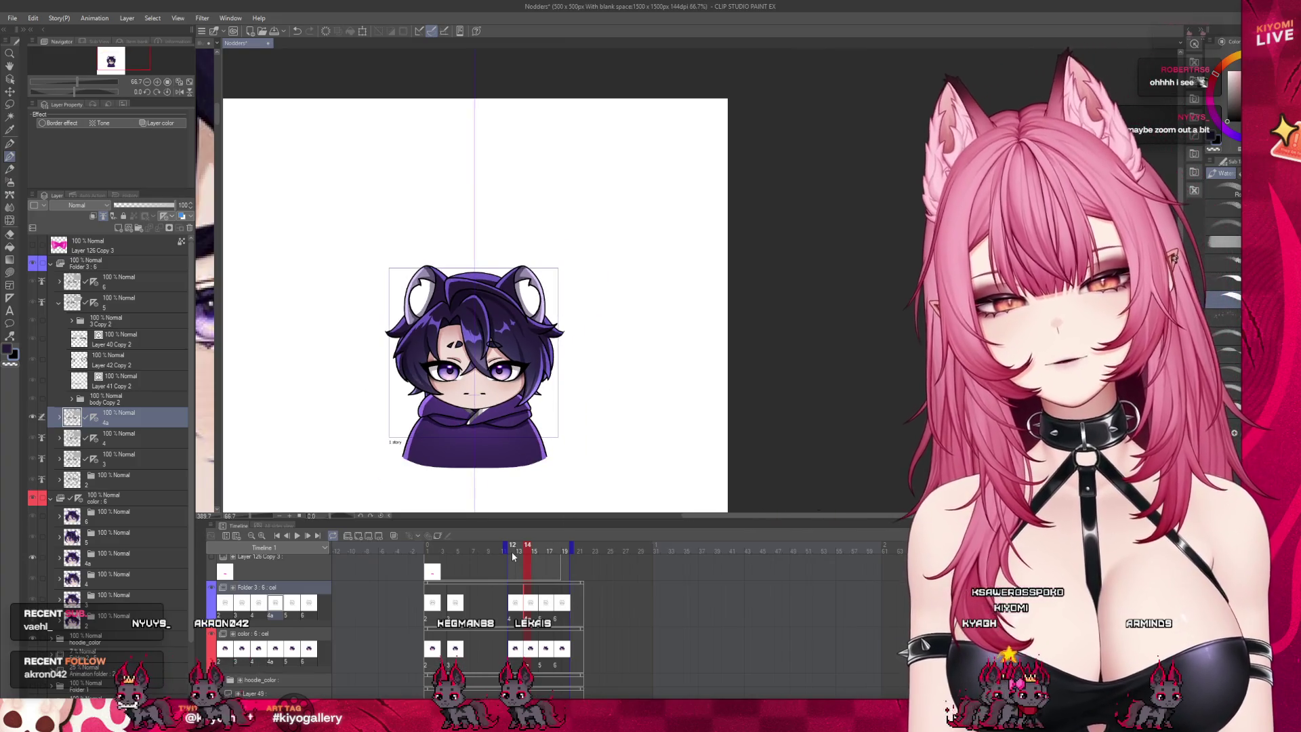
left_click(124, 439)
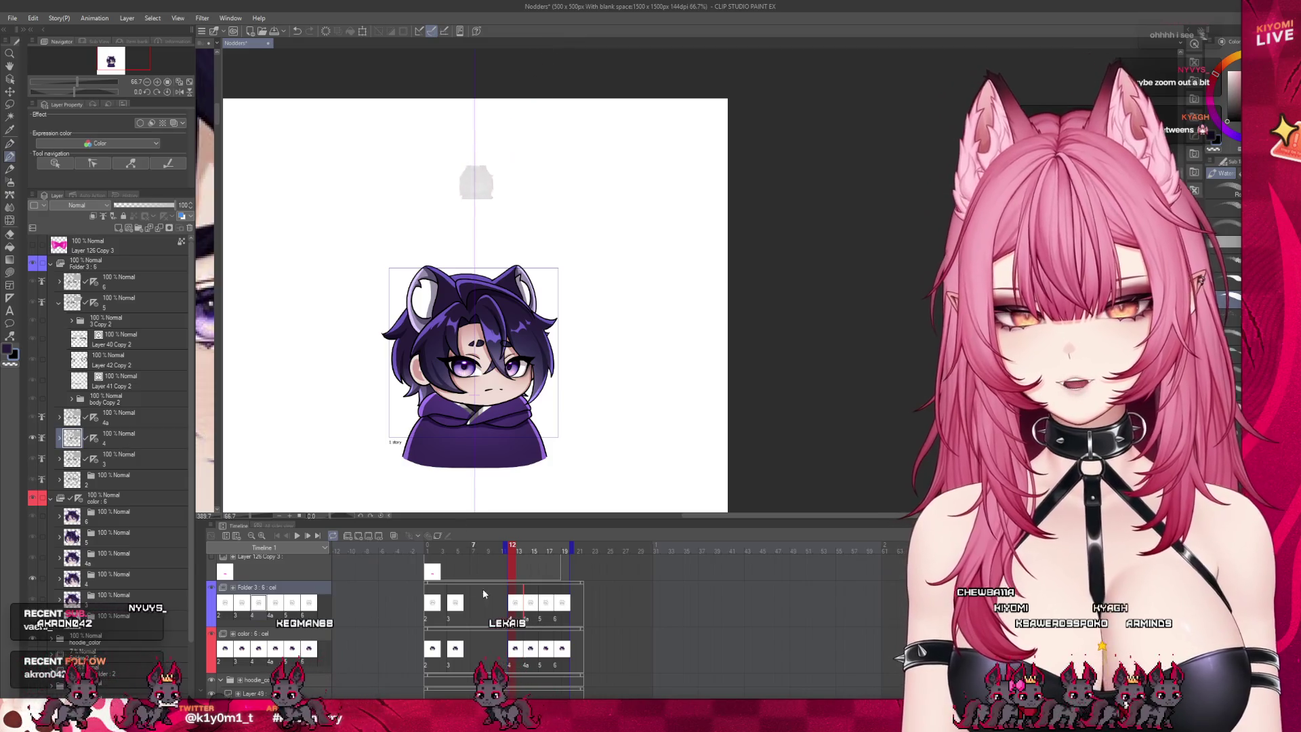
left_click(529, 619)
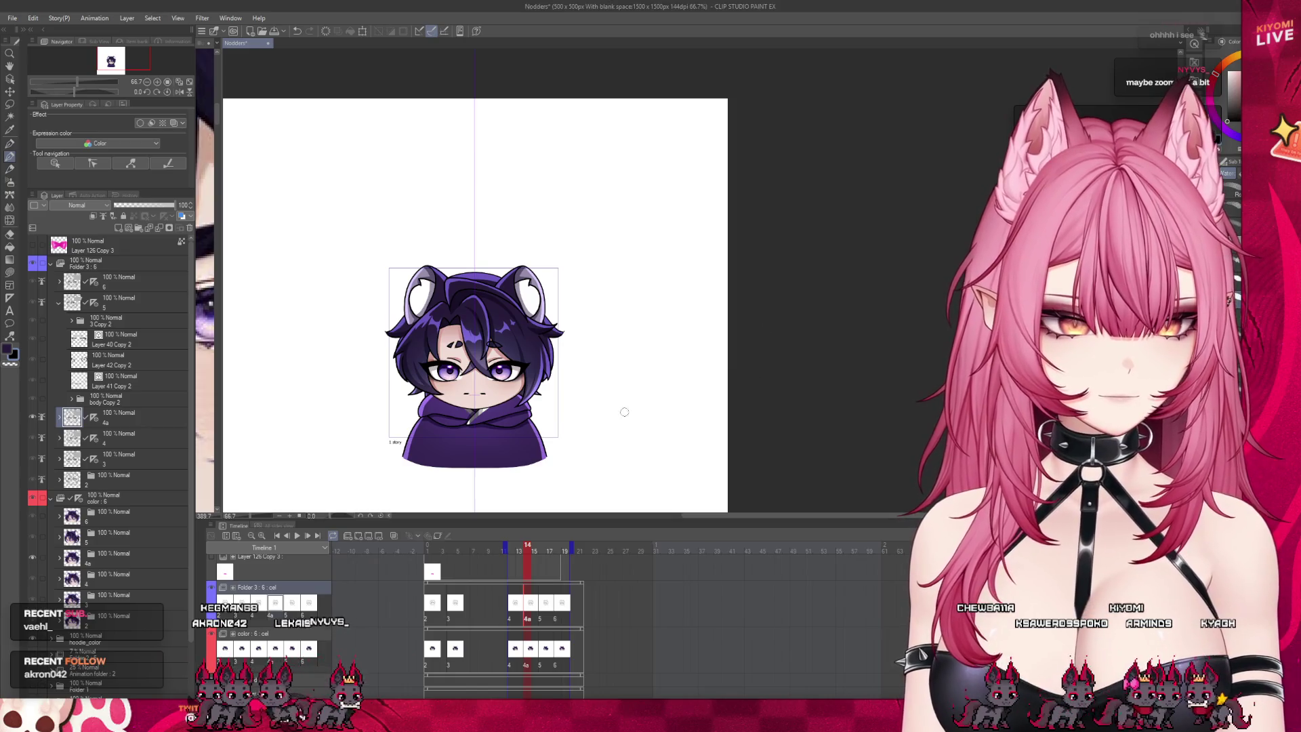
left_click(558, 619)
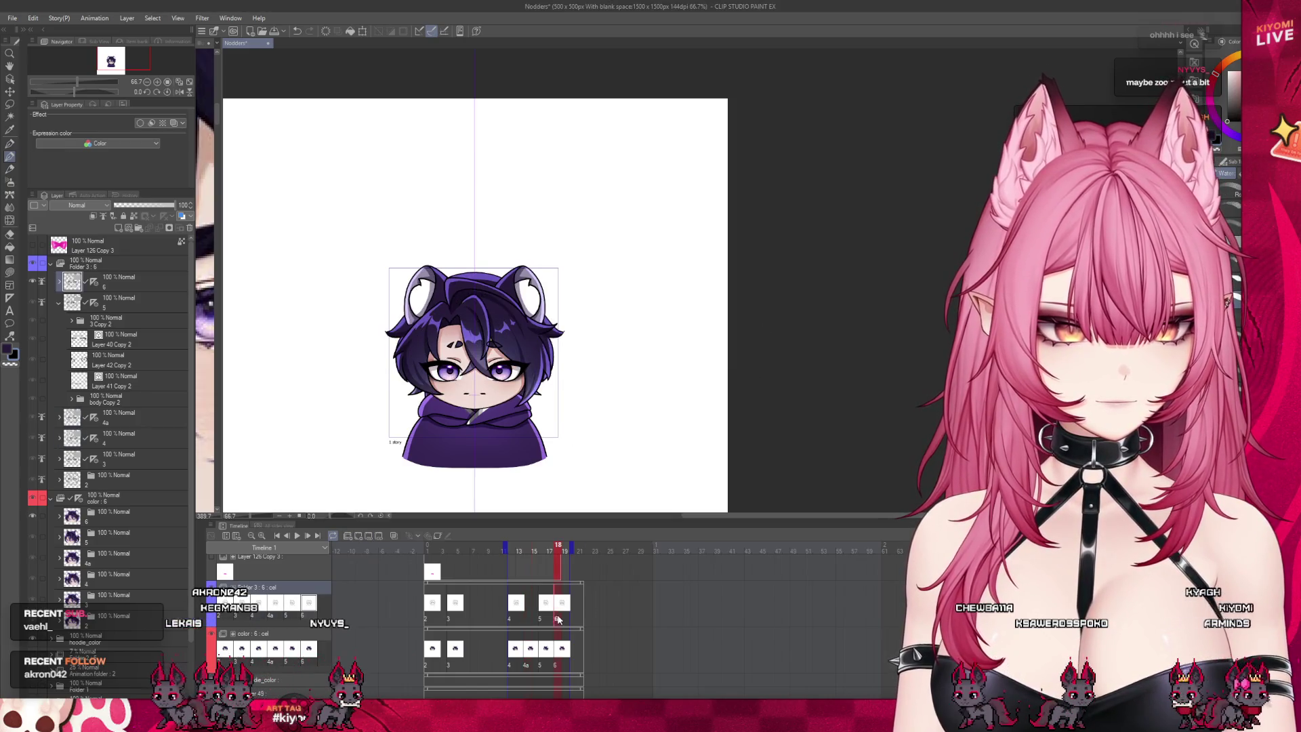
Step: Delete the 4a in-between cel at frame 14 and the 6 cel at frame 18
left_click(377, 535)
left_click(525, 656)
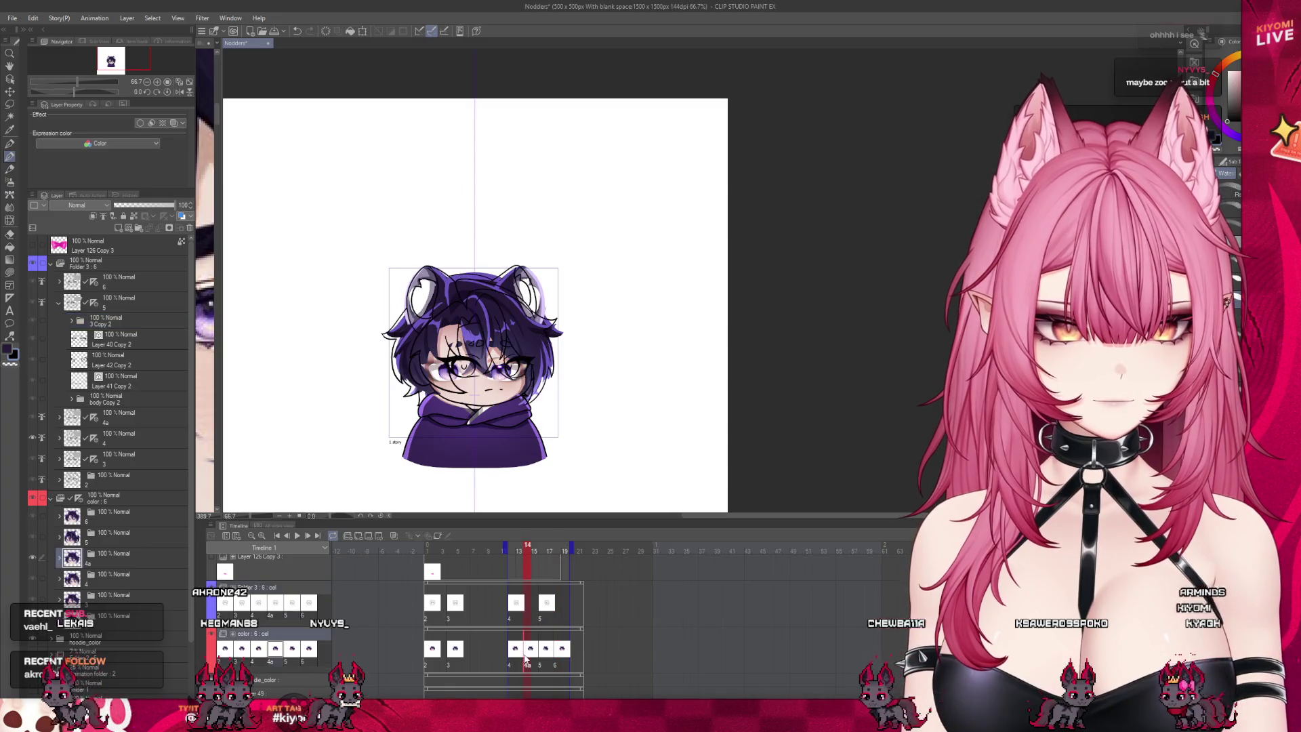
key("Delete")
left_click(560, 662)
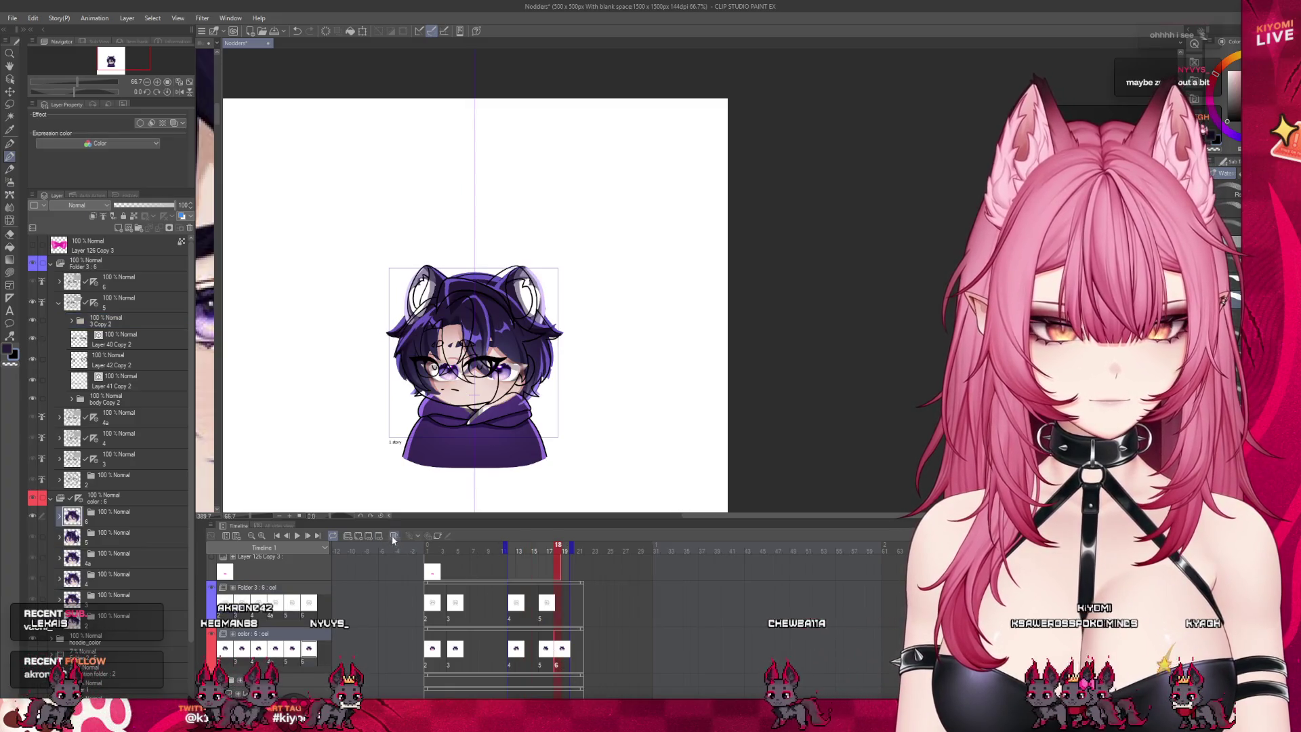
key("Delete")
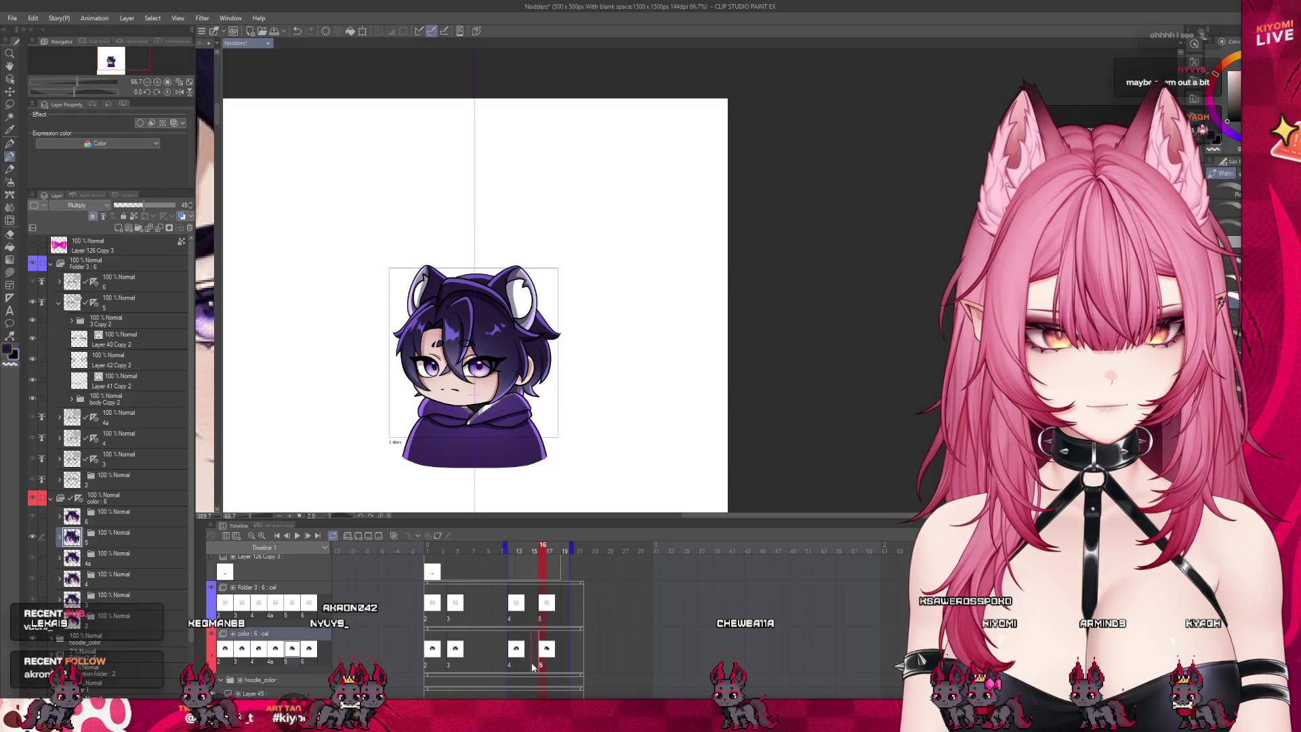
Step: End the playback range at frame 17, play the nod, then select the color : 6 folder
left_click(541, 620)
left_click_drag(571, 546, 556, 546)
left_click(515, 555)
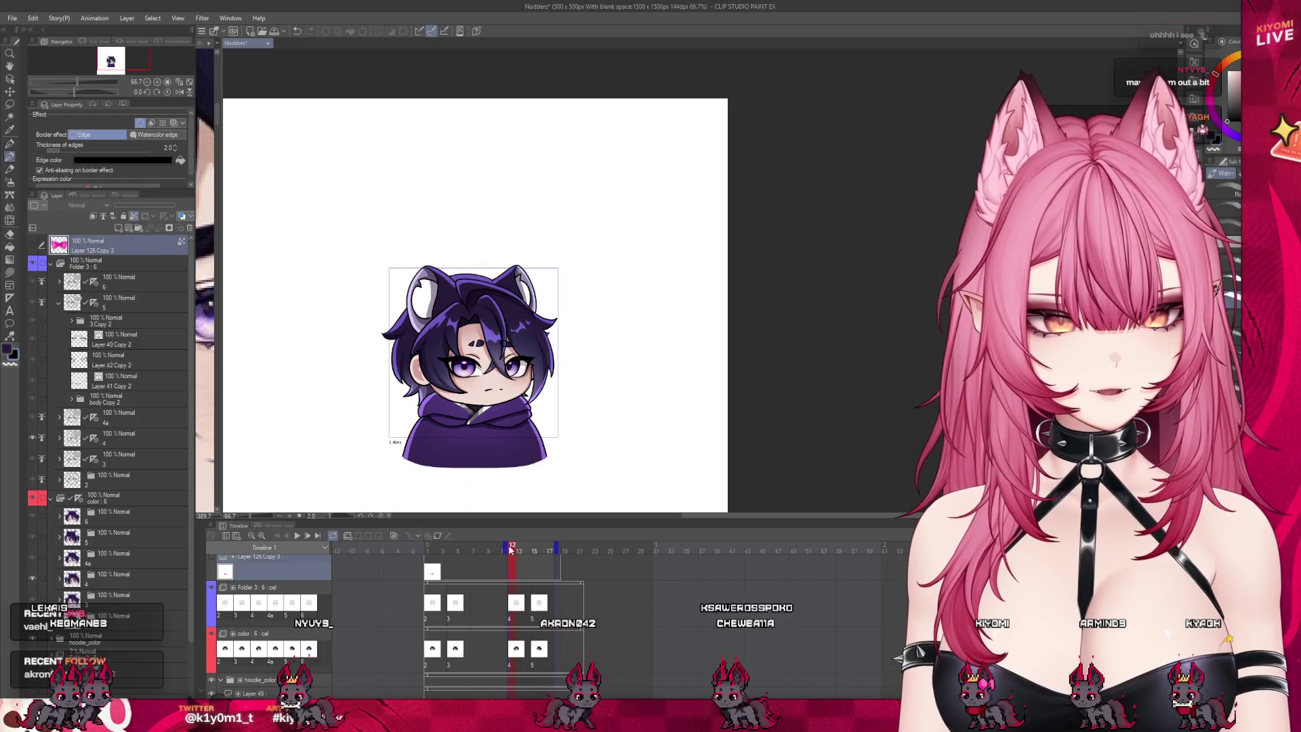
left_click(297, 537)
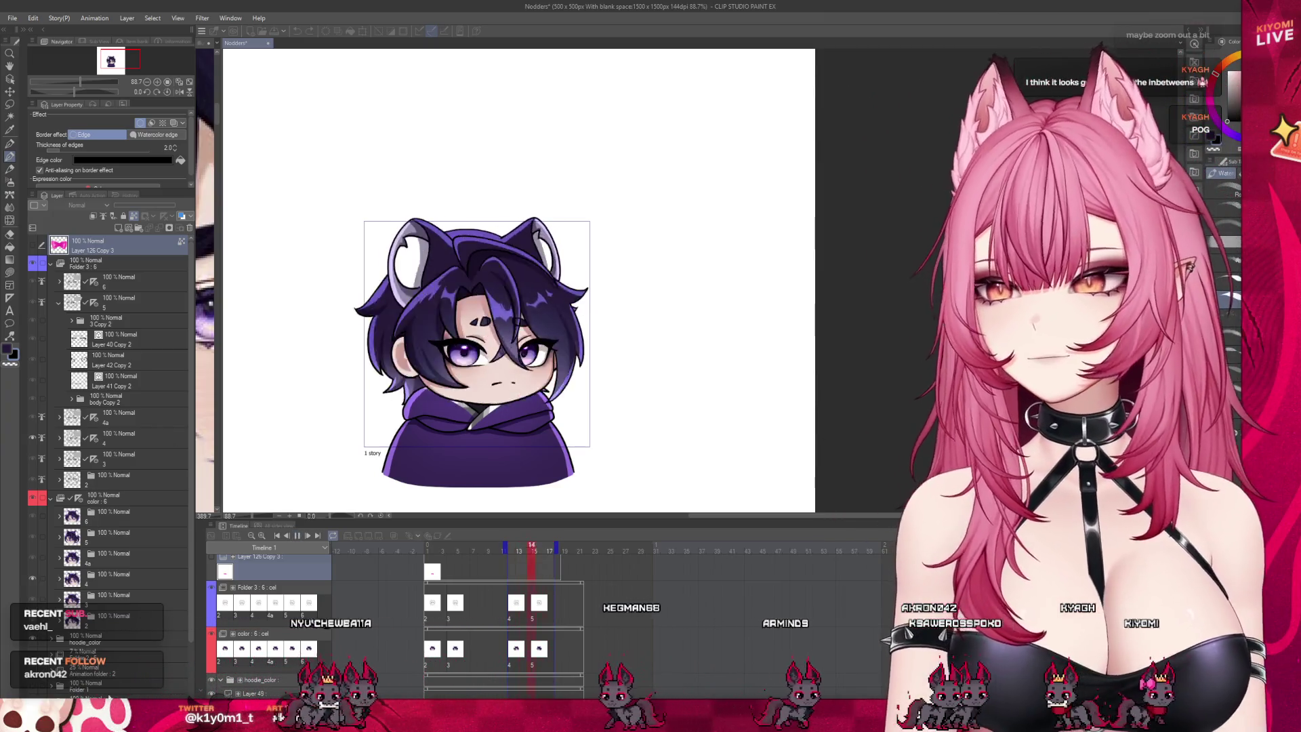
left_click(138, 499)
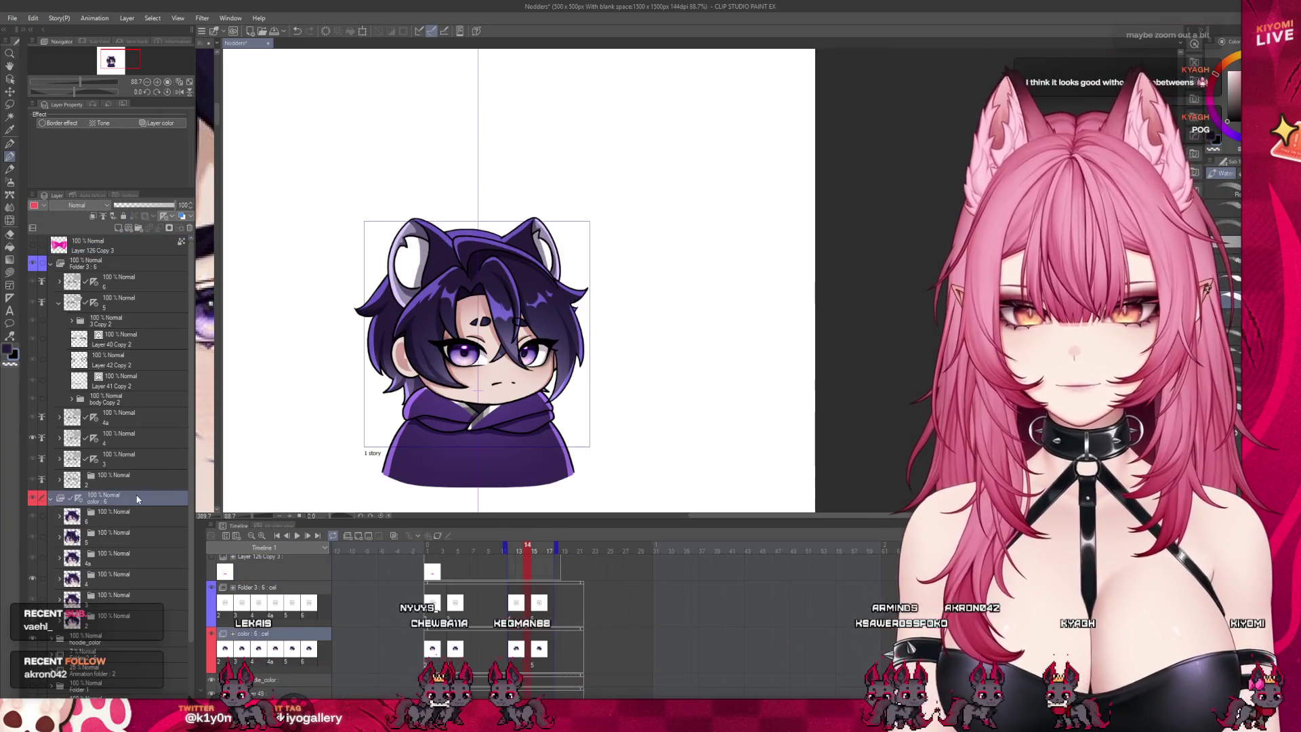
Step: Add a new empty layer above the color folder and preview the nod from frame 2
left_click(51, 499)
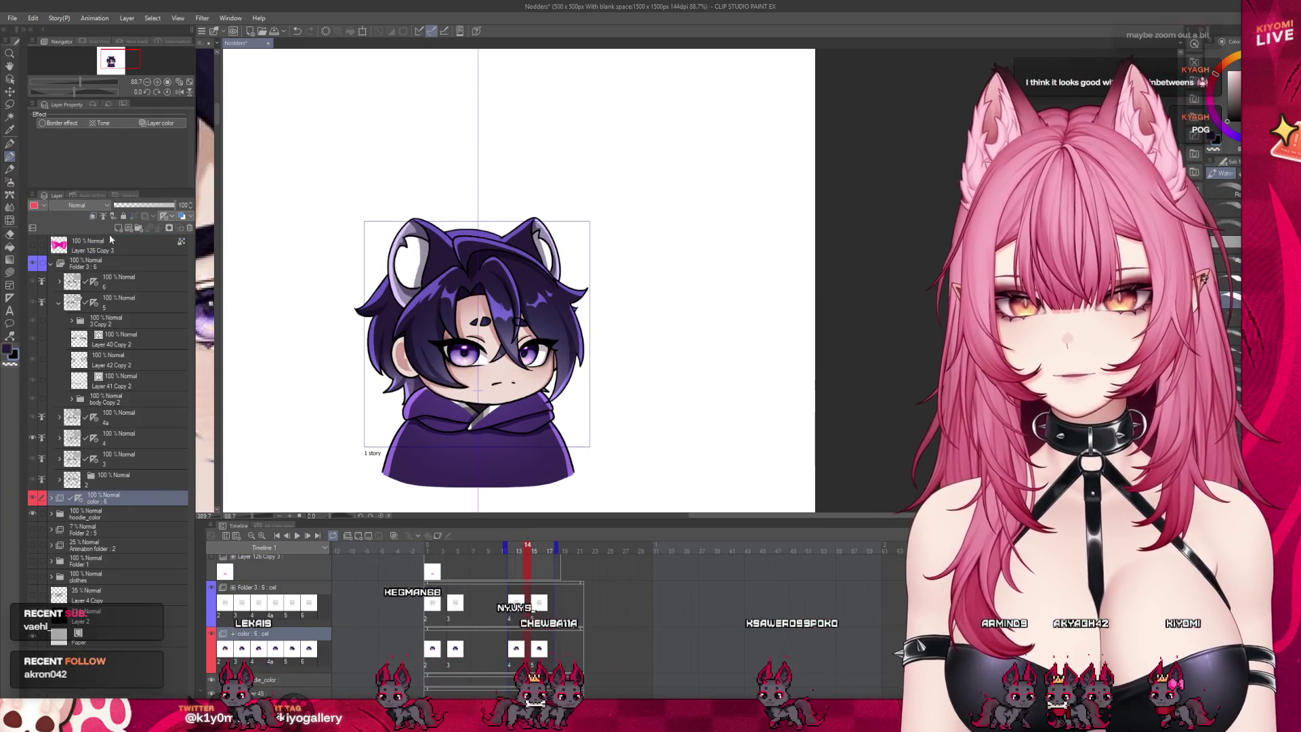
left_click(103, 218)
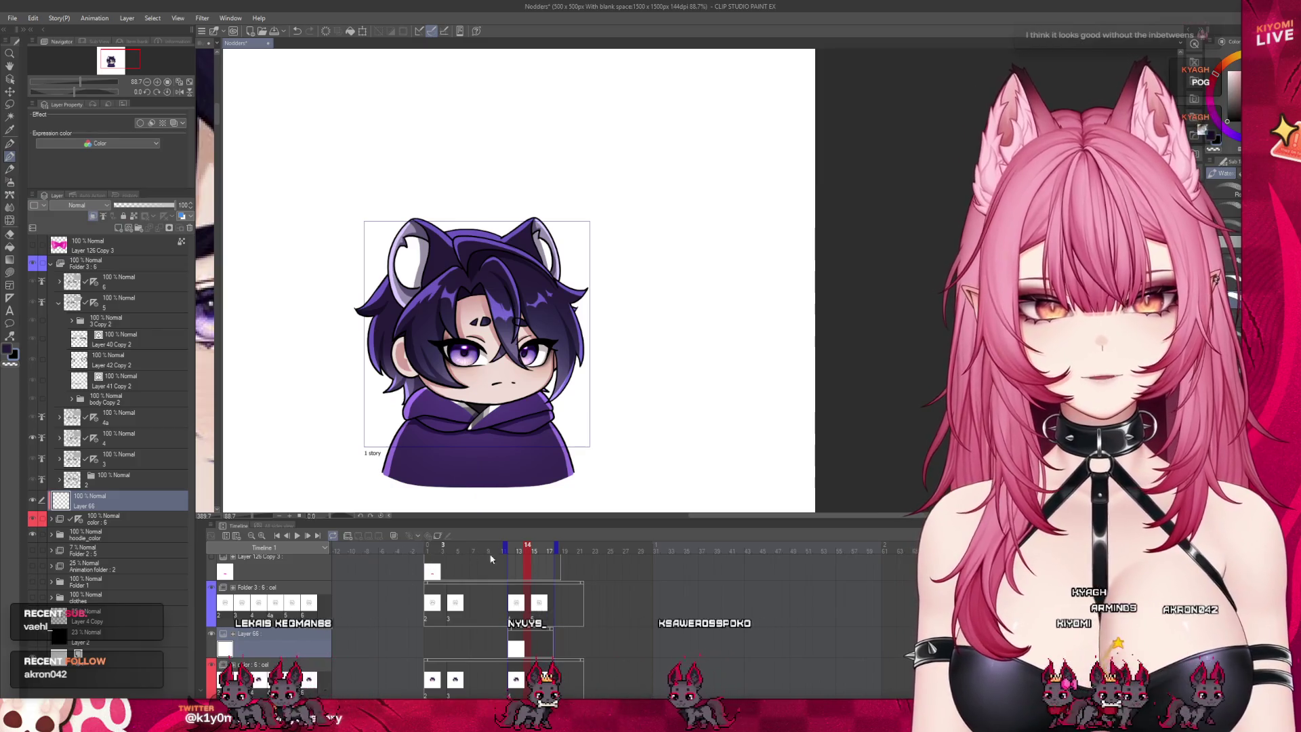
left_click(432, 551)
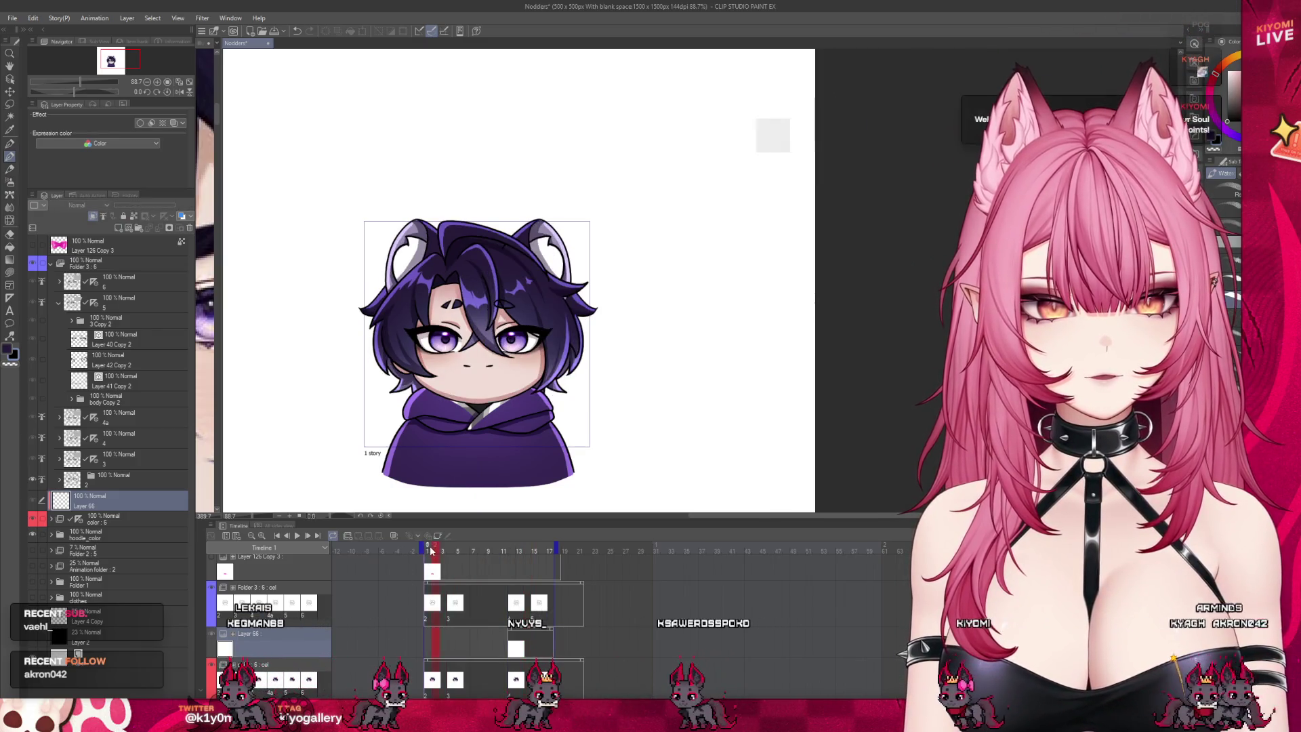
scroll(445, 271, "up", 1)
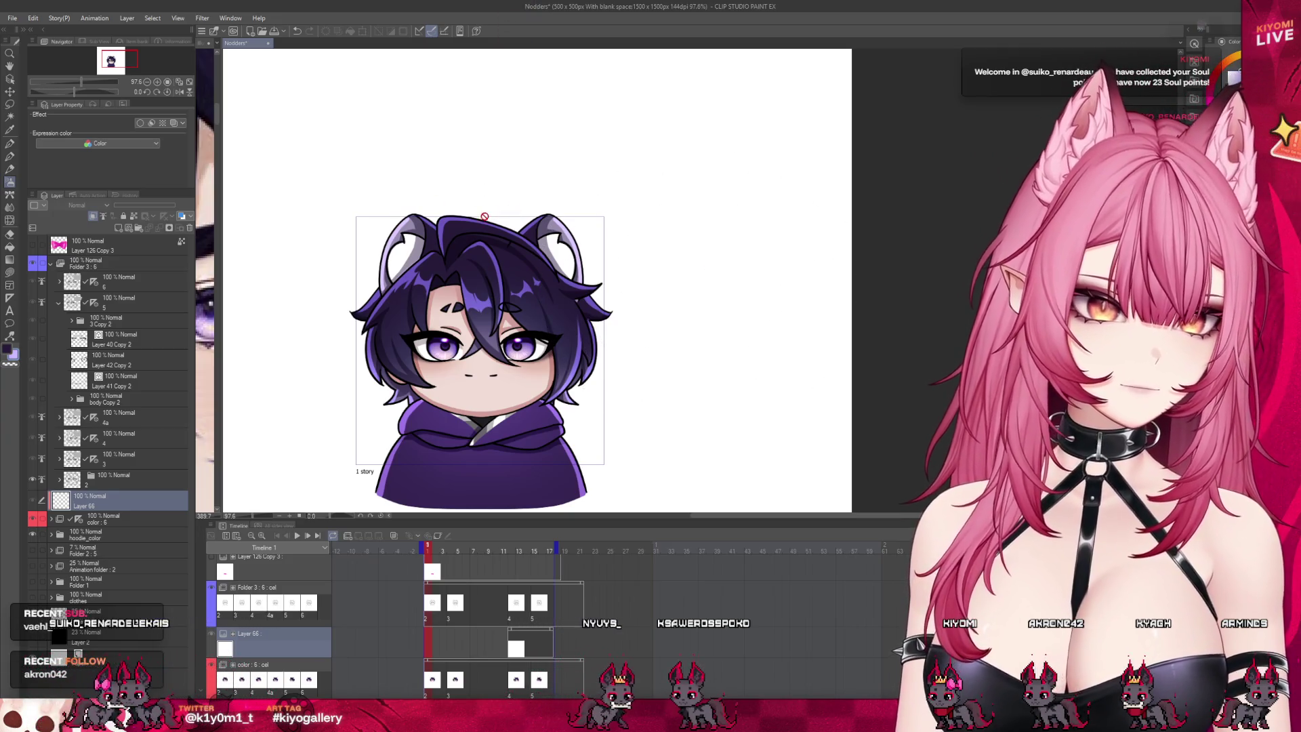
key("space")
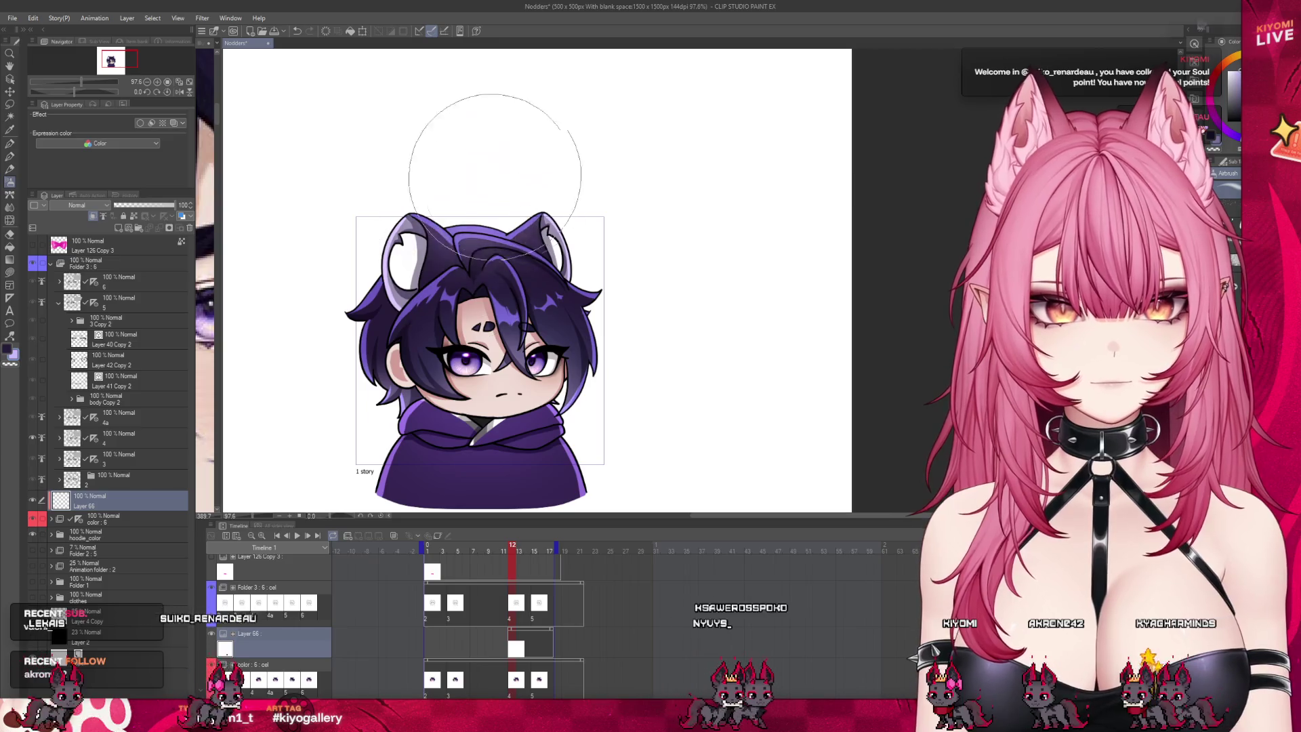
Step: Airbrush a soft lavender glow over the head and set the layer to Overlay
left_click(480, 309)
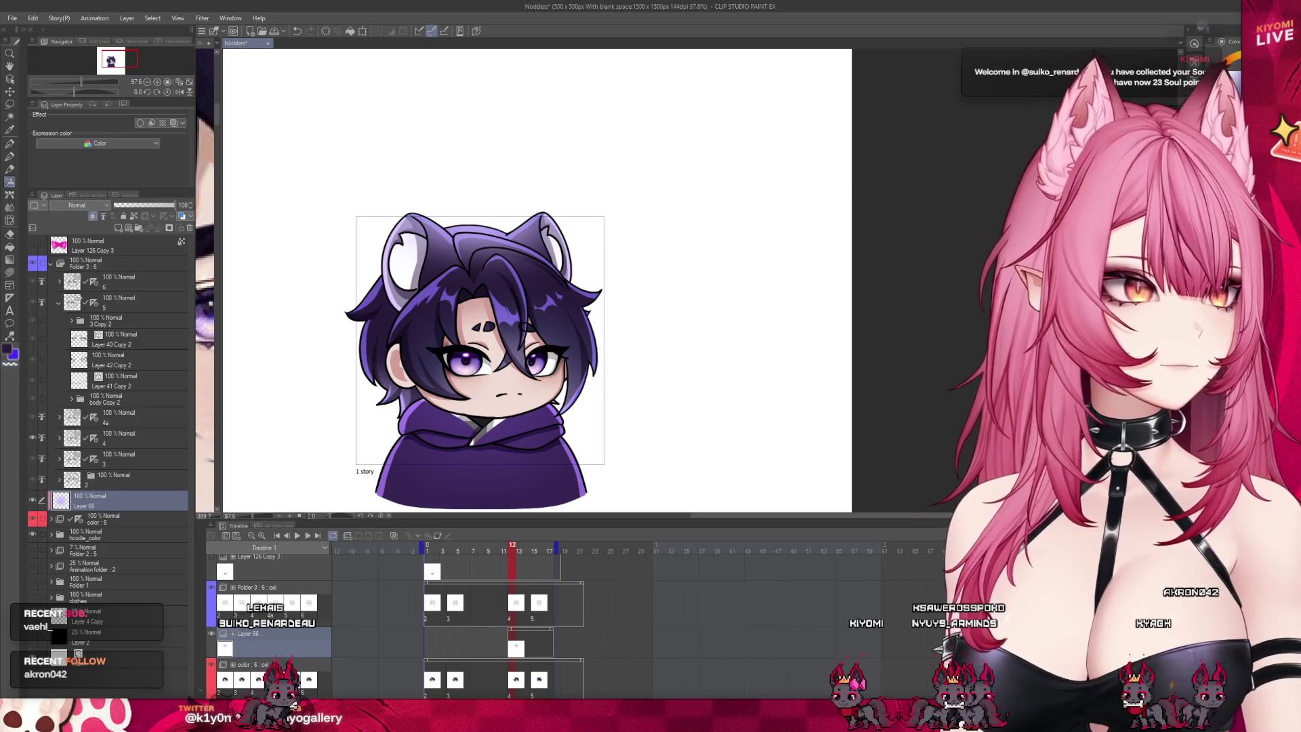
key("ctrl+shift+o")
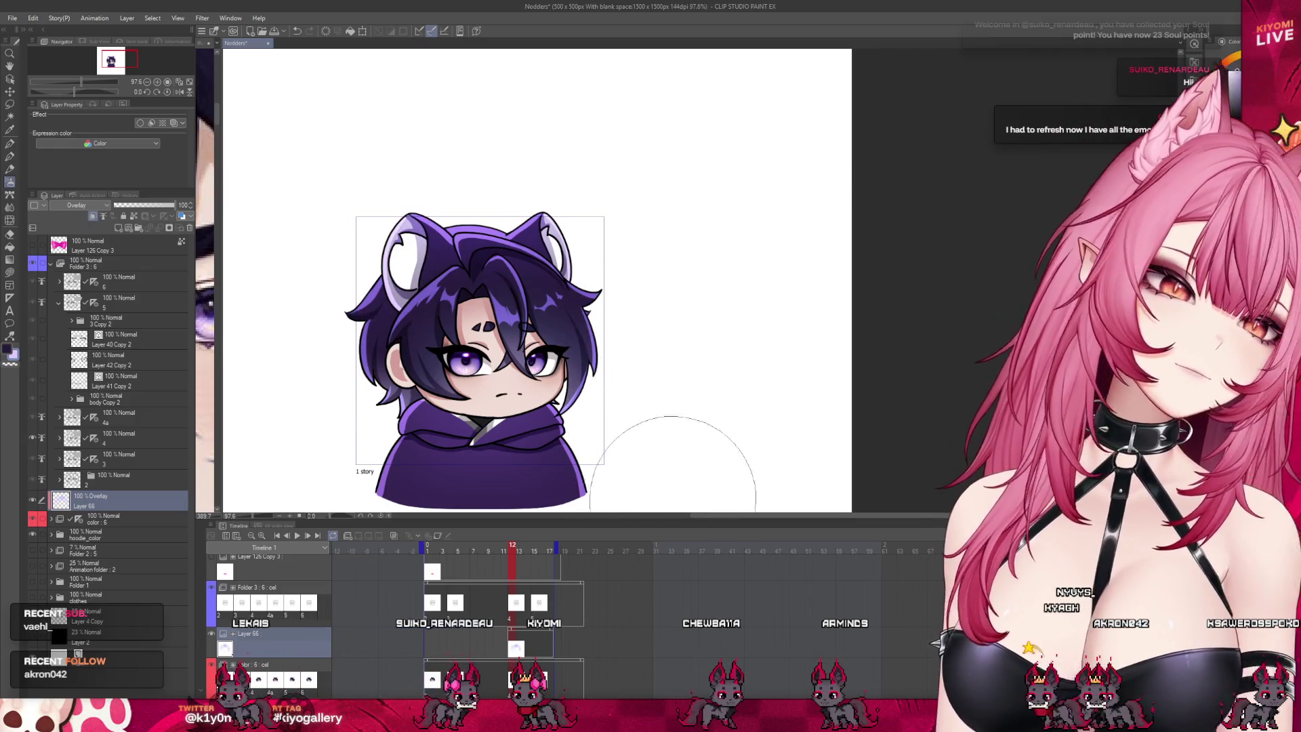
left_click(428, 552)
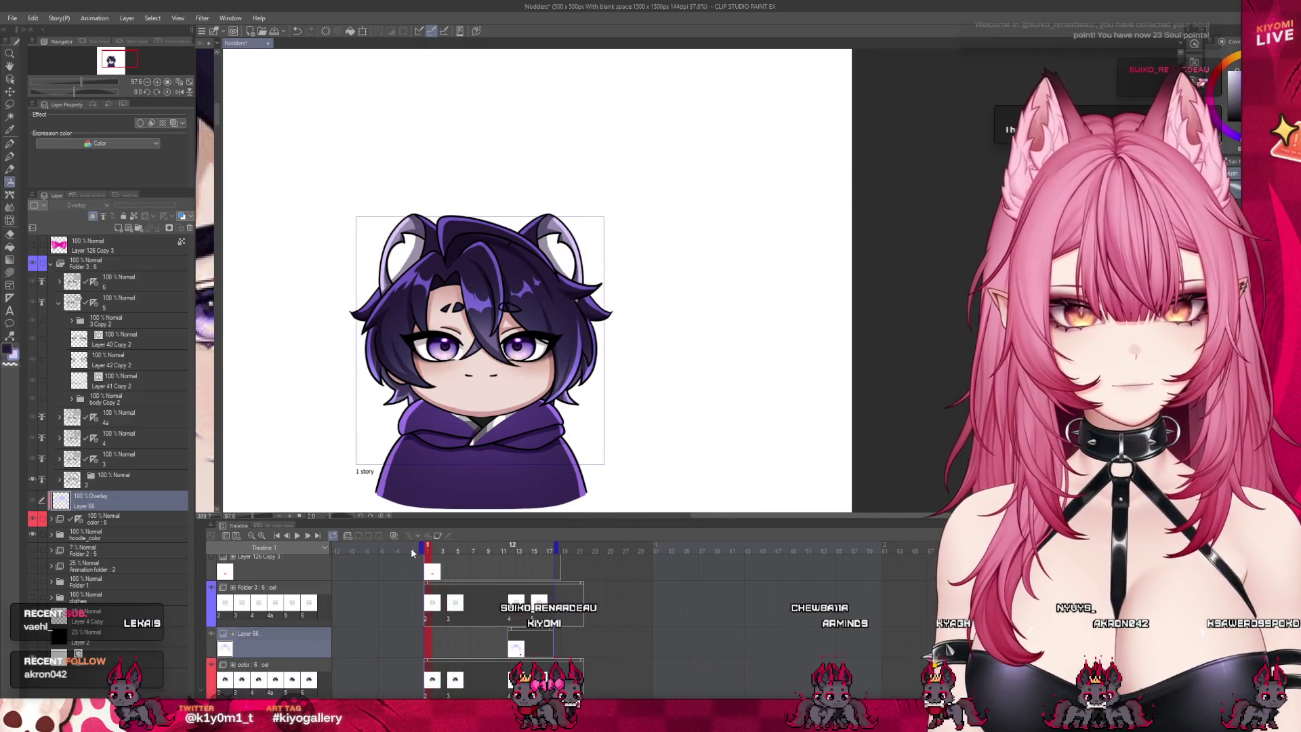
left_click_drag(430, 553, 457, 554)
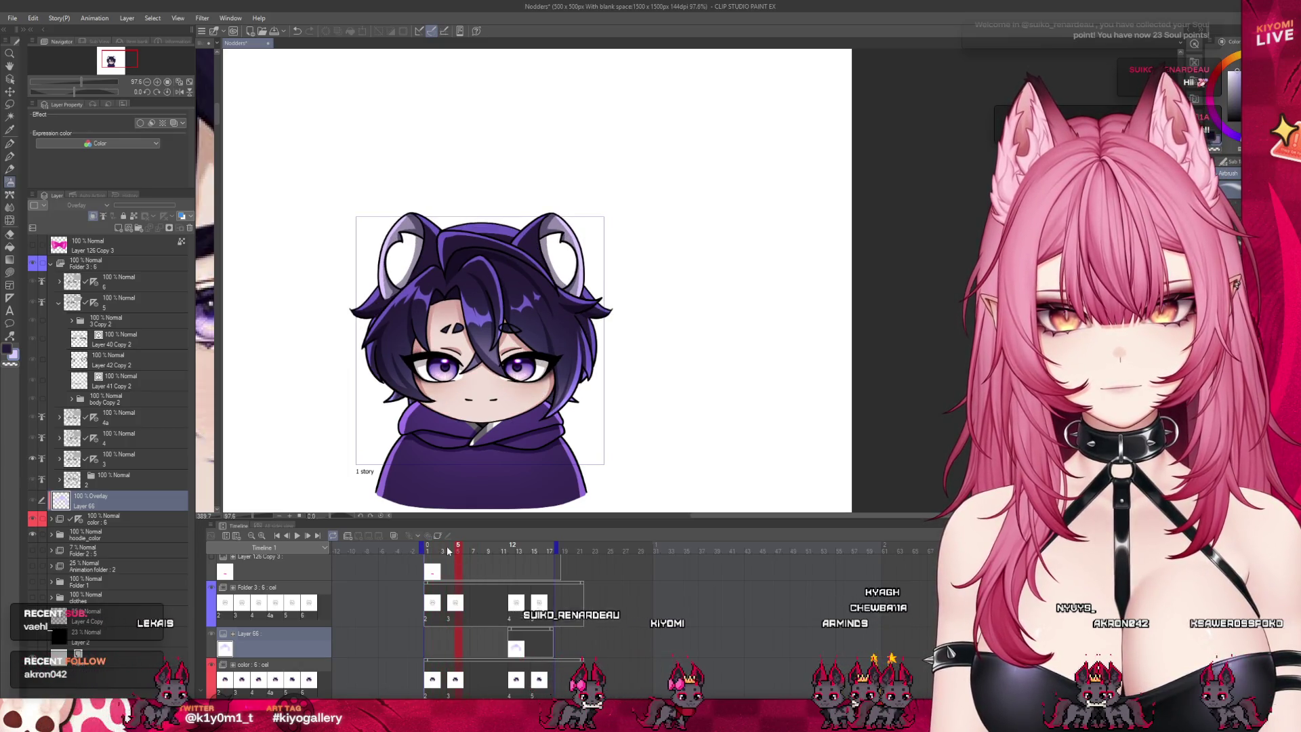
Step: Collapse Folder 3 and the color folder and replay the animation up to frame 8
left_click(50, 263)
key("space")
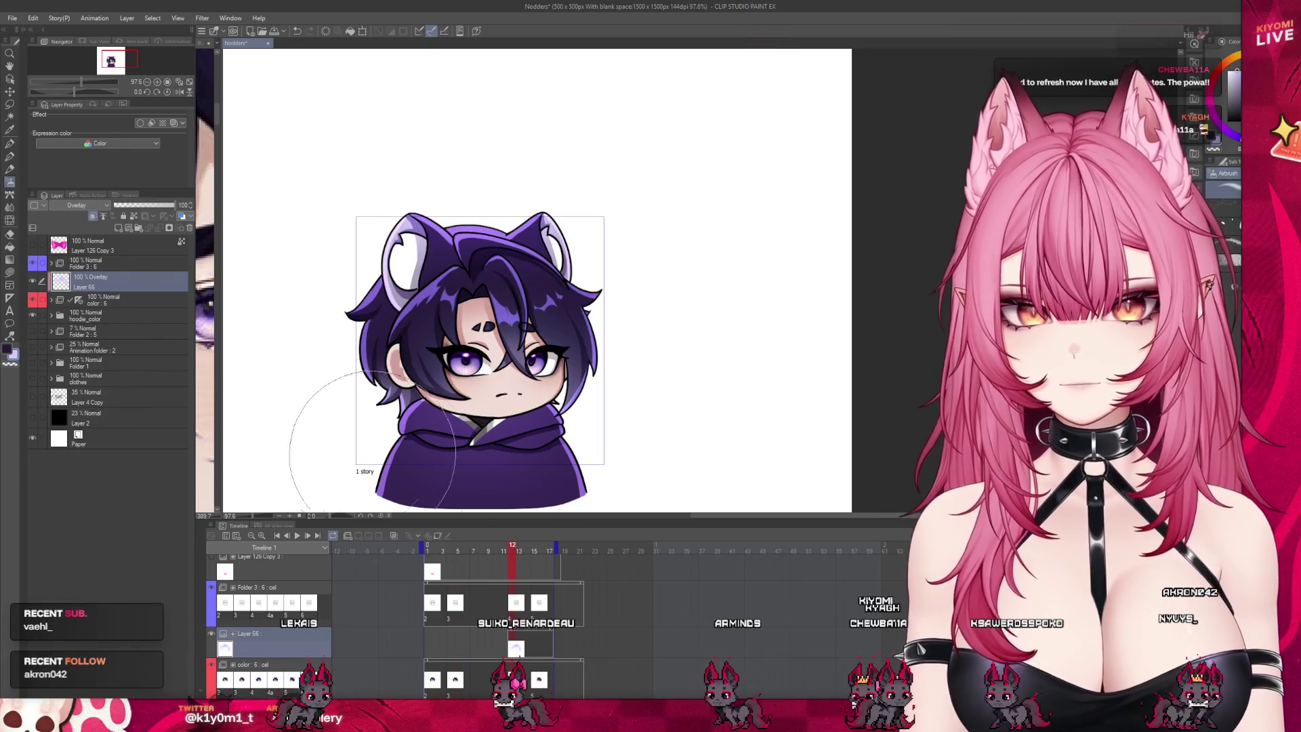
left_click(51, 300)
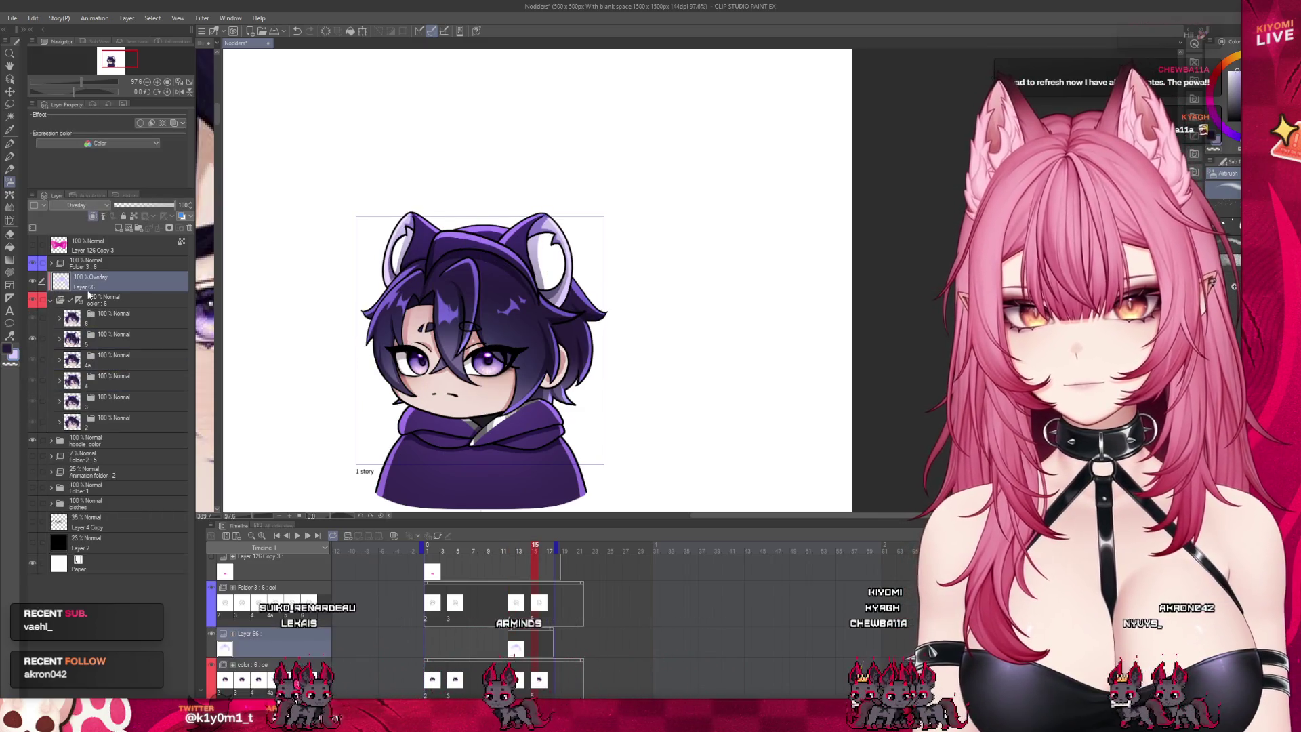
left_click(52, 300)
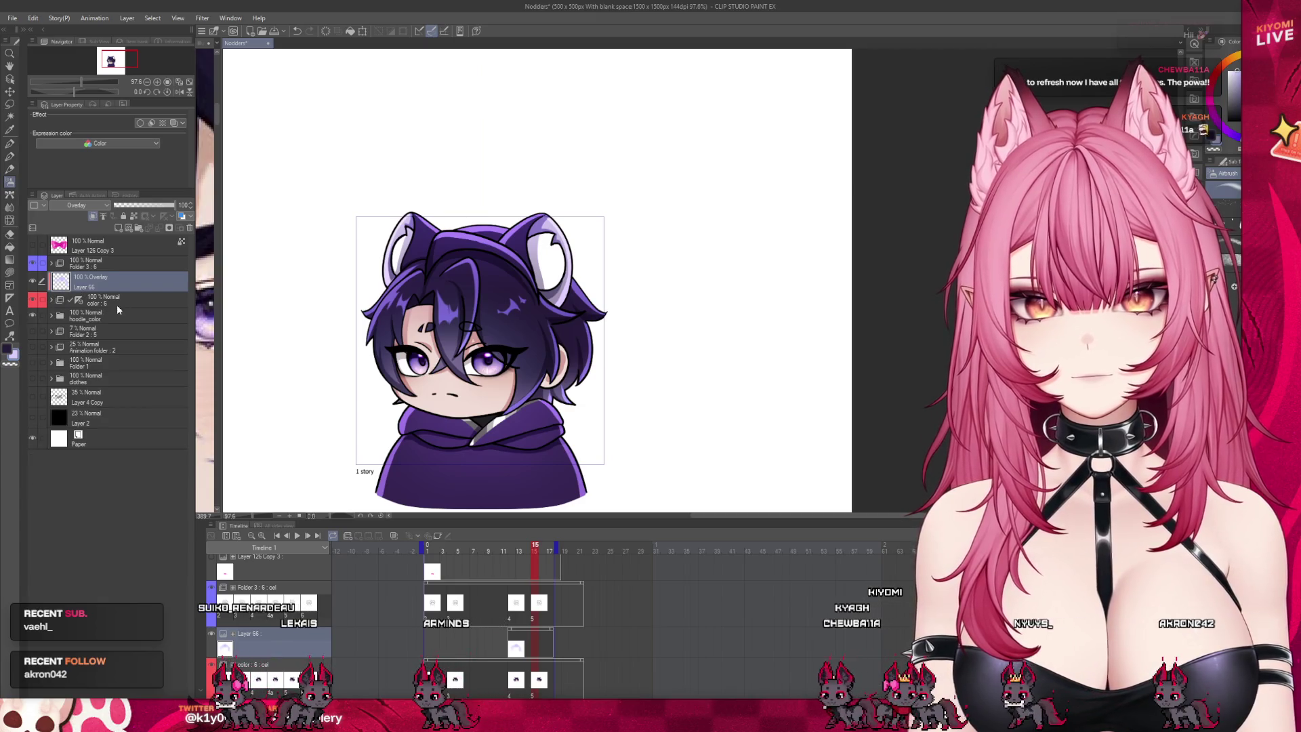
left_click(482, 543)
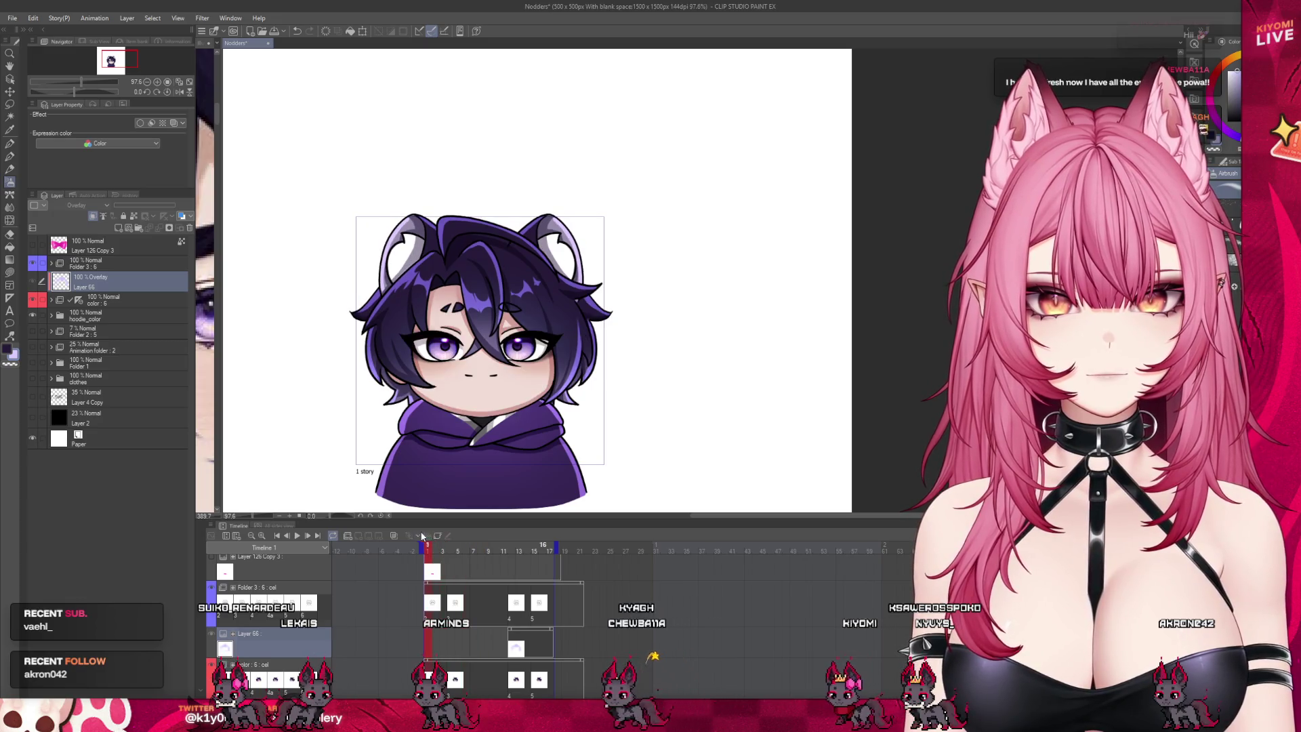
Step: Move Layer 66's glow cel from frame 12 to frame 1 and play the loop
left_click(432, 606)
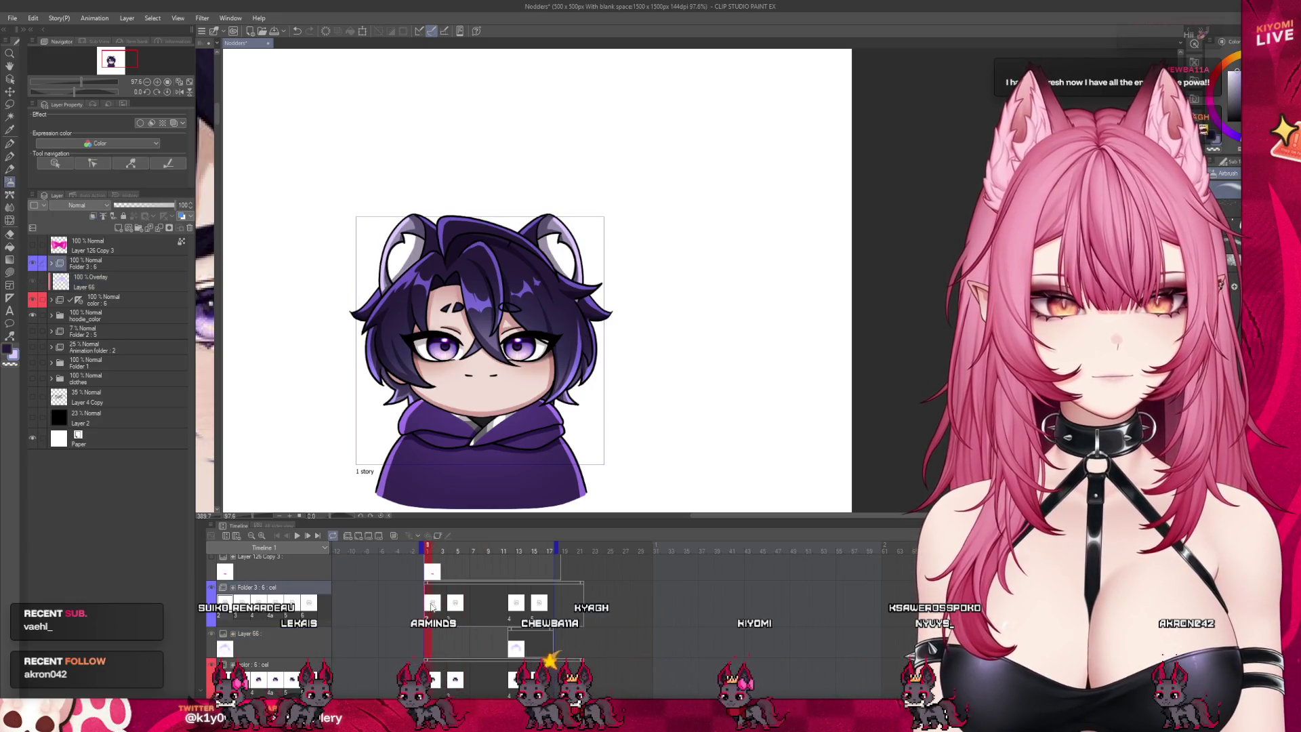
left_click(419, 632)
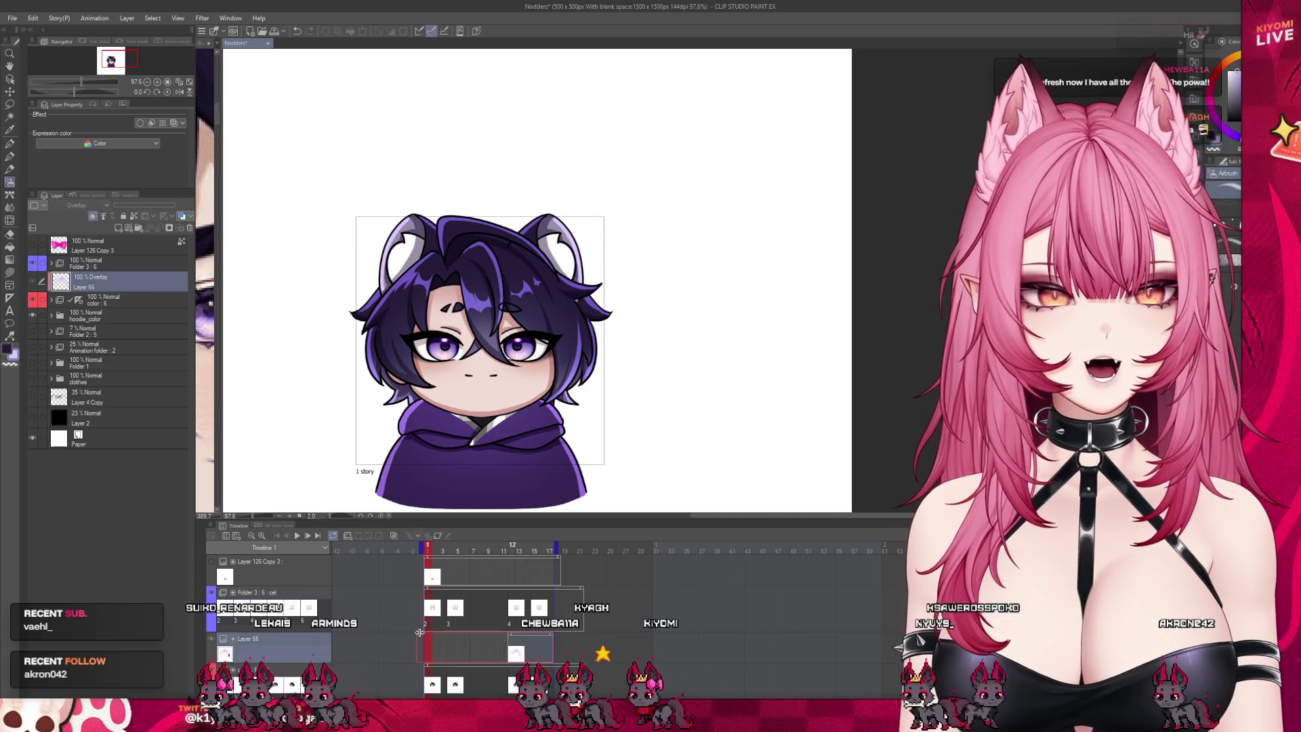
left_click_drag(428, 631, 431, 629)
key("space")
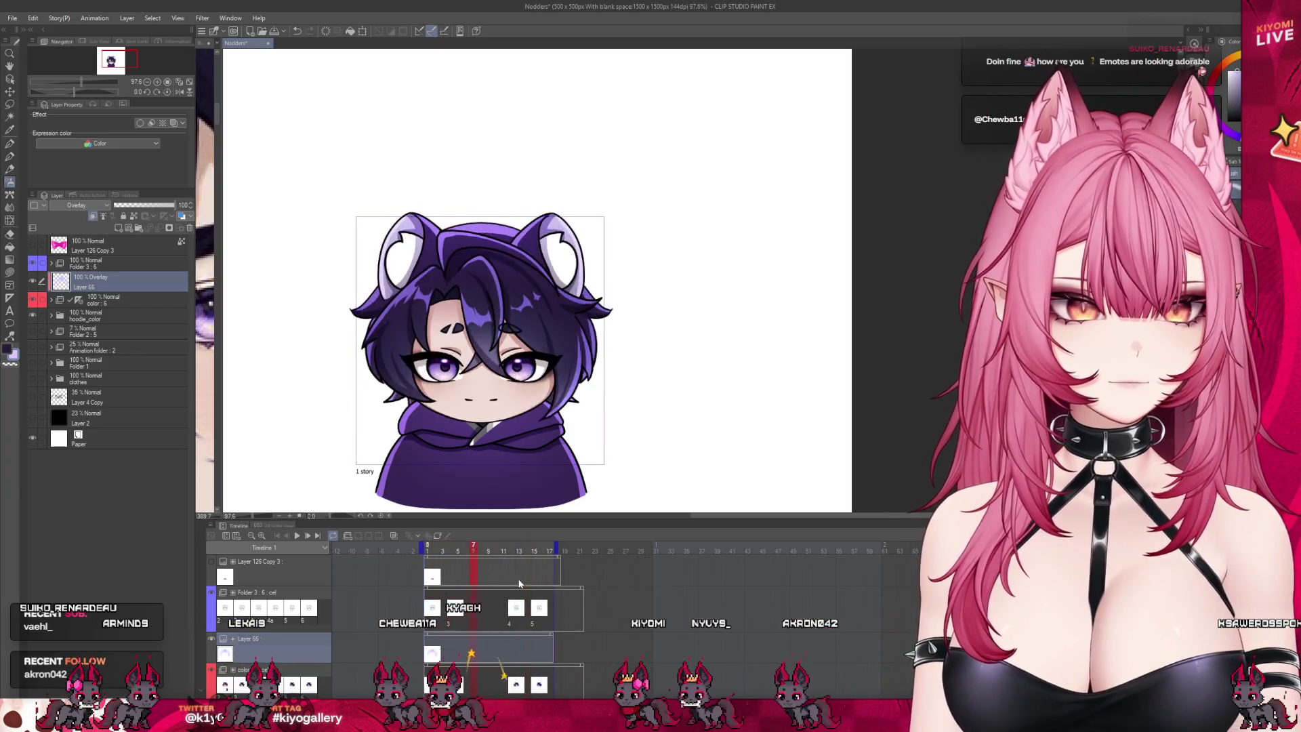
left_click(85, 316)
left_click(51, 316)
left_click(105, 339)
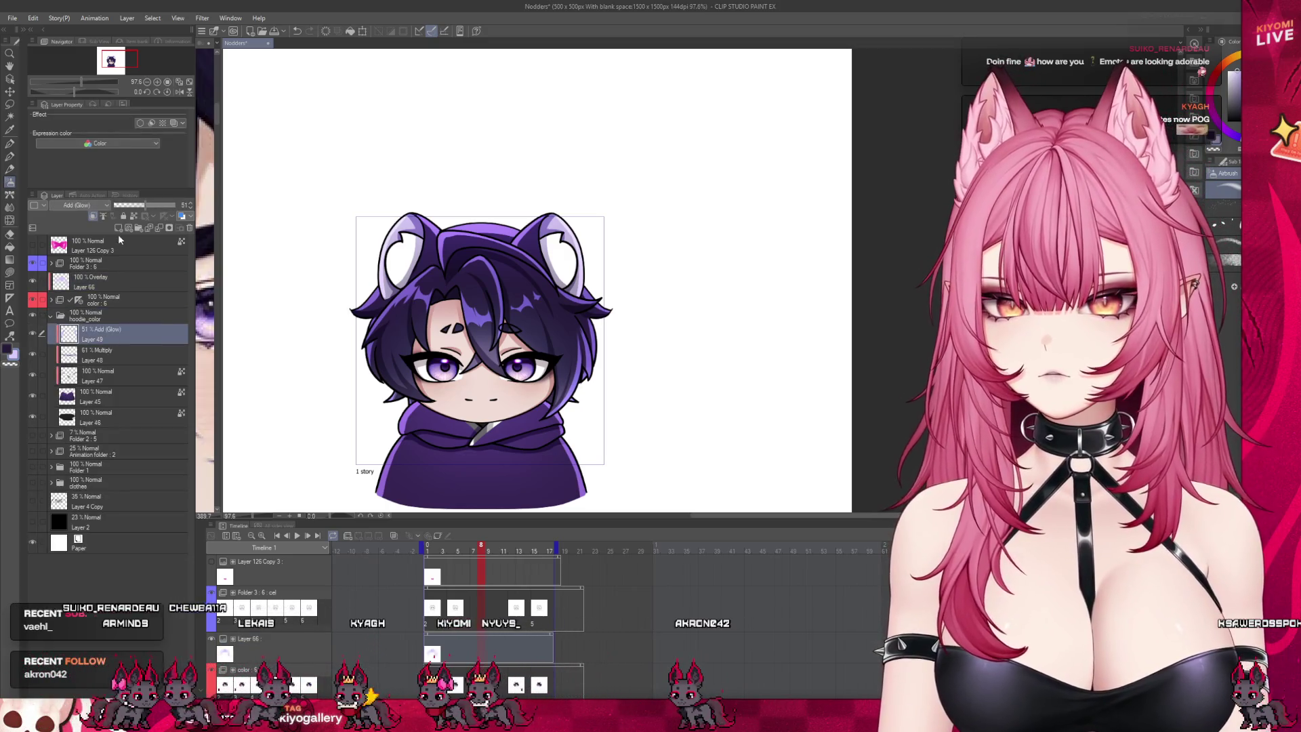
left_click(114, 228)
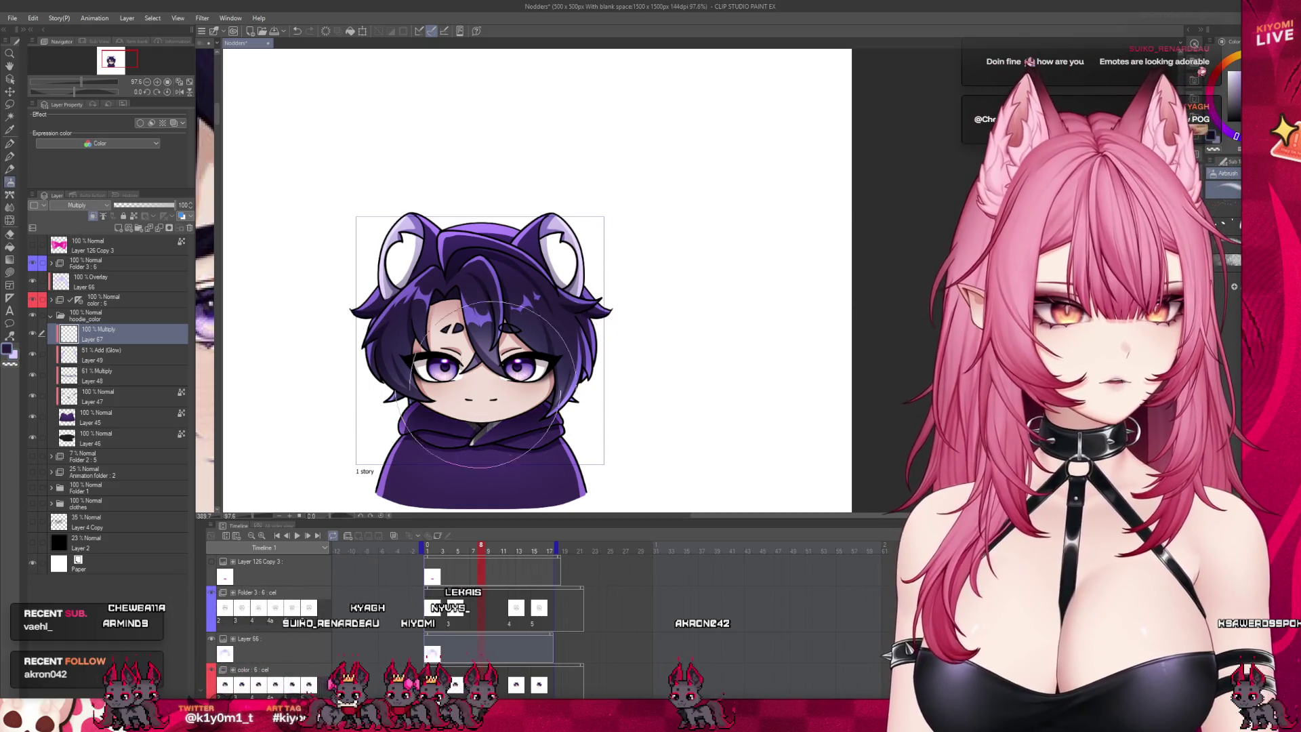
left_click(485, 438)
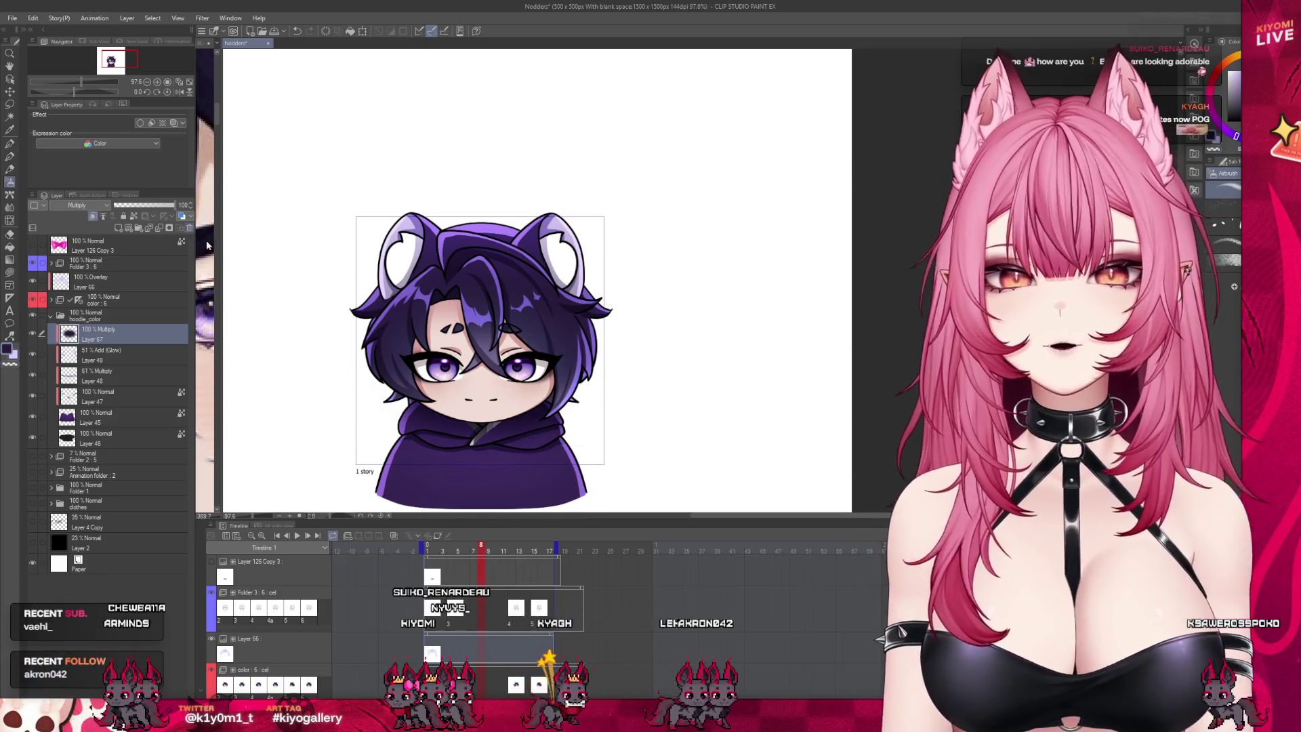
left_click(190, 227)
scroll(522, 271, "down", 3)
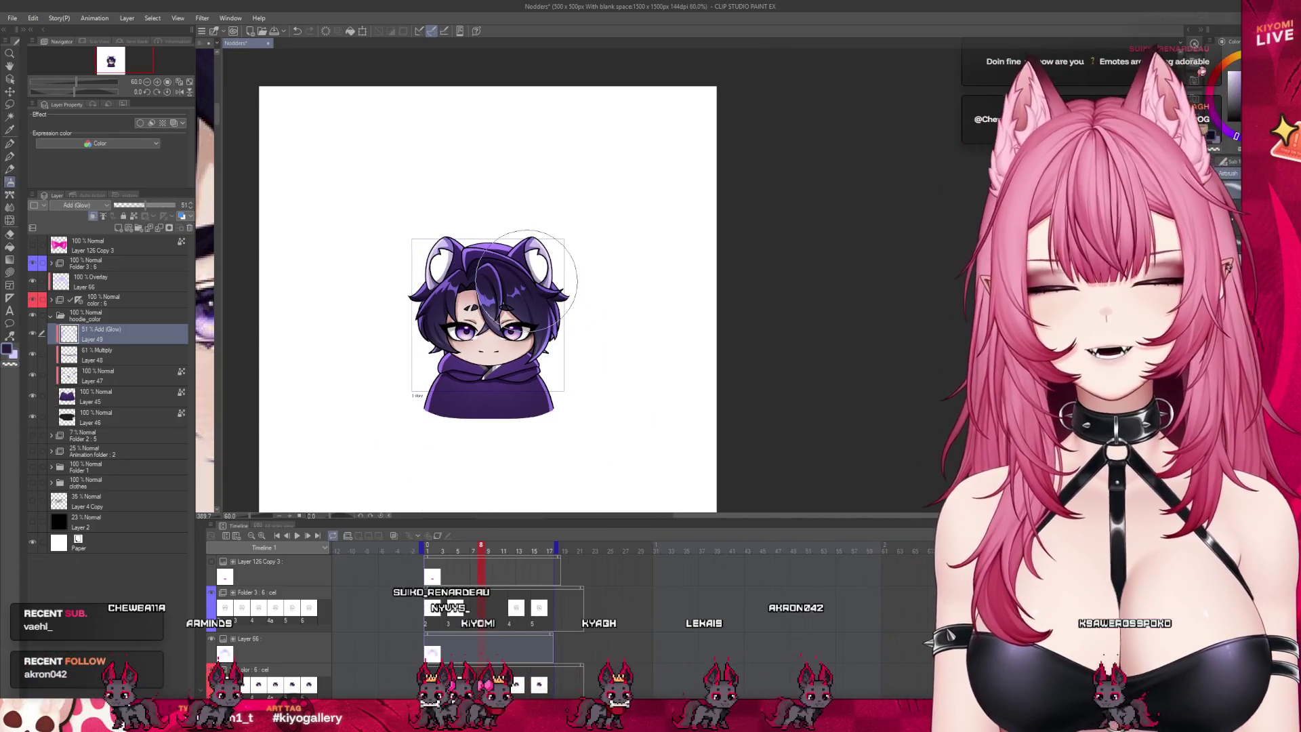
left_click(431, 552)
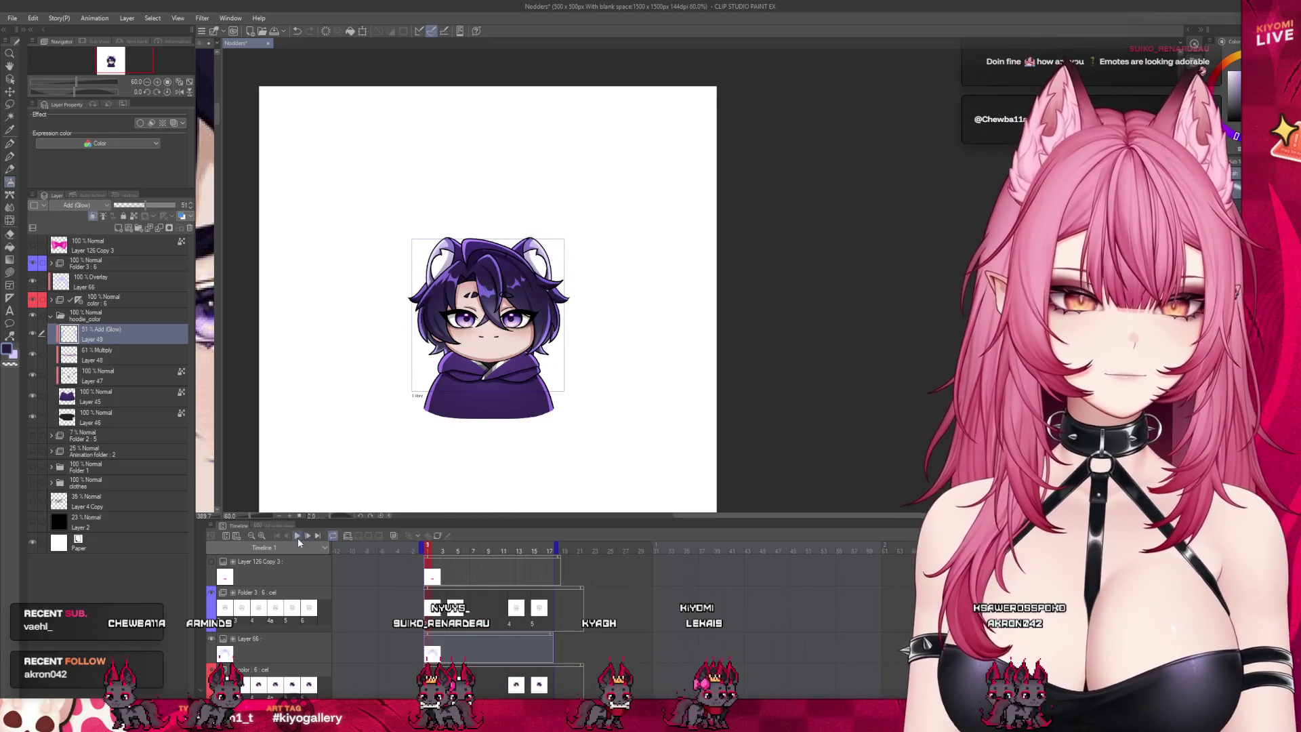
left_click(298, 537)
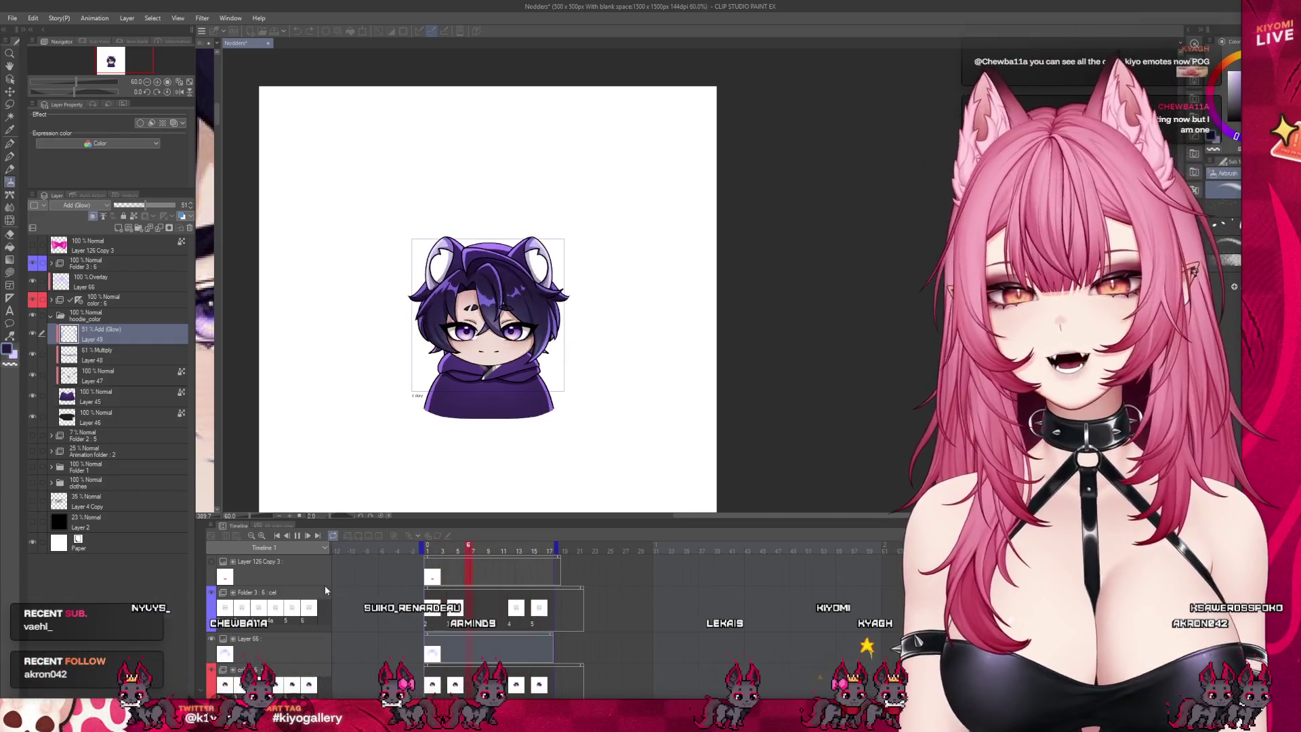
left_click(297, 535)
left_click(137, 262)
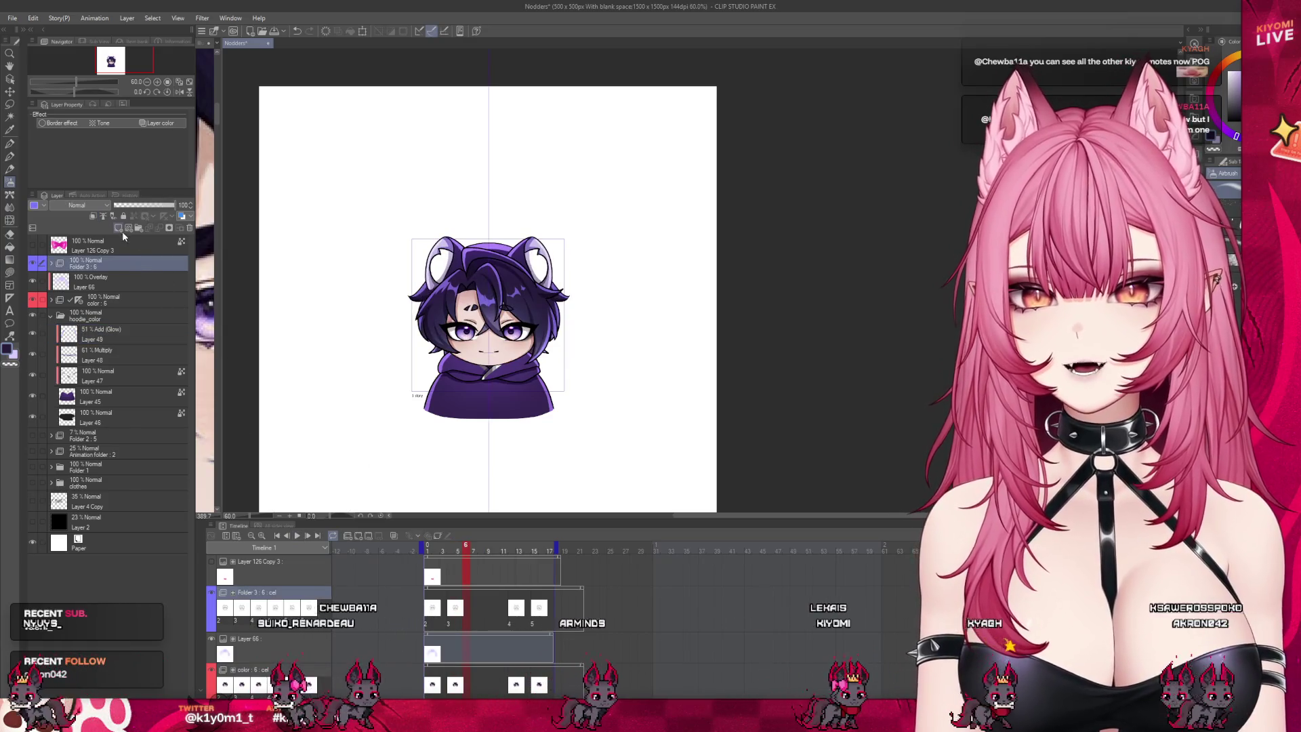
Step: Undo Layer 67, then create animation Folder 4 at frame 2 with new cels
left_click(118, 228)
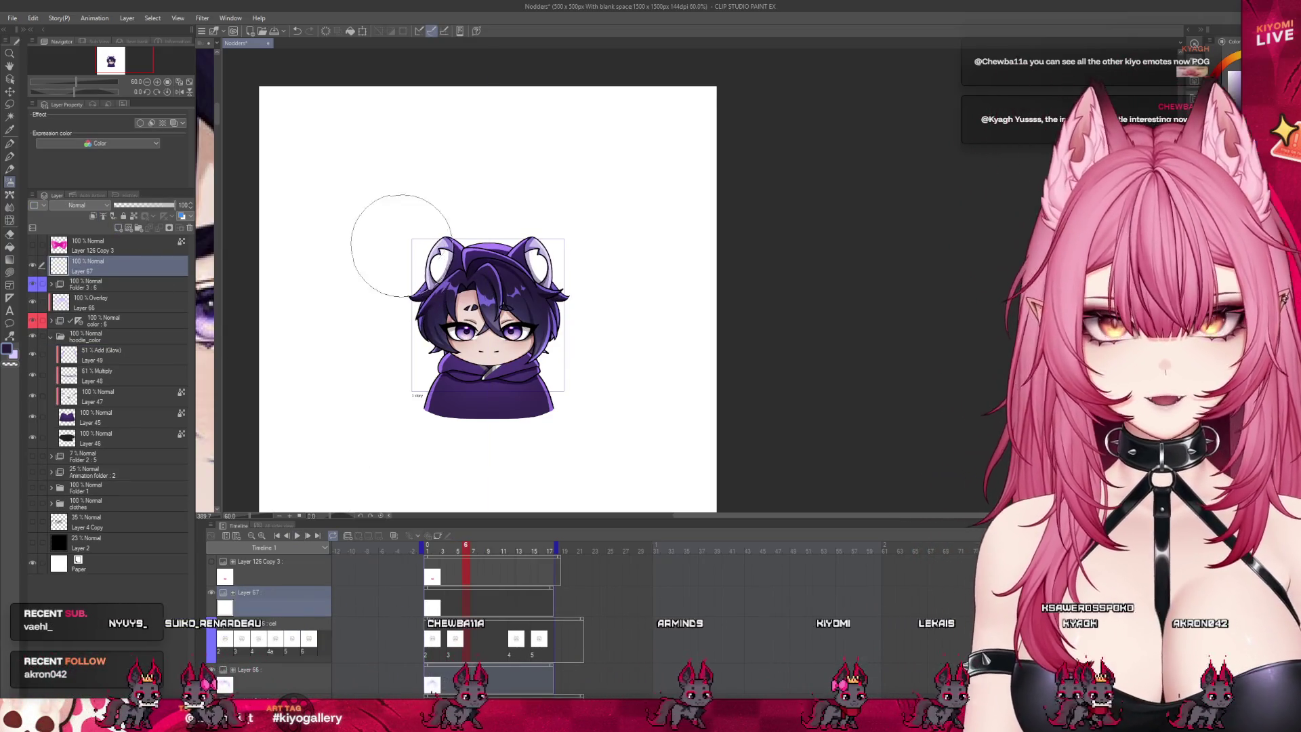
left_click(295, 31)
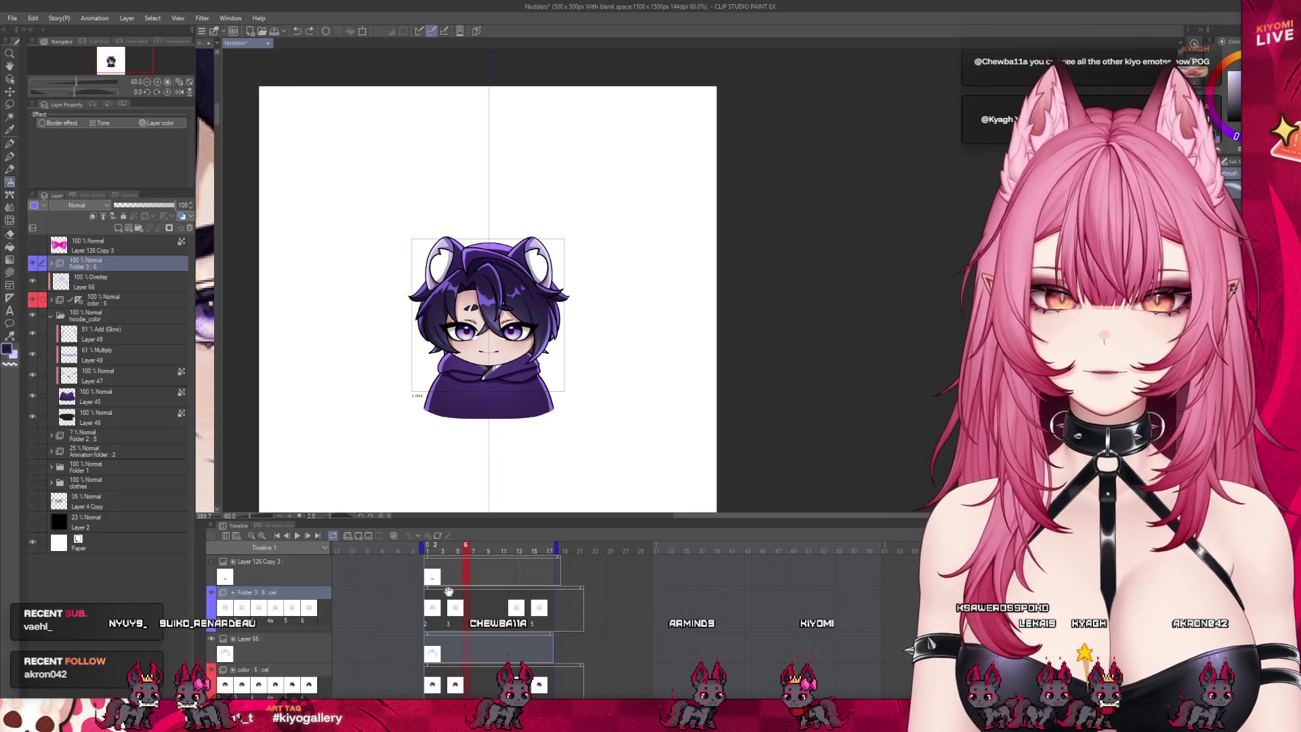
left_click(431, 615)
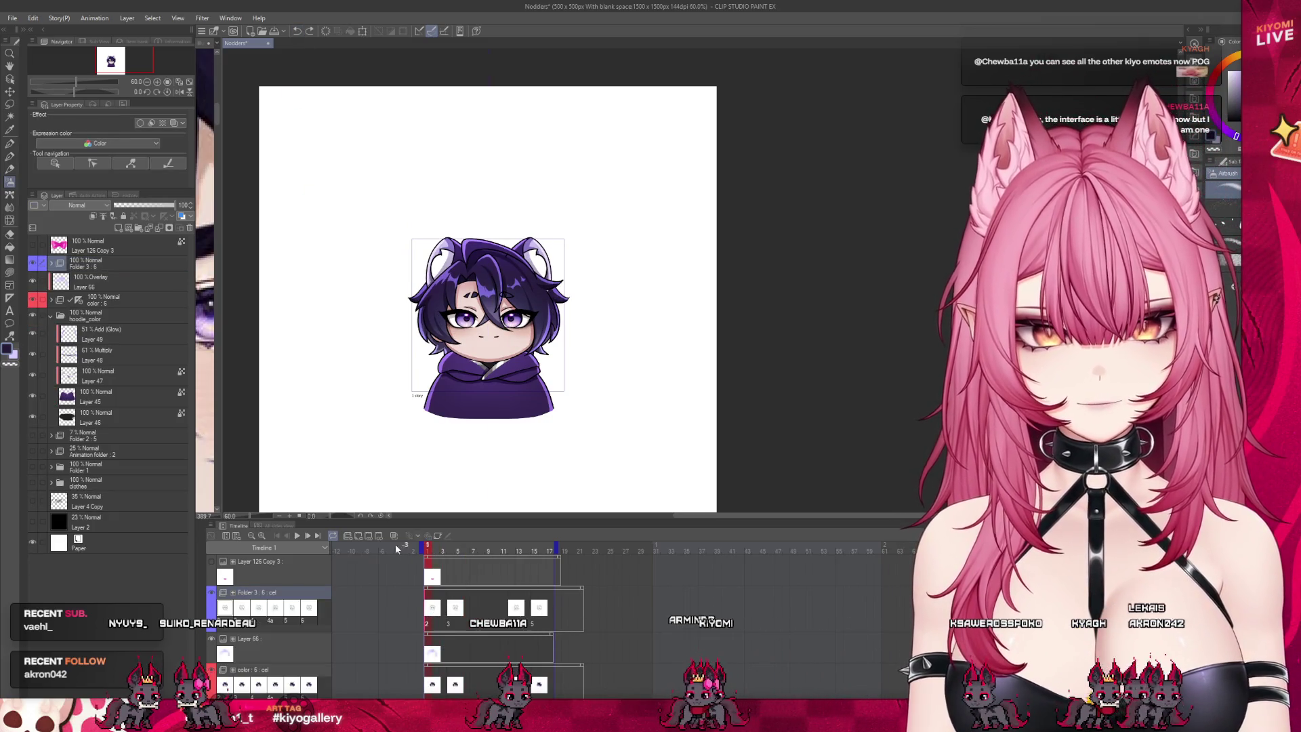
left_click(346, 537)
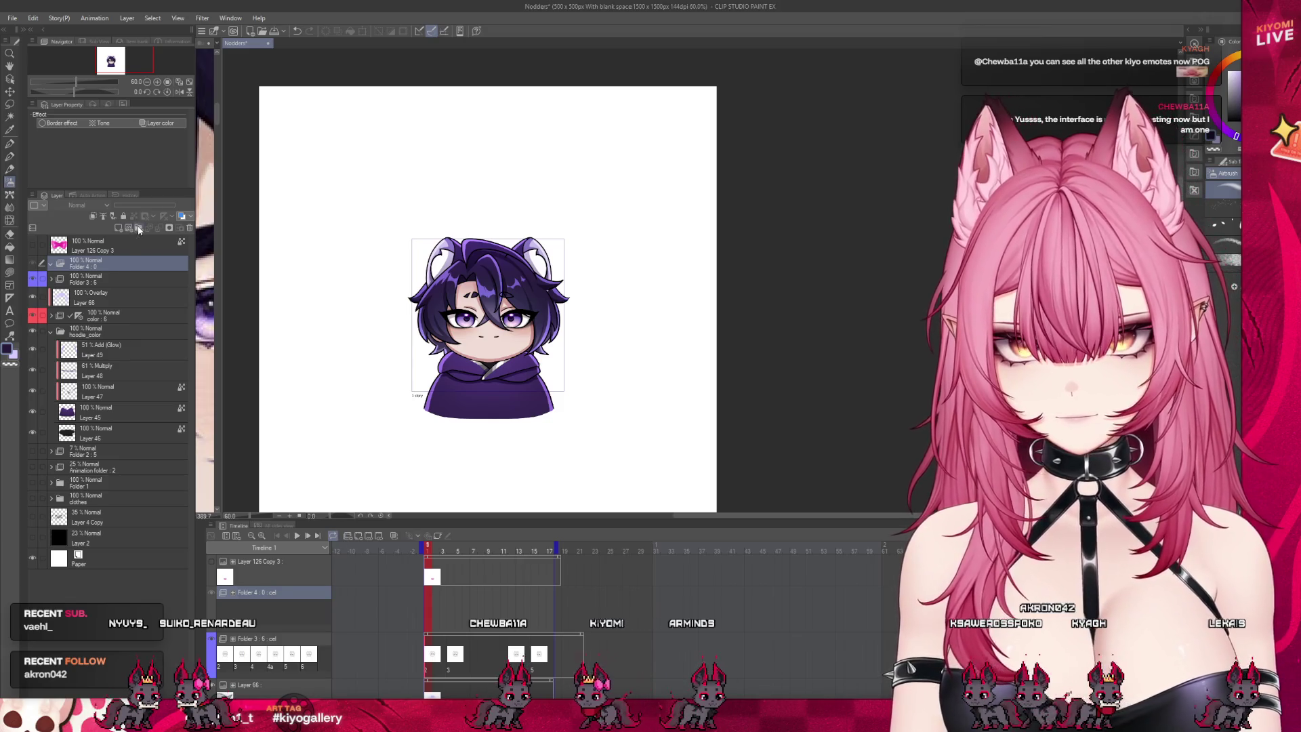
left_click(139, 230)
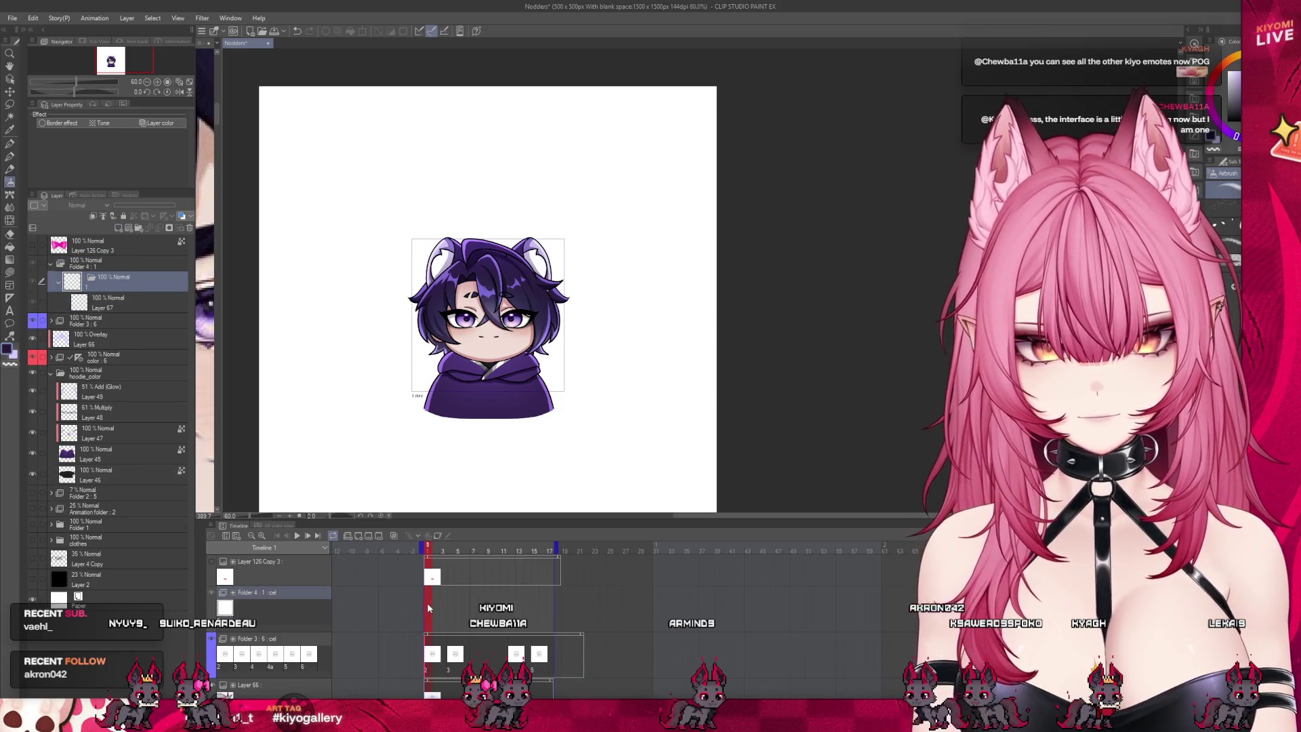
left_click(422, 590)
left_click(357, 536)
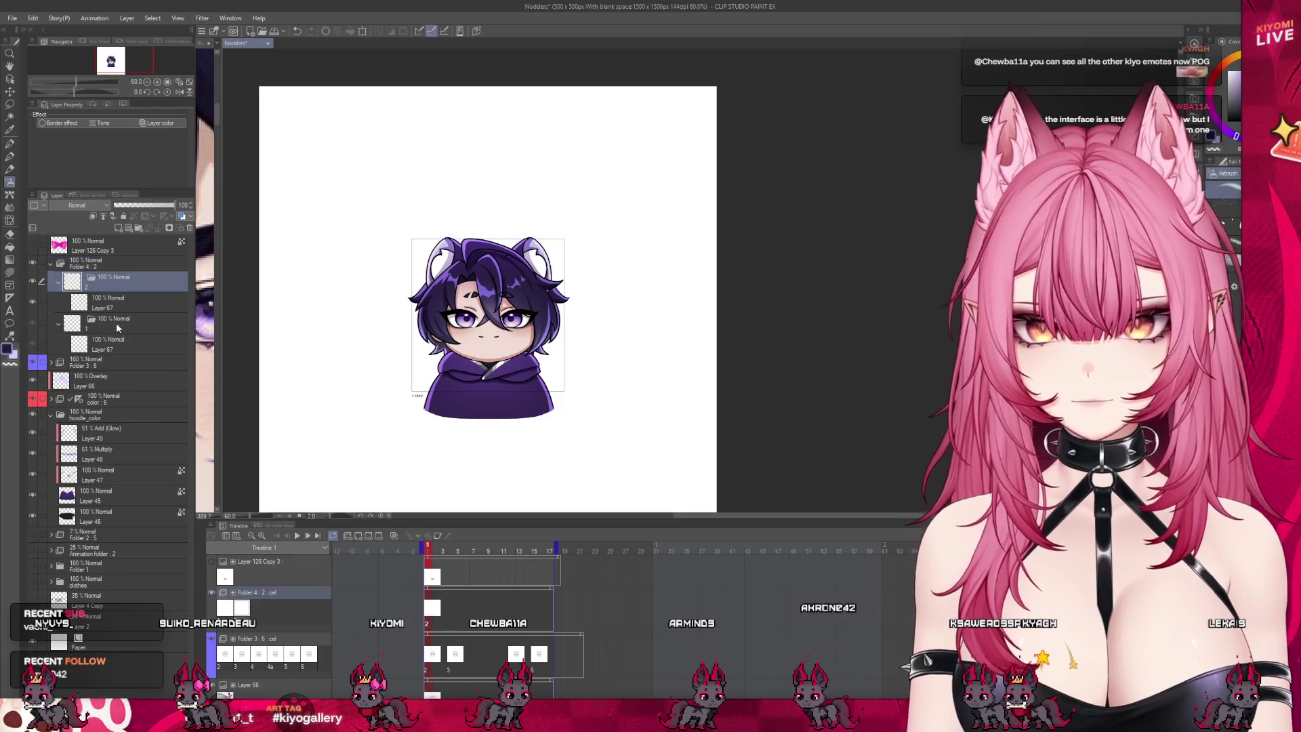
Step: Delete the leftover cel 1, select Layer 67 in cel 2, and switch to the Pen
left_click(116, 328)
key("Delete")
left_click(108, 301)
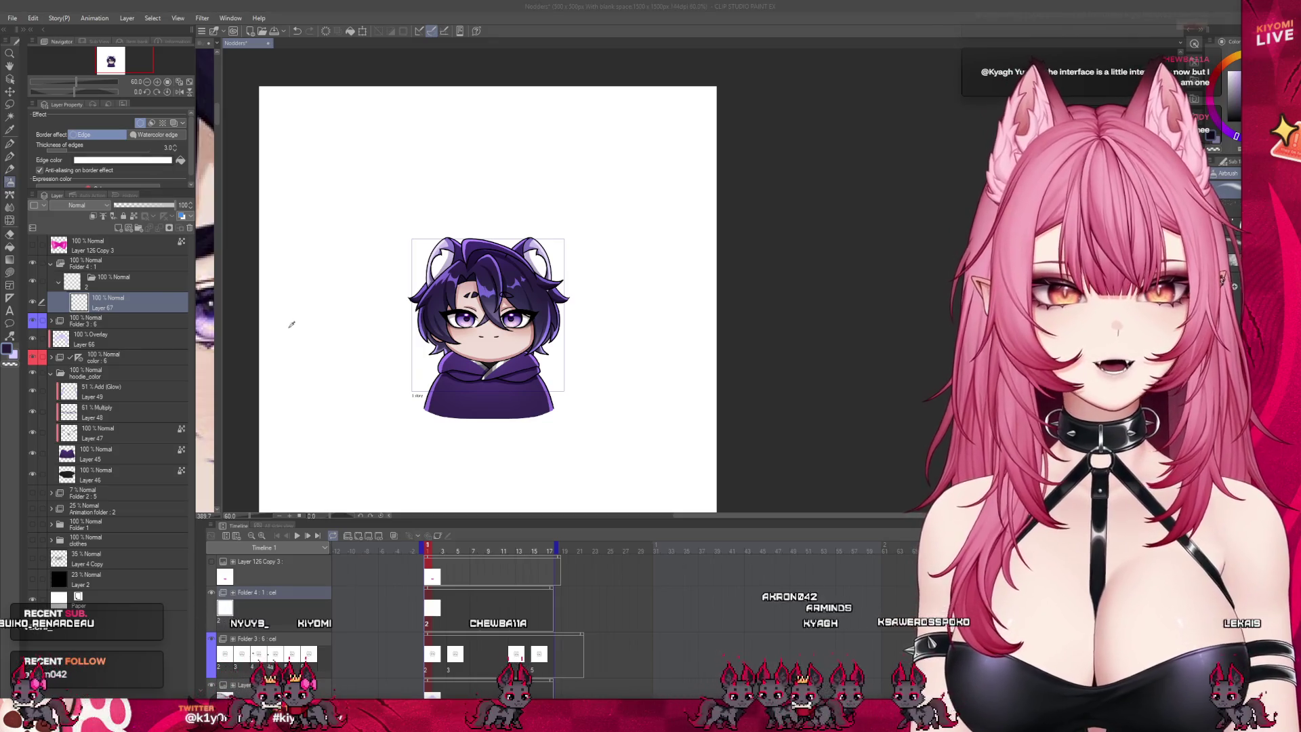
scroll(590, 253, "up", 1)
scroll(459, 307, "up", 3)
key("p")
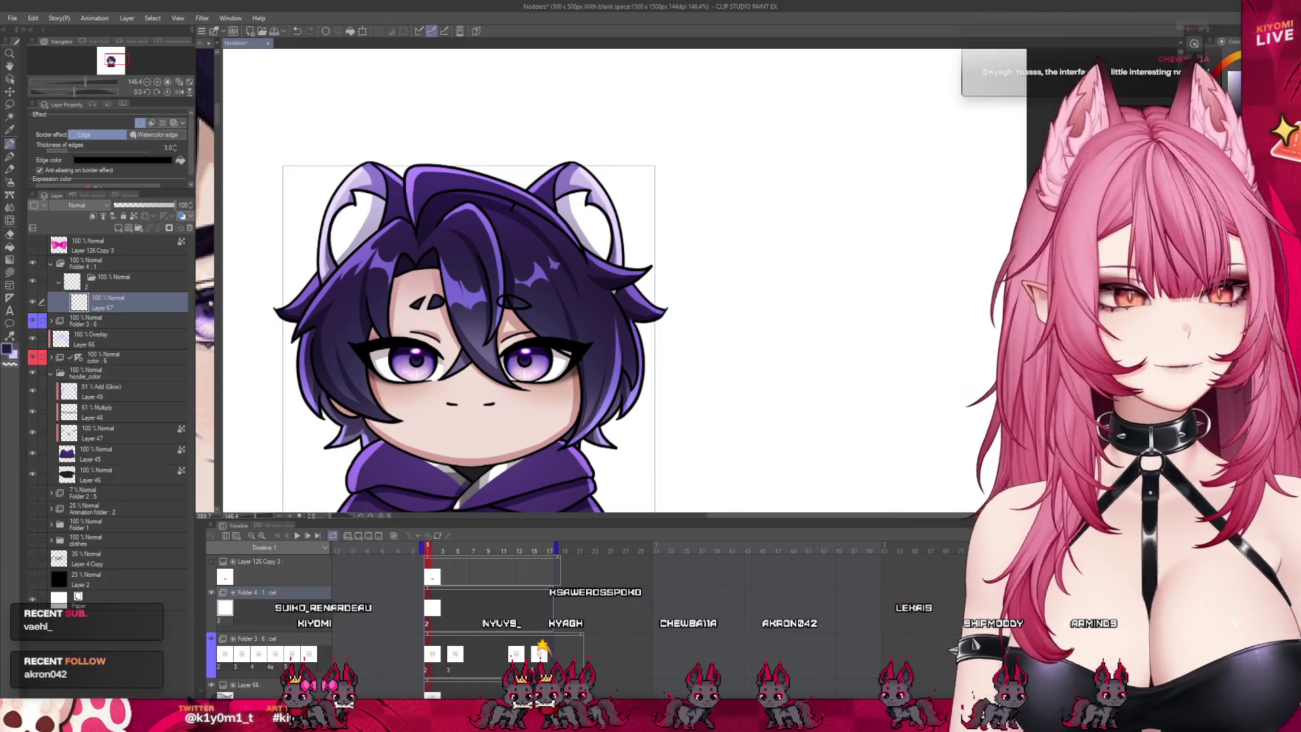
scroll(577, 147, "up", 1)
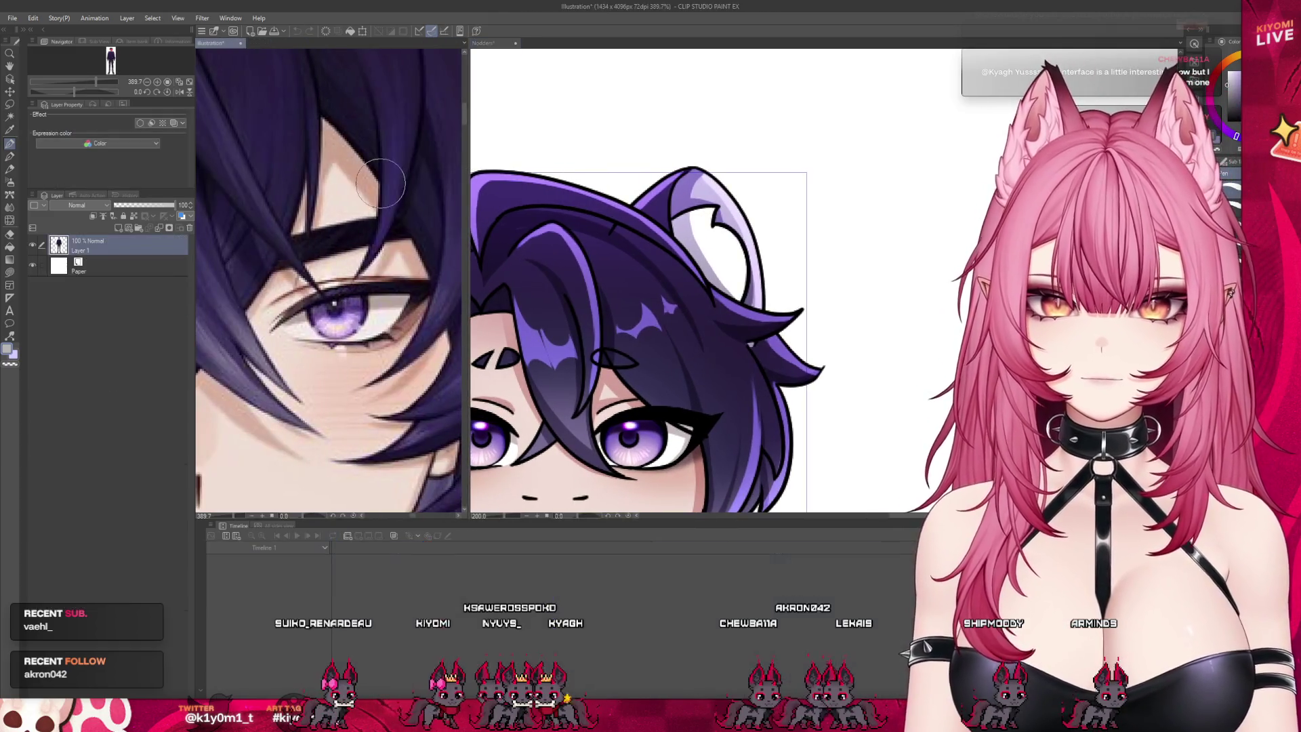
Step: Widen the Nodders canvas beside the Illustration reference and make it the active document
scroll(287, 290, "down", 5)
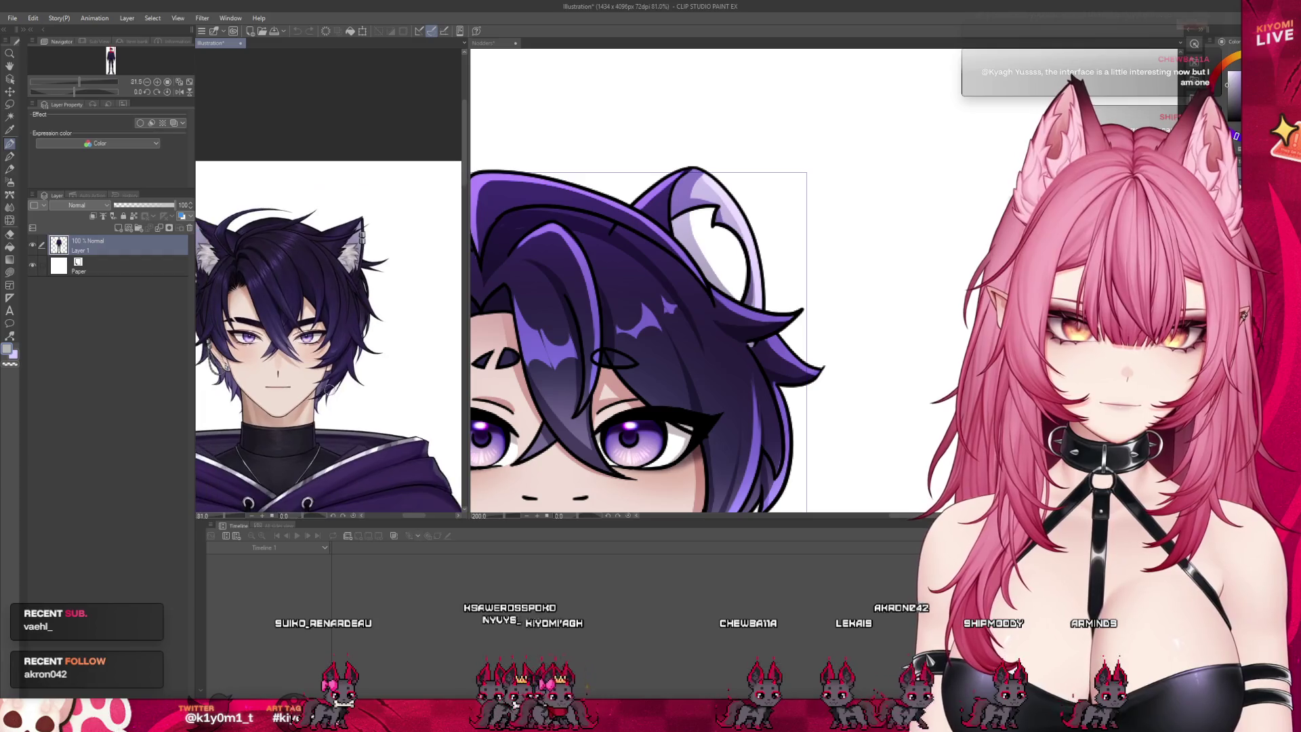
scroll(309, 351, "up", 2)
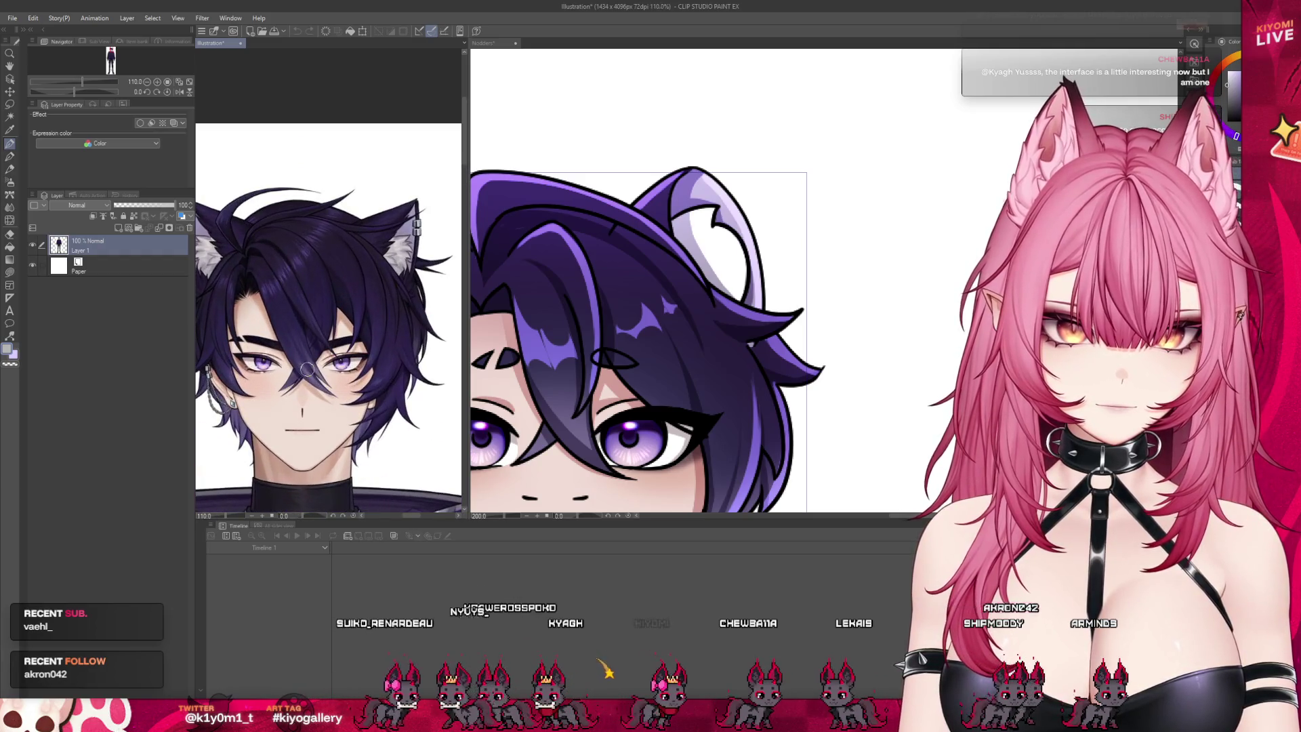
scroll(307, 369, "down", 1)
left_click_drag(468, 335, 361, 334)
scroll(316, 326, "down", 2)
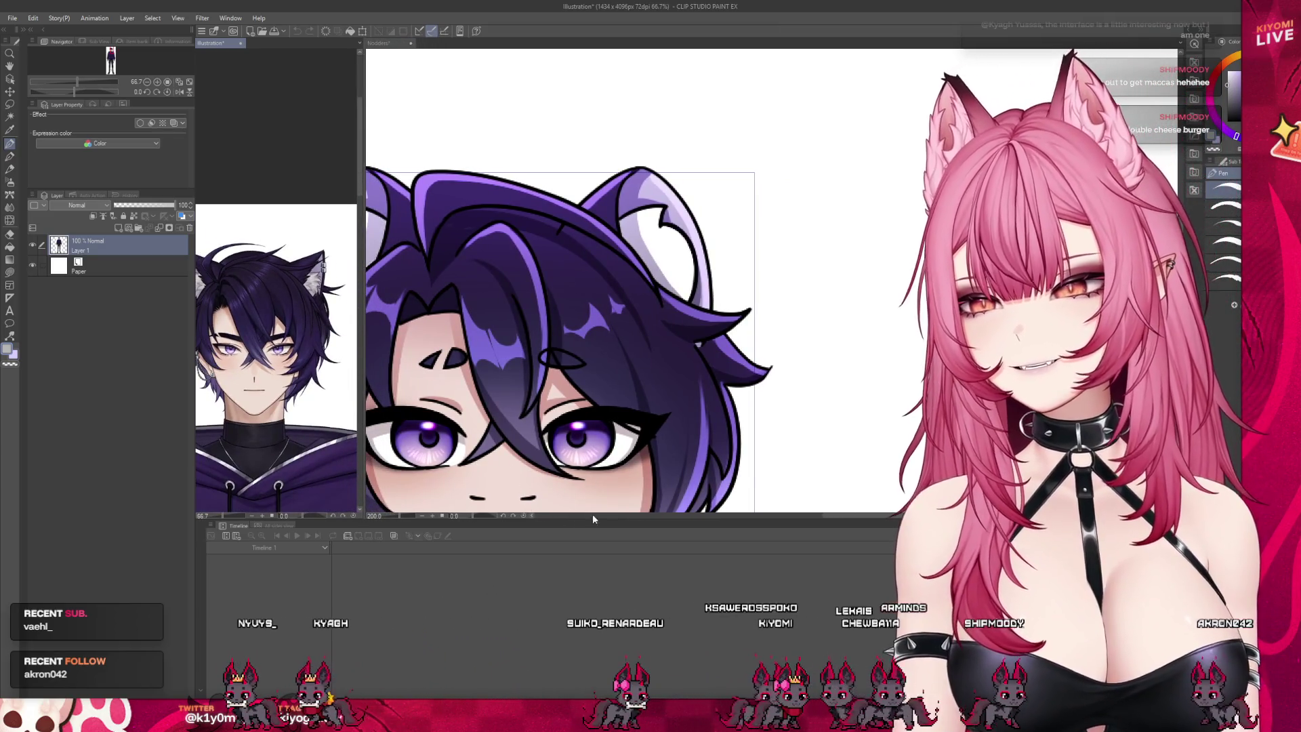
left_click(617, 355)
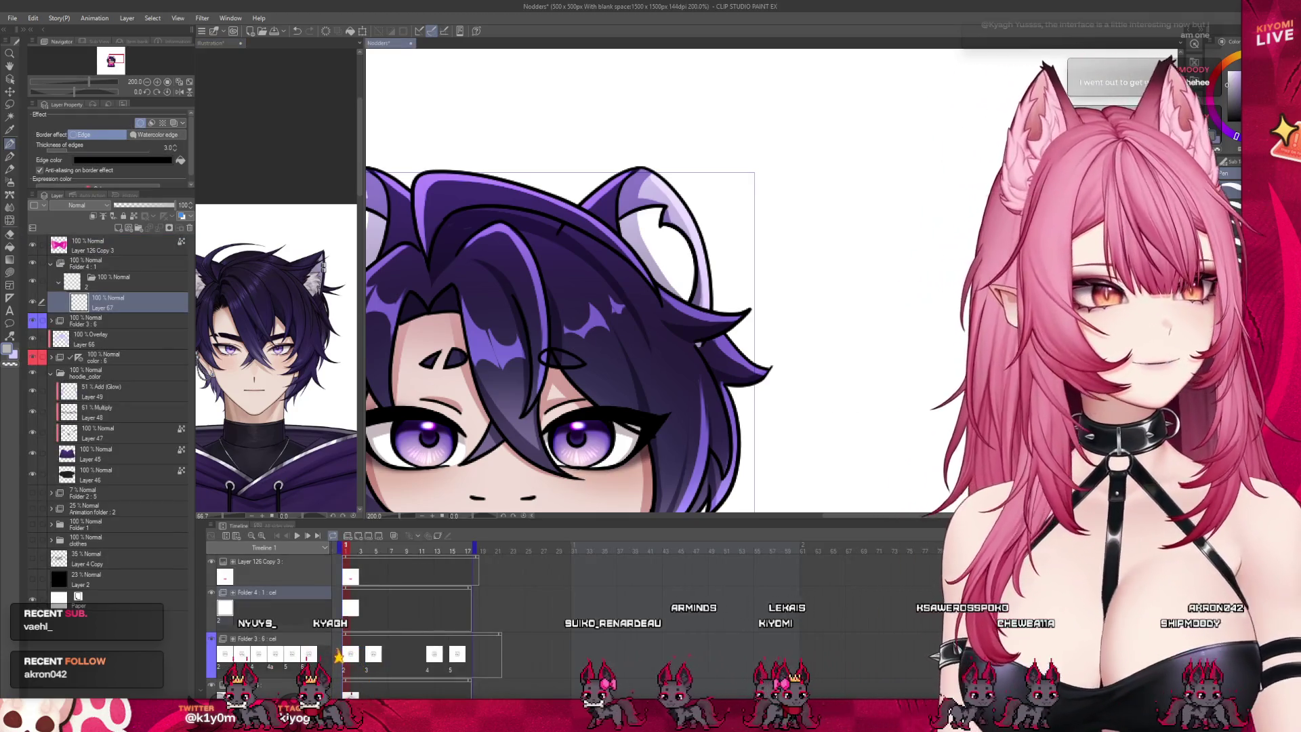
Step: Study the ear in the reference portrait, then return to Nodders zoomed onto the ear
scroll(560, 281, "down", 5)
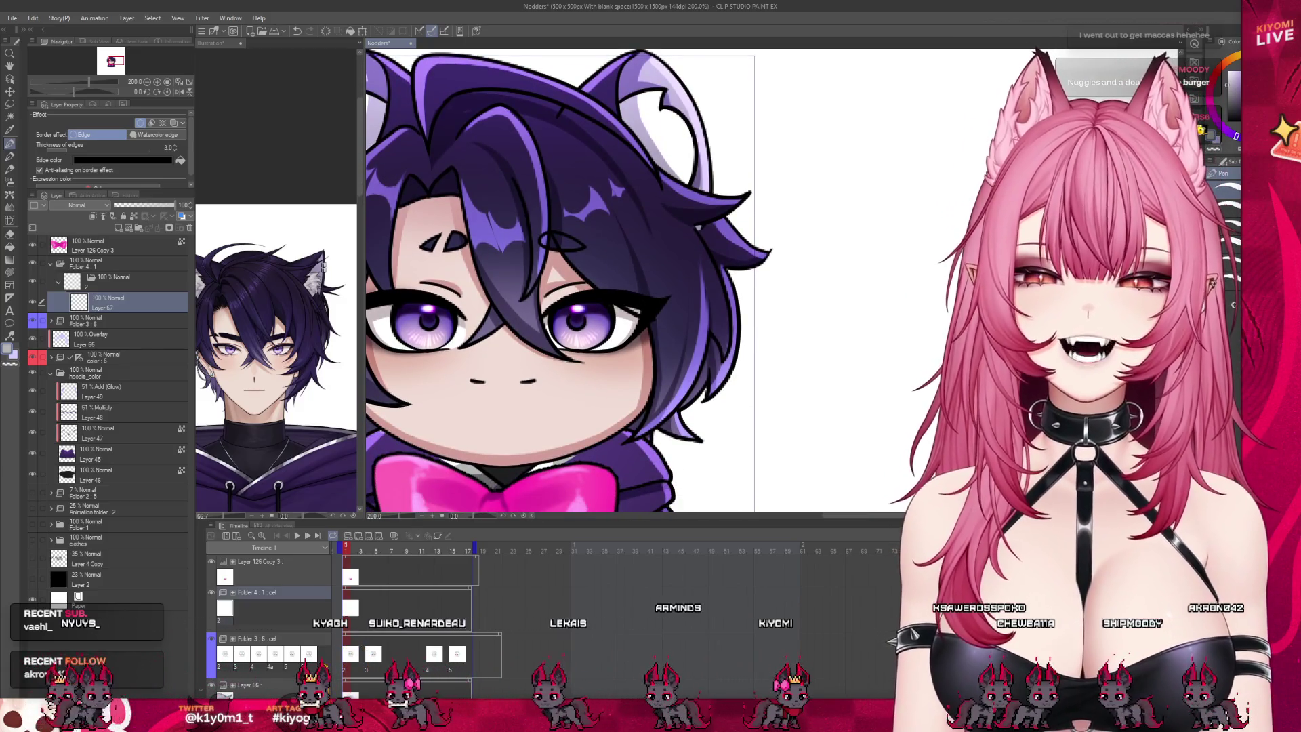
scroll(559, 282, "up", 5)
scroll(560, 282, "up", 1)
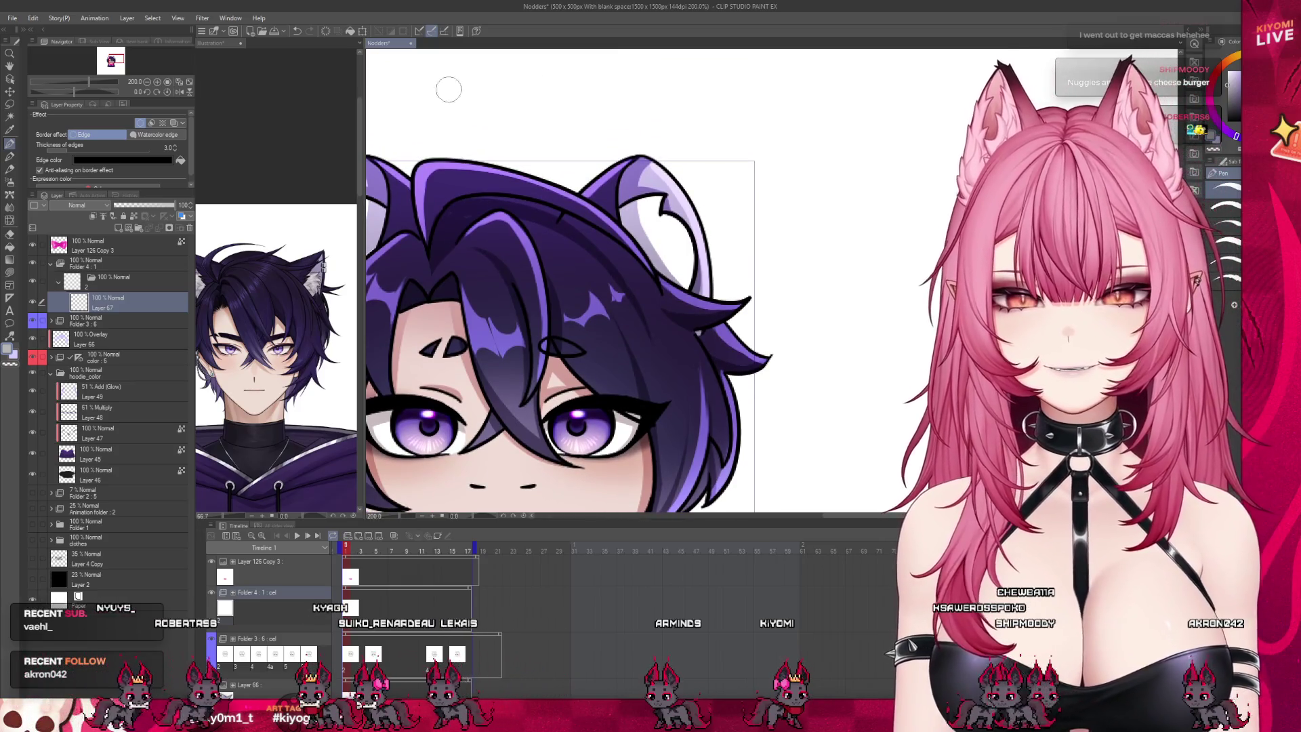
left_click(282, 221)
scroll(305, 271, "up", 5)
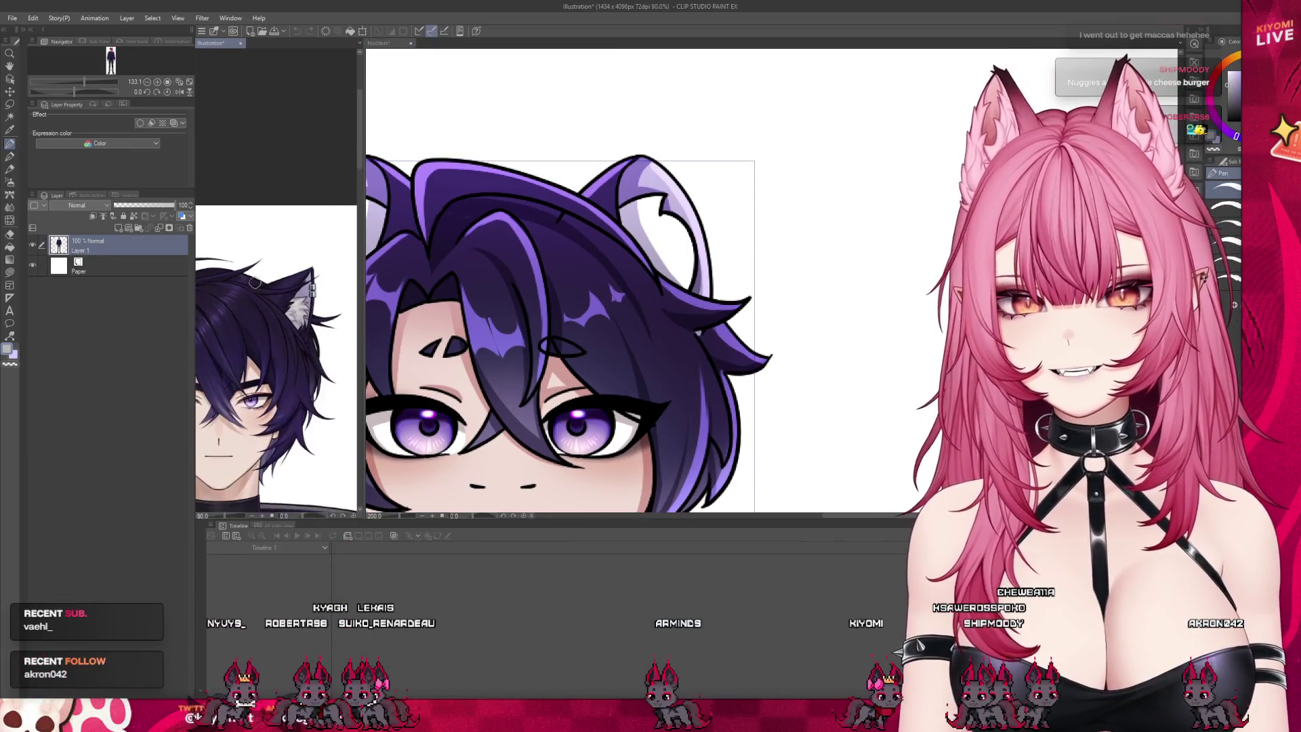
left_click(651, 177)
scroll(652, 175, "up", 3)
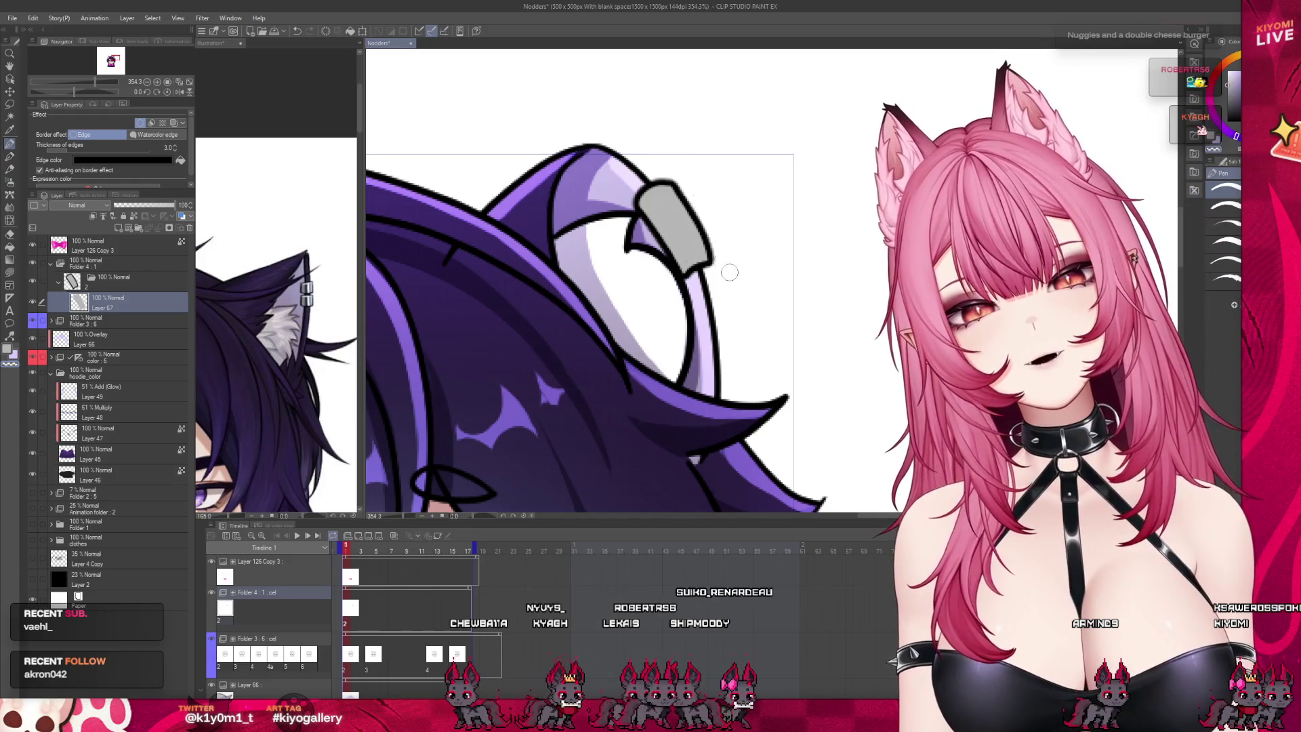
Step: Split the grey ear piece into two beads with edge thickness 2 and draw the ring
left_click_drag(663, 236, 694, 216)
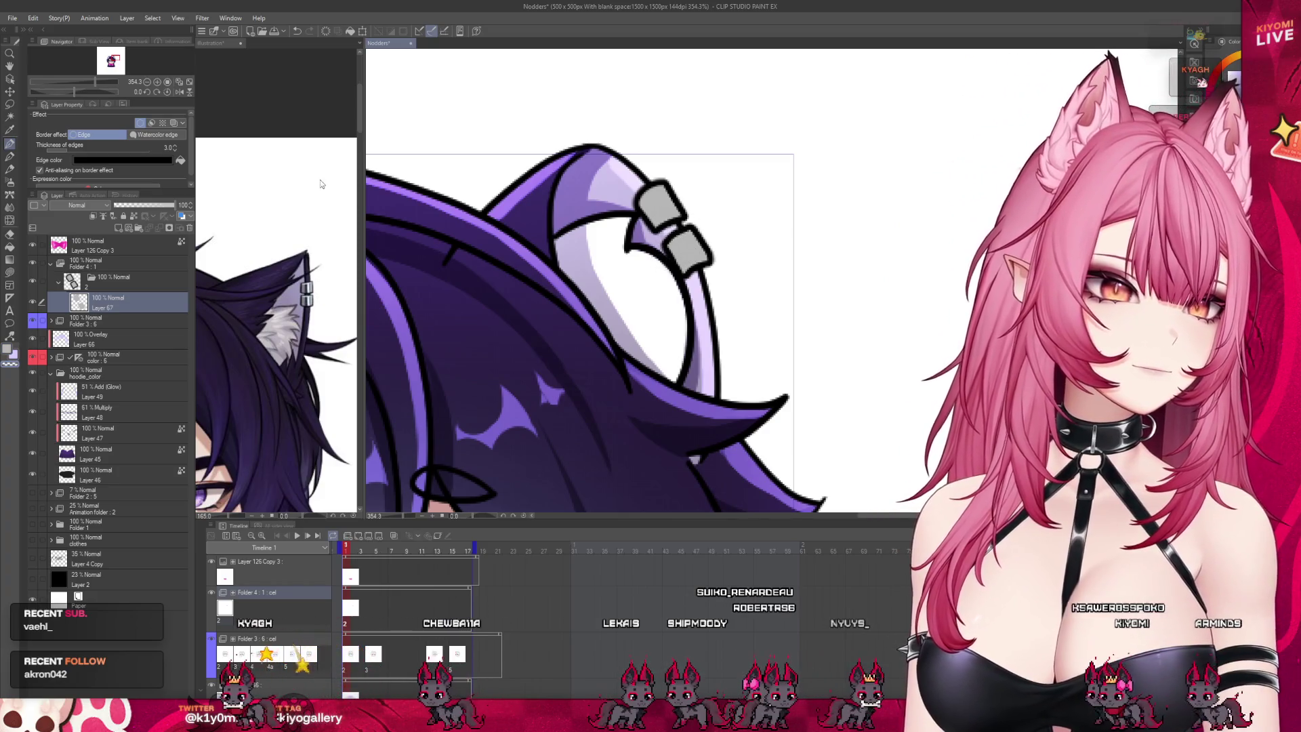
key("ctrl+z")
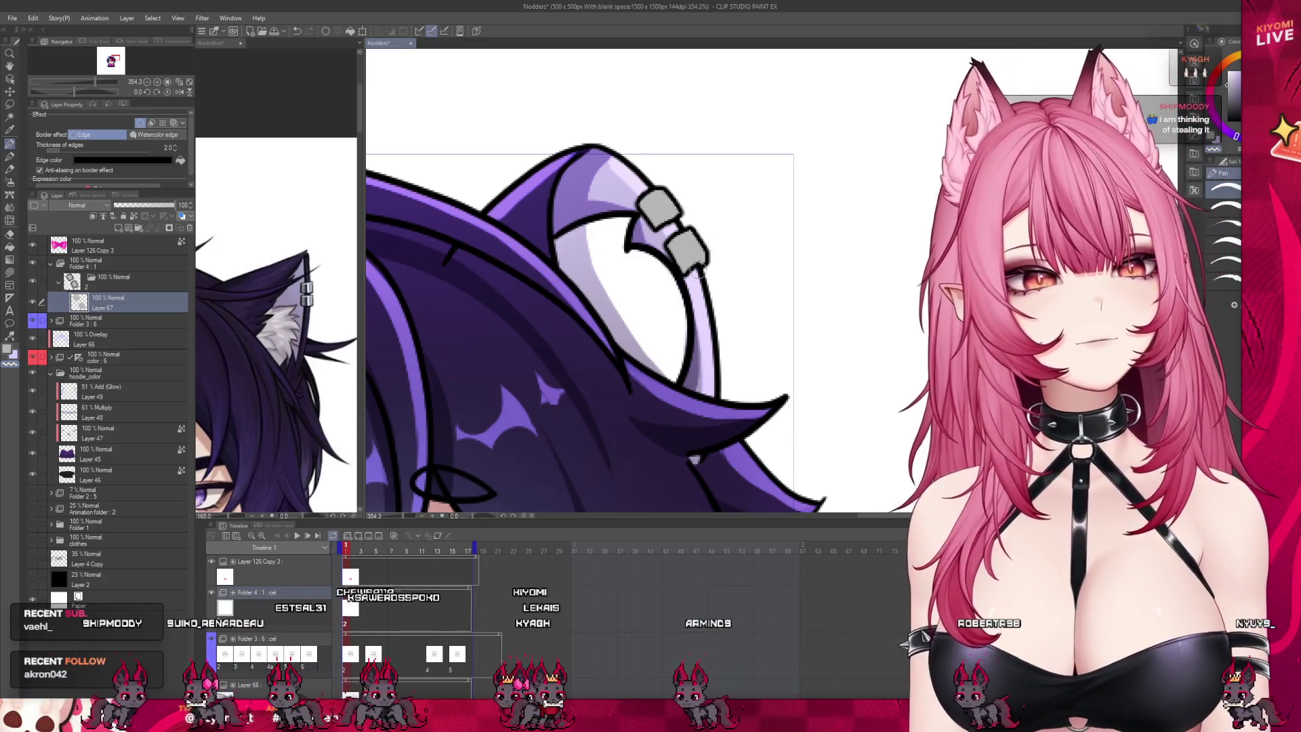
left_click_drag(656, 175, 689, 215)
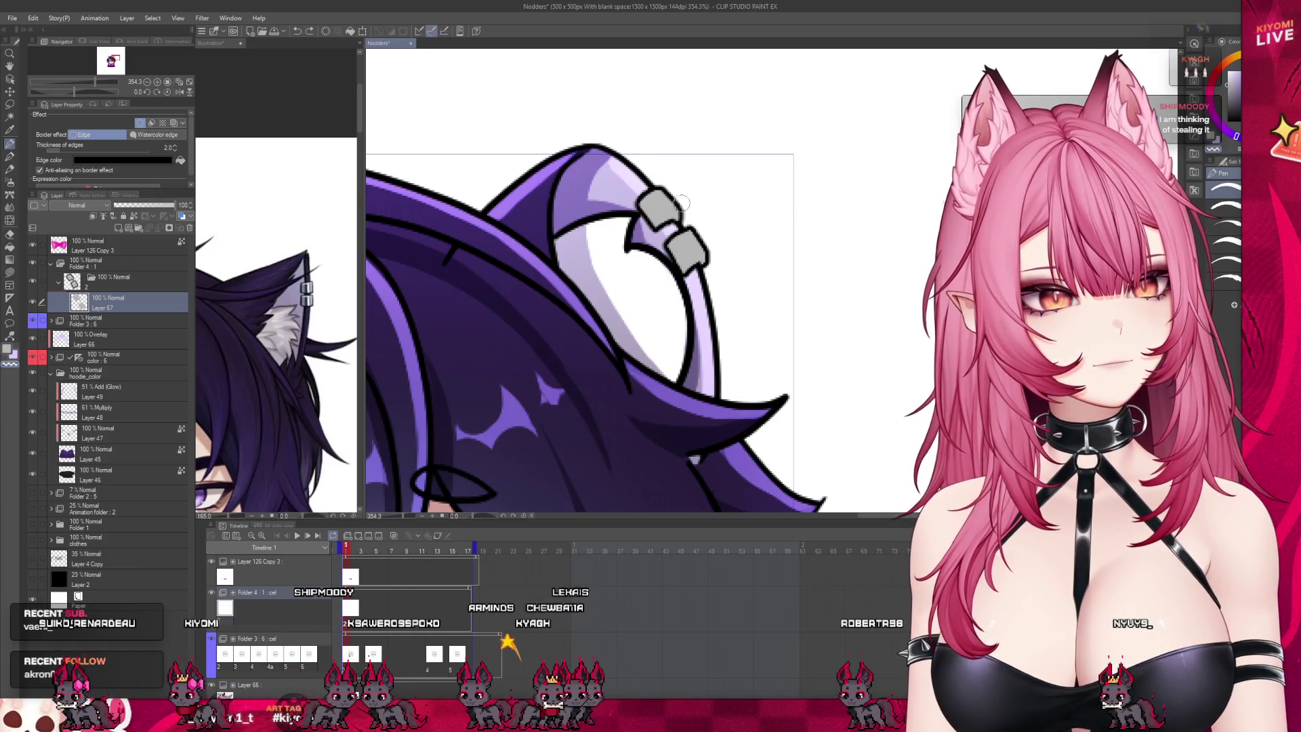
Step: View the whole chibi and compare the piercing against the reference portrait
key("ctrl+alt+0")
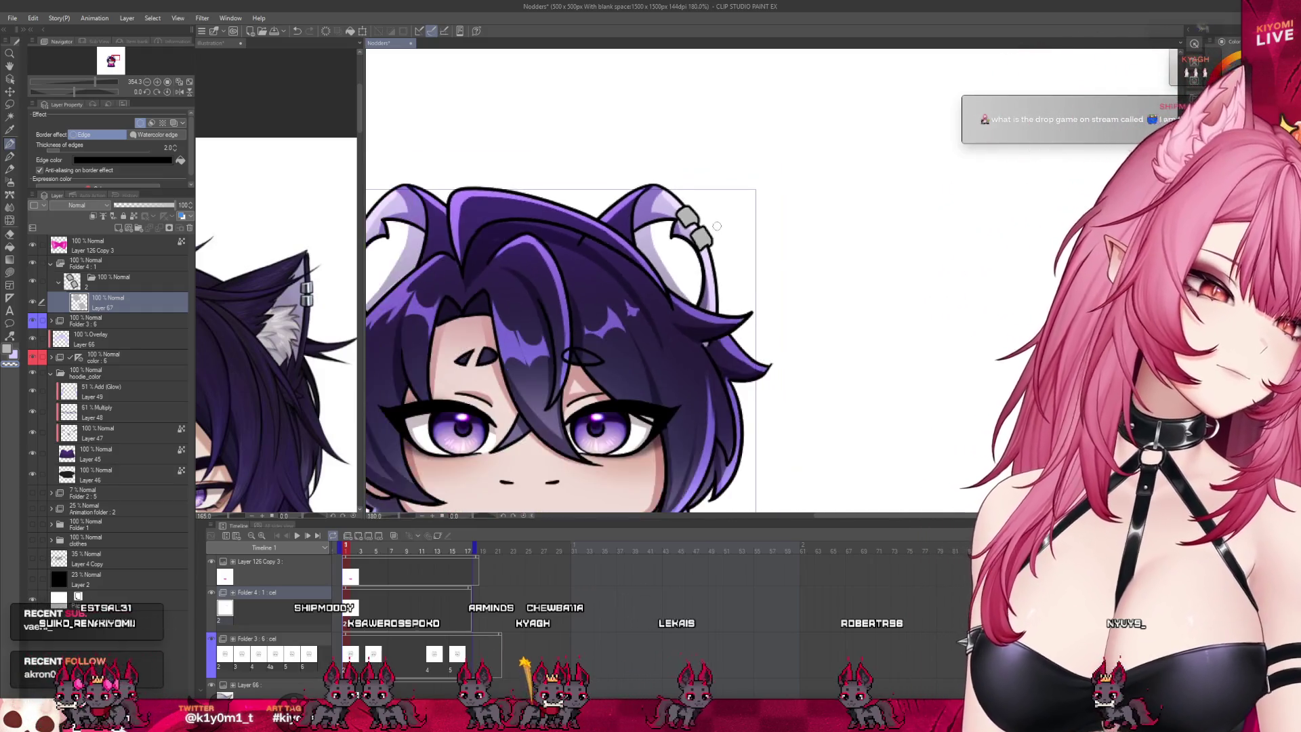
scroll(584, 366, "up", 3)
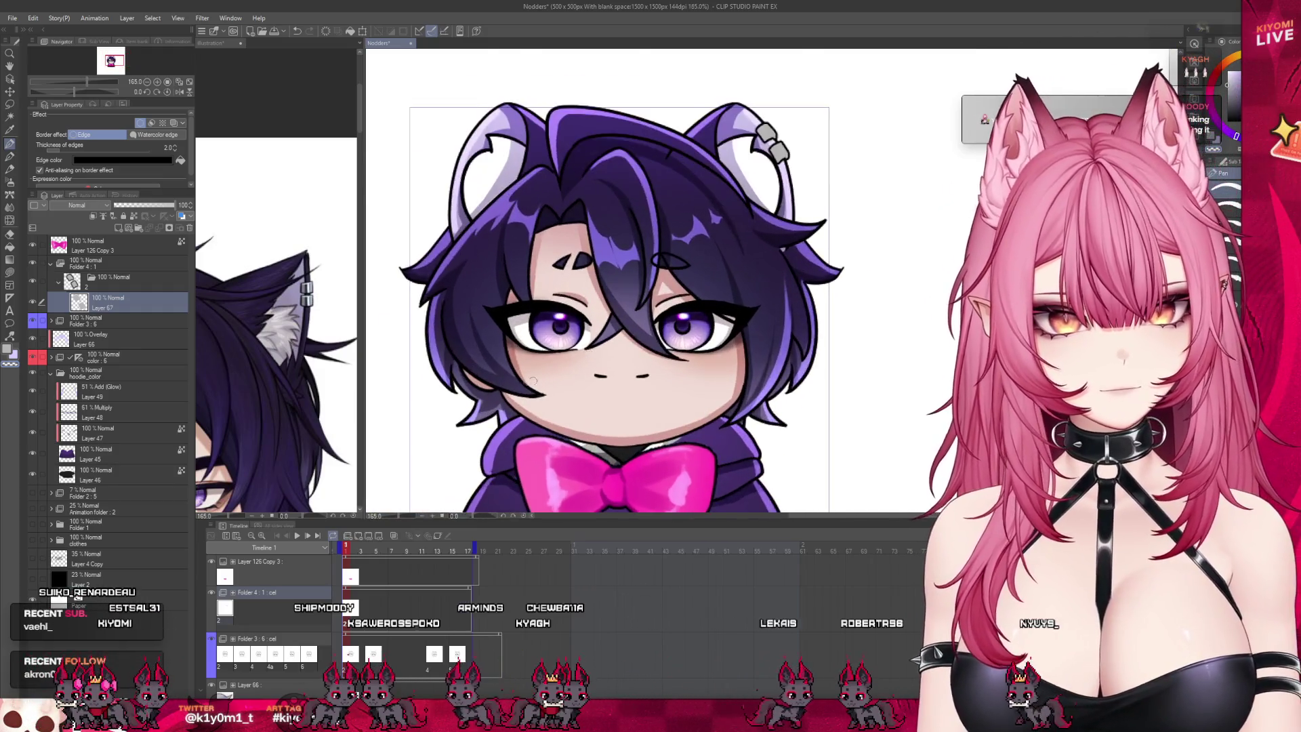
left_click(331, 332)
scroll(332, 332, "down", 3)
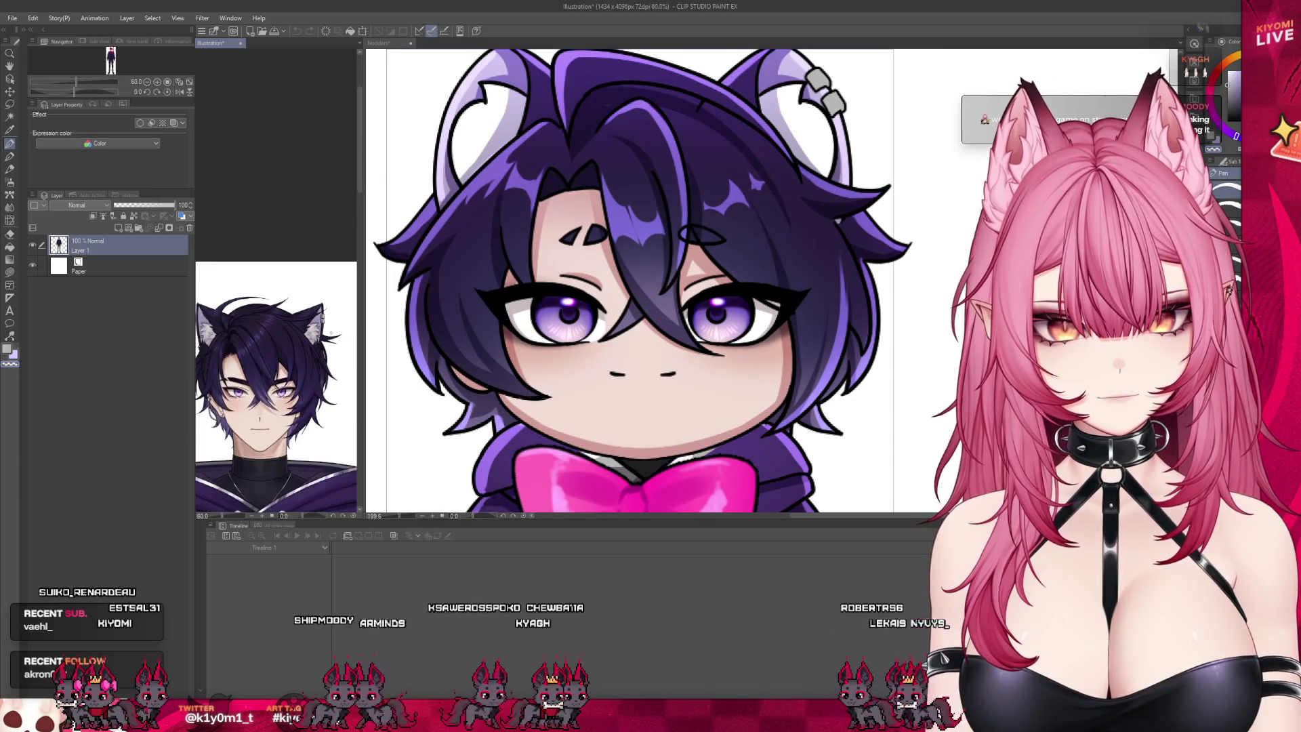
left_click(420, 376)
scroll(416, 378, "up", 2)
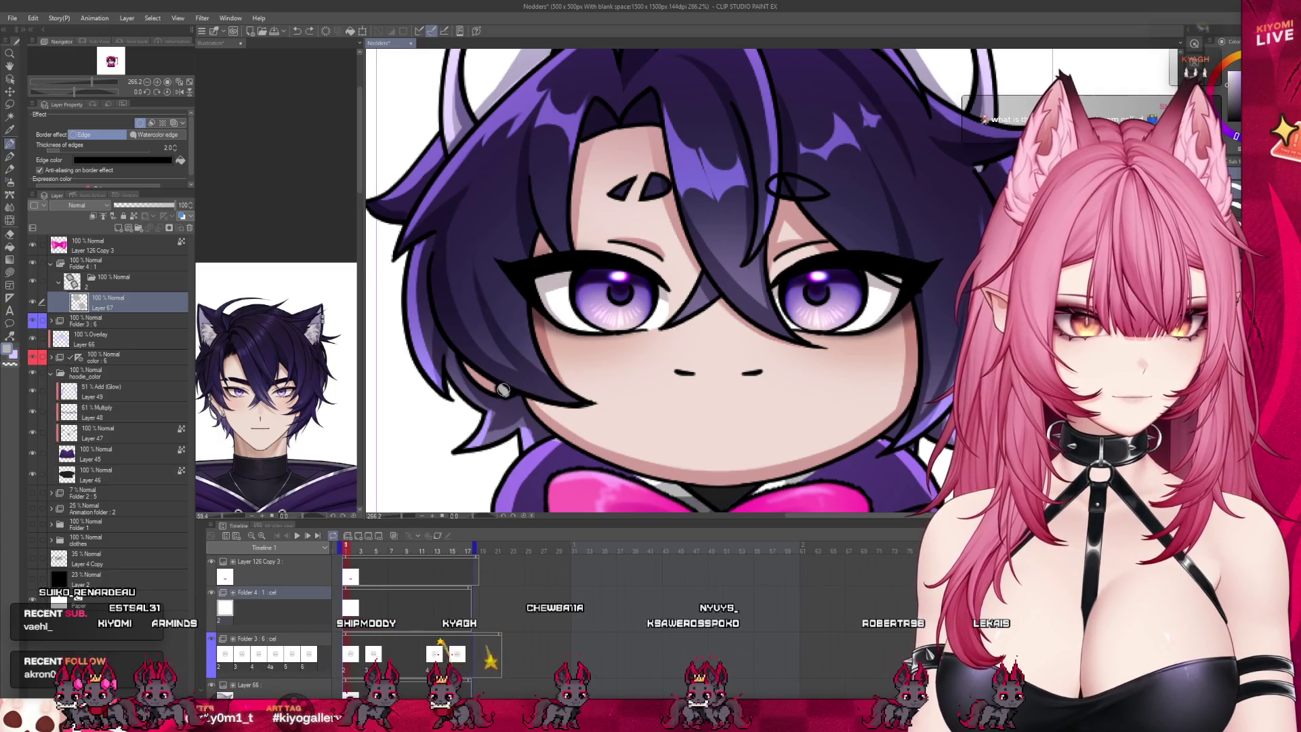
scroll(511, 403, "down", 5)
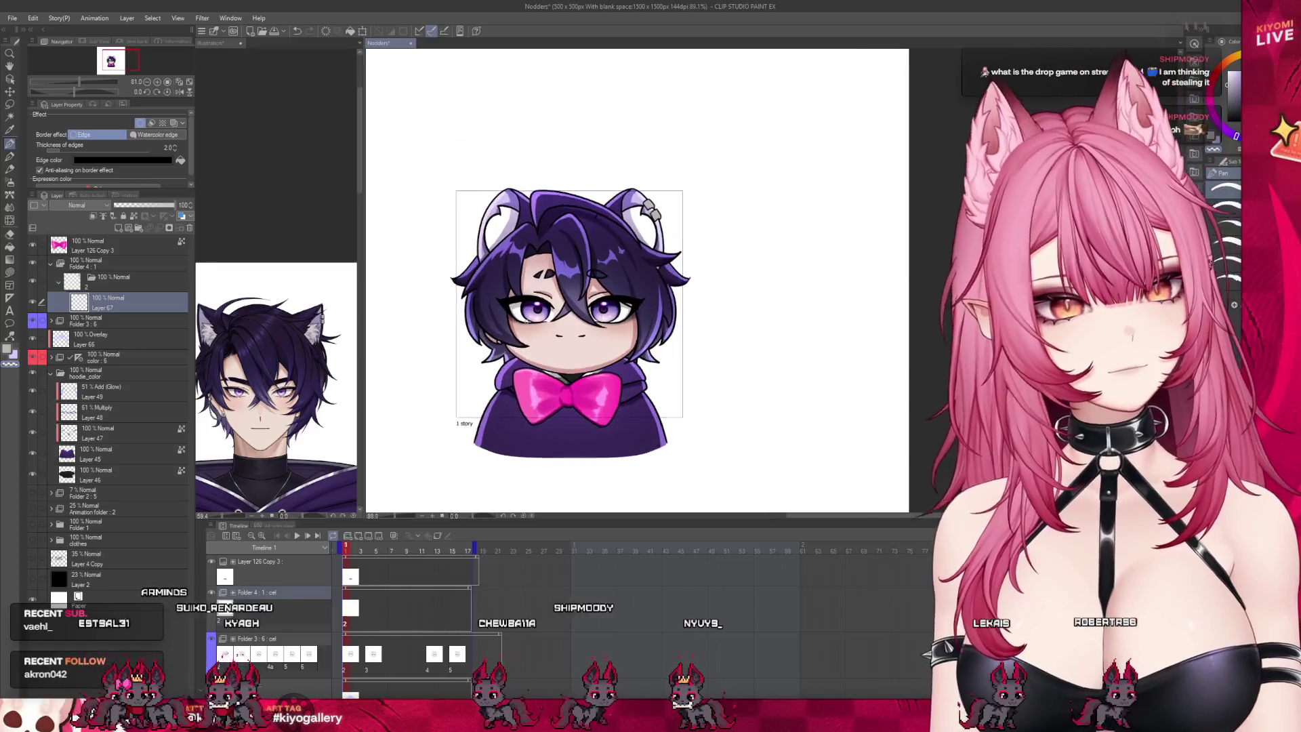
scroll(498, 352, "up", 4)
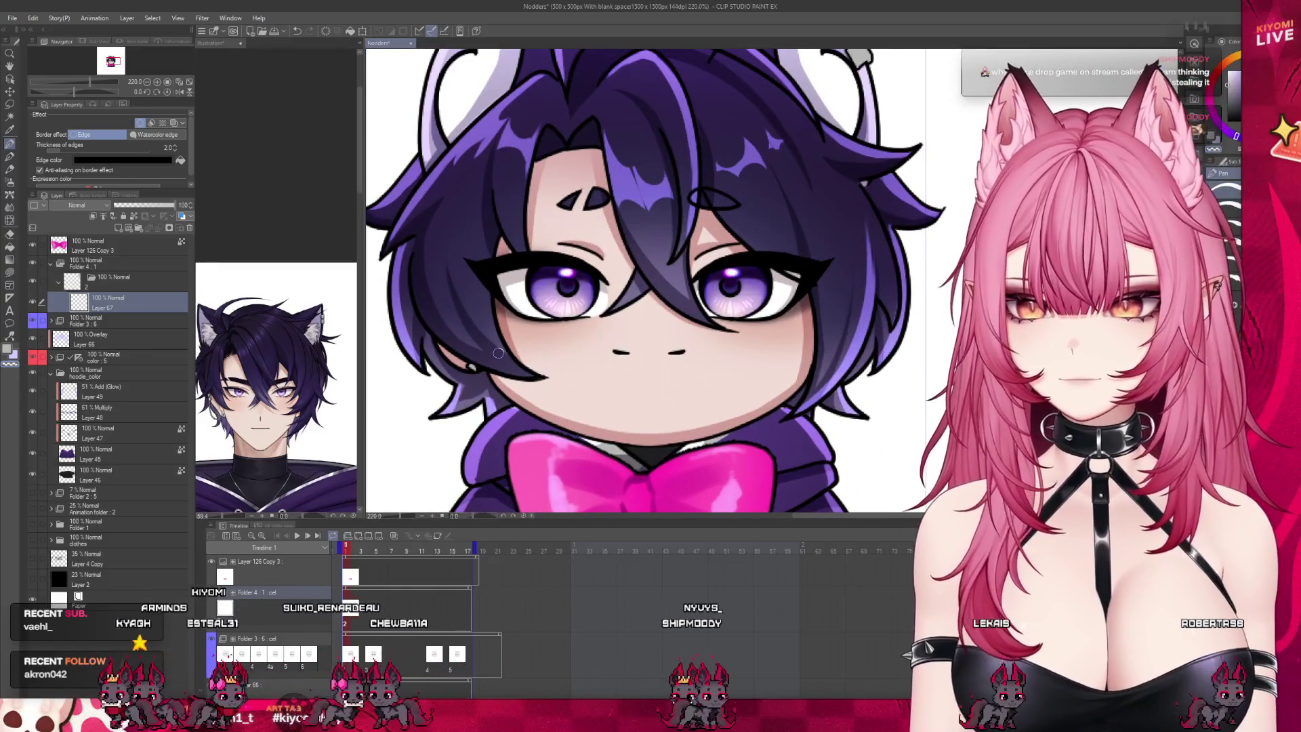
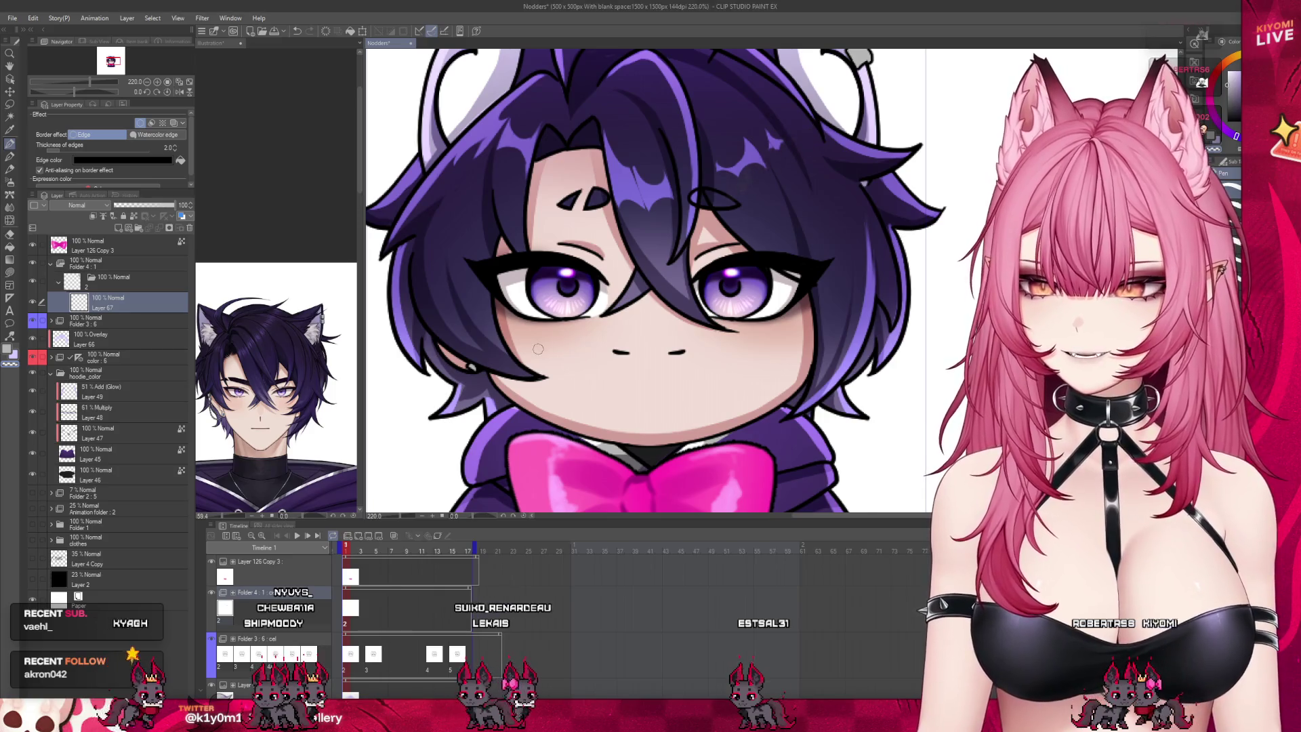
Step: Hide the pink bowtie layer
scroll(626, 156, "down", 2)
scroll(627, 156, "up", 1)
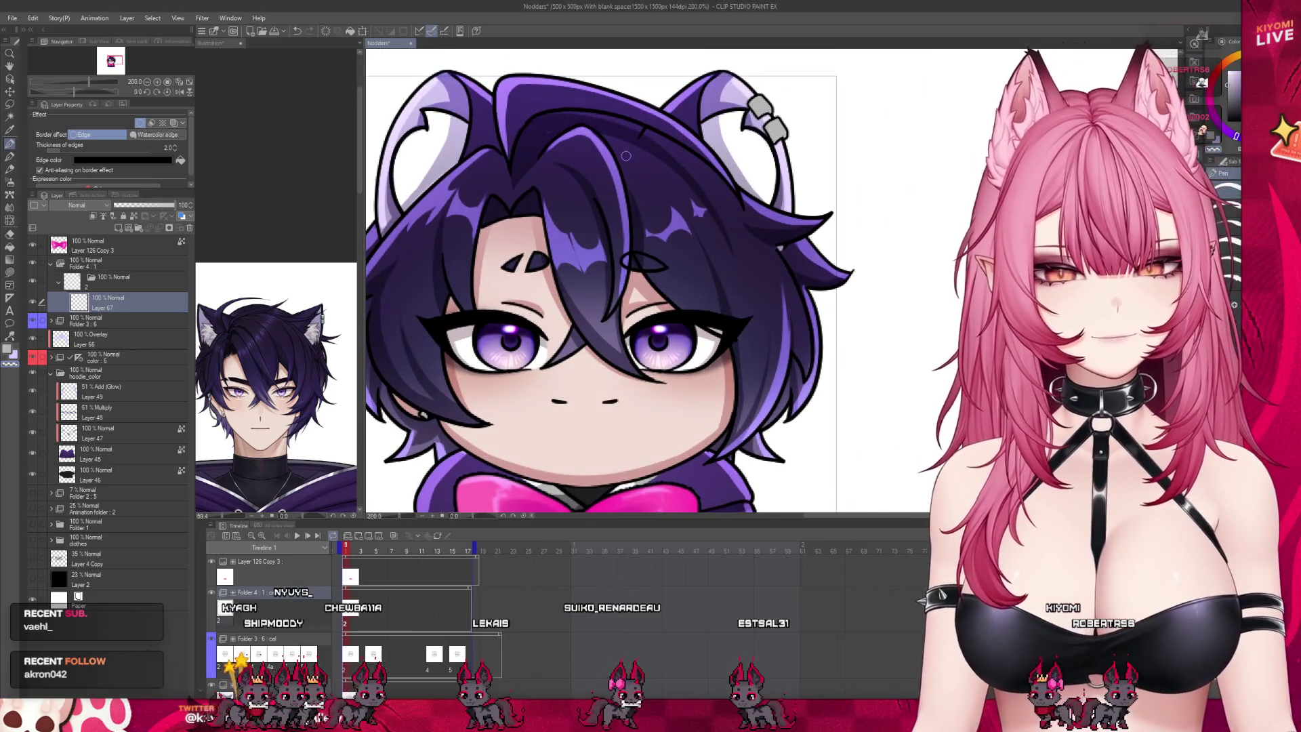
scroll(678, 122, "down", 1)
scroll(692, 108, "up", 2)
scroll(692, 109, "up", 1)
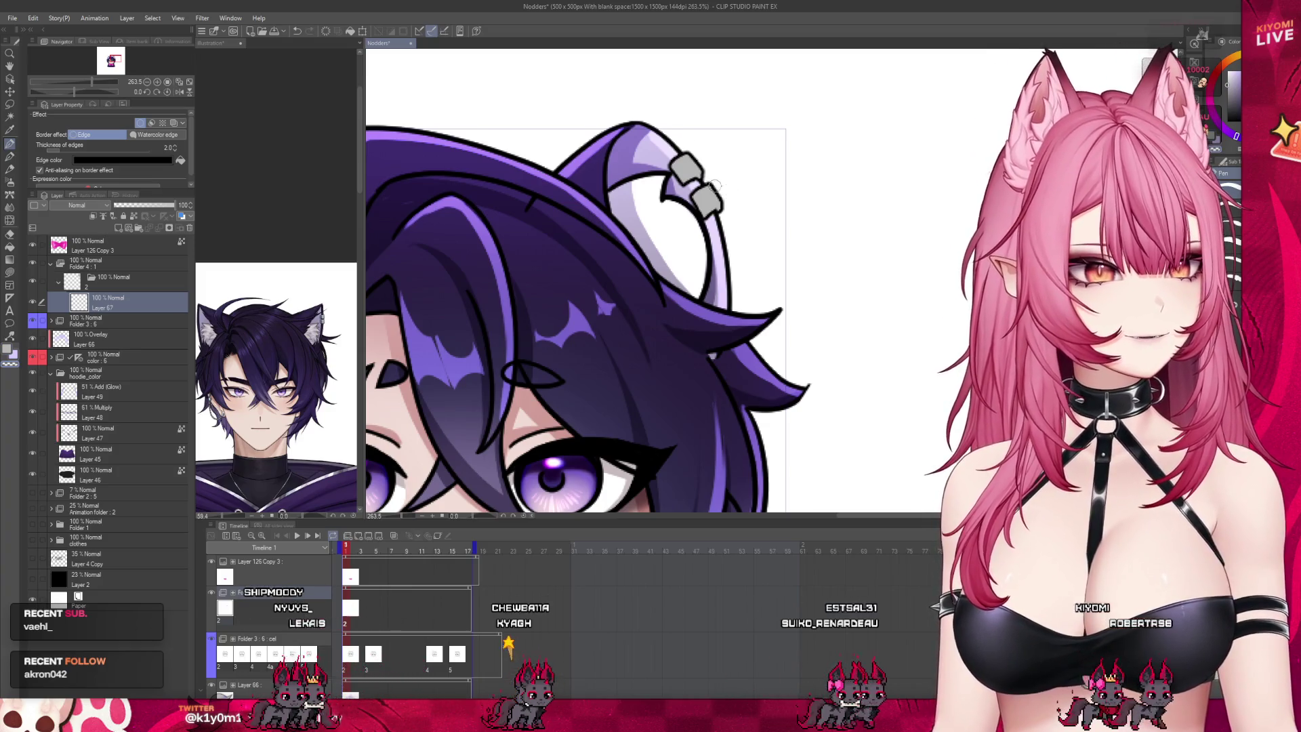
scroll(790, 193, "down", 5)
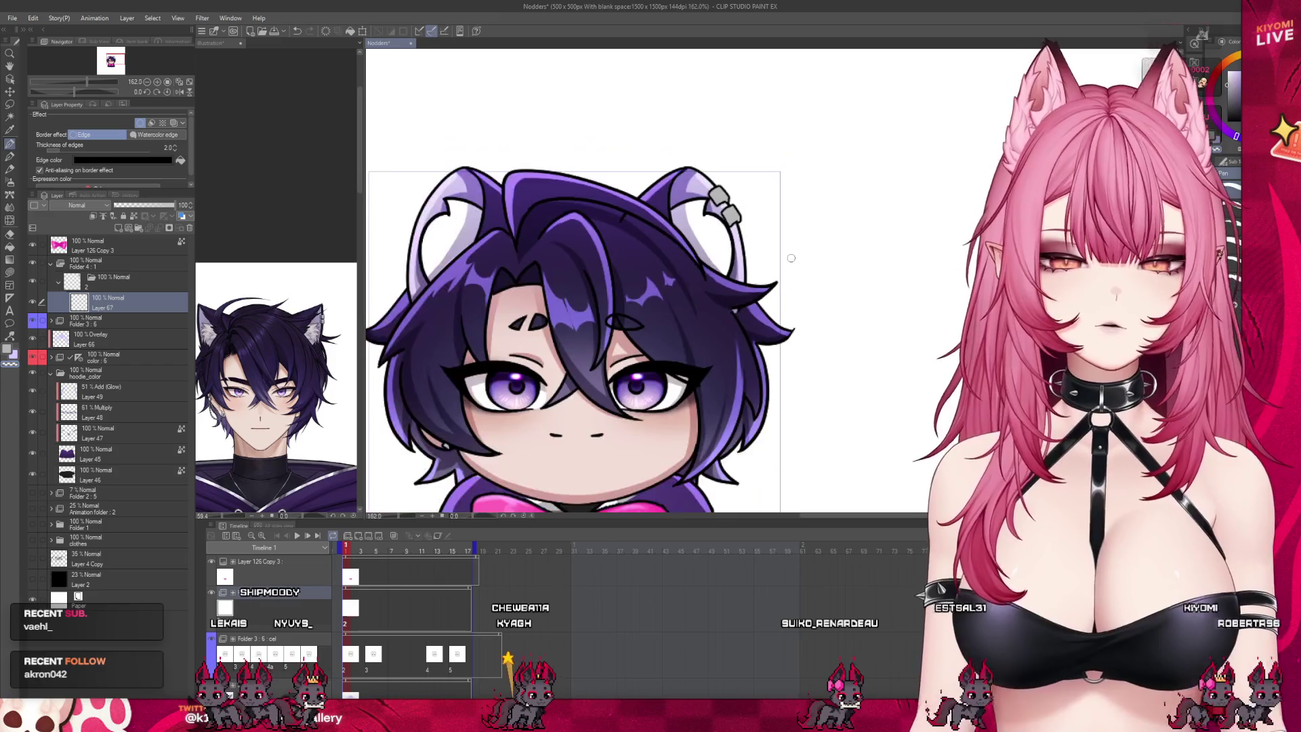
scroll(632, 314, "up", 2)
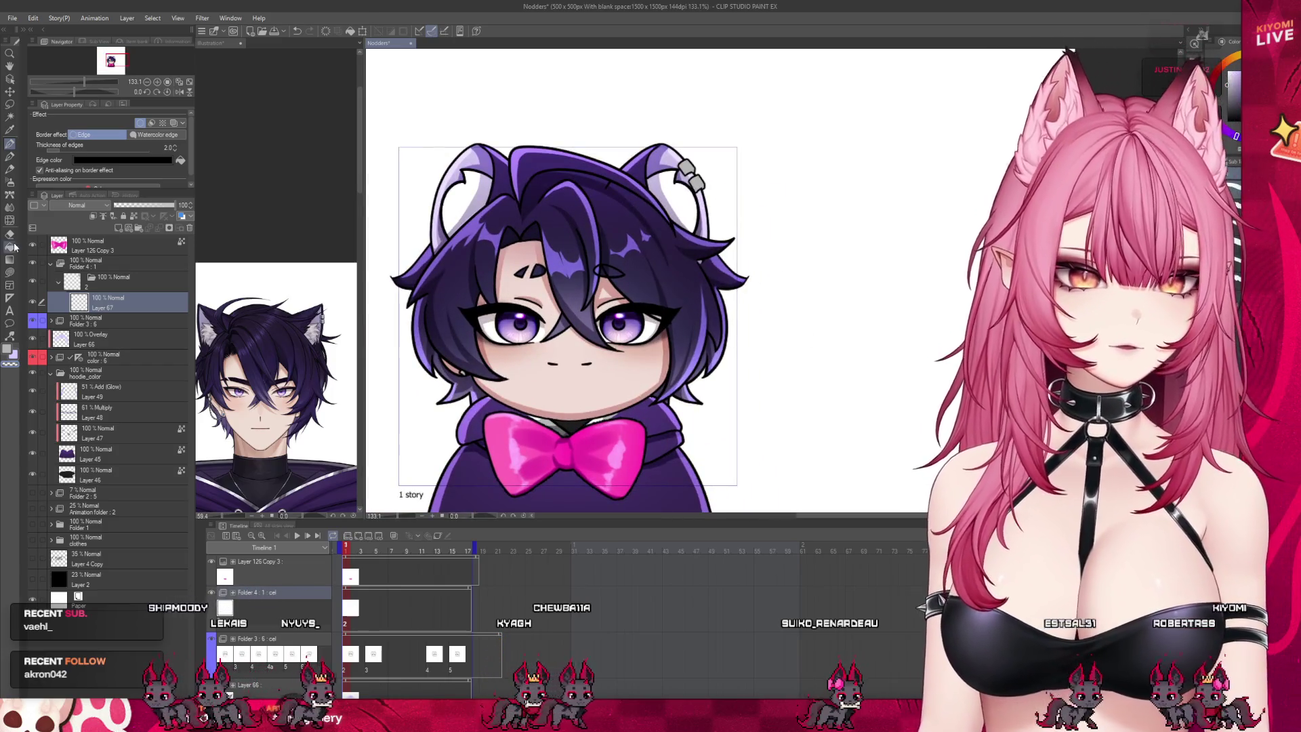
left_click(438, 564)
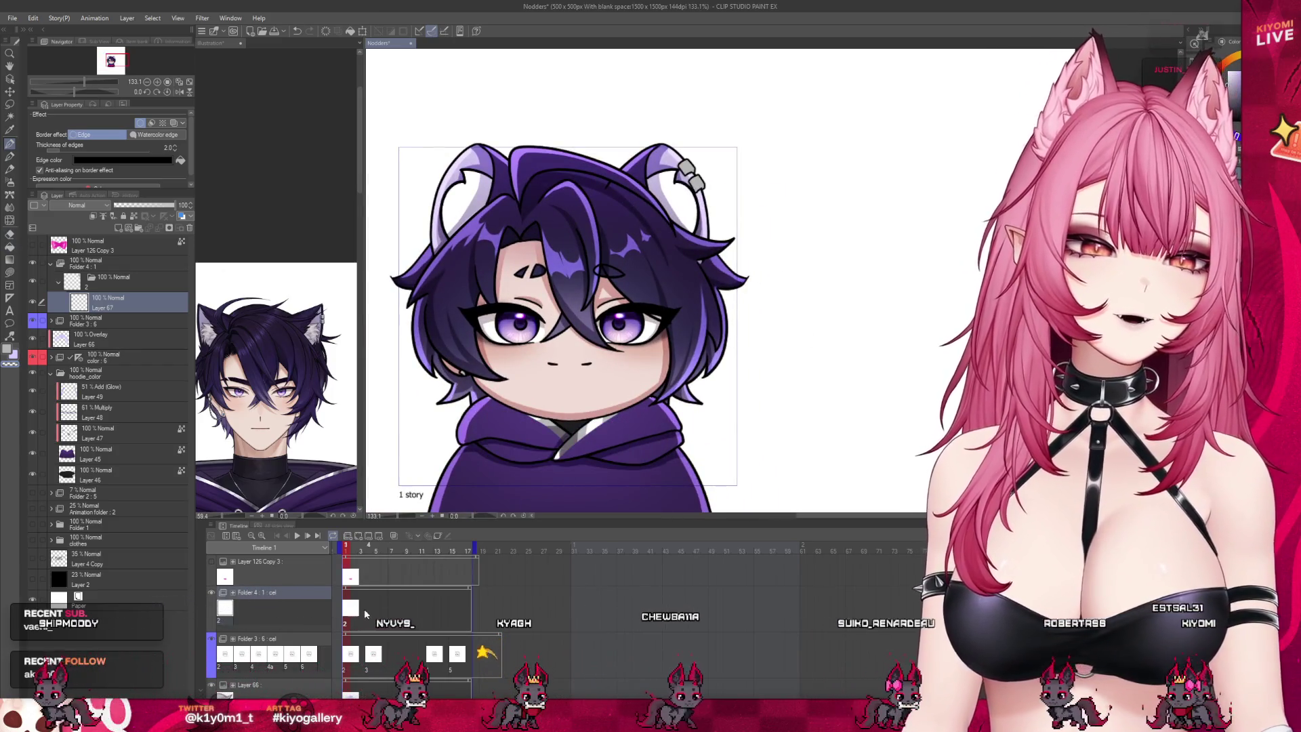
Step: At frame 4, add a new animation cel to Folder 4 and compare Layer 67 in cels 2 and 3
left_click(368, 620)
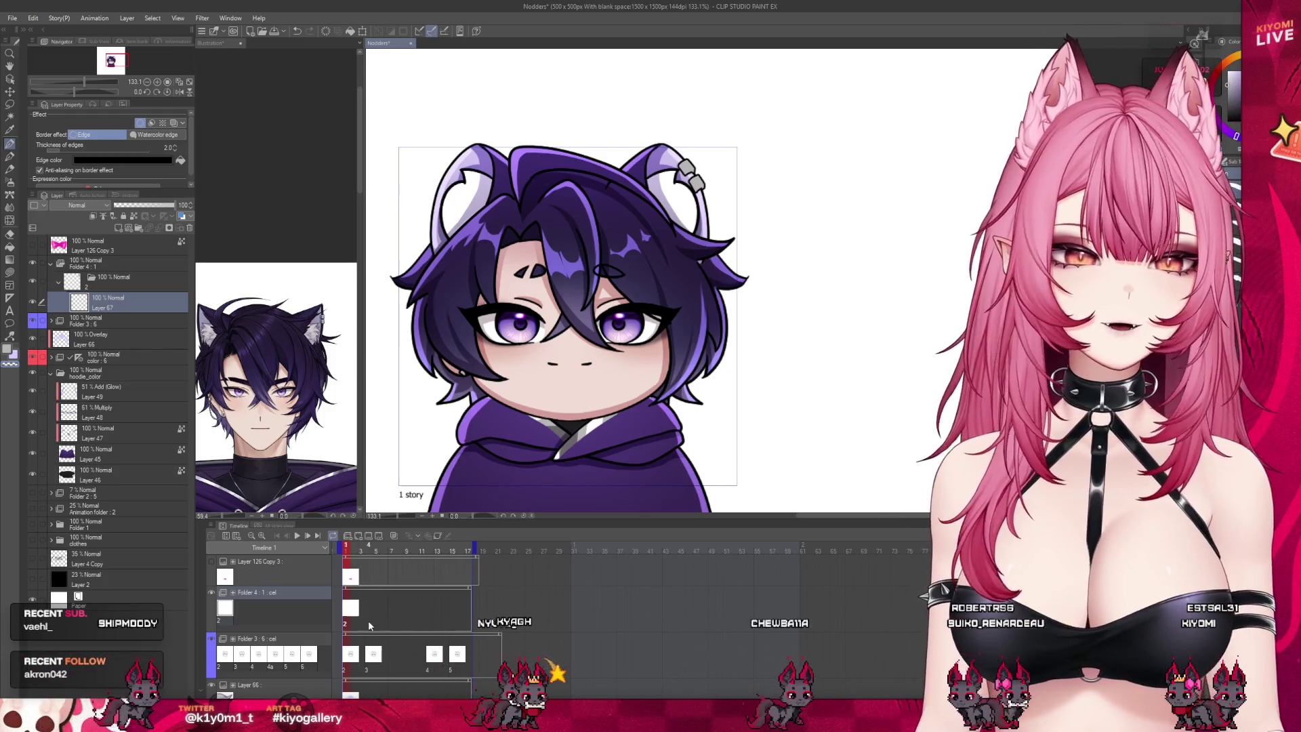
left_click(358, 536)
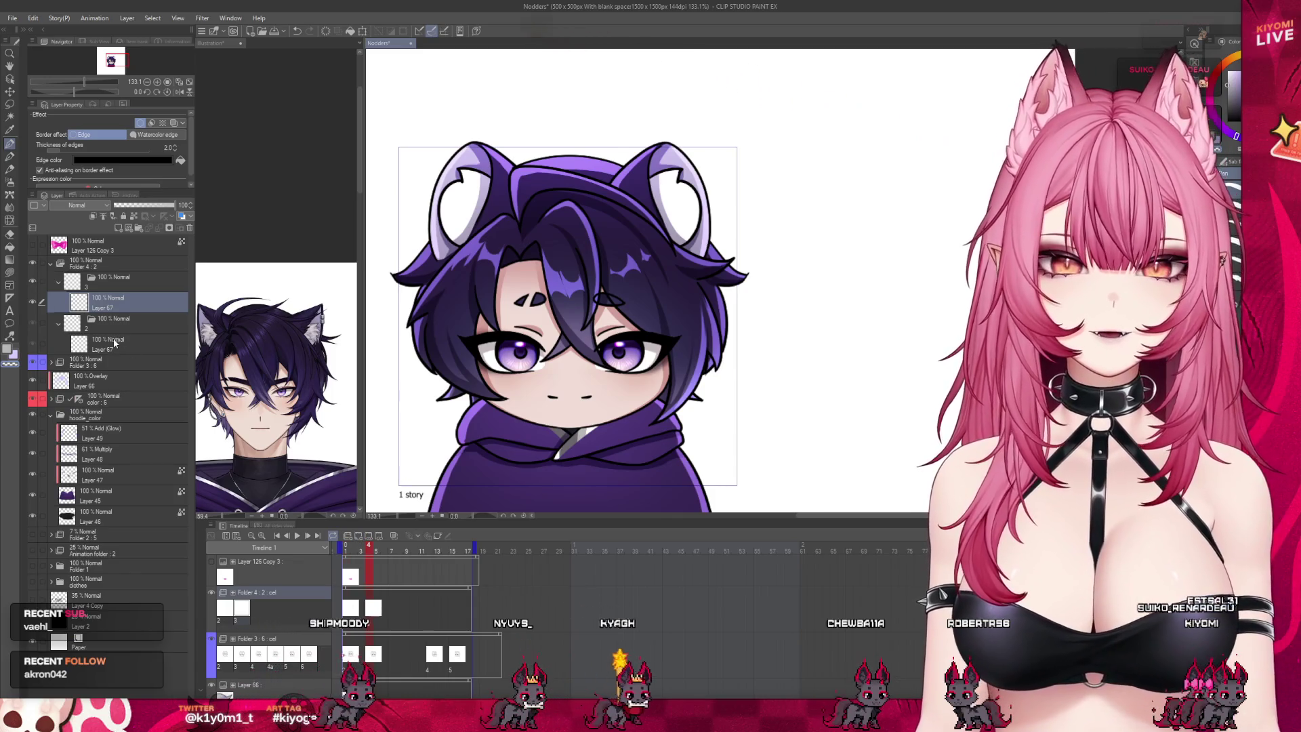
left_click(117, 339)
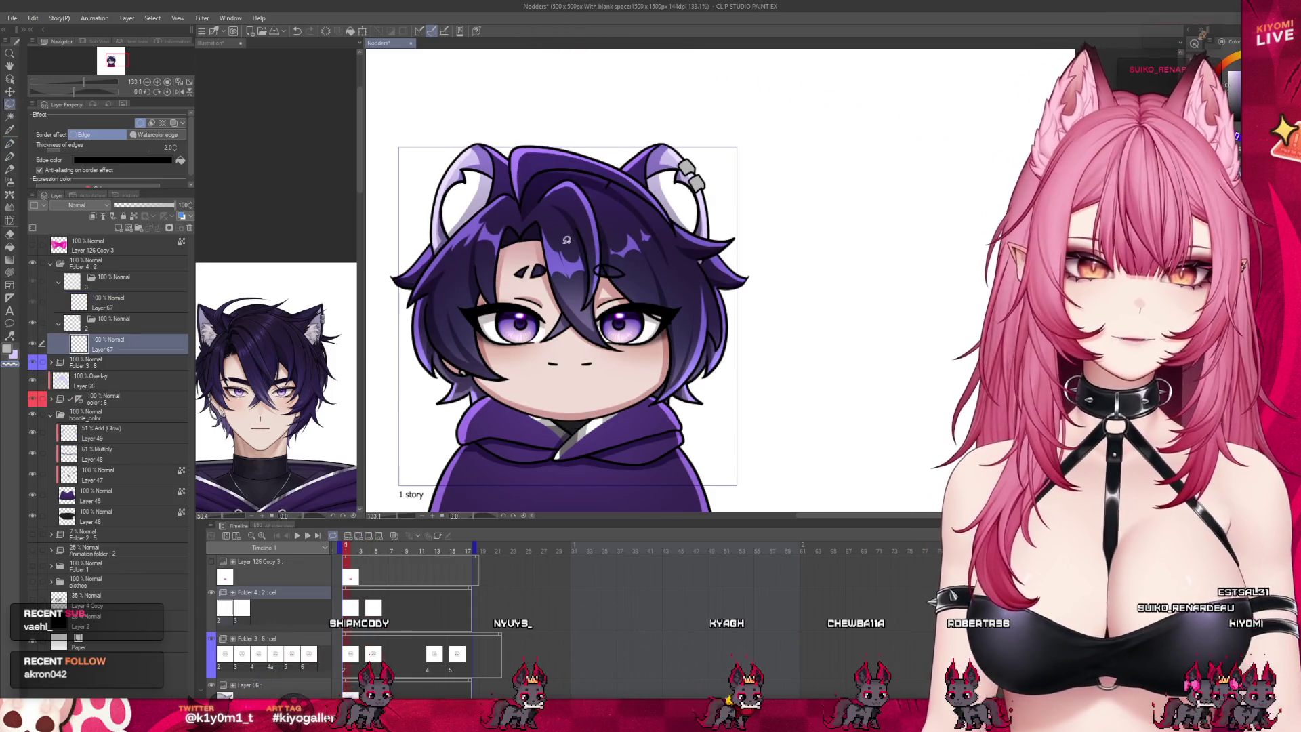
left_click(114, 307)
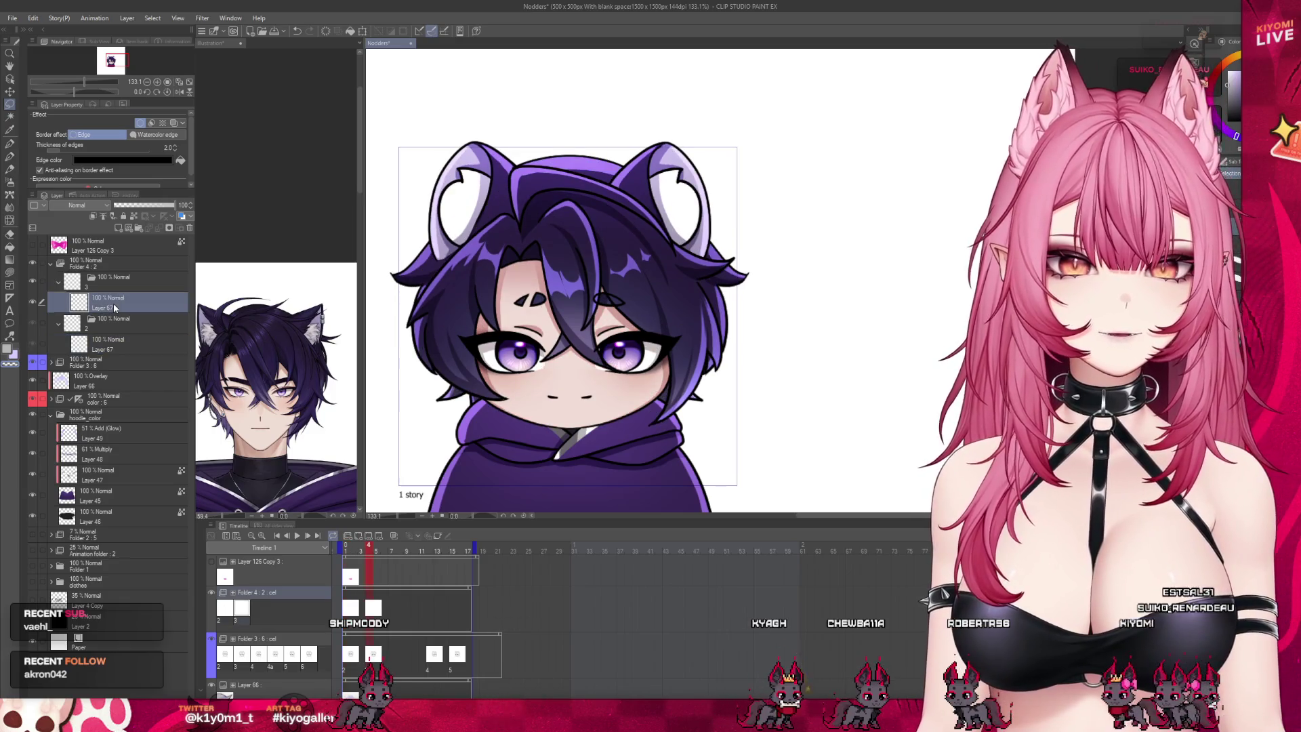
left_click(112, 345)
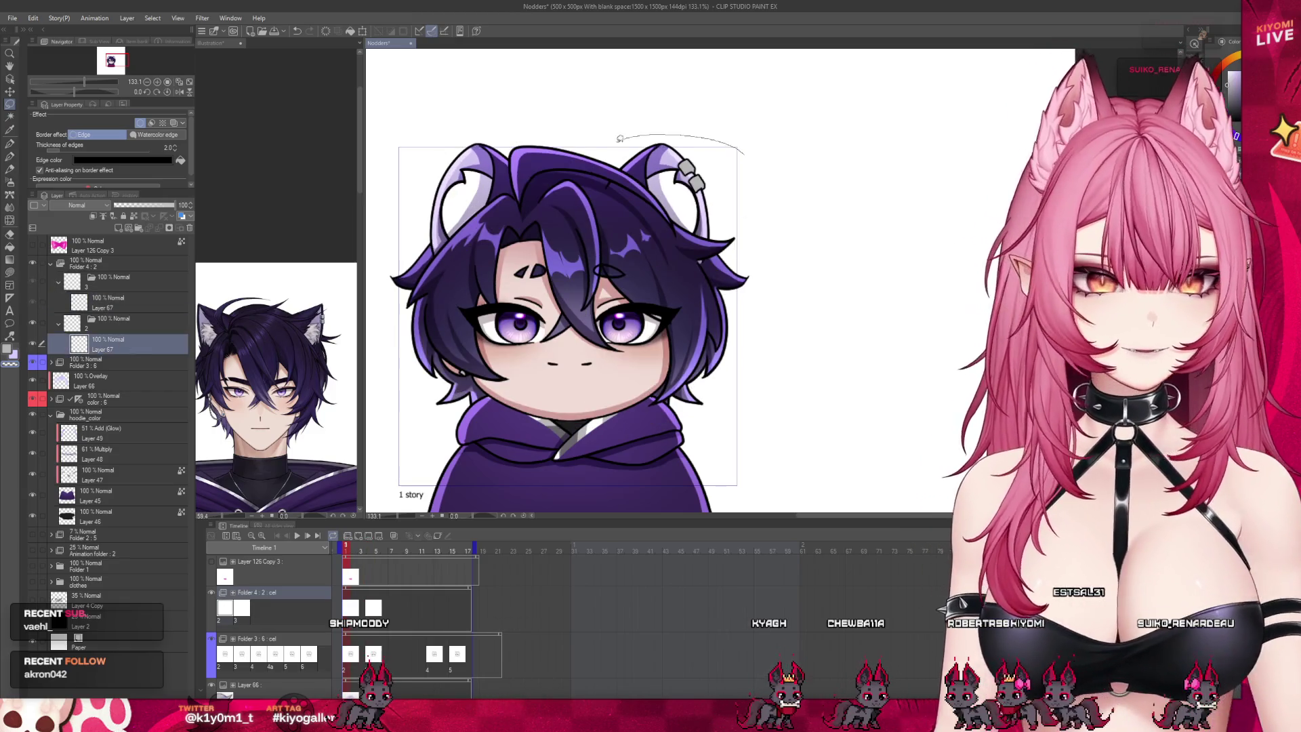
Step: Copy the lassoed right-ear piercings into cel 3 as Layer 67 Copy, removing the old Layer 67
left_click_drag(620, 139, 789, 231)
left_click(118, 297)
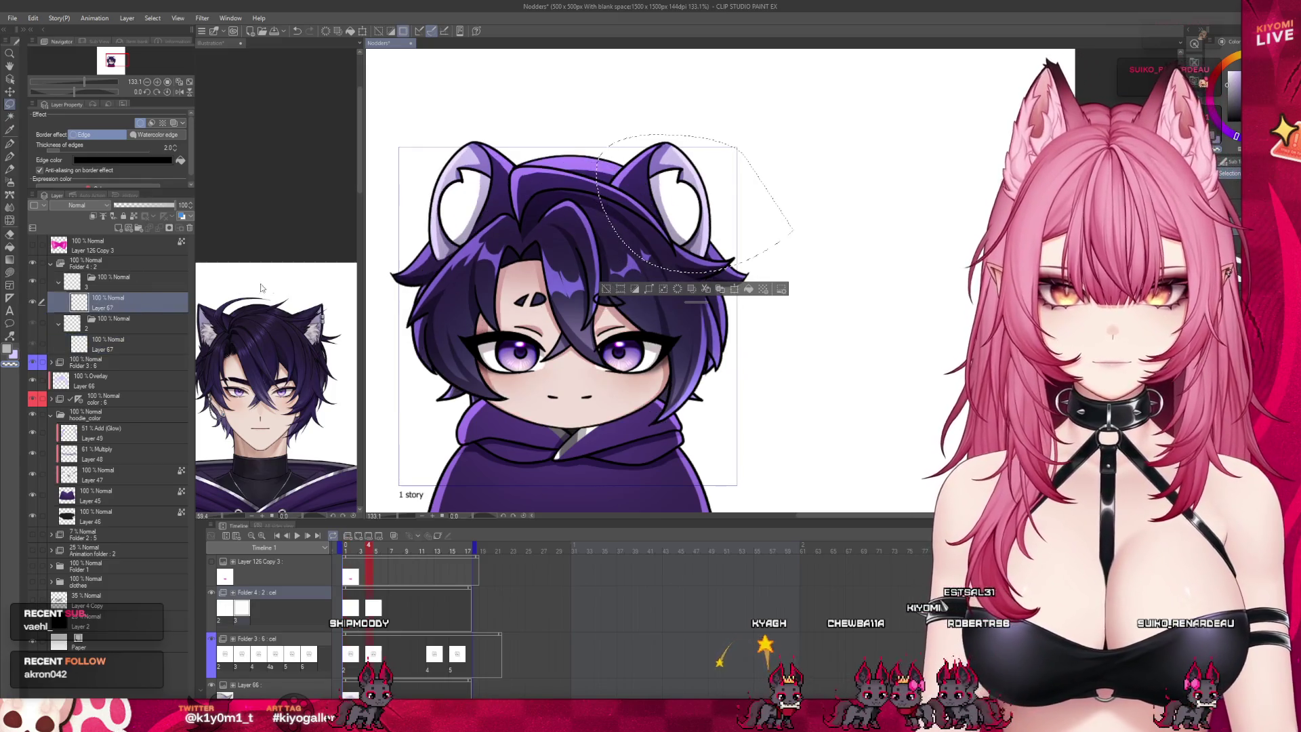
key("ctrl+v")
key("ctrl+d")
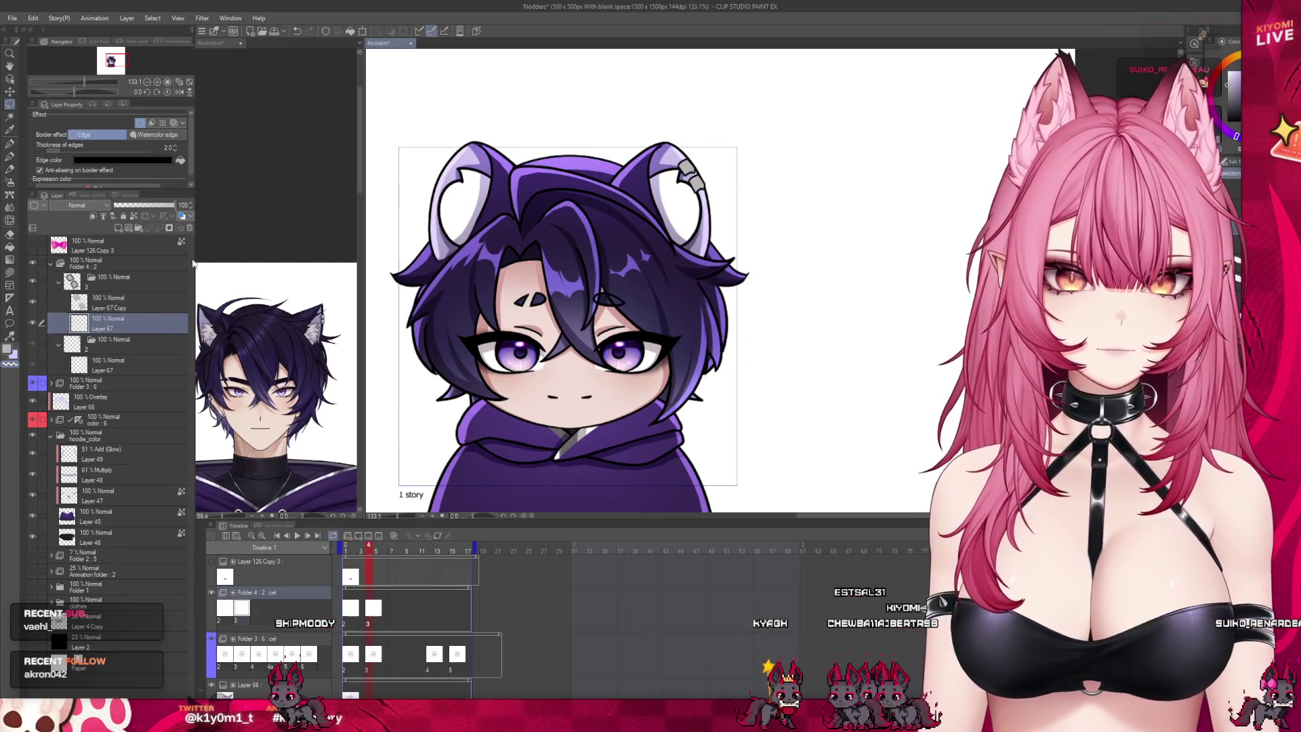
key("ctrl+e")
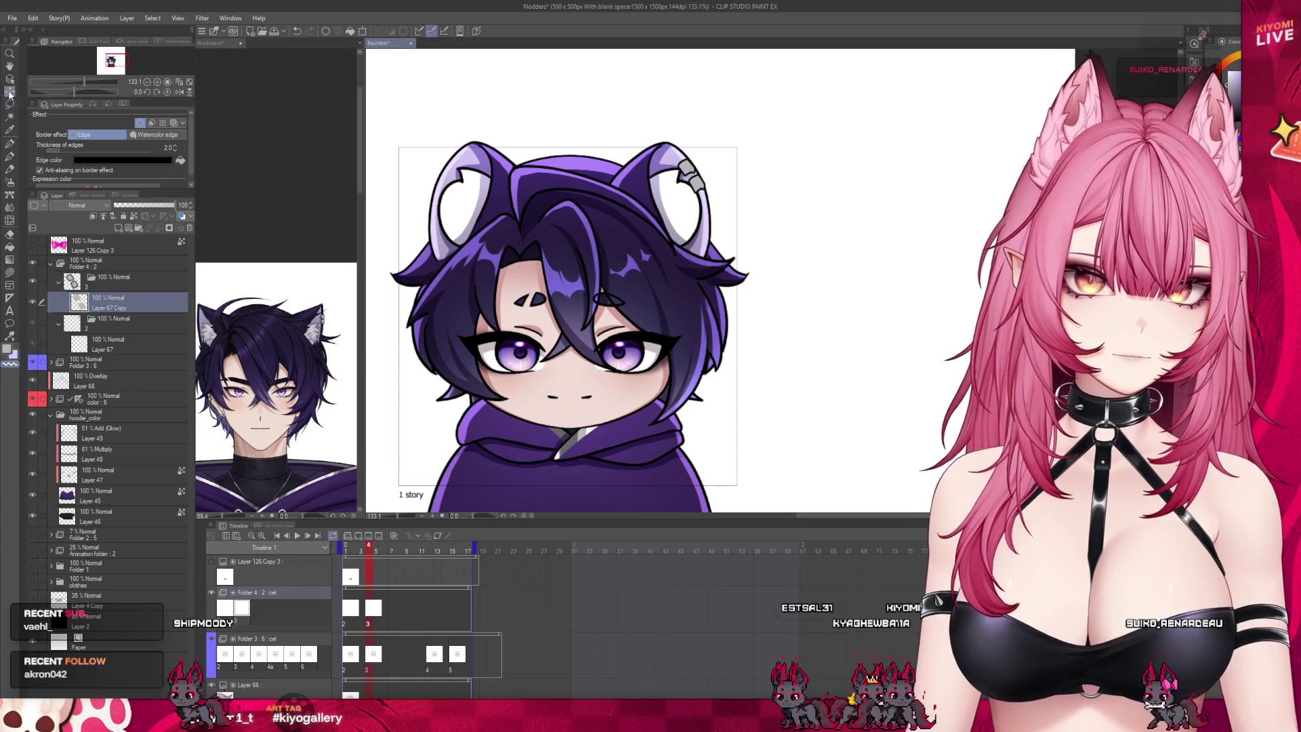
key("k")
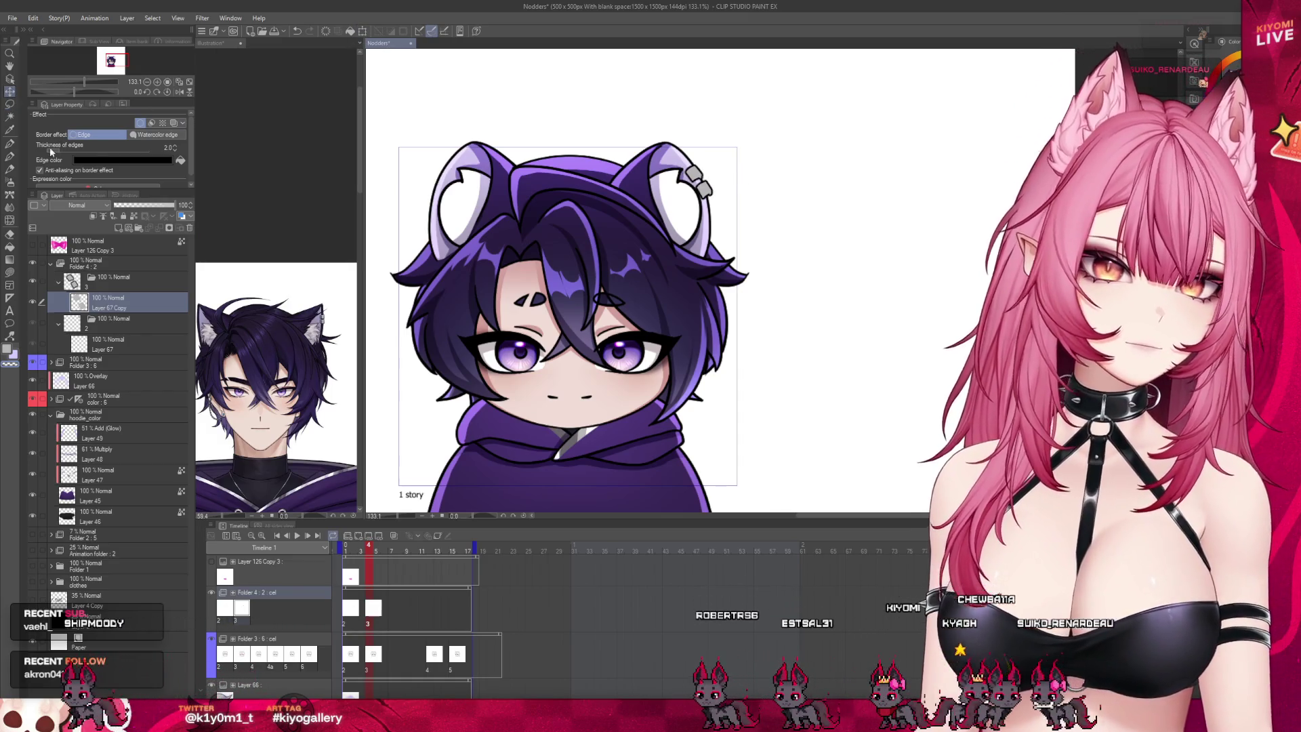
left_click_drag(369, 552, 384, 552)
Step: On frame 6, transform the grey ear clips up and left so they sit on the ear rim
scroll(752, 139, "up", 1)
scroll(741, 142, "up", 4)
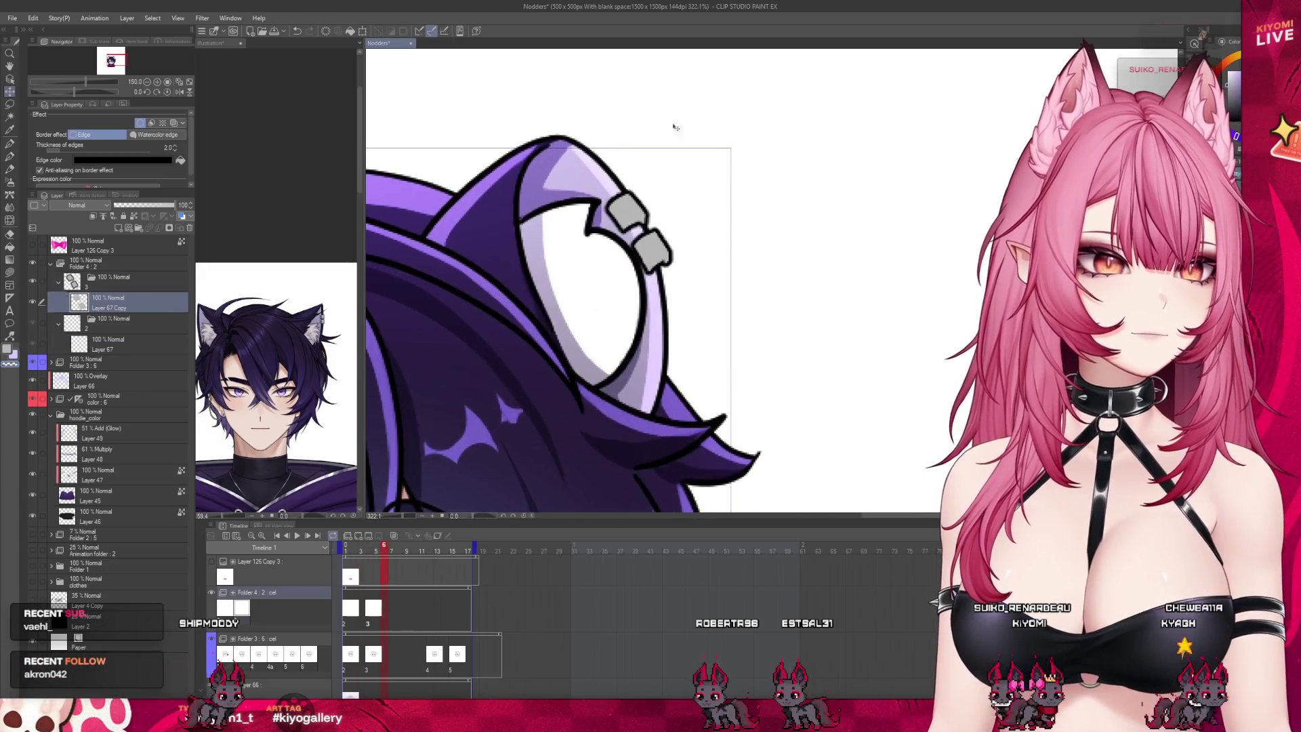
left_click(362, 34)
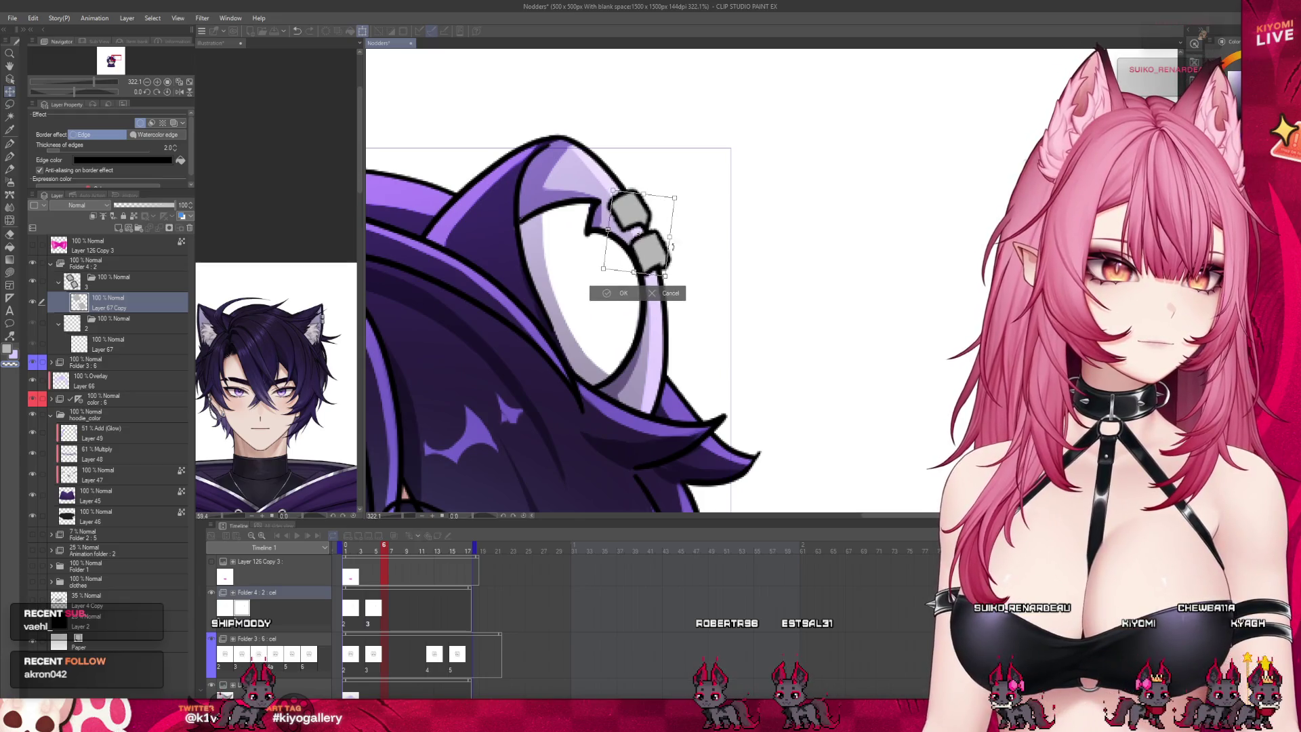
left_click_drag(646, 254, 640, 244)
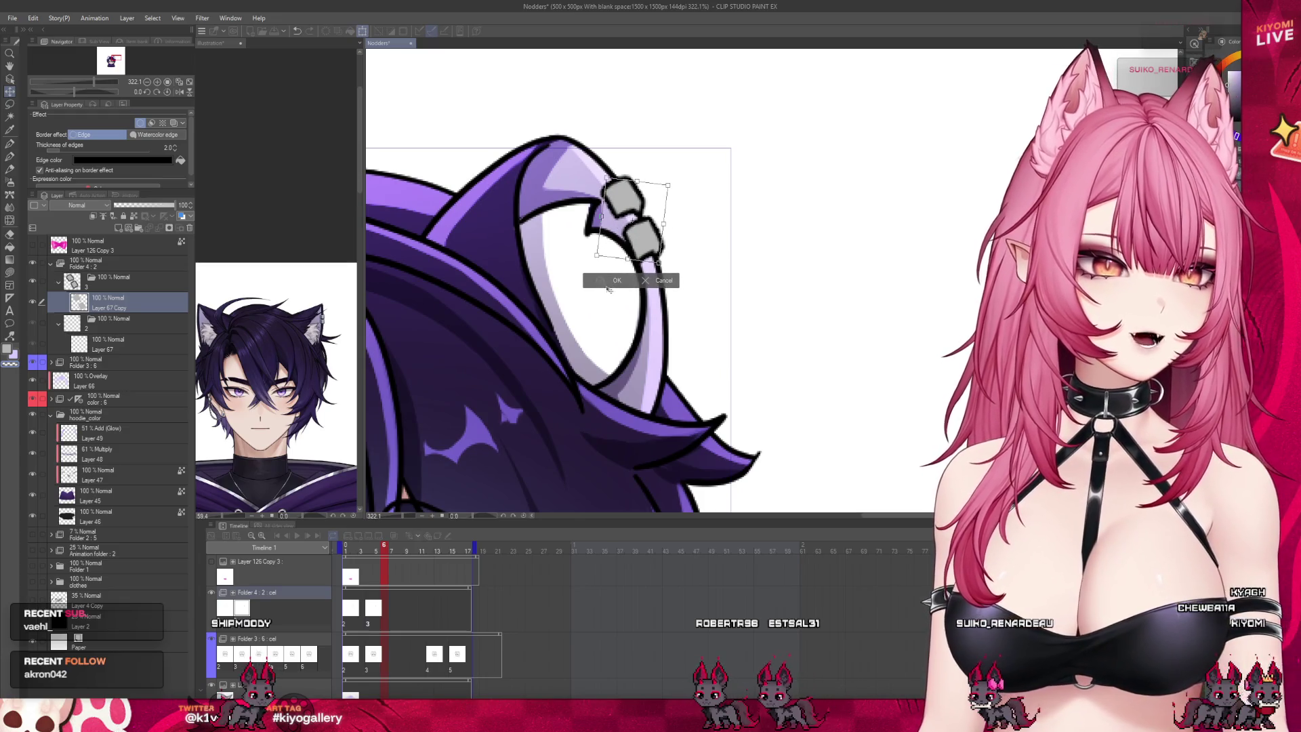
left_click(609, 284)
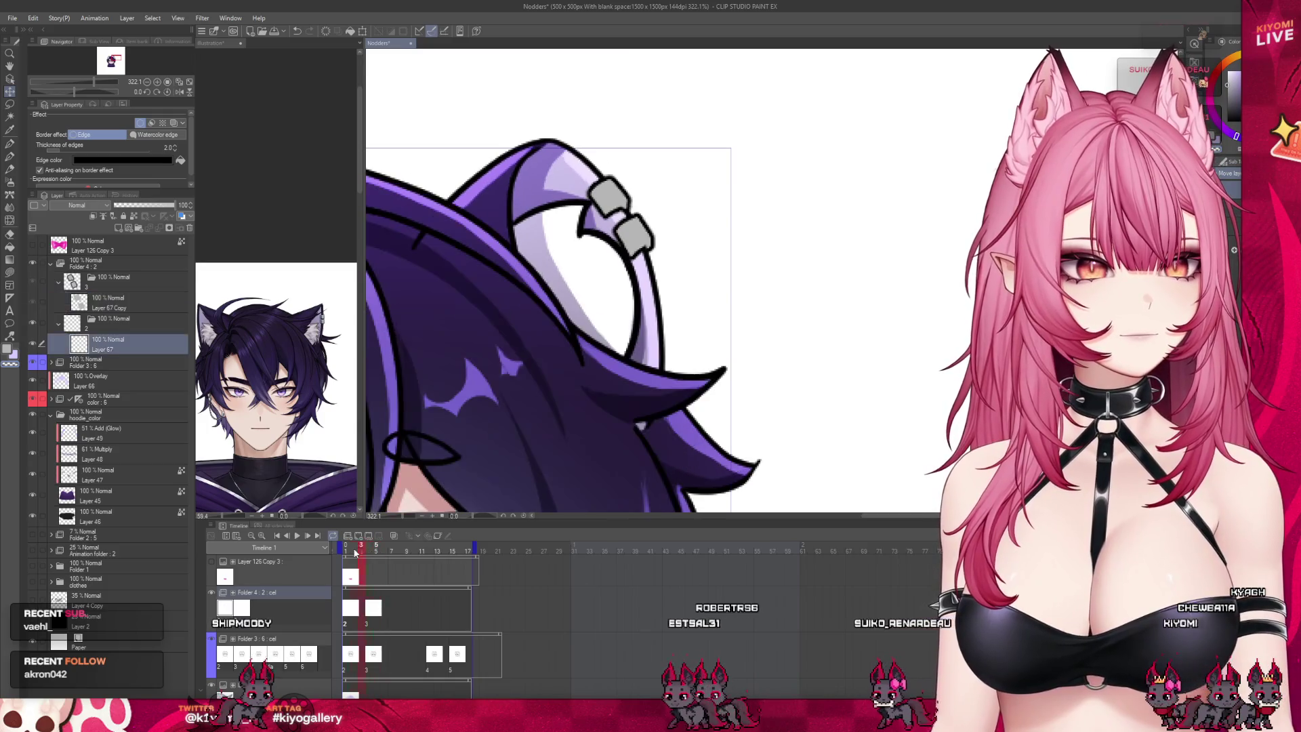
scroll(678, 141, "up", 1)
scroll(678, 141, "up", 1)
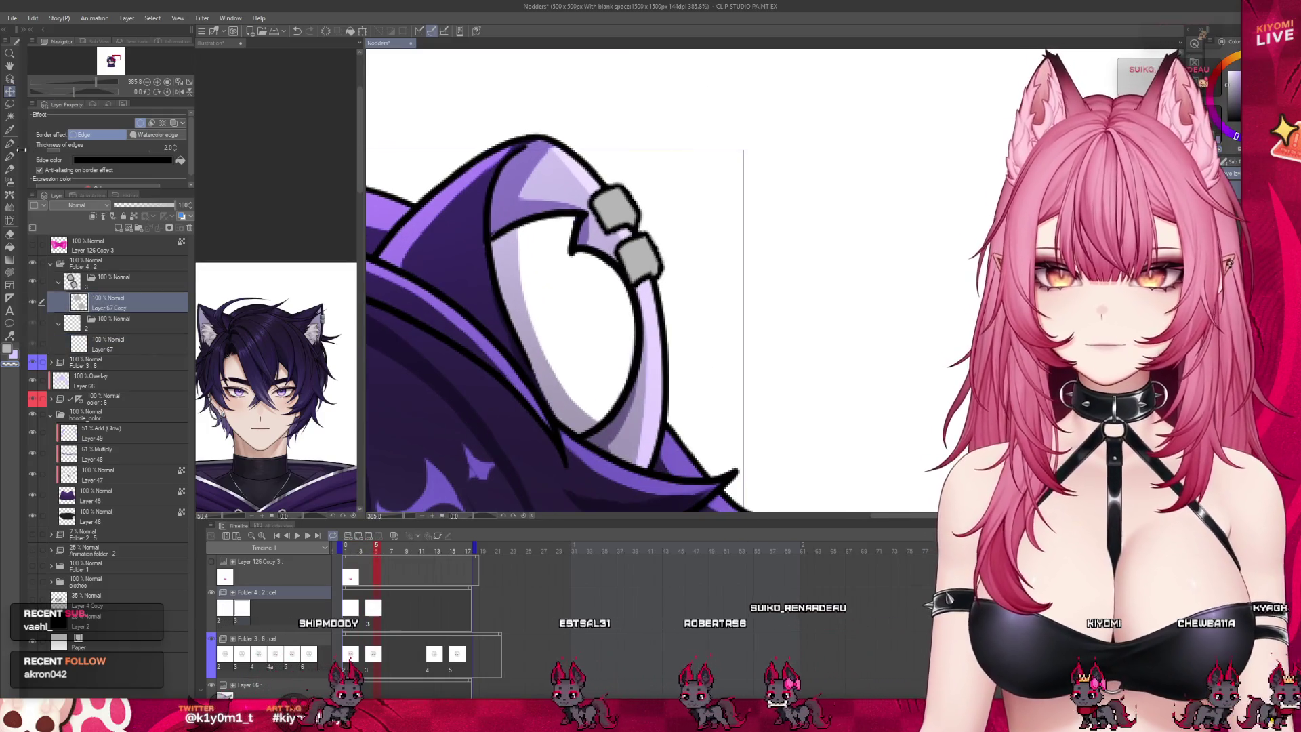
key("p")
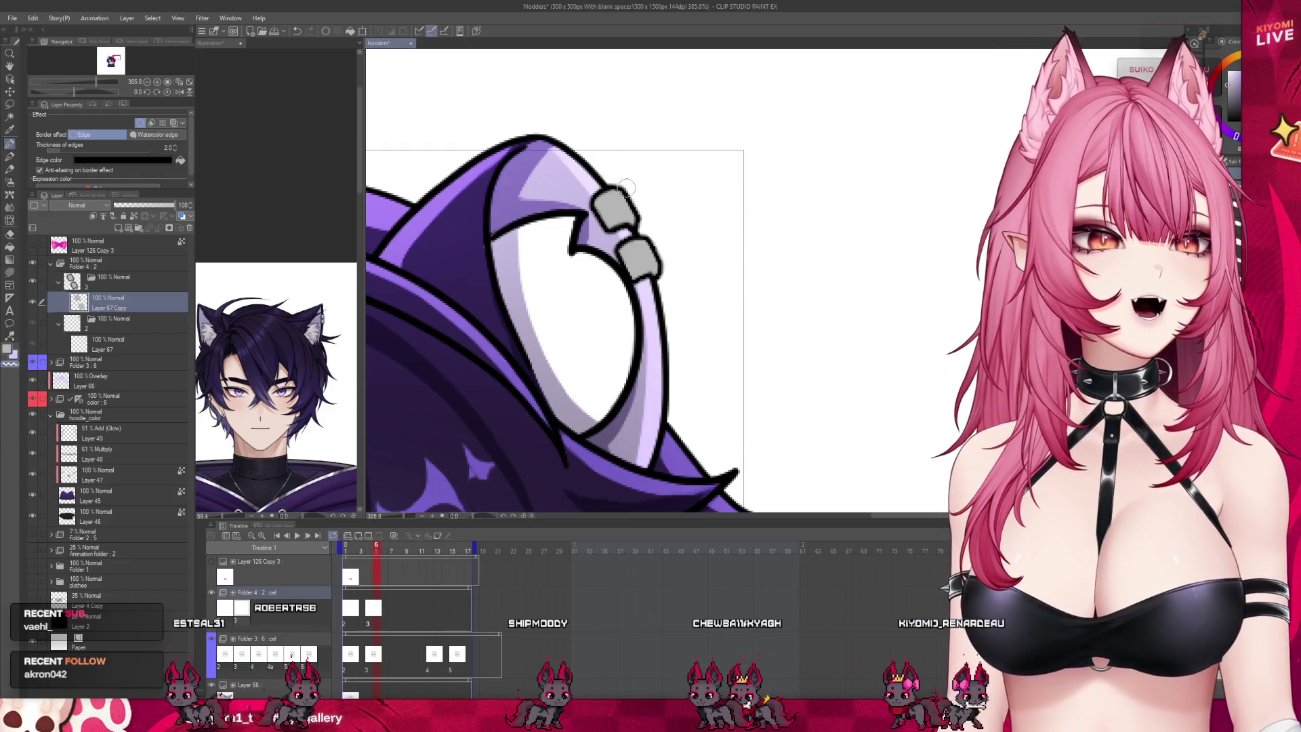
Step: Scrub to frame 12, where the head tilts down, and create cel 4 in Folder 4
scroll(627, 187, "down", 3)
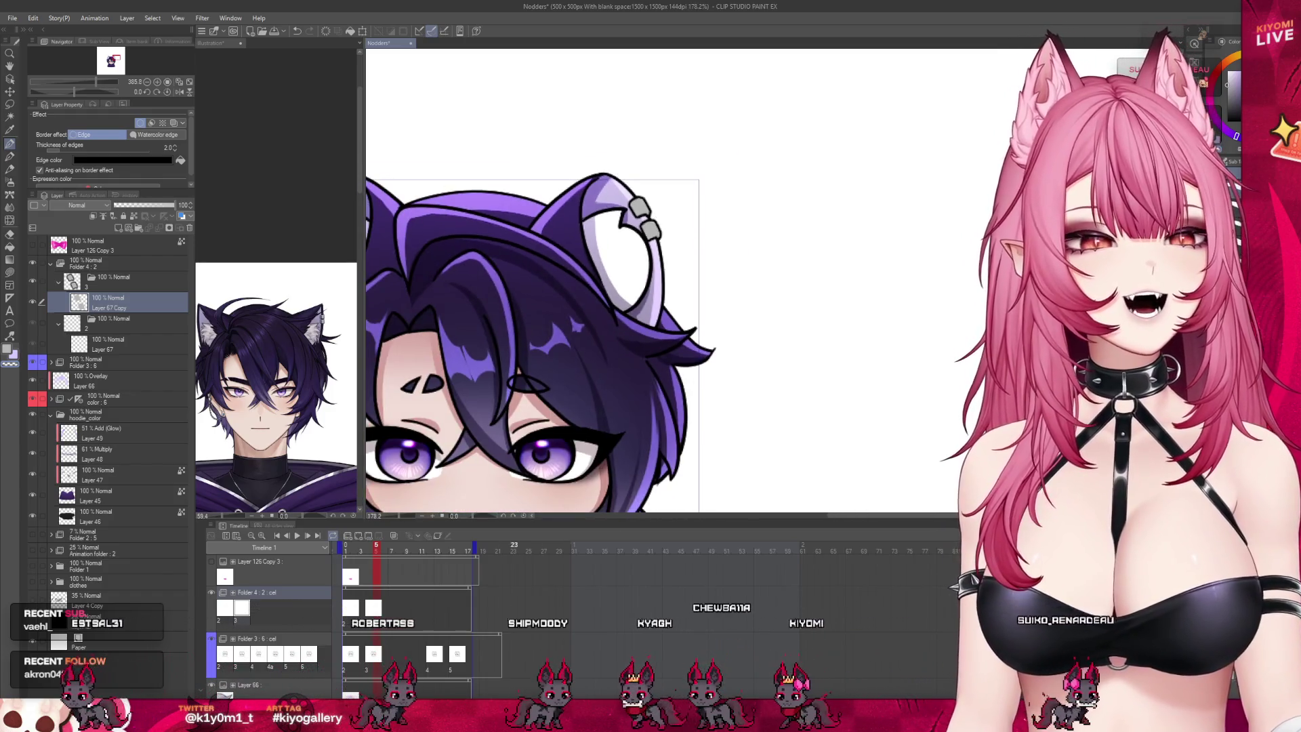
mouse_move(377, 556)
left_mouse_down()
mouse_move(361, 555)
mouse_move(378, 556)
left_mouse_up()
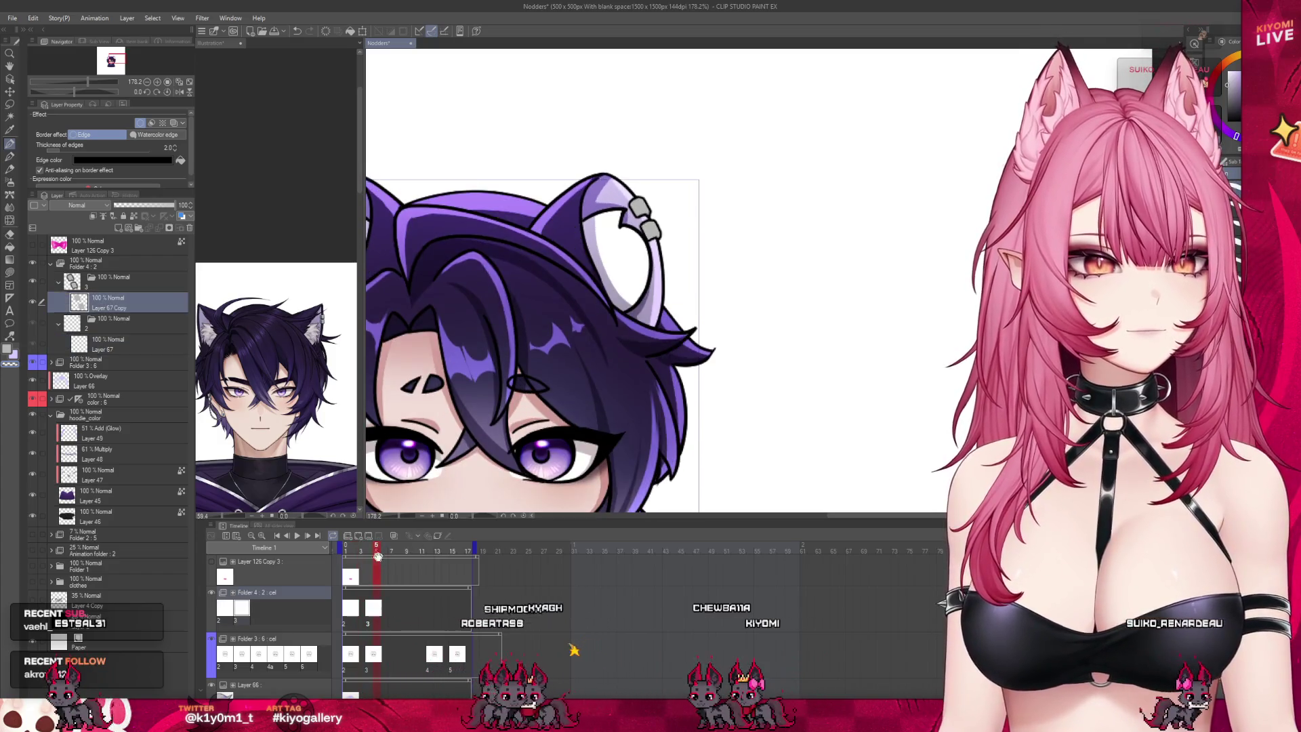
key("ctrl+minus")
key("ctrl+minus")
key("ctrl+plus")
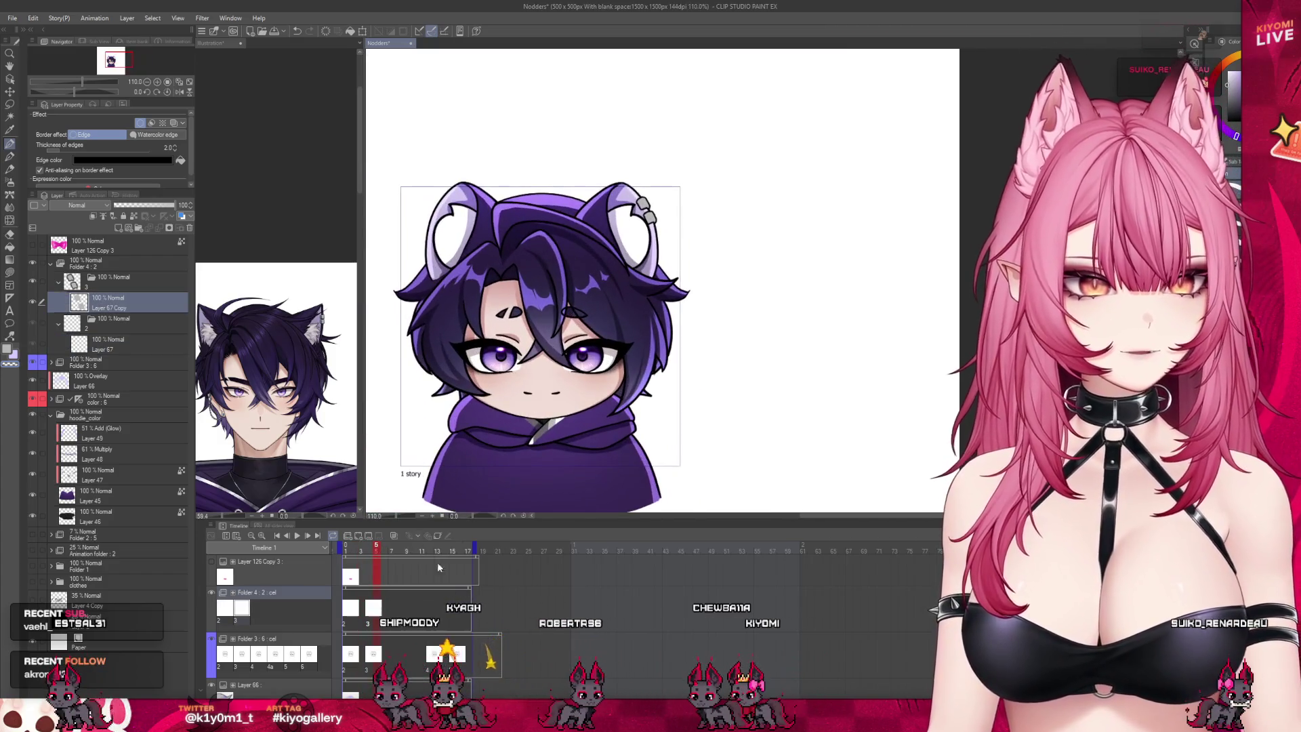
left_click(361, 556)
left_click_drag(368, 559, 434, 575)
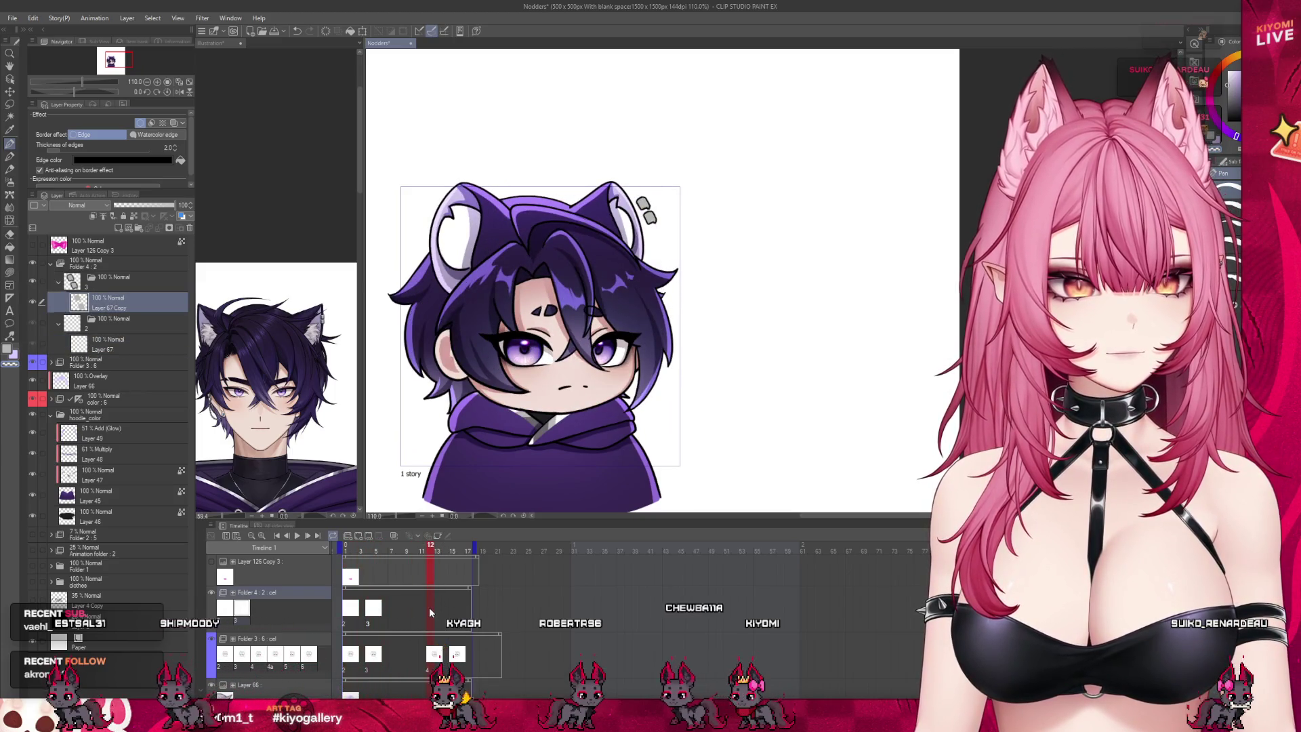
left_click(360, 541)
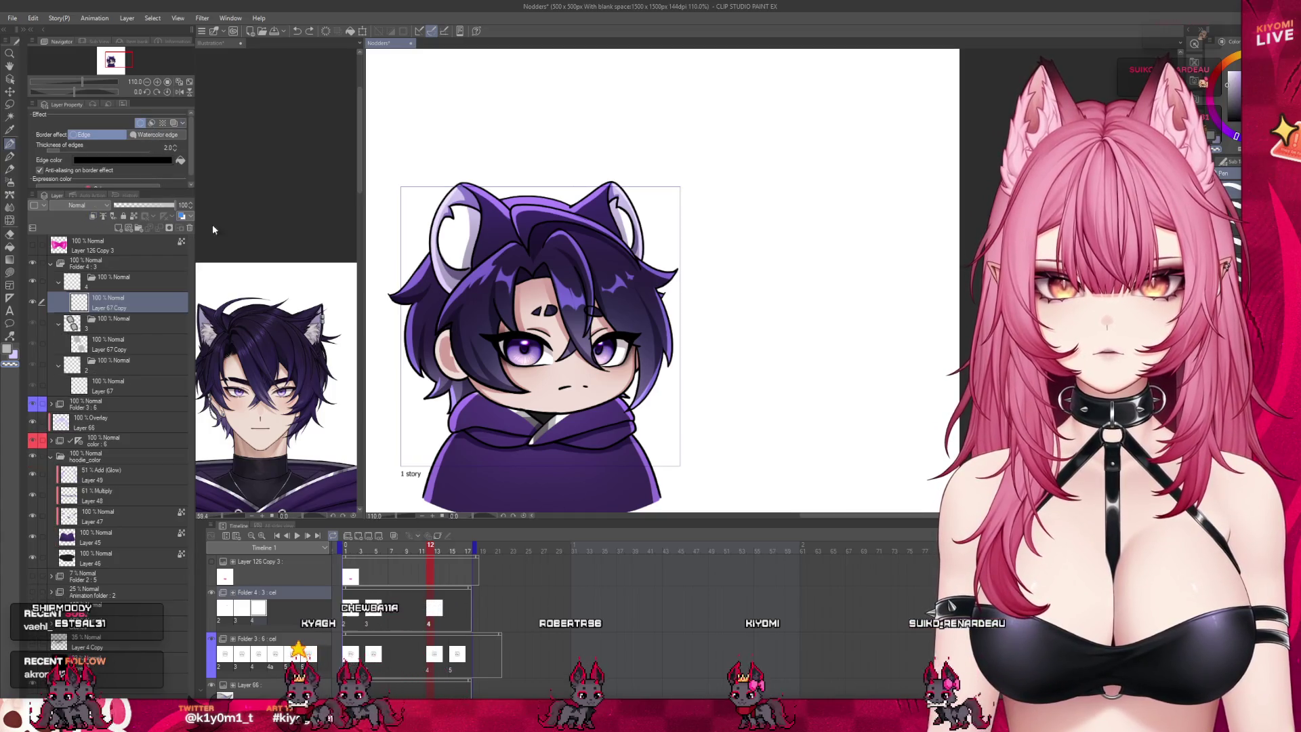
Step: On frame 12, draw a grey piercing on the hoodie ear rim and erase a gap splitting it into two studs
scroll(612, 183, "up", 5)
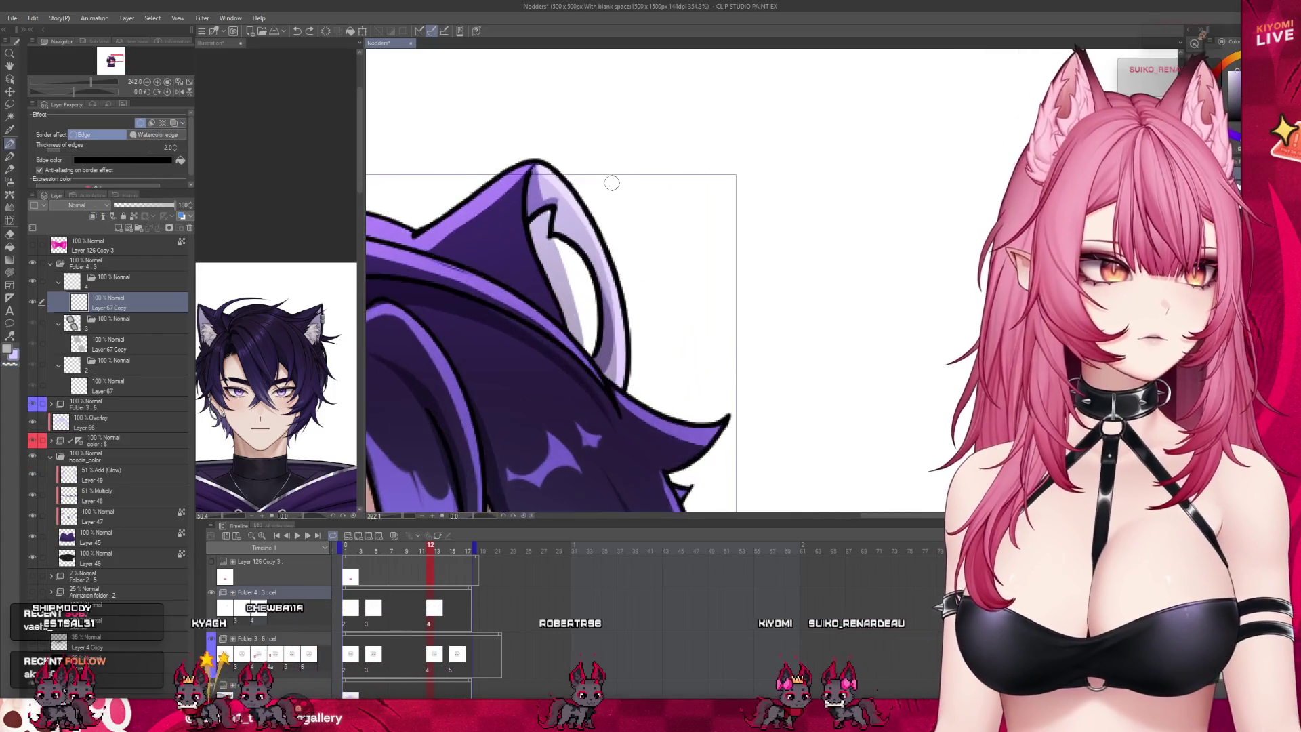
scroll(612, 183, "up", 2)
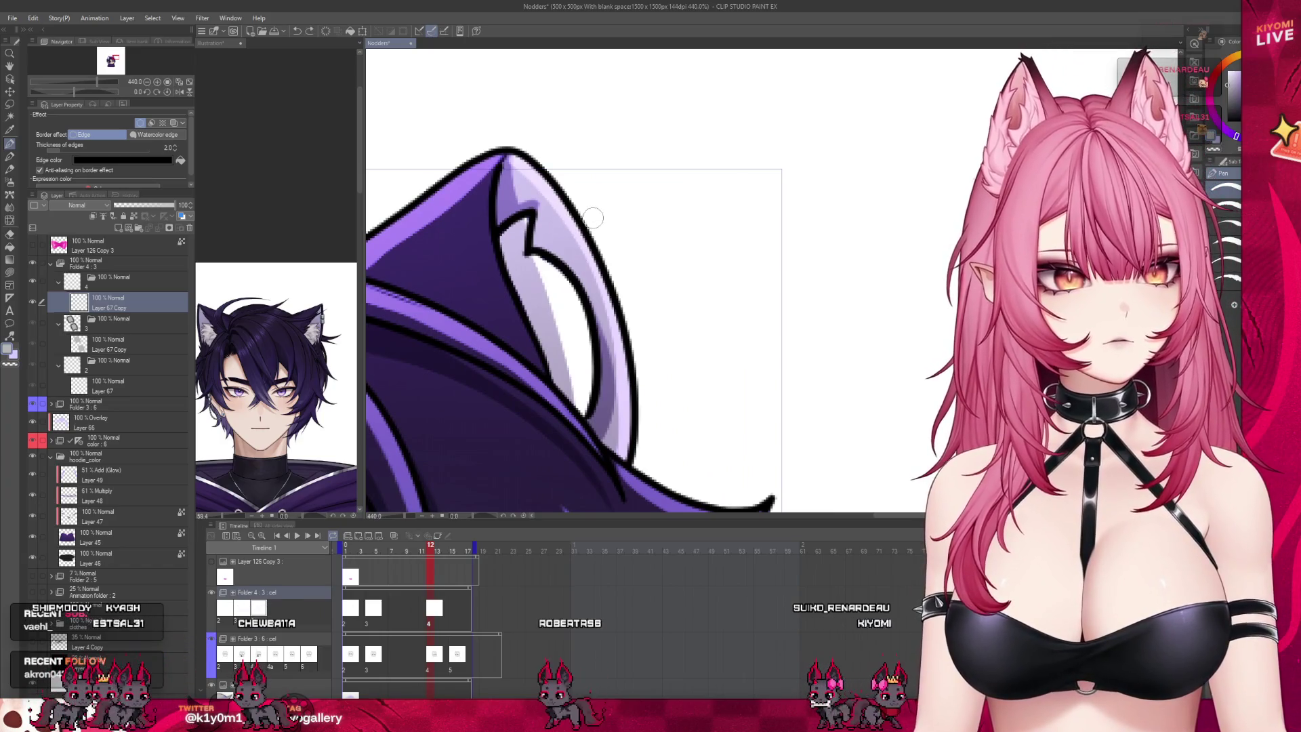
mouse_move(608, 310)
left_mouse_down()
mouse_move(634, 301)
mouse_move(584, 199)
left_mouse_up()
mouse_move(630, 305)
left_mouse_down()
mouse_move(606, 331)
mouse_move(610, 291)
left_mouse_up()
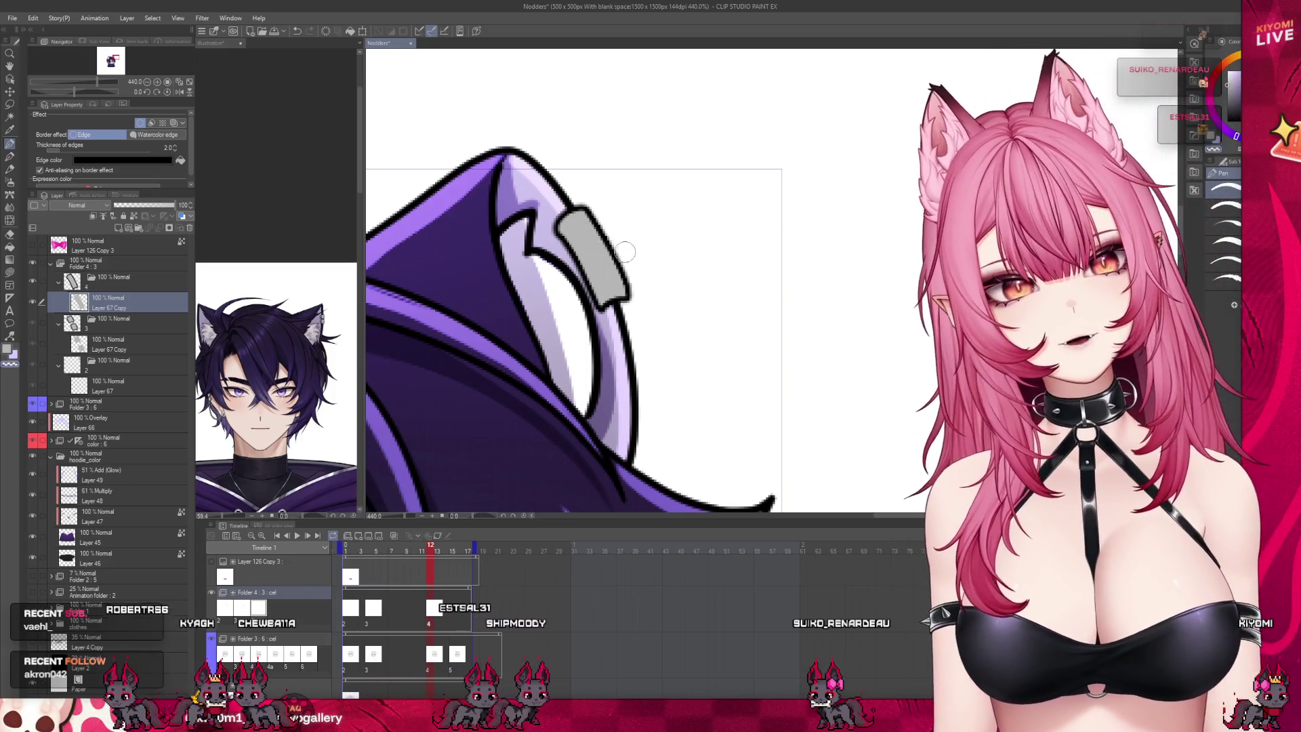
left_click_drag(438, 548, 429, 552)
left_click_drag(612, 242, 573, 256)
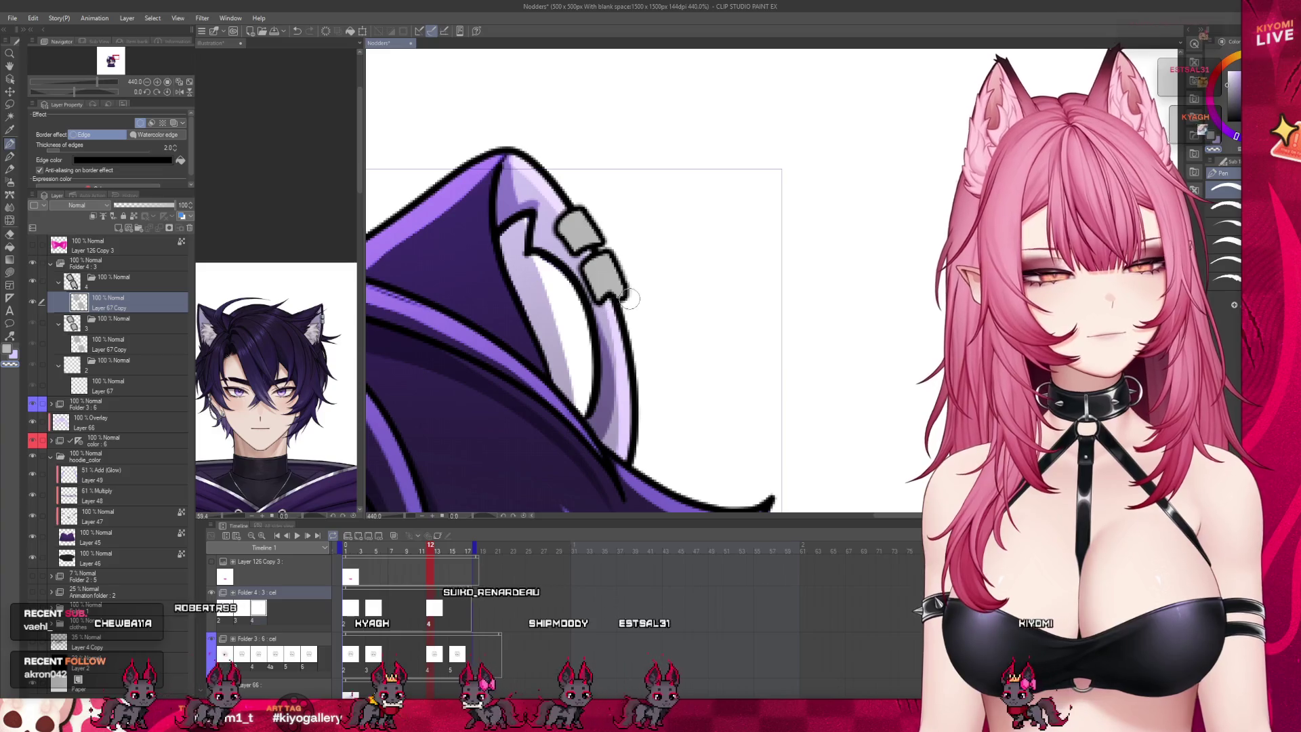
left_click_drag(591, 254, 605, 243)
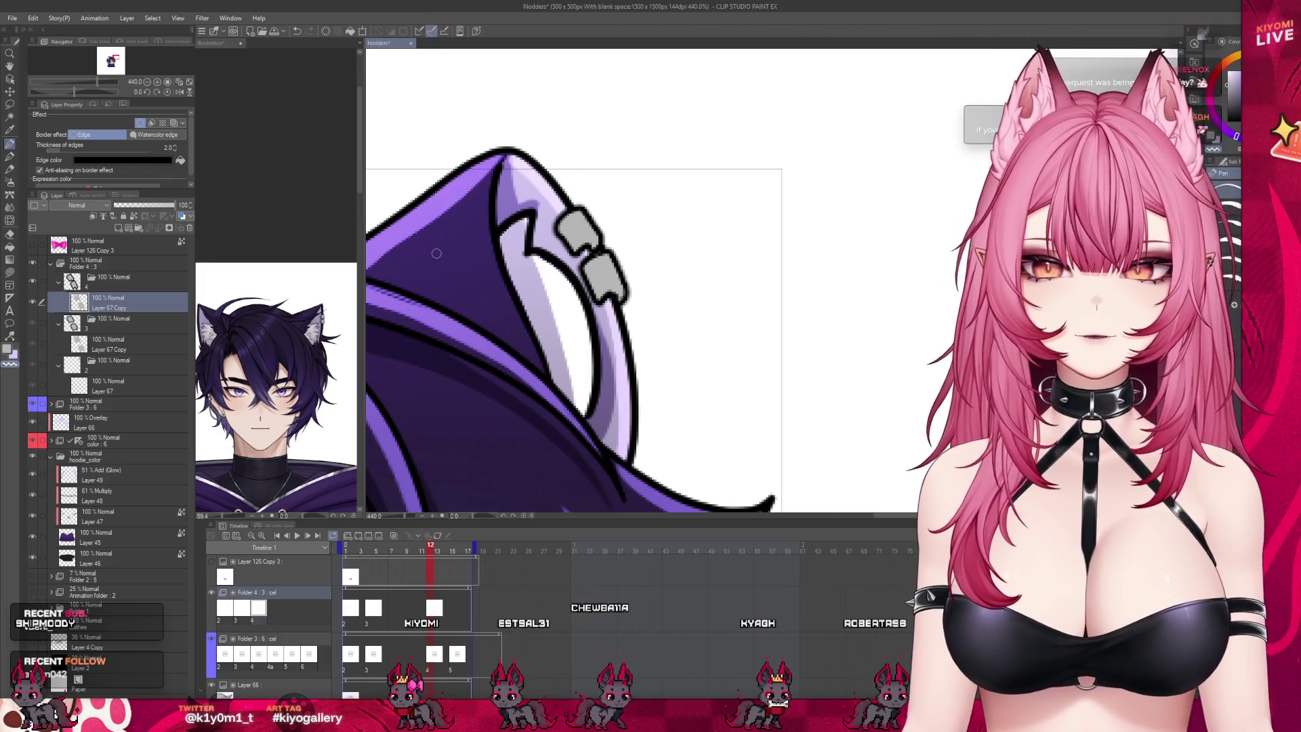
scroll(436, 253, "down", 10)
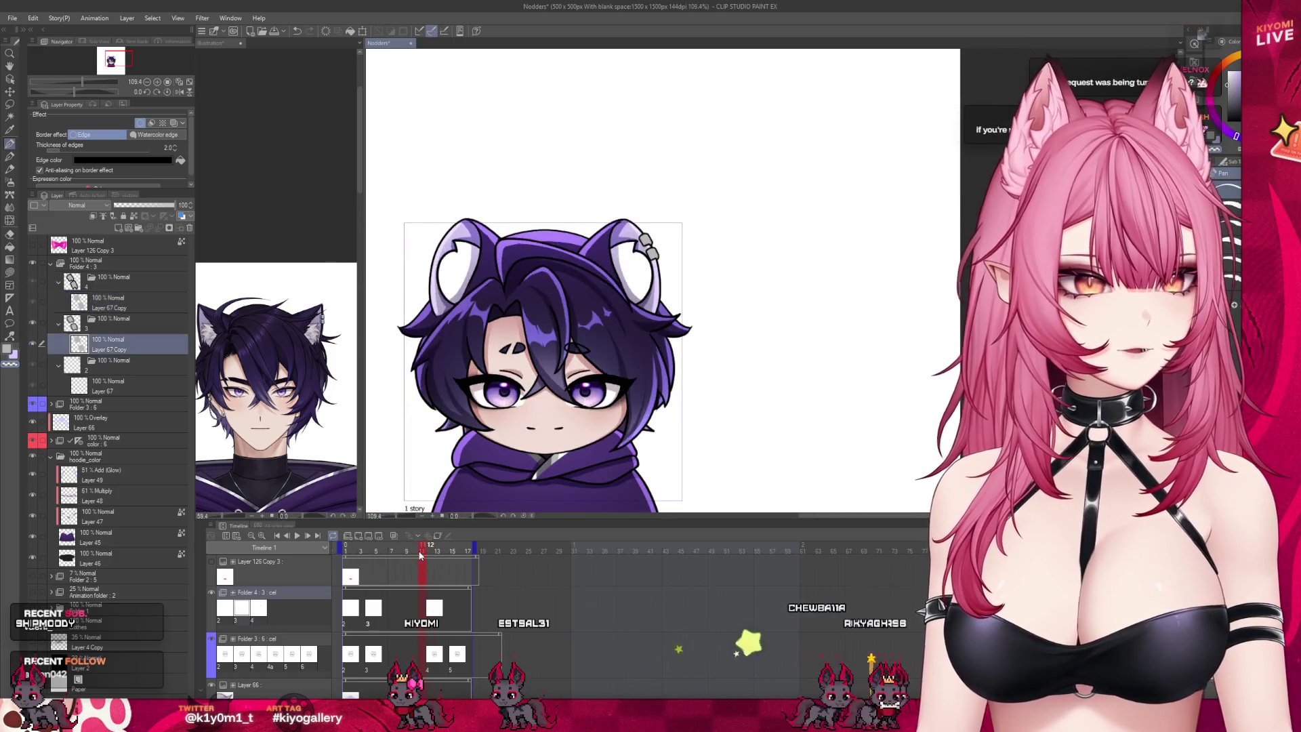
scroll(627, 237, "up", 6)
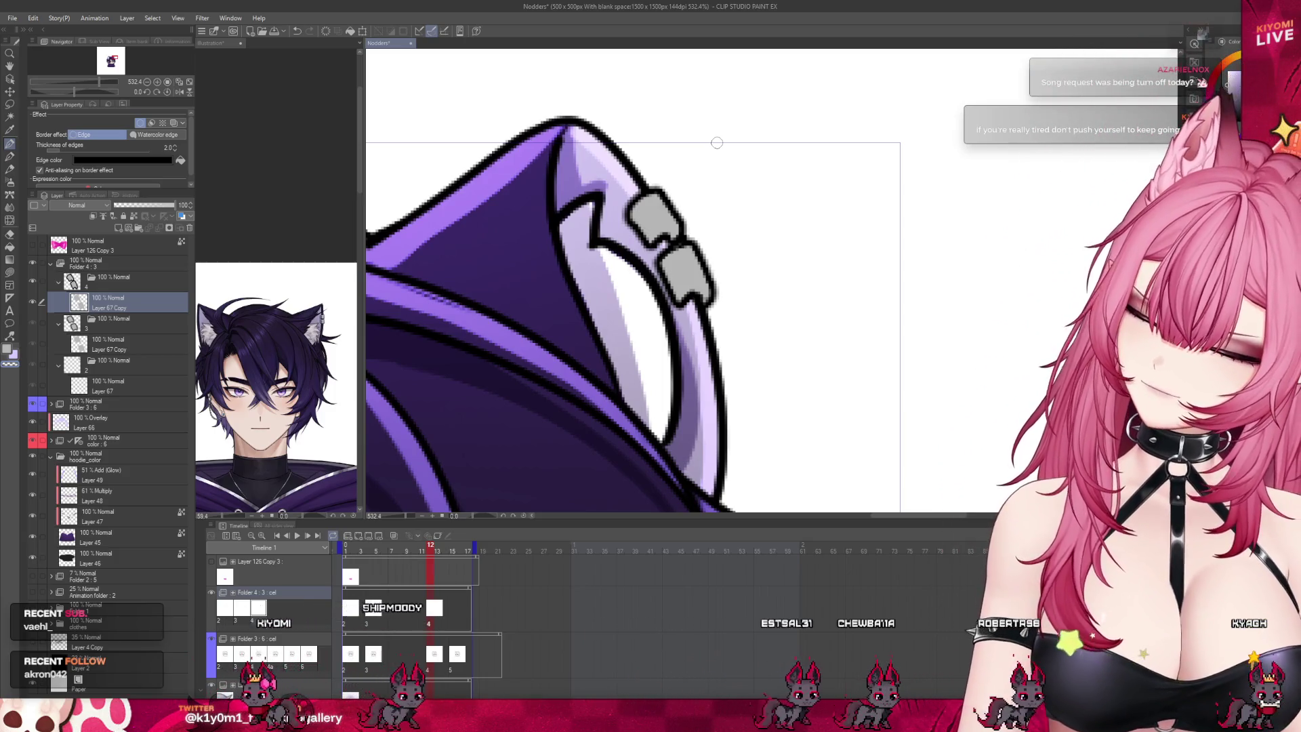
scroll(717, 143, "up", 2)
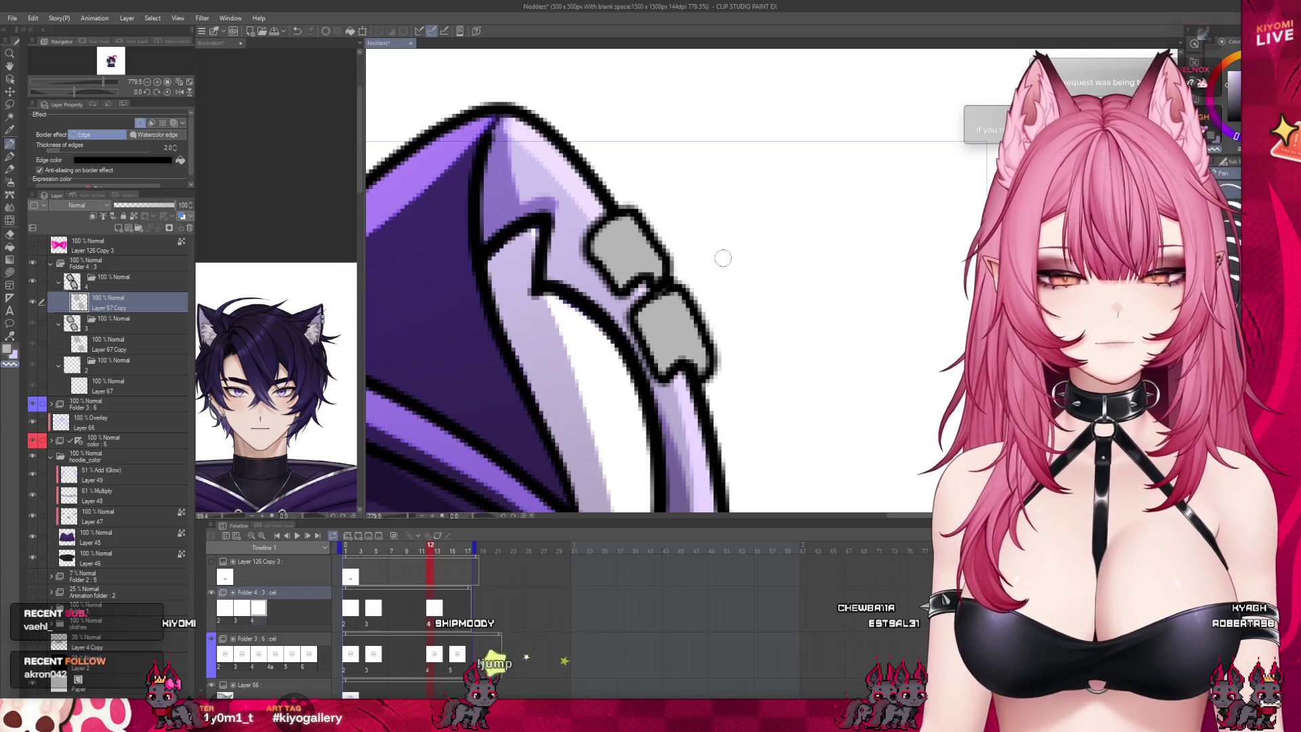
scroll(724, 258, "down", 10)
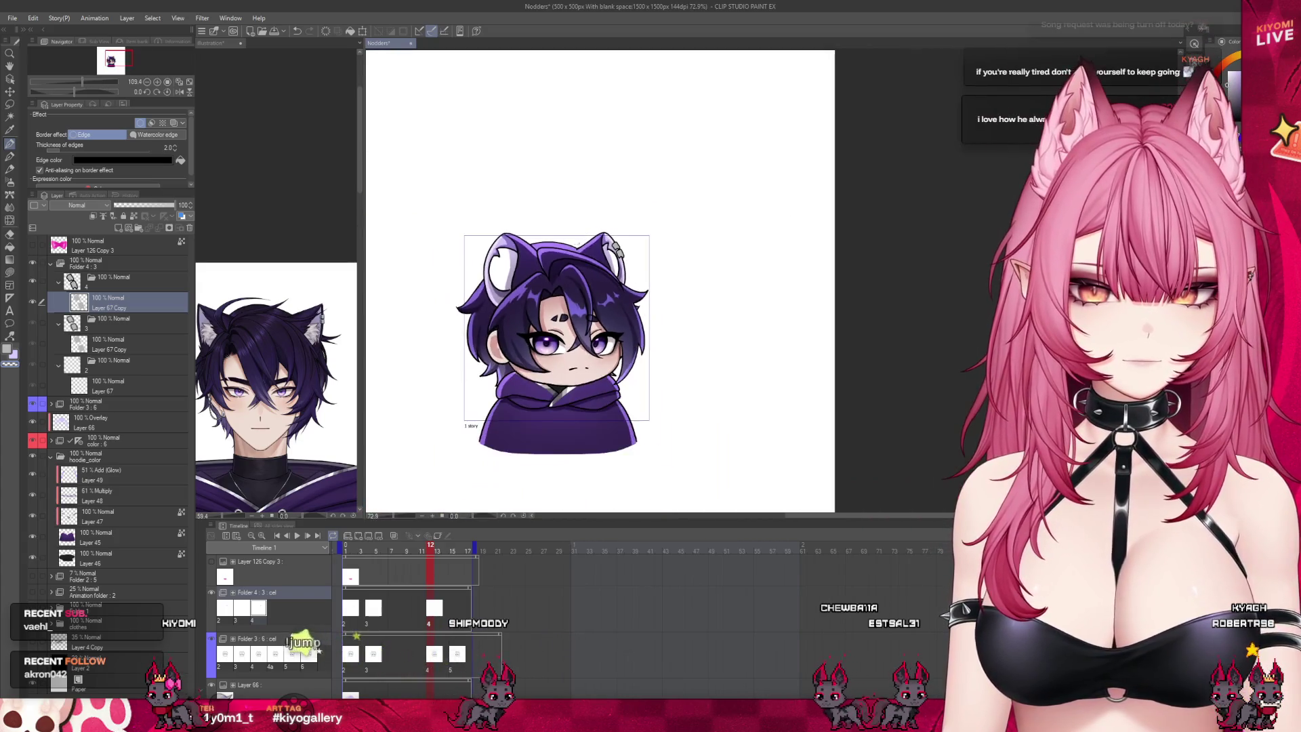
scroll(585, 290, "up", 4)
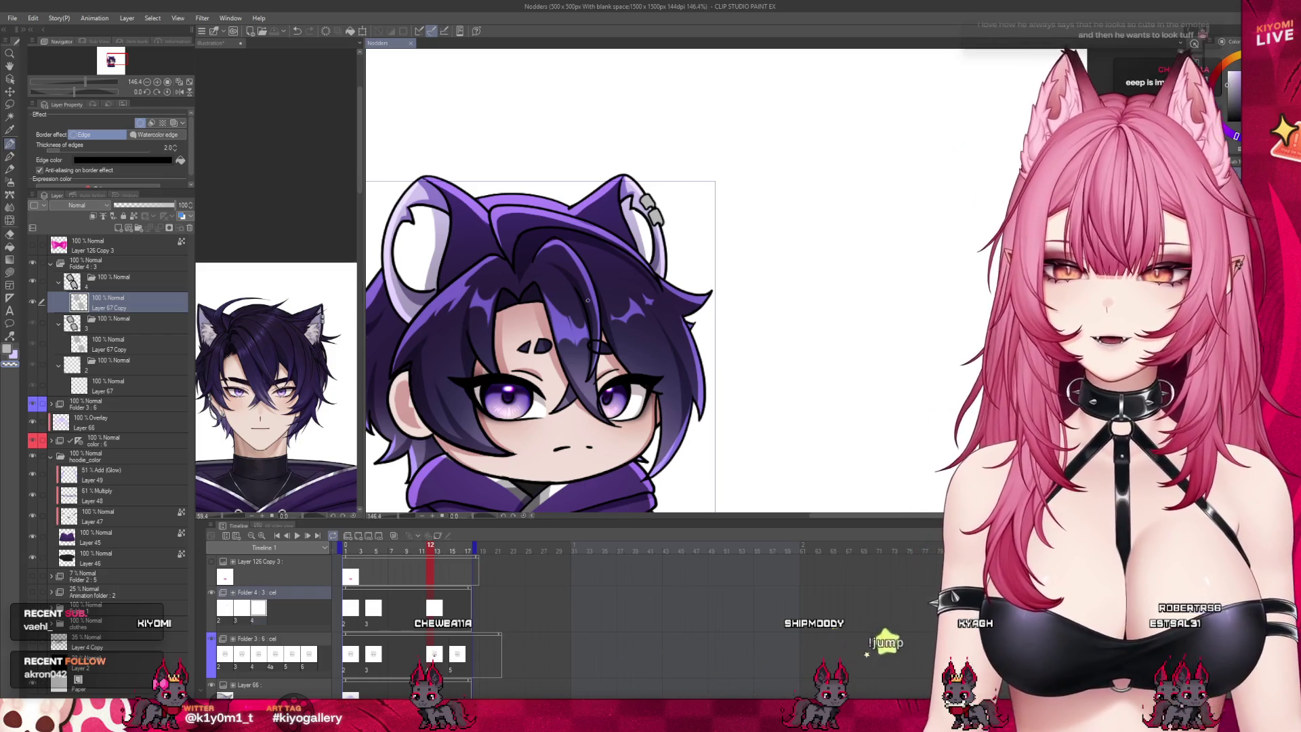
scroll(588, 299, "down", 3)
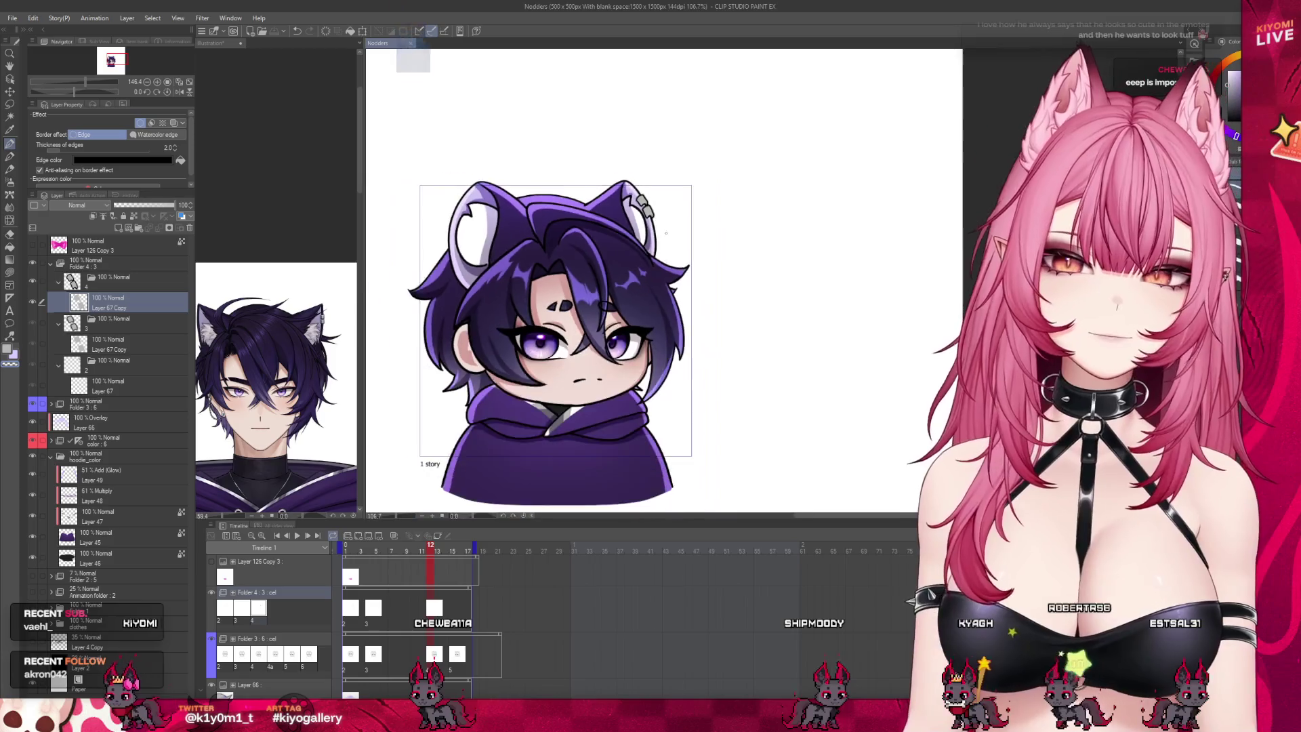
Step: Draw a grey earring on the side ear, undoing the oversized stroke to keep it compact
scroll(449, 354, "up", 6)
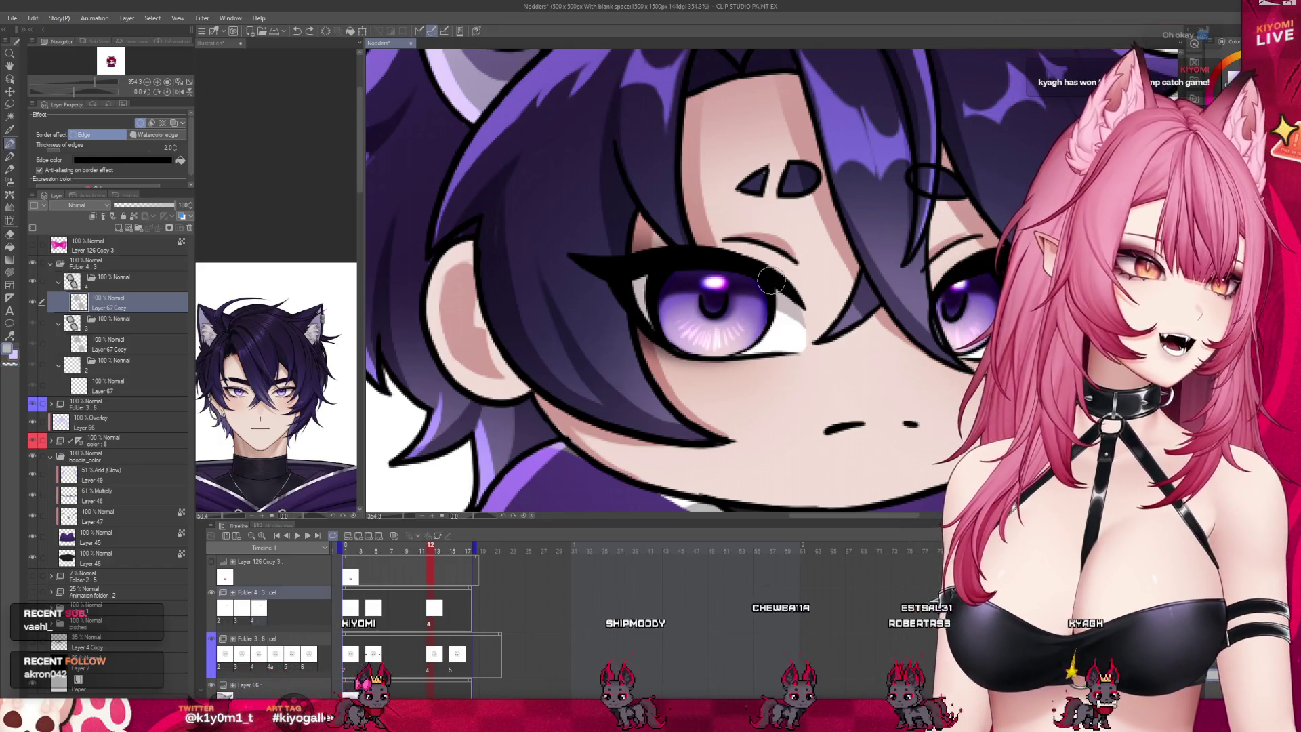
mouse_move(439, 299)
left_mouse_down()
mouse_move(446, 276)
mouse_move(417, 291)
left_mouse_up()
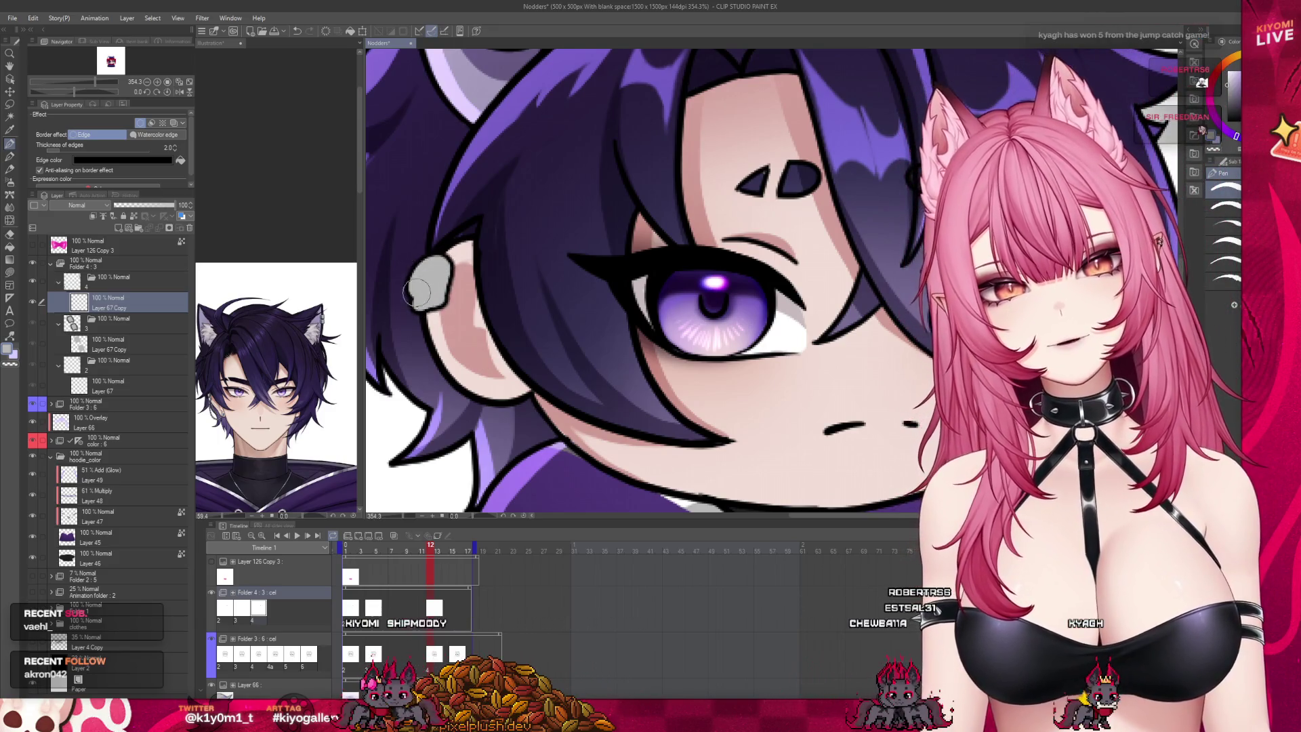
key("ctrl+z")
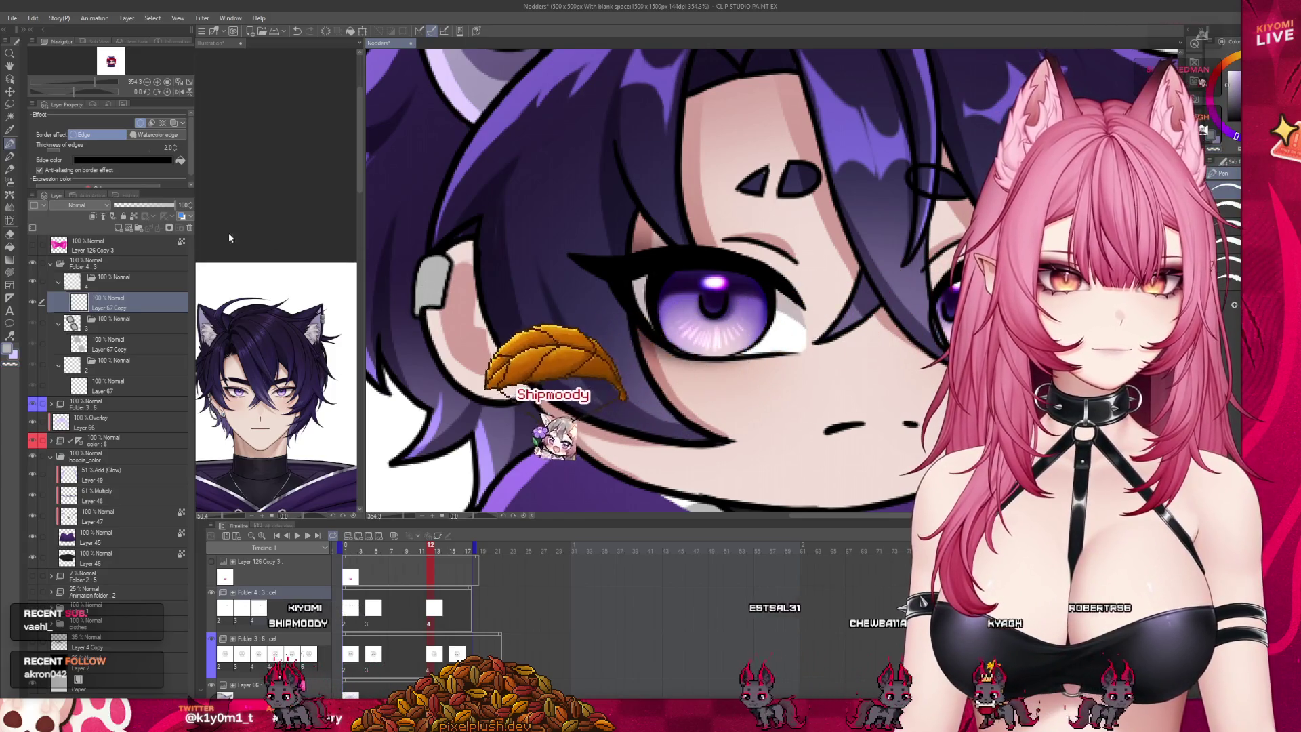
scroll(579, 299, "down", 3)
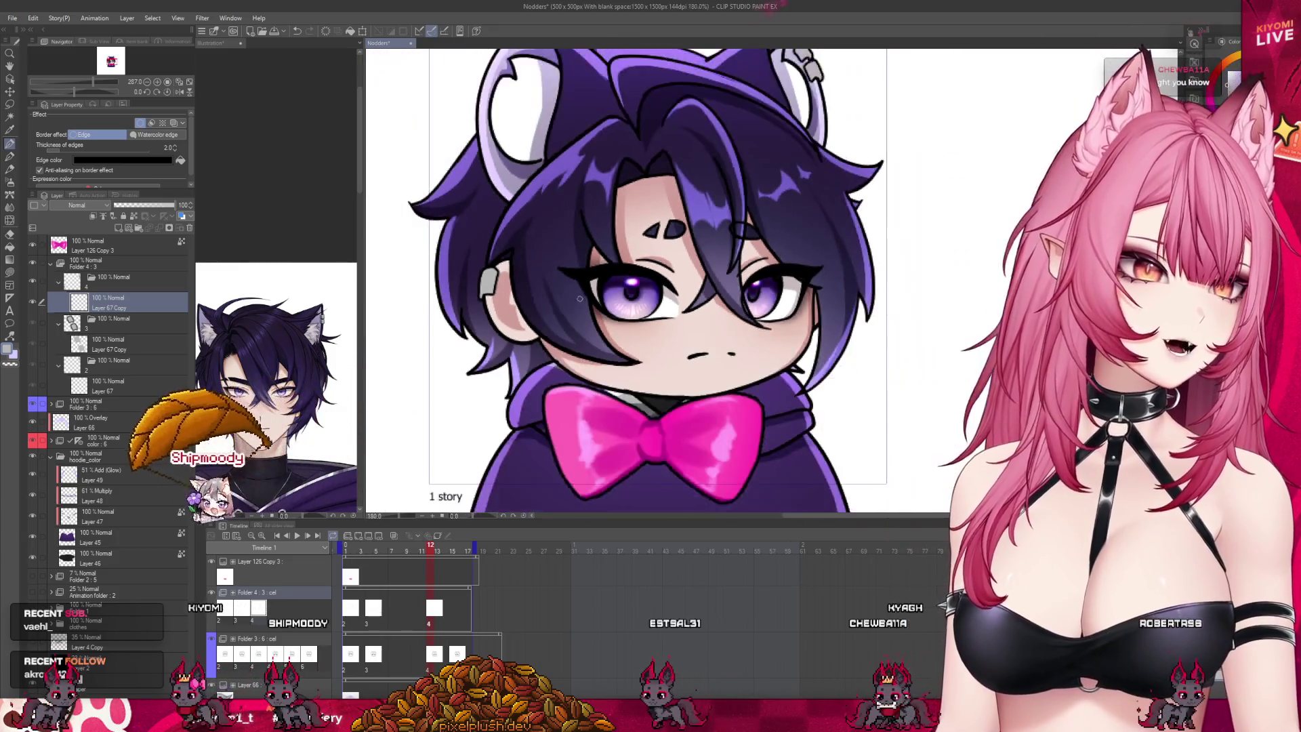
Step: Nudge the pink bowtie on Layer 126 Copy 3 upward and scrub the frames to check it
scroll(579, 298, "down", 1)
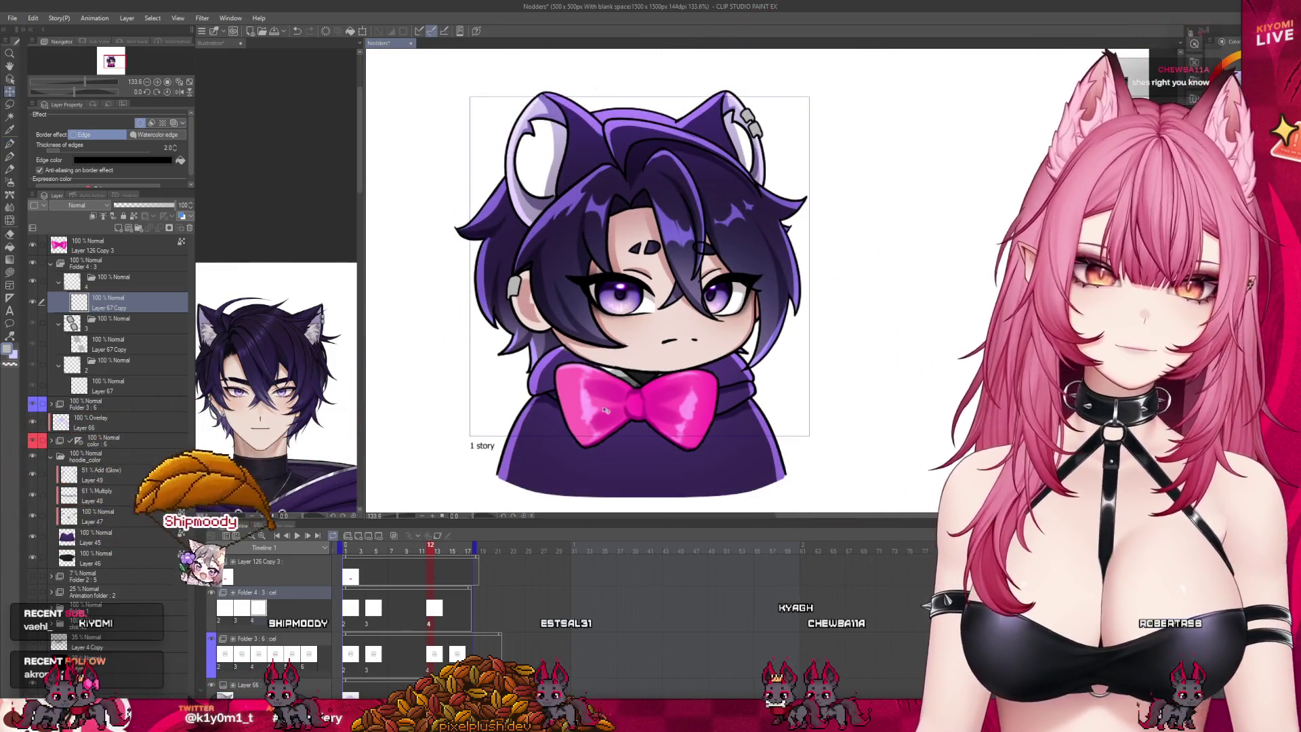
left_click(606, 410, "ctrl+shift")
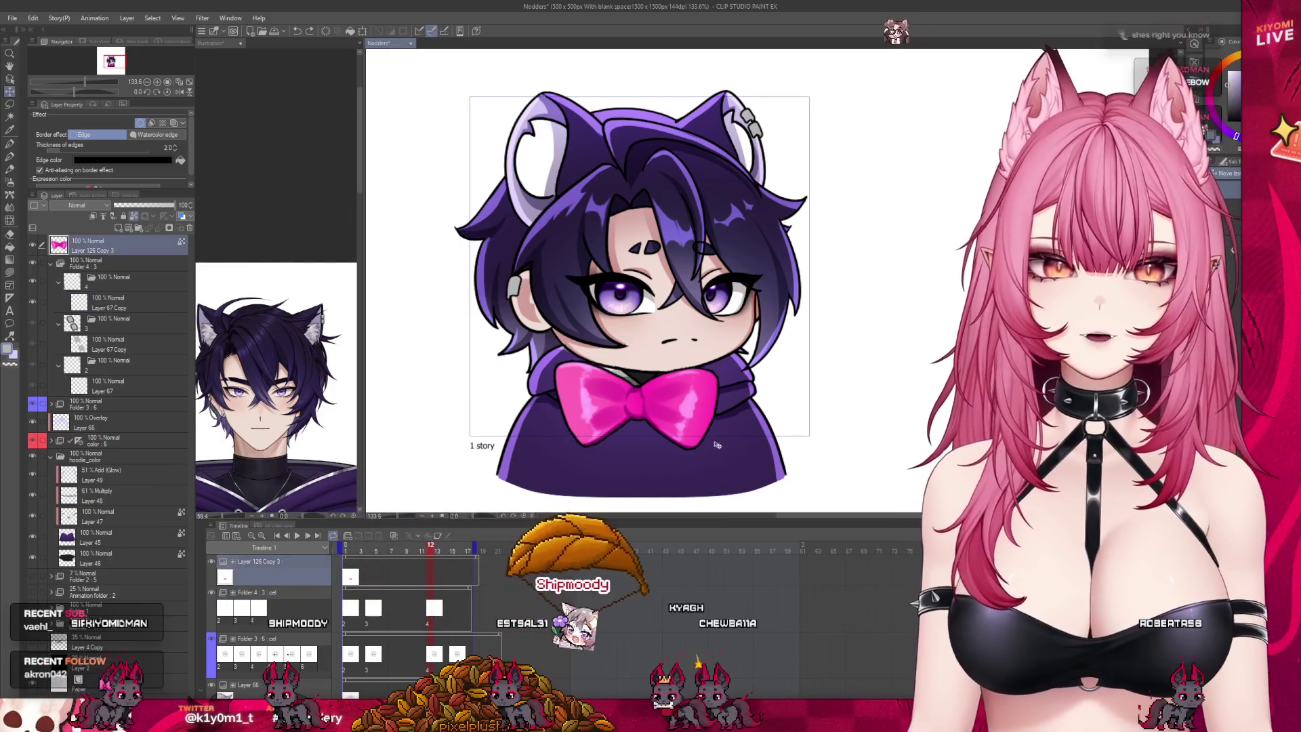
key("ctrl+z")
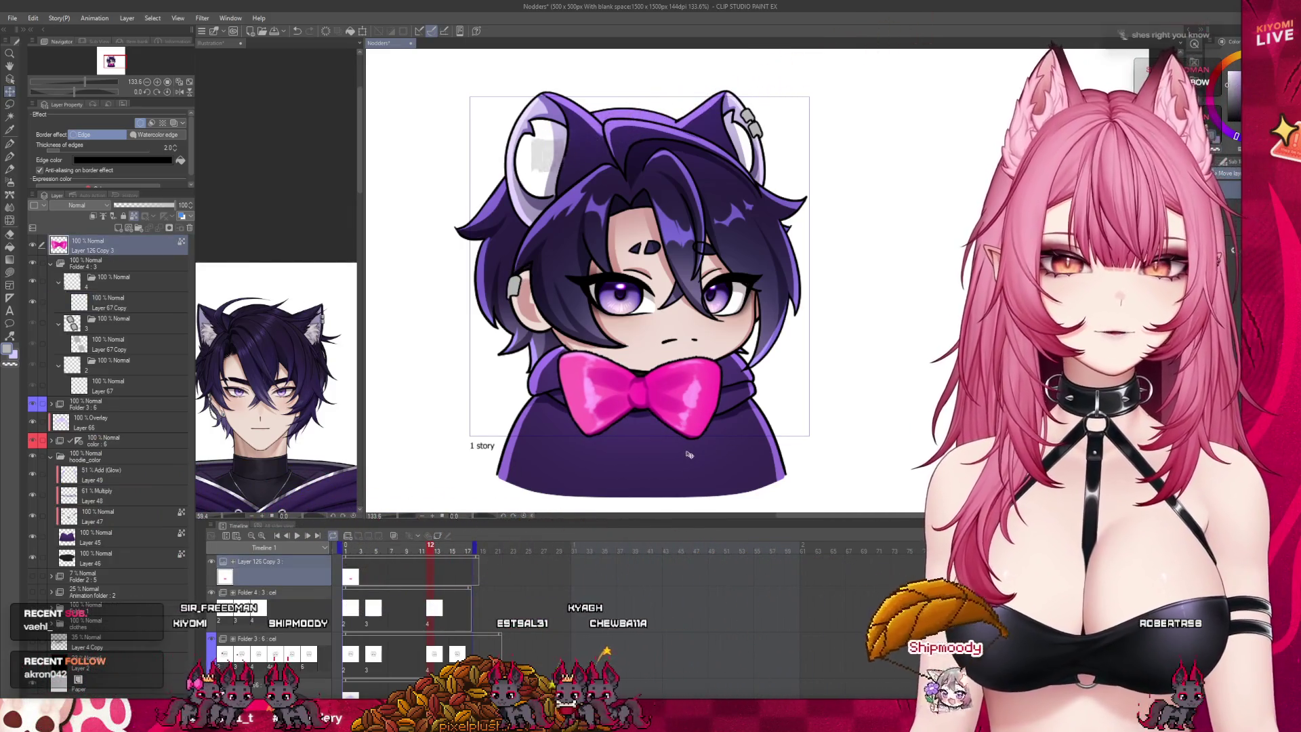
mouse_move(426, 553)
left_mouse_down()
mouse_move(356, 555)
mouse_move(386, 562)
mouse_move(437, 619)
left_mouse_up()
left_click(378, 556)
Step: Reselect the Layer 67 Copy piercing layer with the pen tool and zoom in
left_click(118, 305)
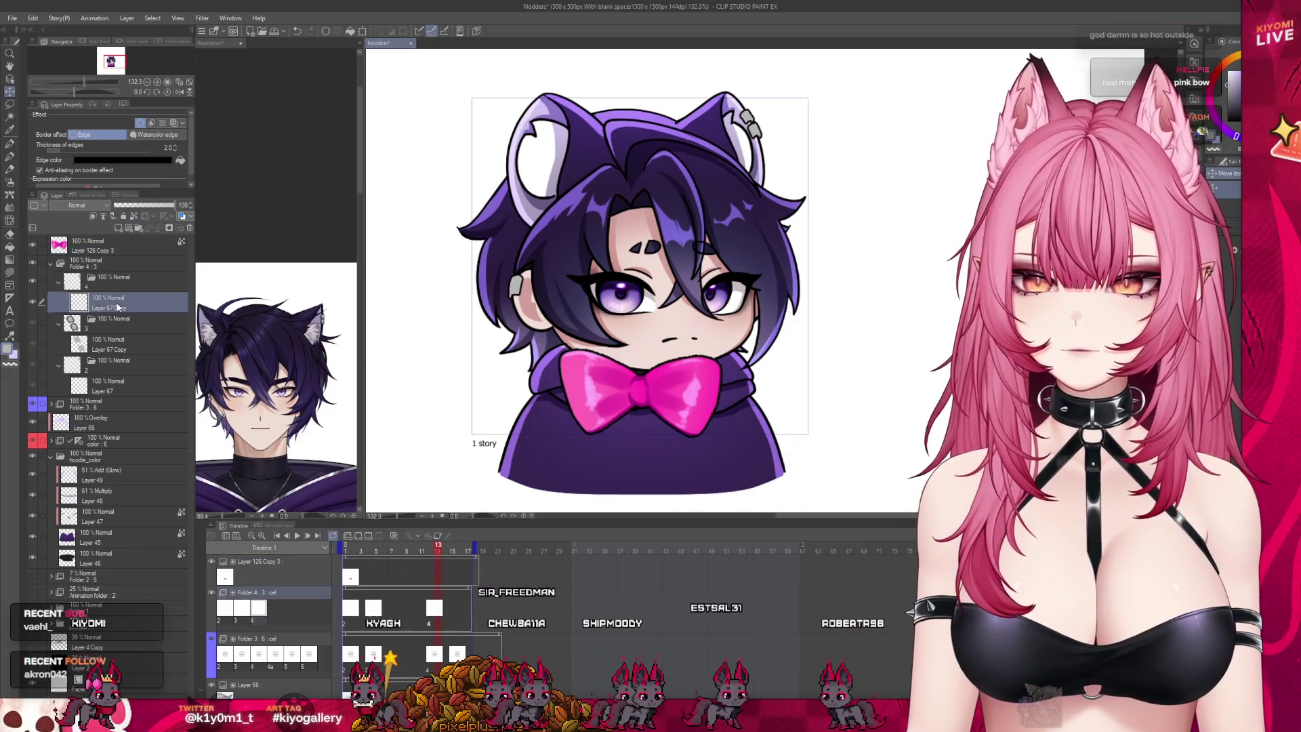
key("p")
scroll(675, 160, "up", 1)
scroll(475, 319, "up", 4)
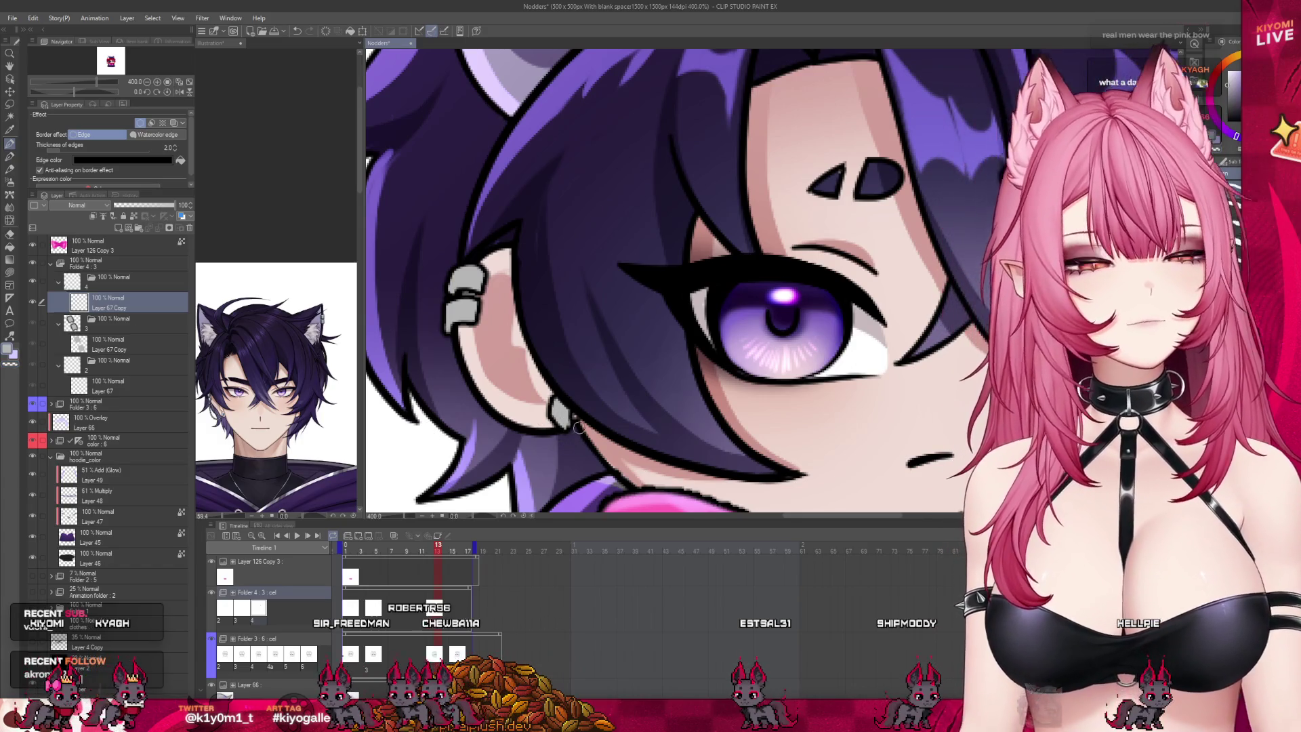
Step: Redraw the side-ear earring as two grey hoops plus a small piercing below, then review the whole character
scroll(578, 427, "down", 5)
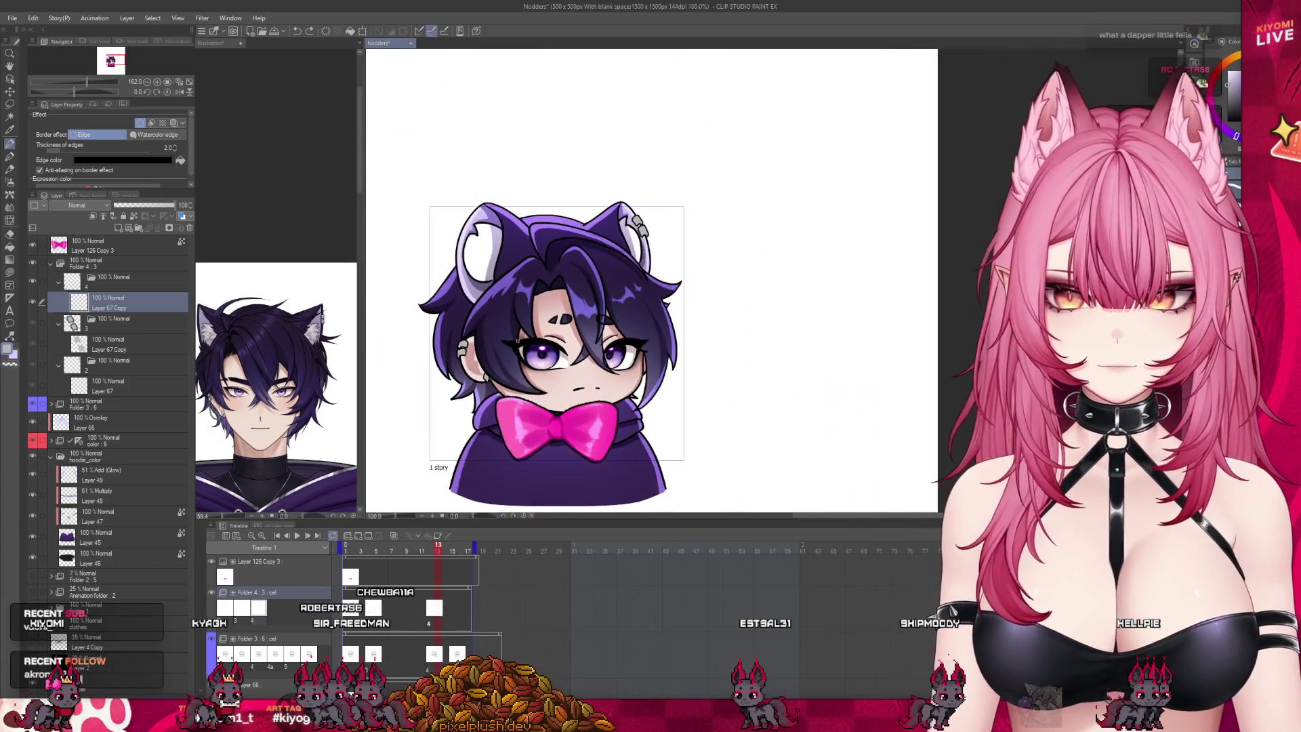
scroll(513, 360, "up", 2)
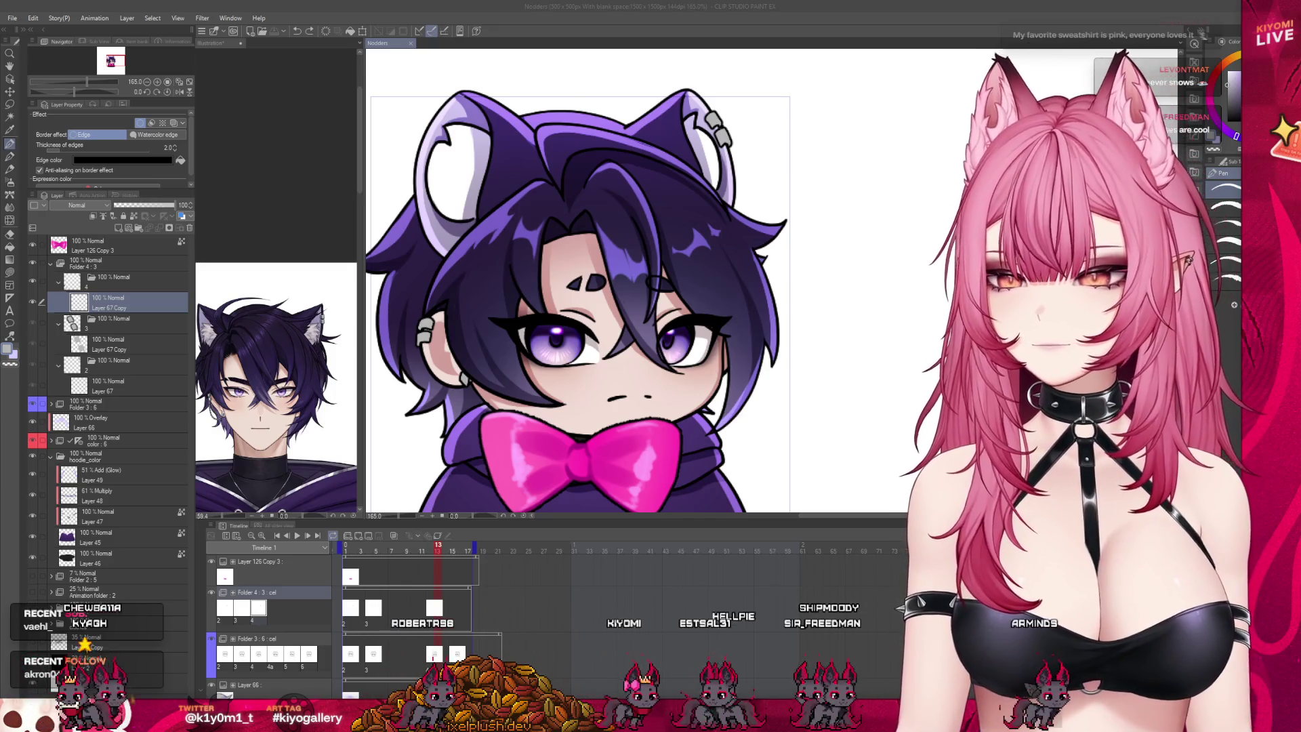
scroll(504, 288, "down", 5)
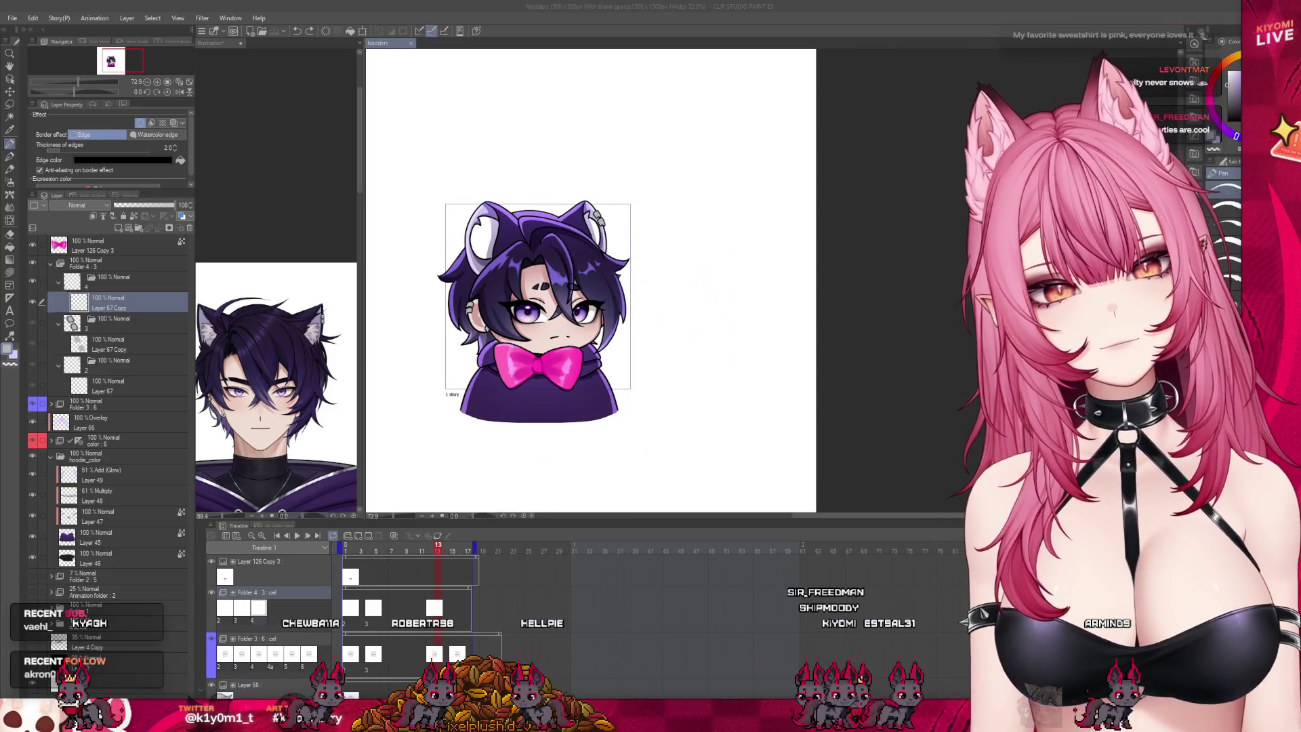
scroll(527, 277, "up", 2)
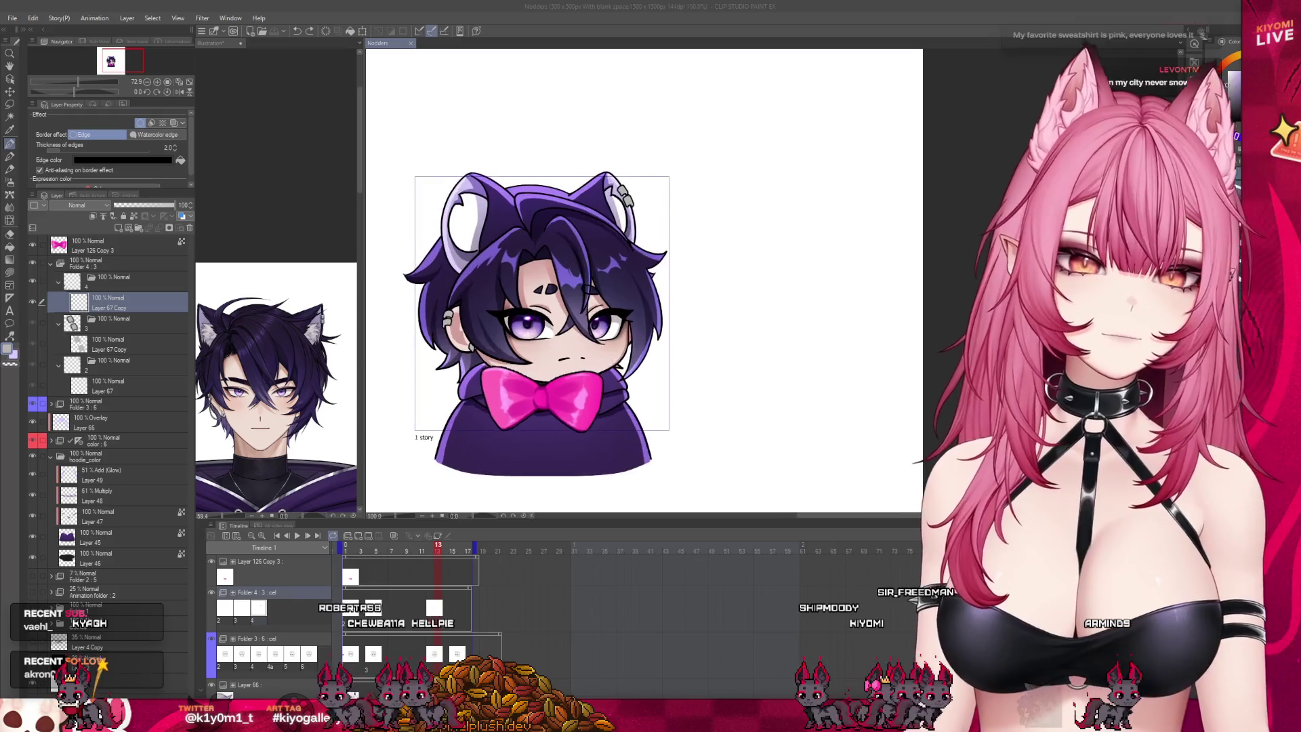
scroll(521, 305, "up", 1)
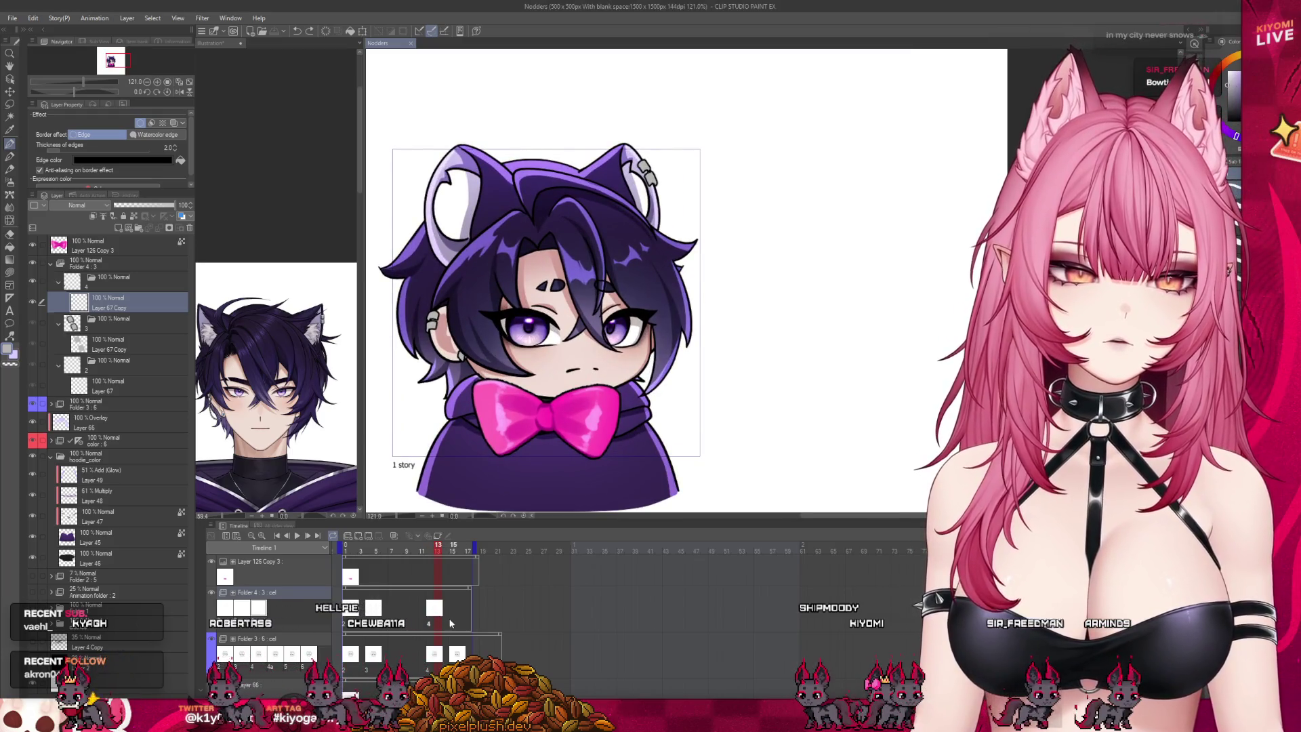
Step: Return to frame 12 and duplicate the Layer 67 Copy piercing layer
left_click(453, 625)
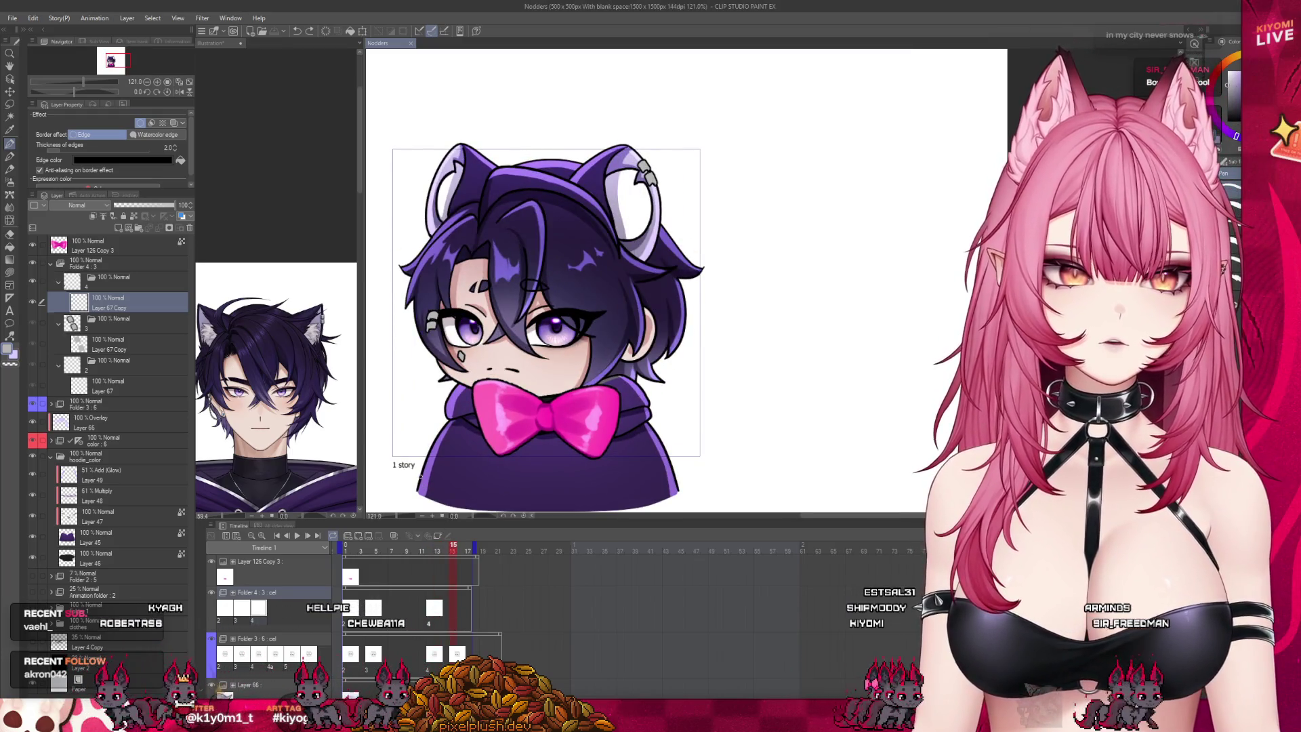
left_click(440, 550)
left_click(430, 550)
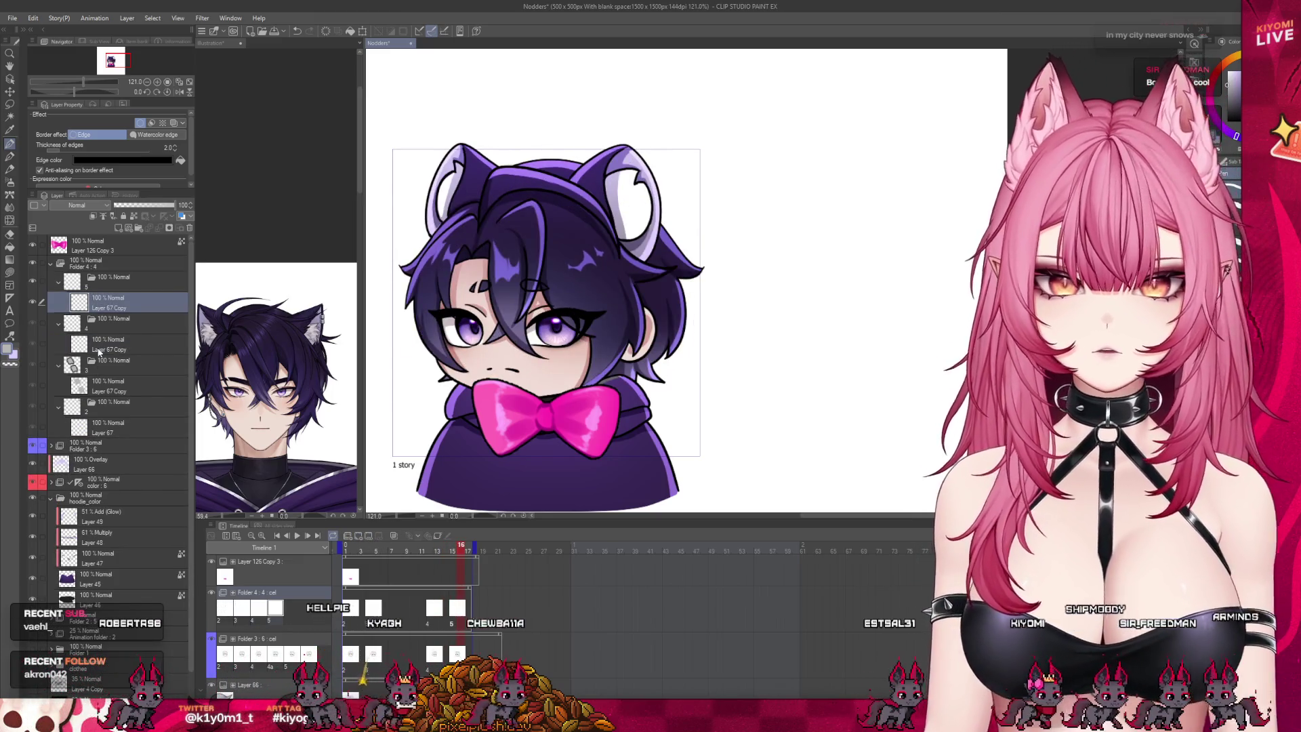
left_click(128, 308)
key("ctrl+c")
key("ctrl+v")
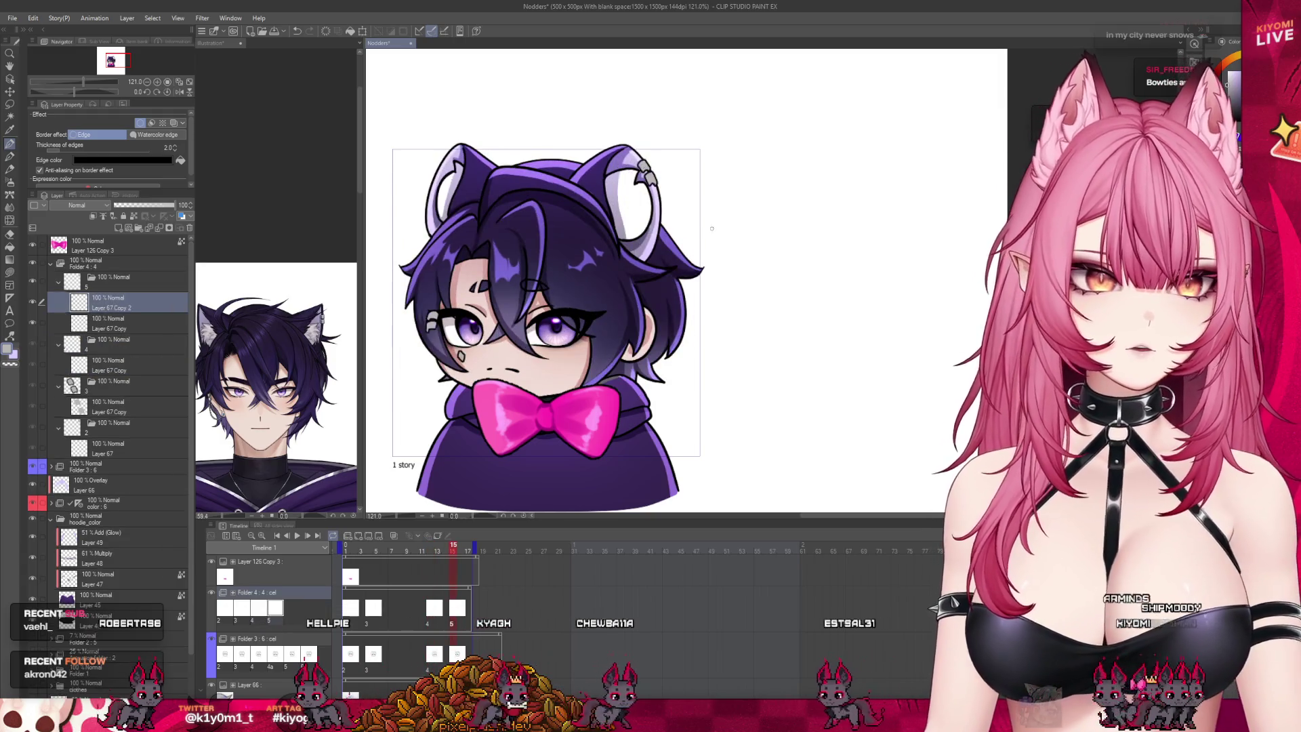
scroll(658, 145, "up", 2)
scroll(658, 144, "up", 3)
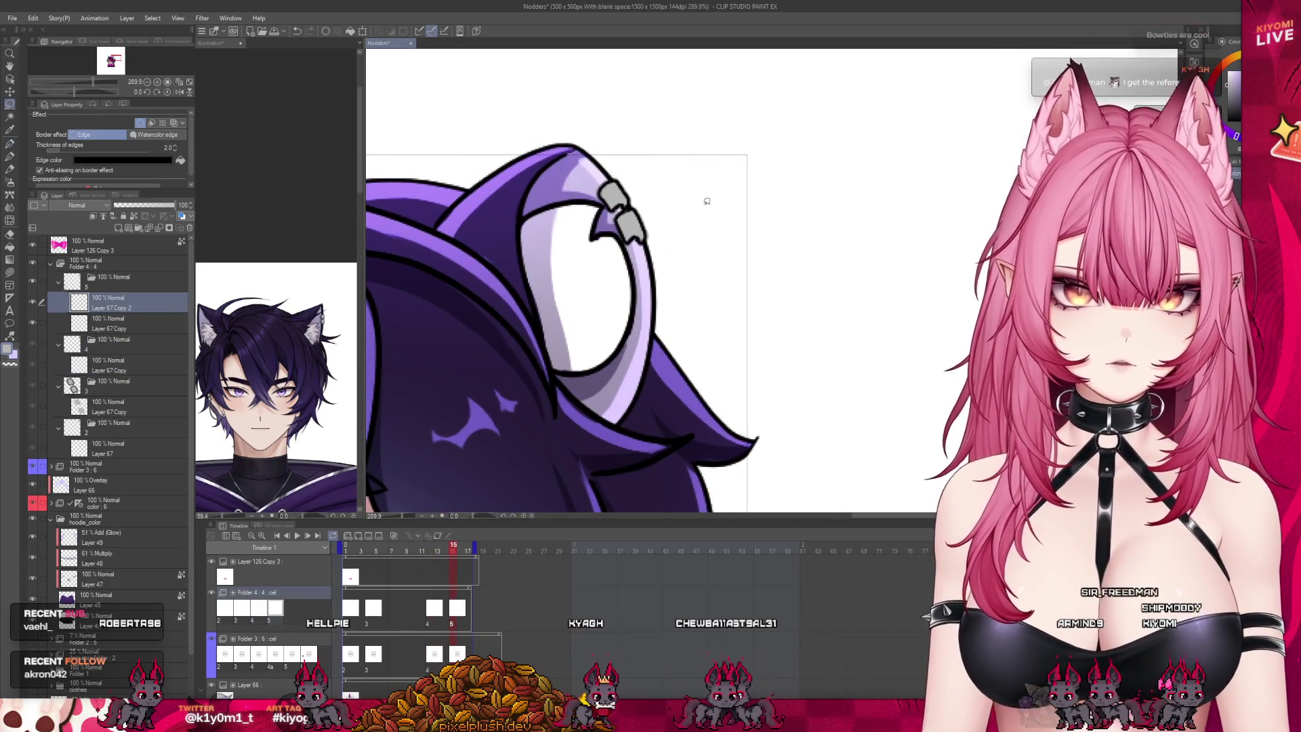
Step: Enlarge the piercing at the cat-ear tip with Ctrl+T, then move on to frame 16
left_click_drag(675, 178, 677, 185)
key("ctrl+t")
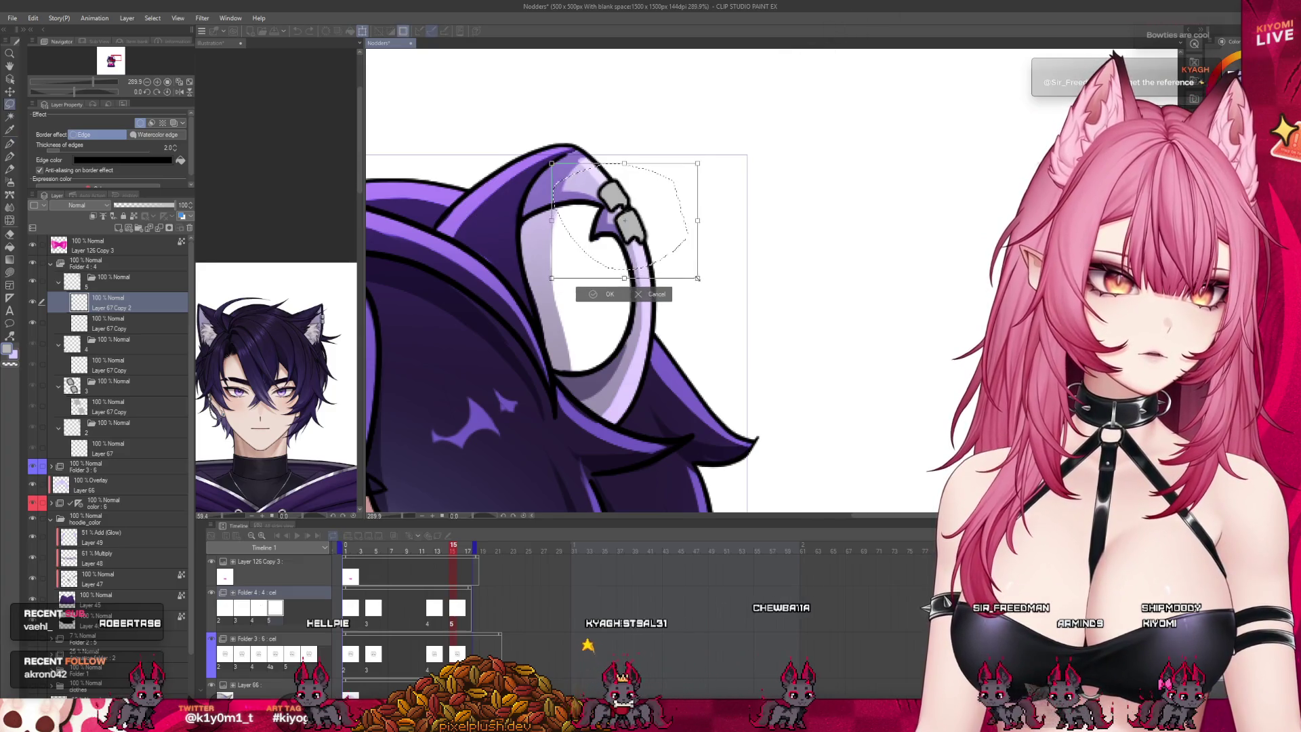
left_click_drag(698, 278, 704, 286)
left_click(588, 302)
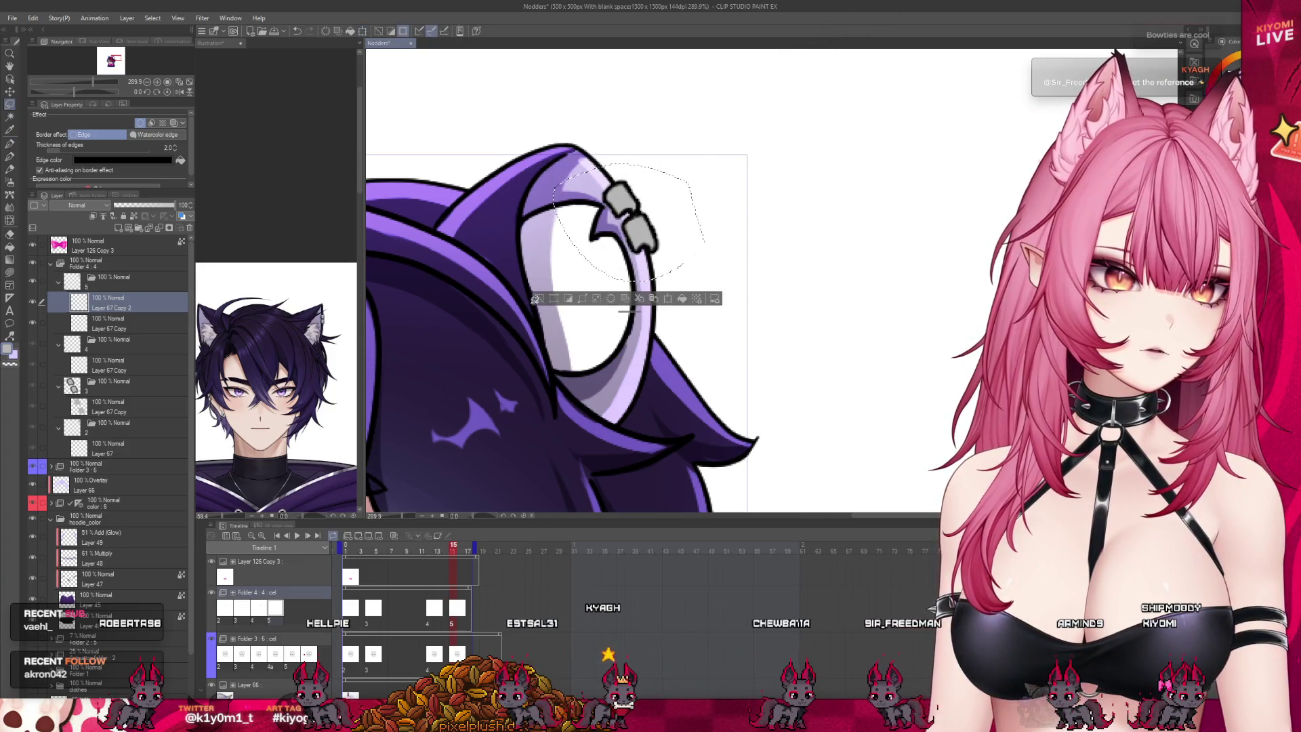
left_click(461, 553)
scroll(717, 200, "down", 3)
scroll(496, 368, "up", 2)
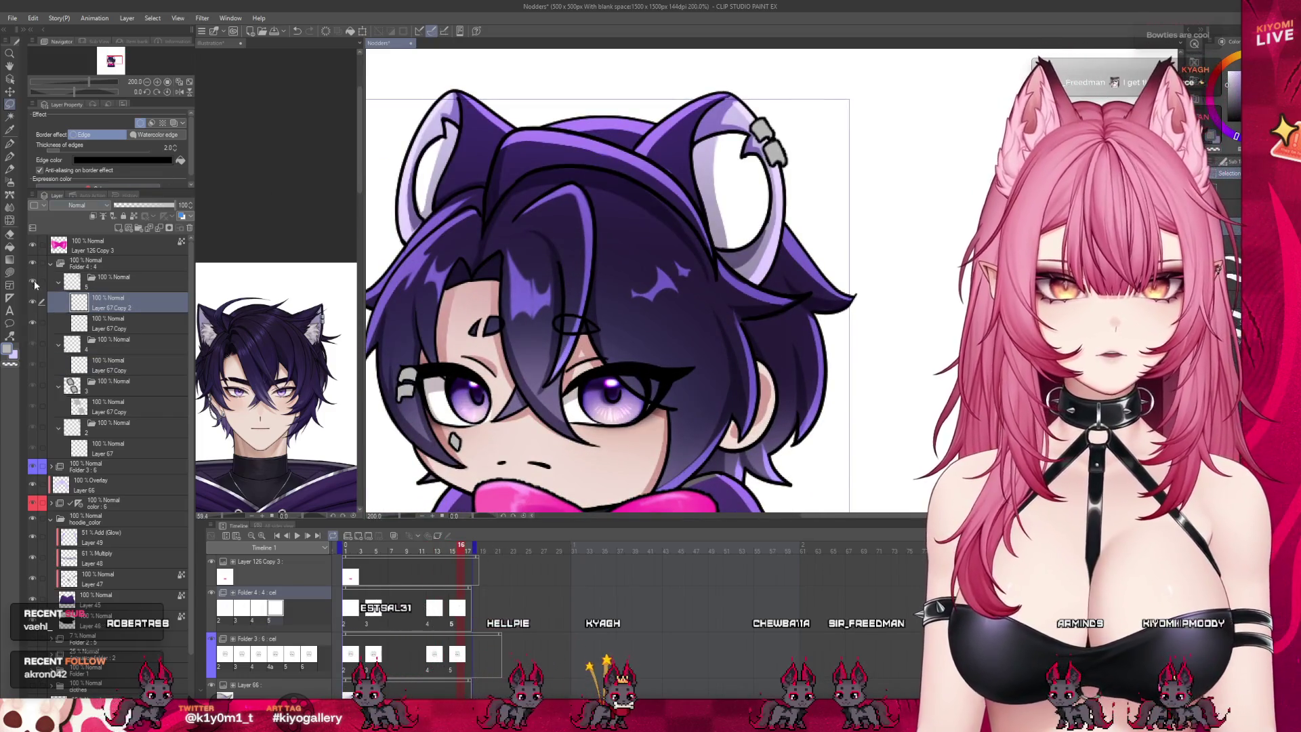
scroll(446, 378, "down", 2)
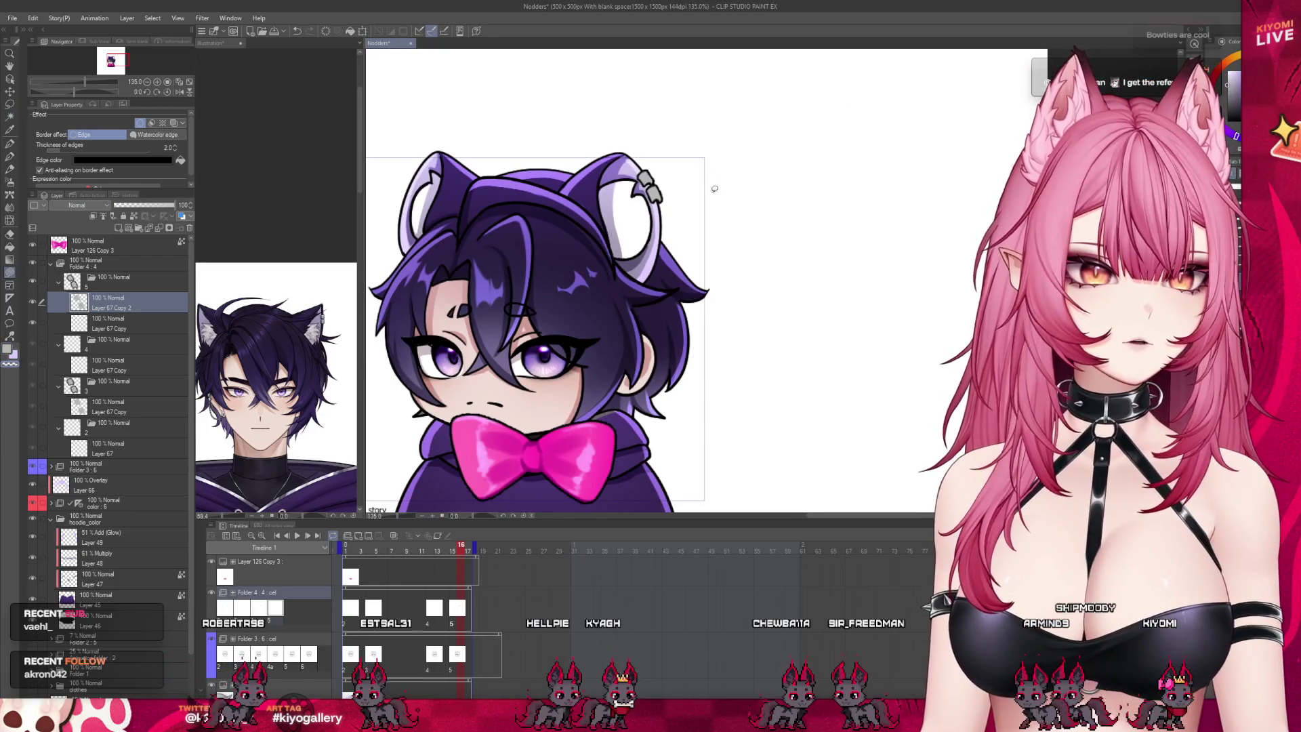
scroll(668, 157, "up", 3)
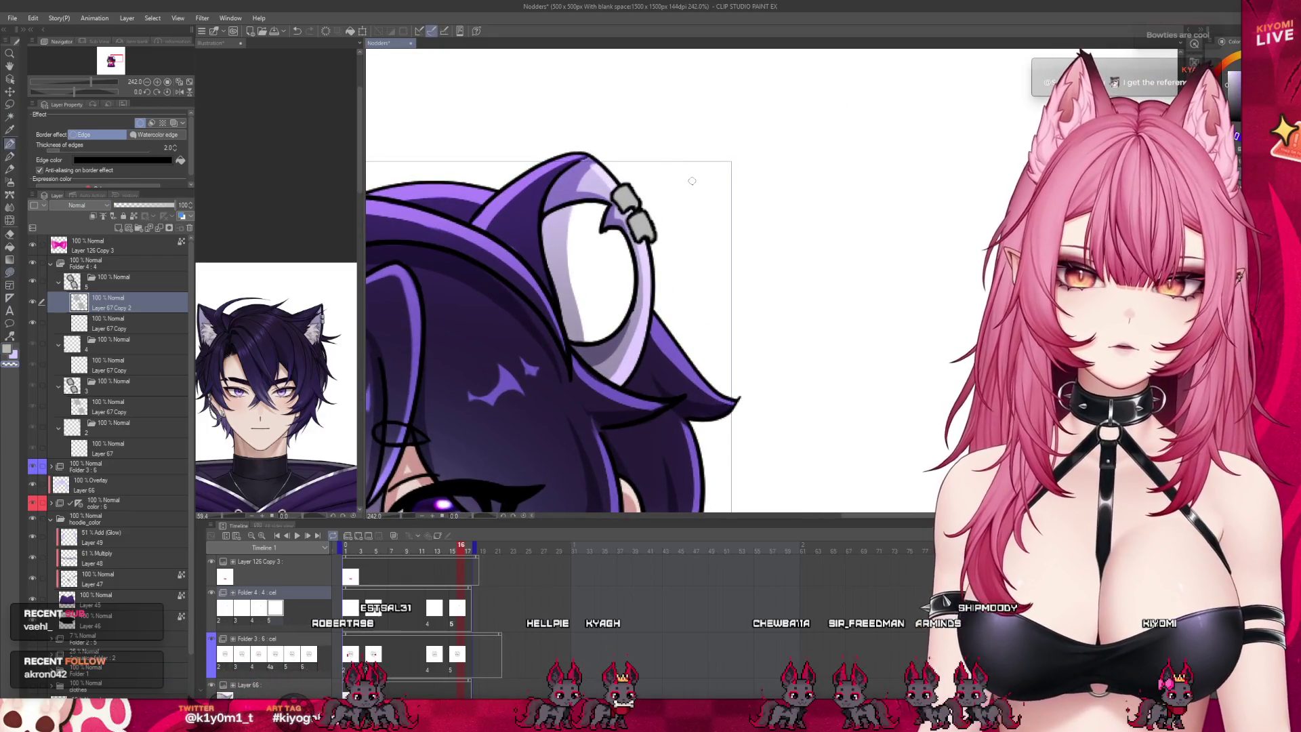
scroll(651, 204, "up", 4)
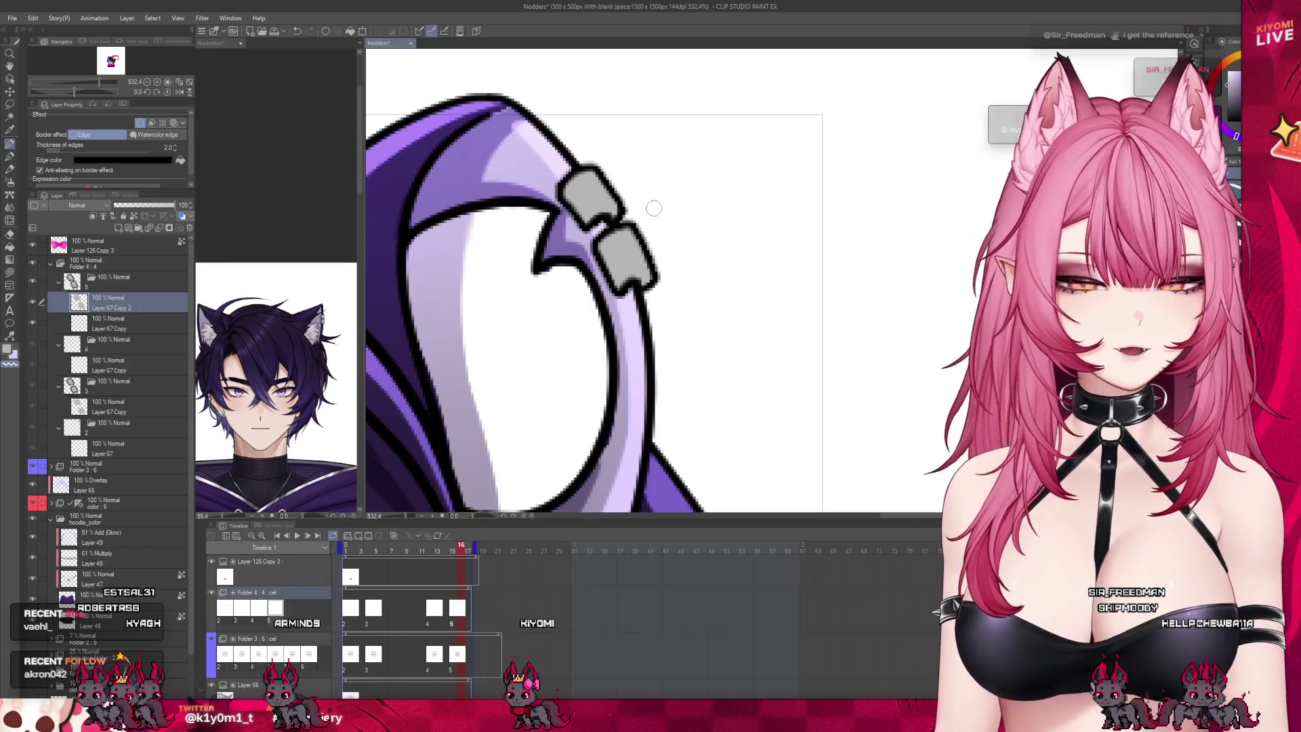
scroll(652, 207, "down", 10)
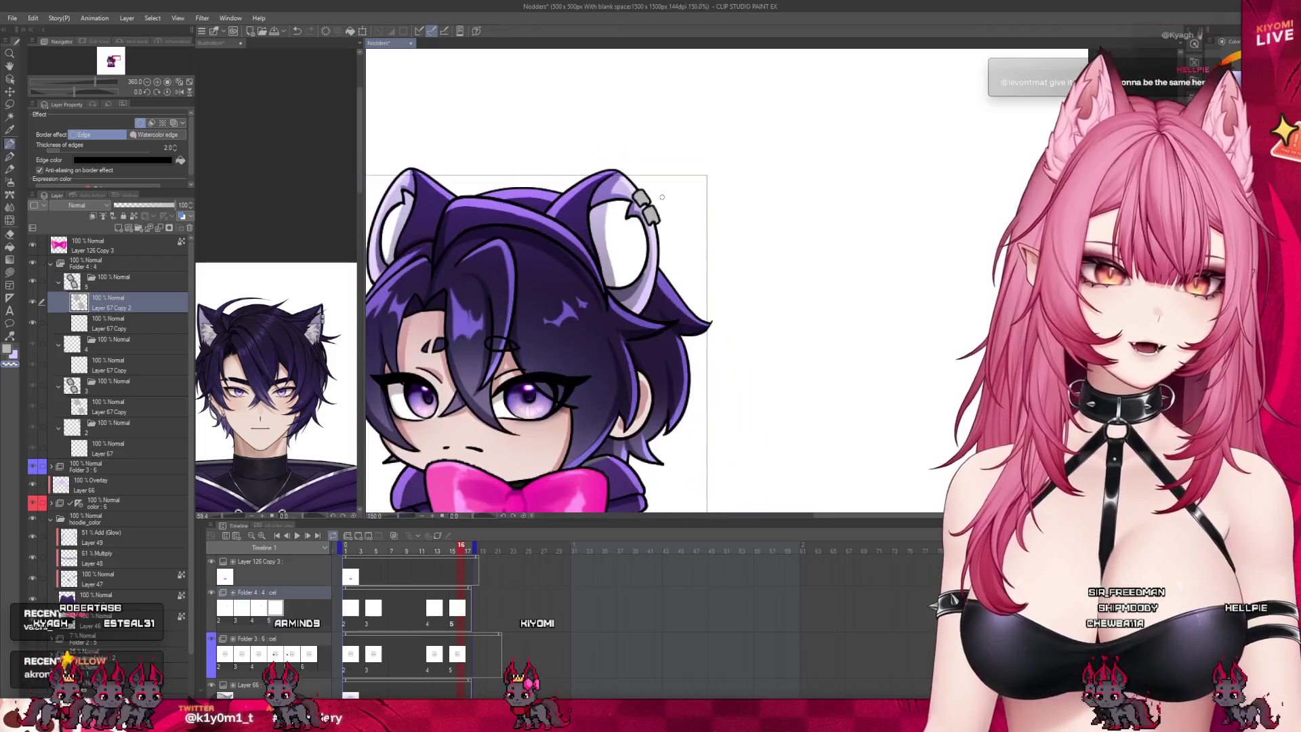
scroll(704, 219, "up", 3)
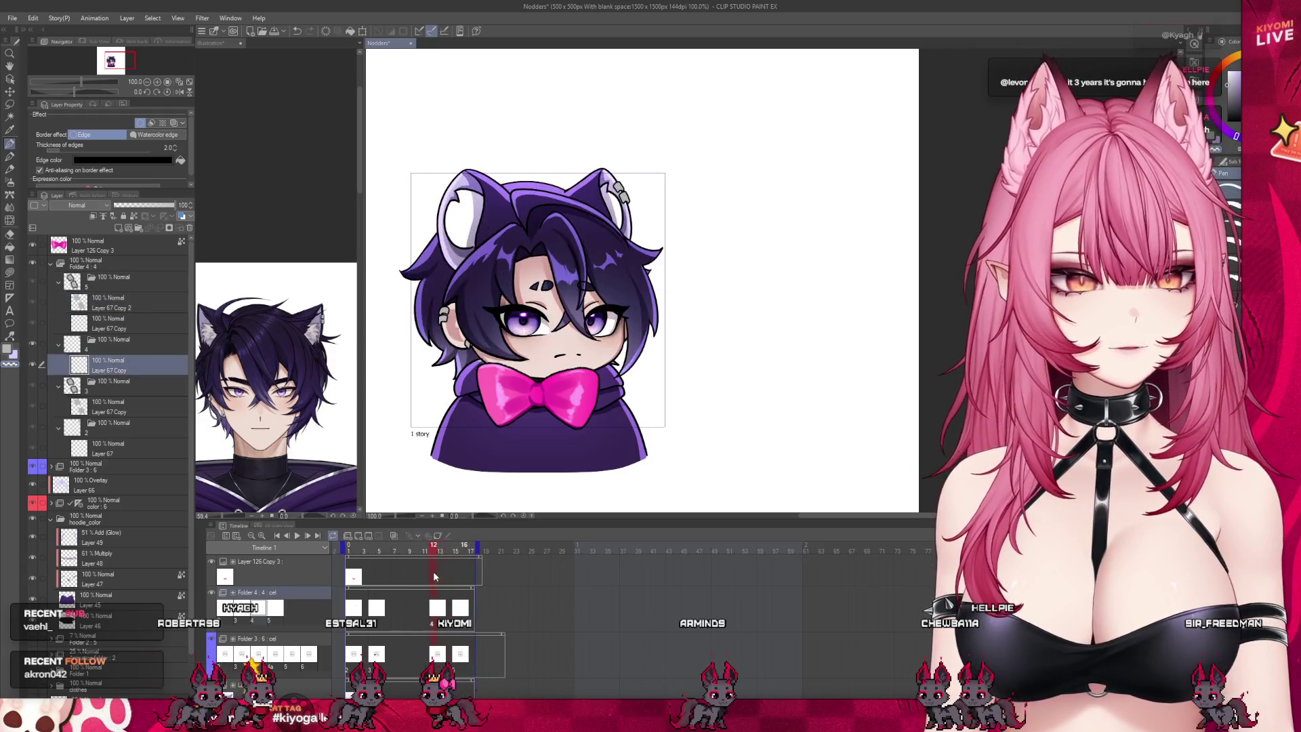
scroll(451, 372, "up", 2)
scroll(451, 372, "up", 1)
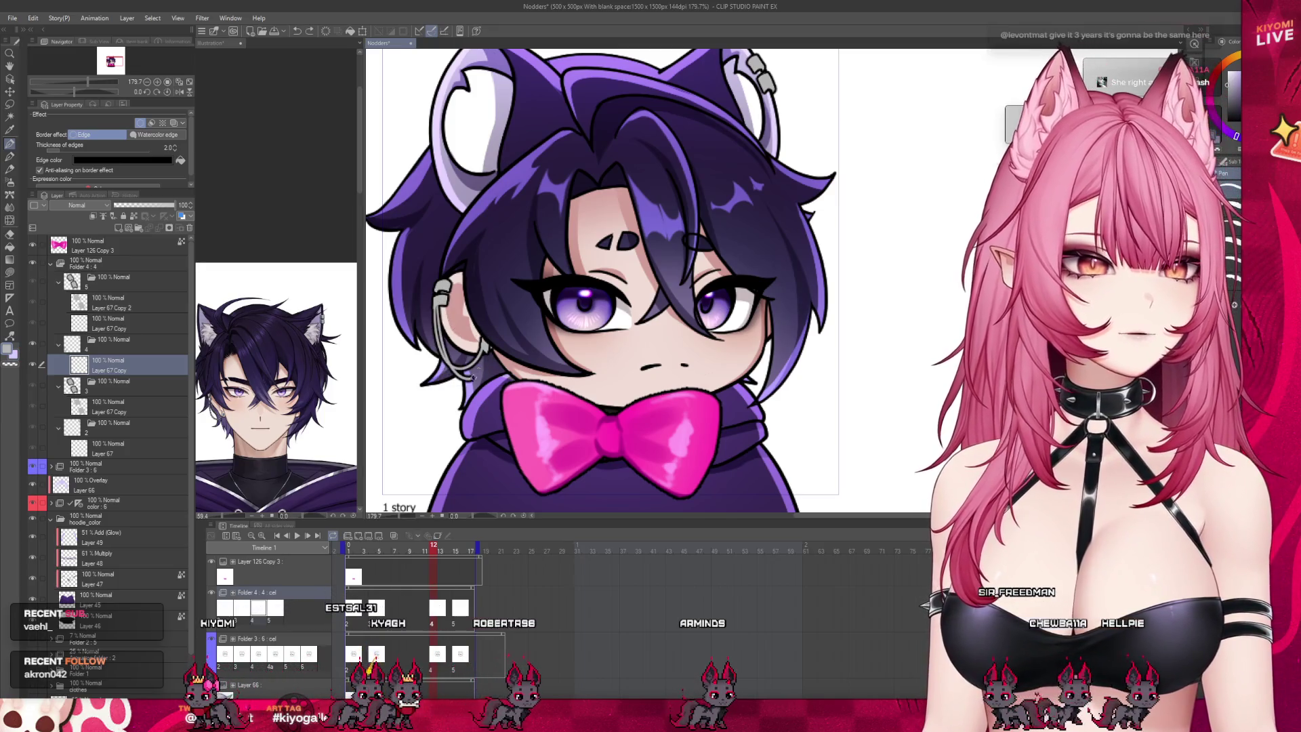
scroll(489, 337, "down", 3)
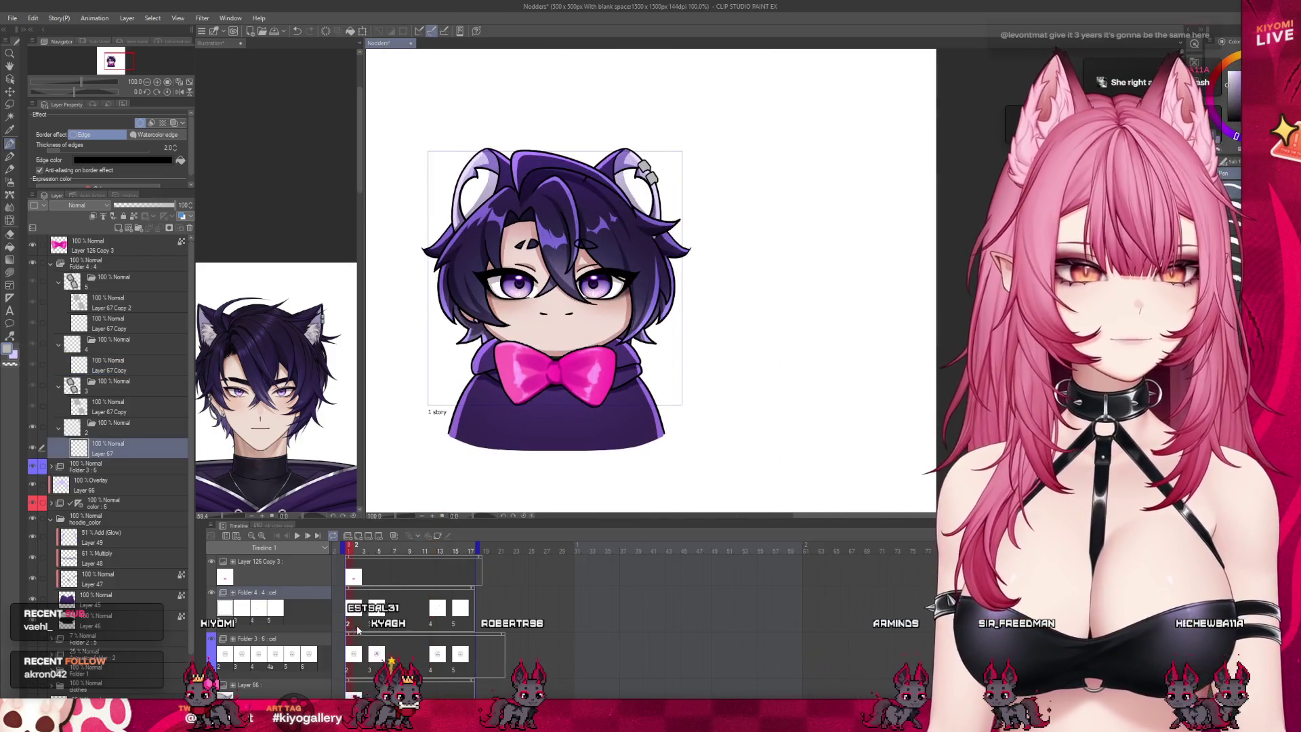
scroll(495, 217, "up", 2)
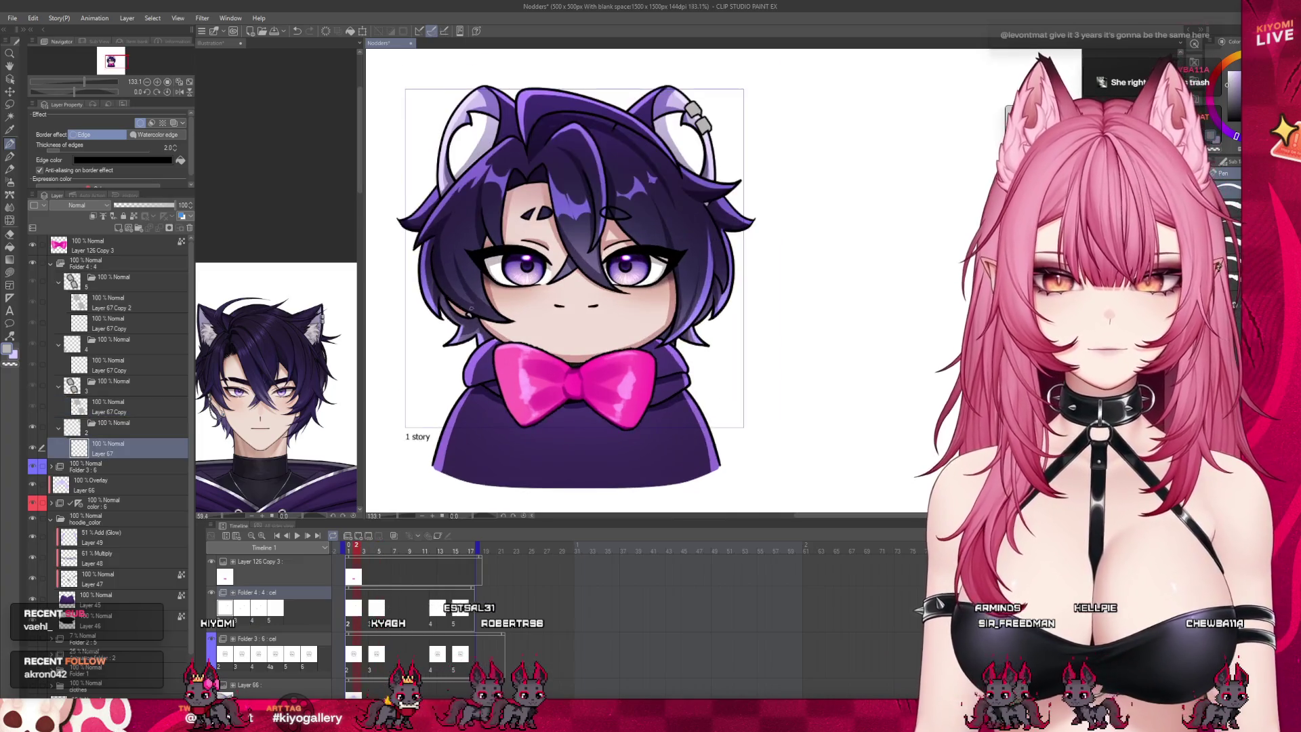
scroll(496, 217, "up", 2)
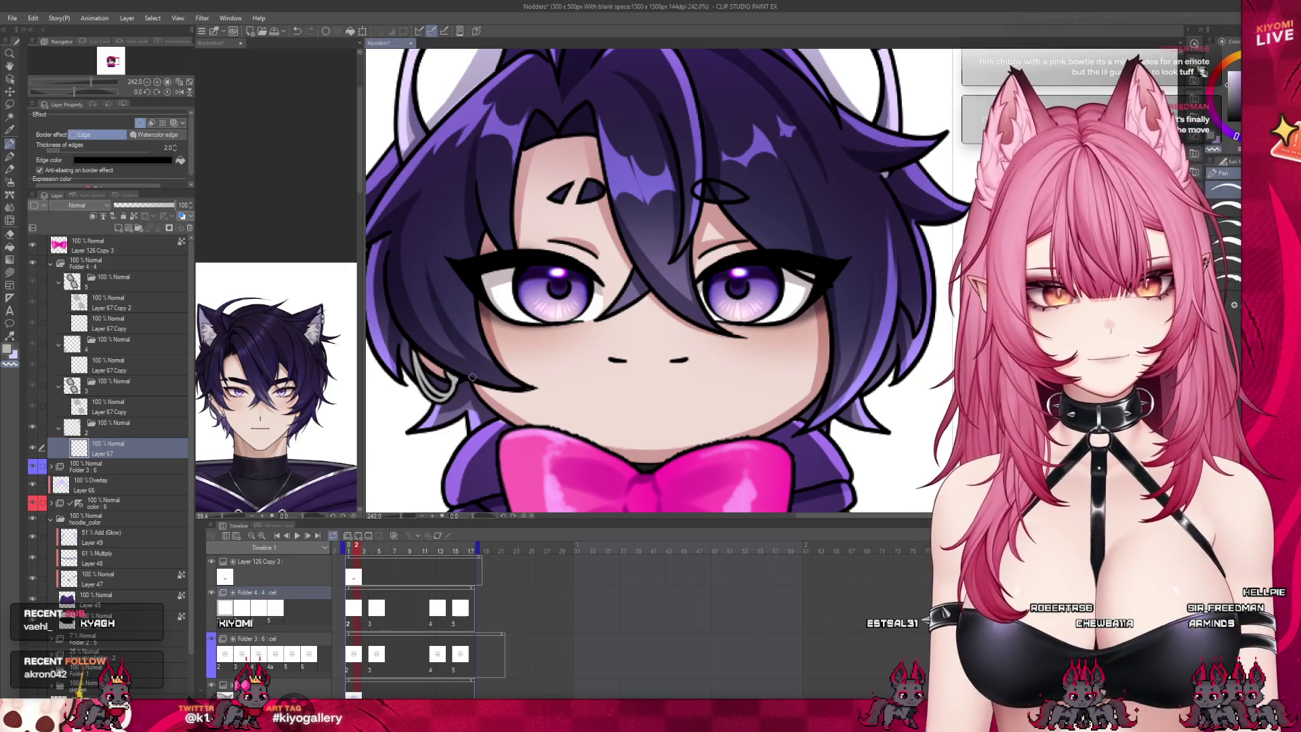
scroll(562, 354, "down", 1)
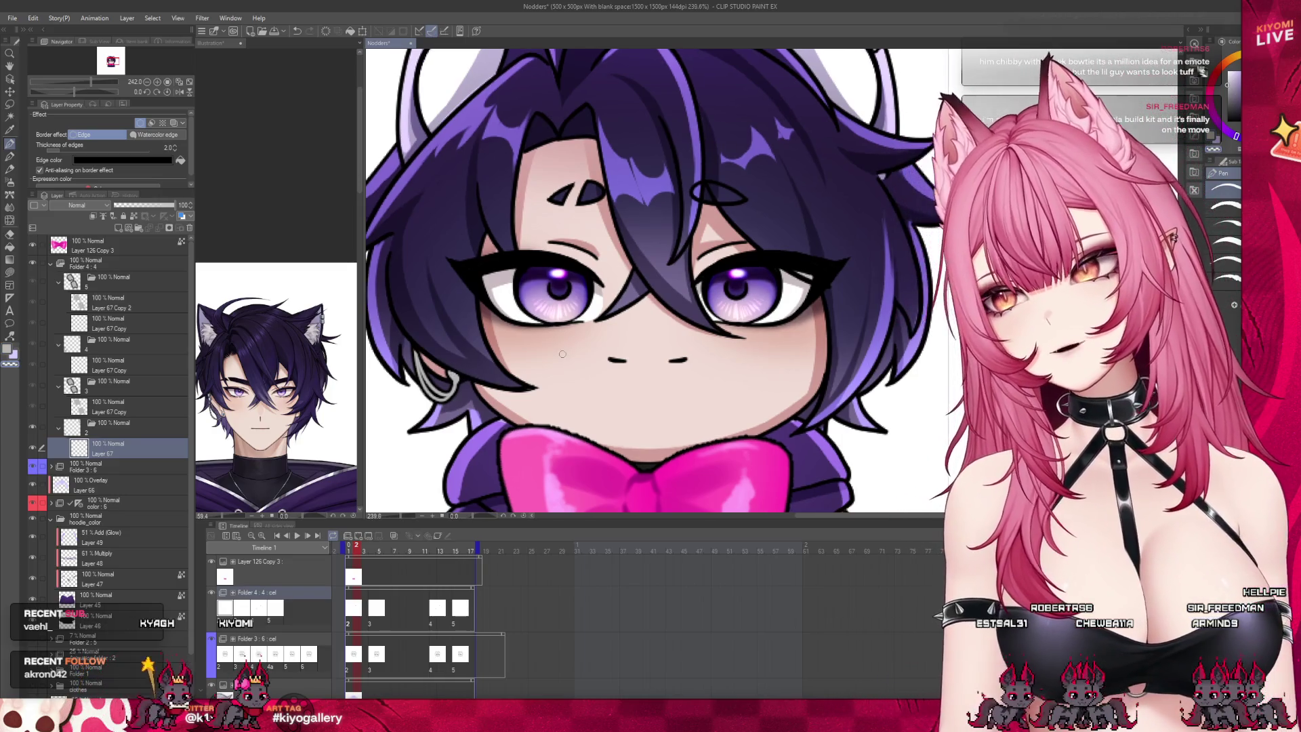
scroll(562, 354, "down", 2)
scroll(698, 331, "up", 1)
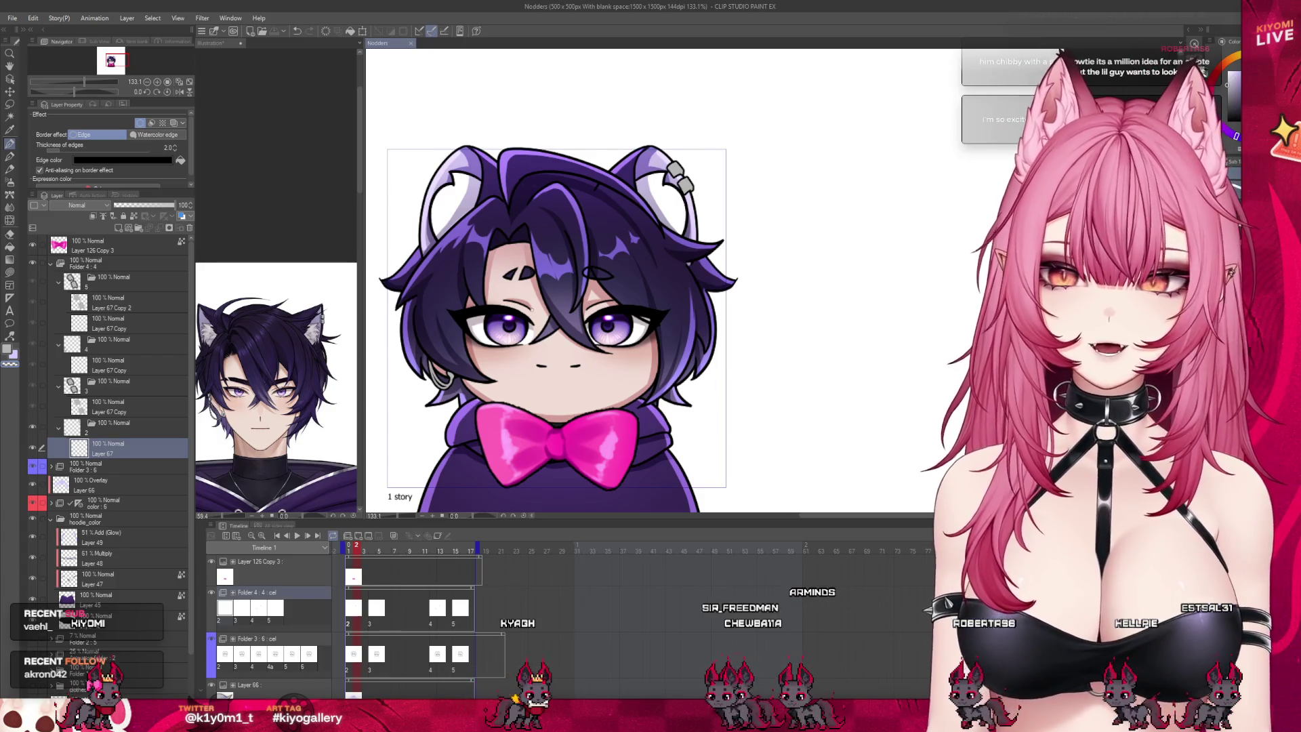
key("ctrl+alt+0")
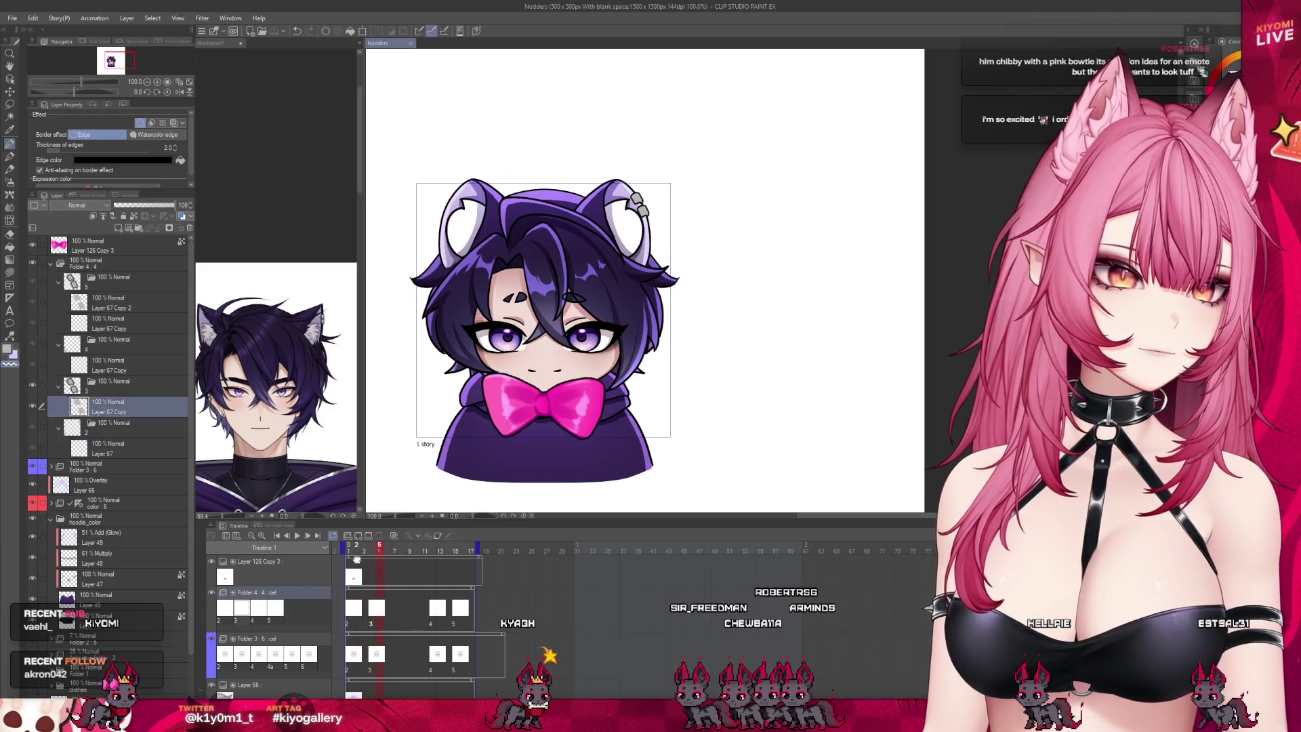
left_click_drag(358, 560, 368, 558)
key("ctrl+z")
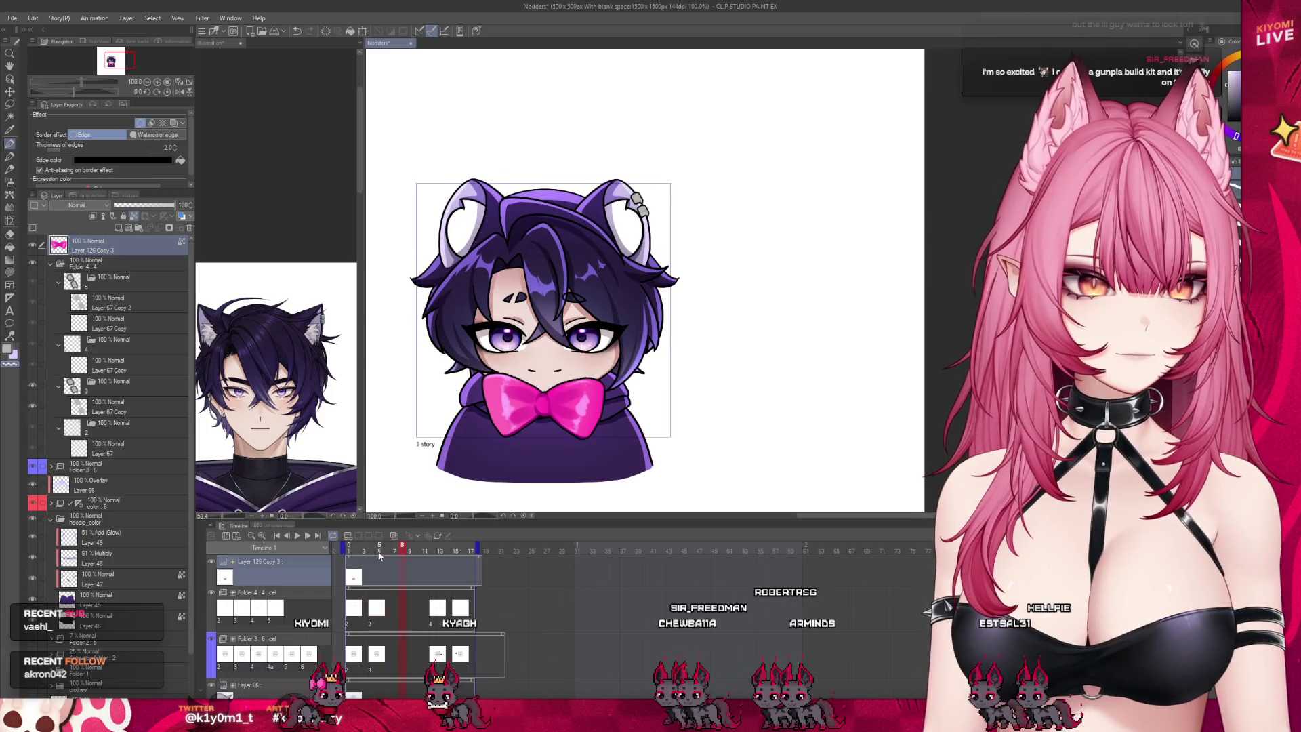
left_click(364, 560)
left_click(396, 567)
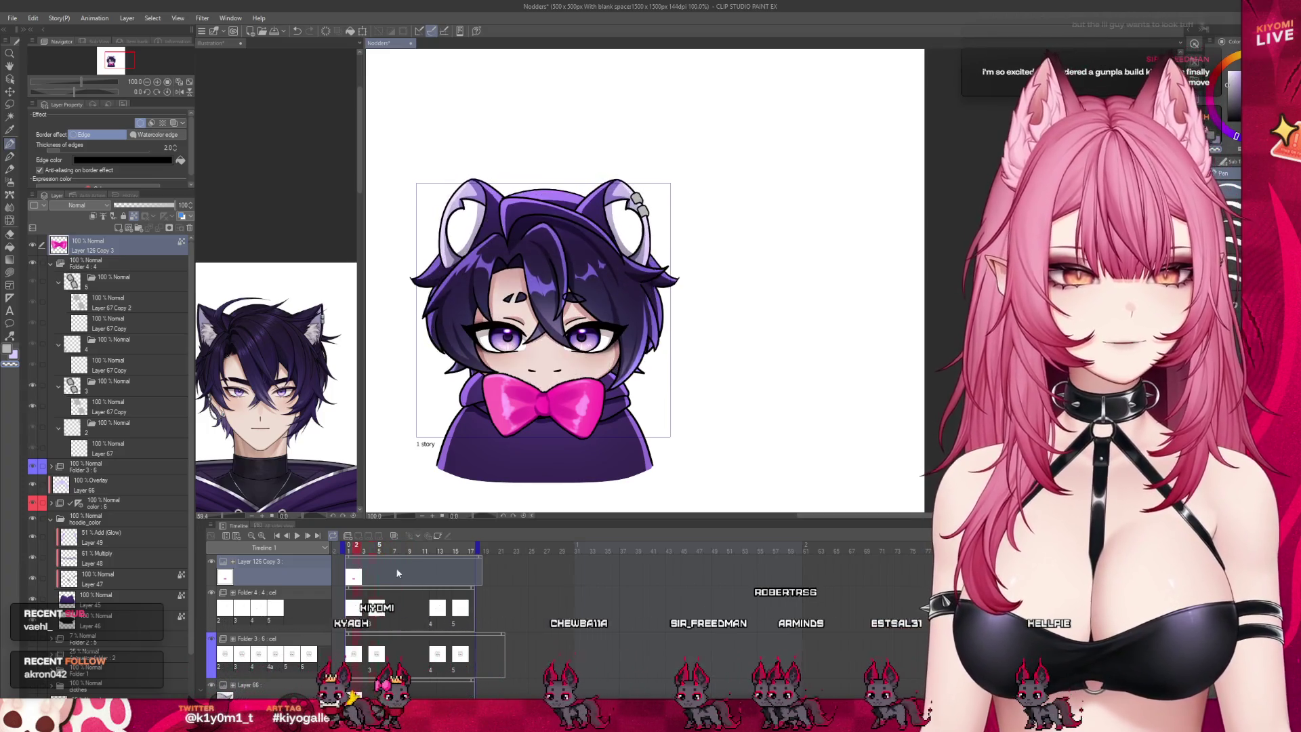
left_click(365, 576)
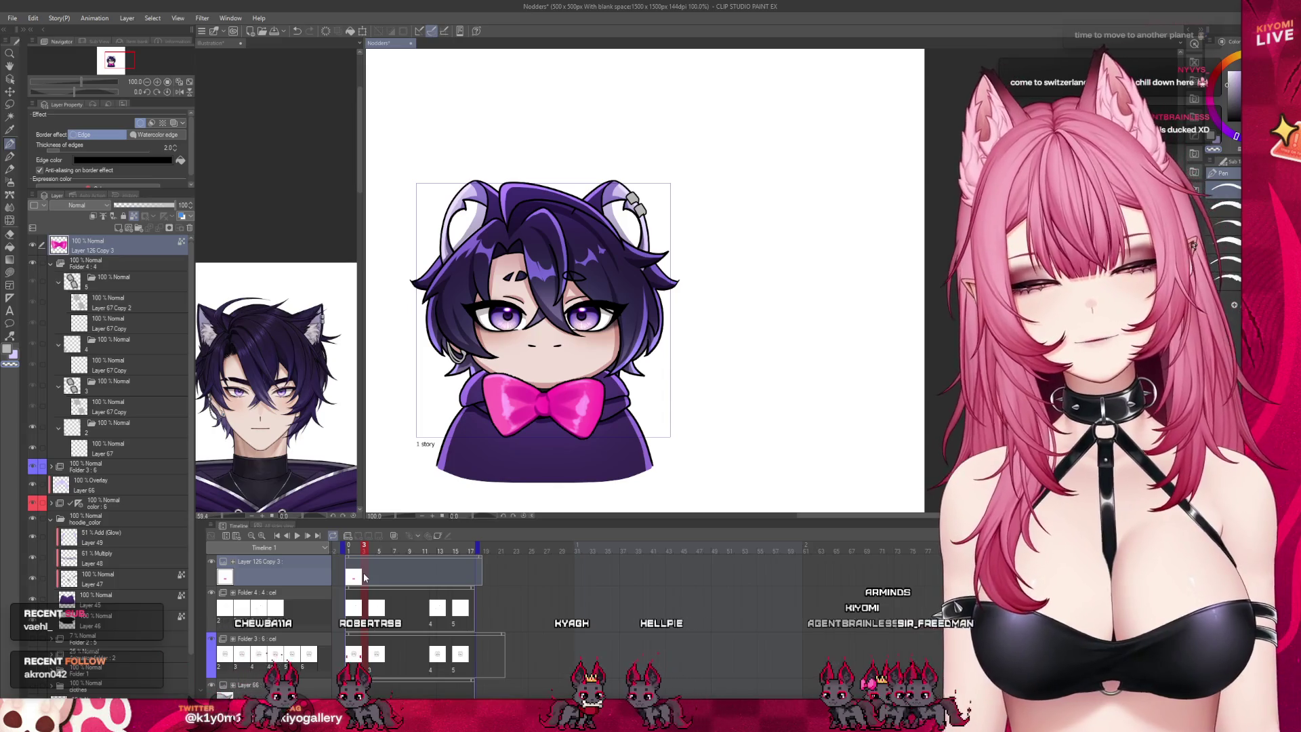
scroll(506, 353, "up", 3)
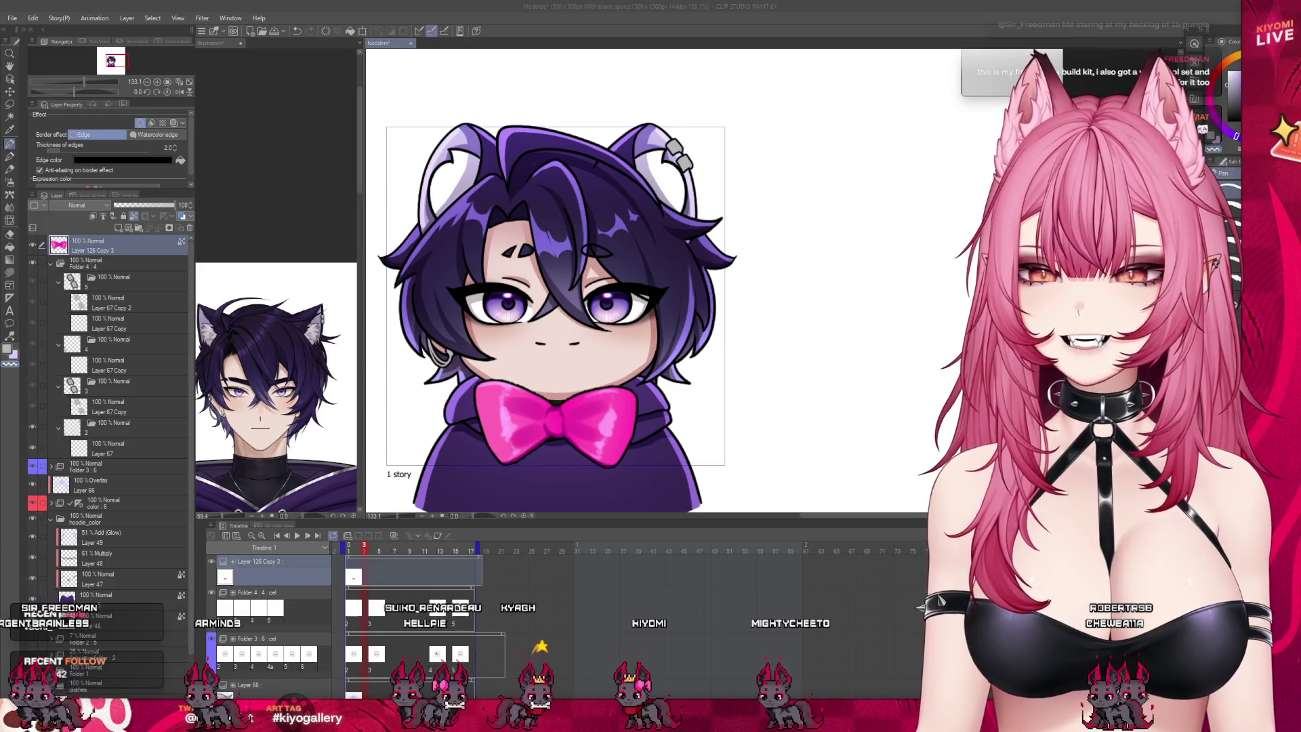
scroll(500, 326, "down", 2)
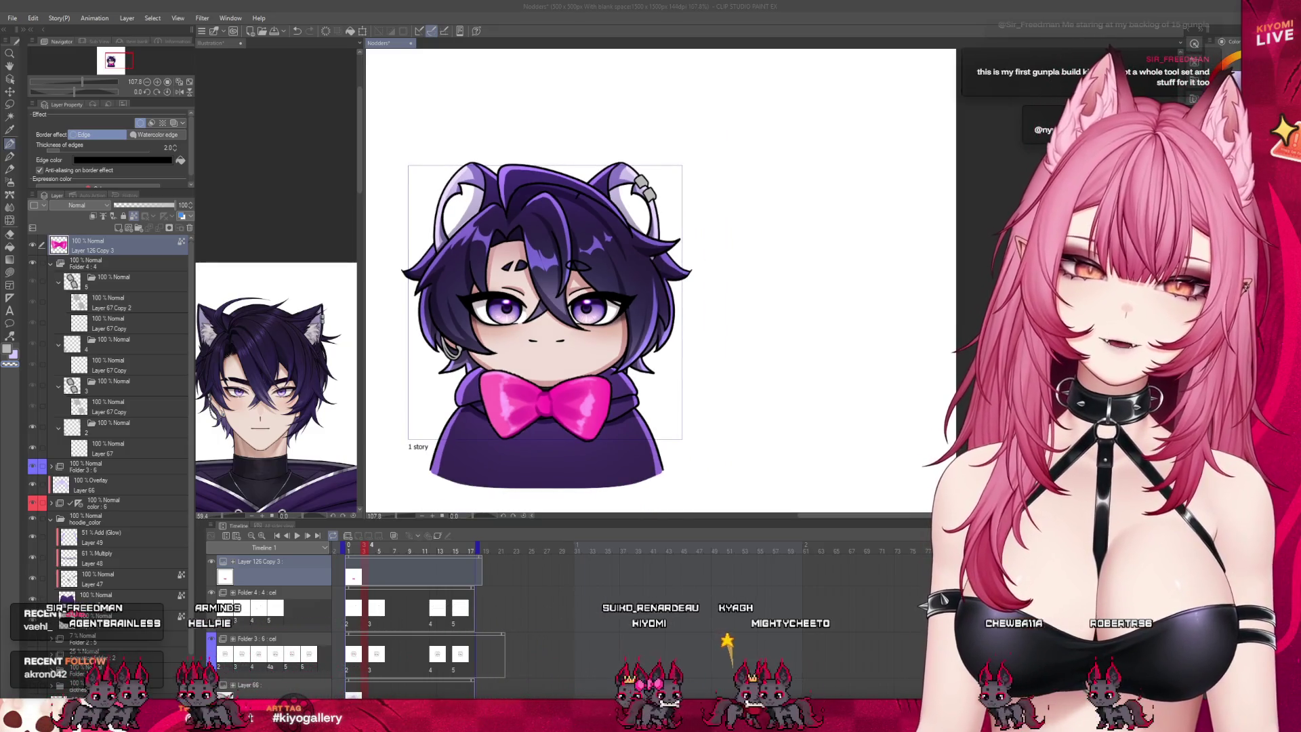
left_click_drag(364, 552, 372, 554)
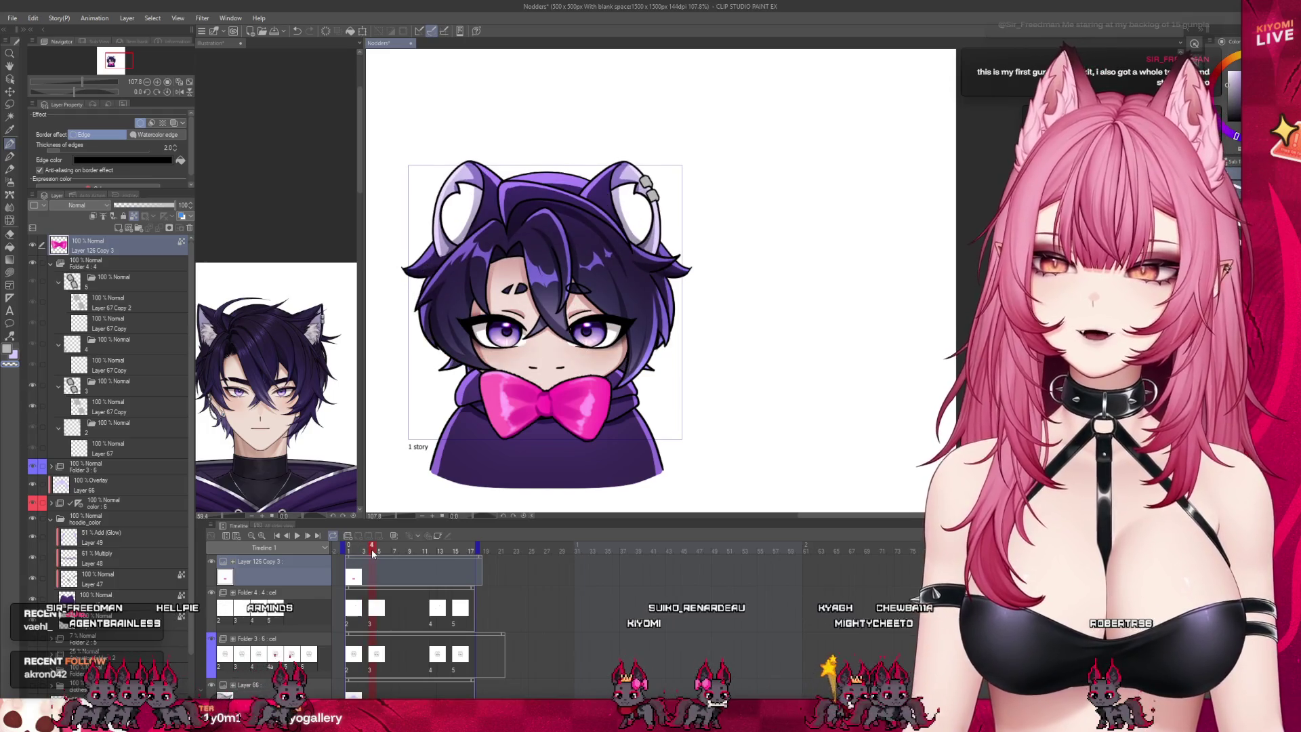
left_click(432, 547)
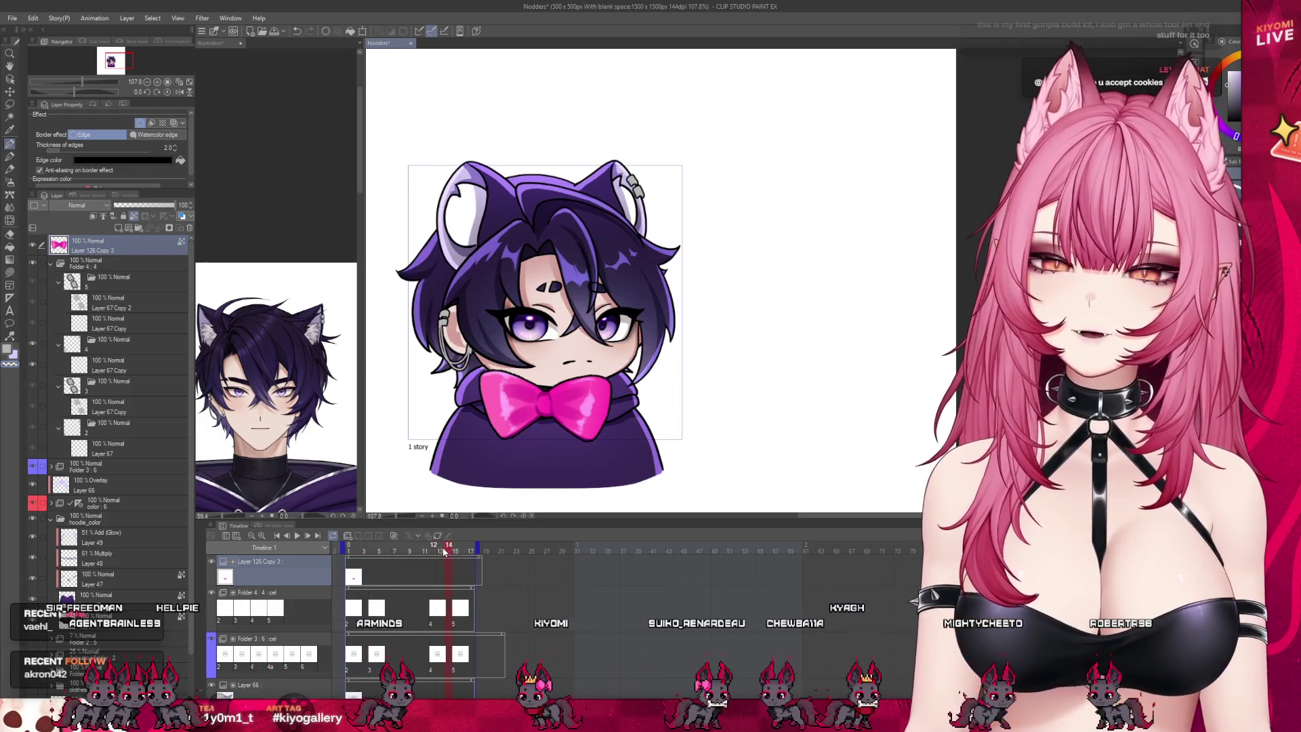
mouse_move(454, 549)
left_mouse_down()
mouse_move(445, 555)
mouse_move(463, 561)
mouse_move(440, 562)
left_mouse_up()
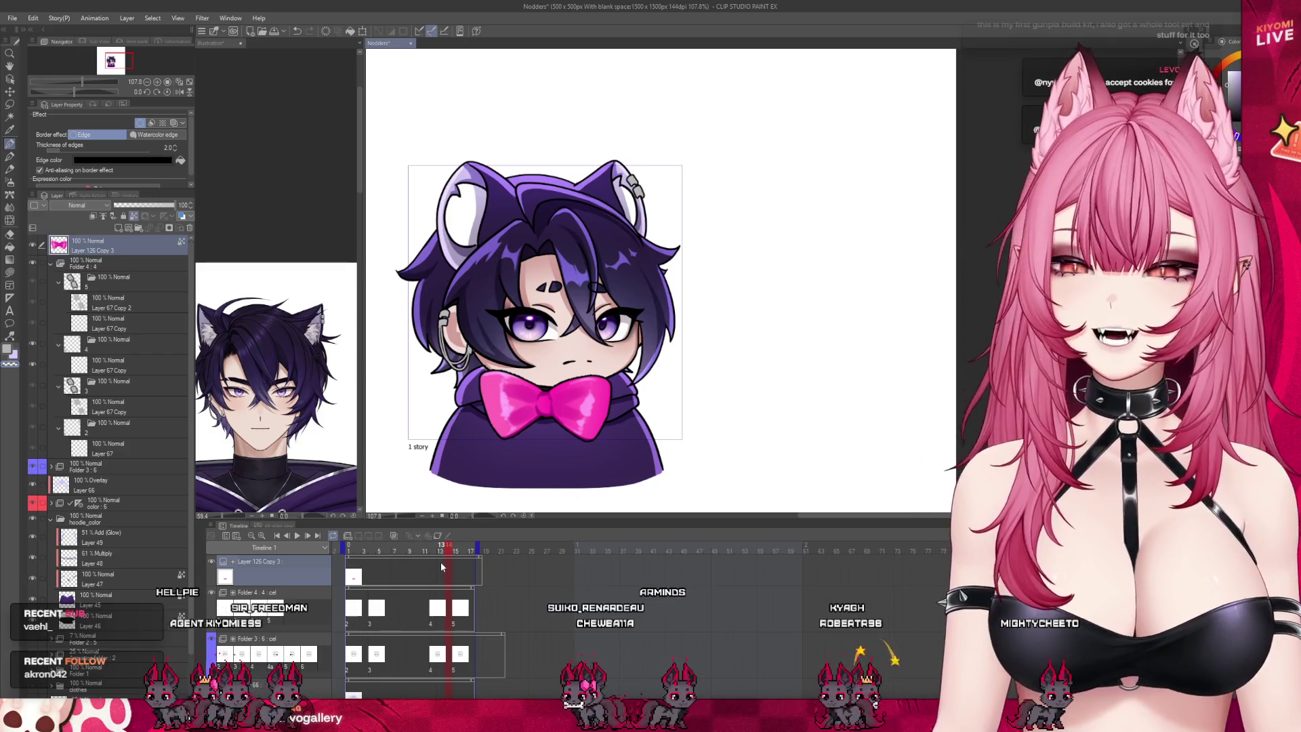
left_click(449, 557)
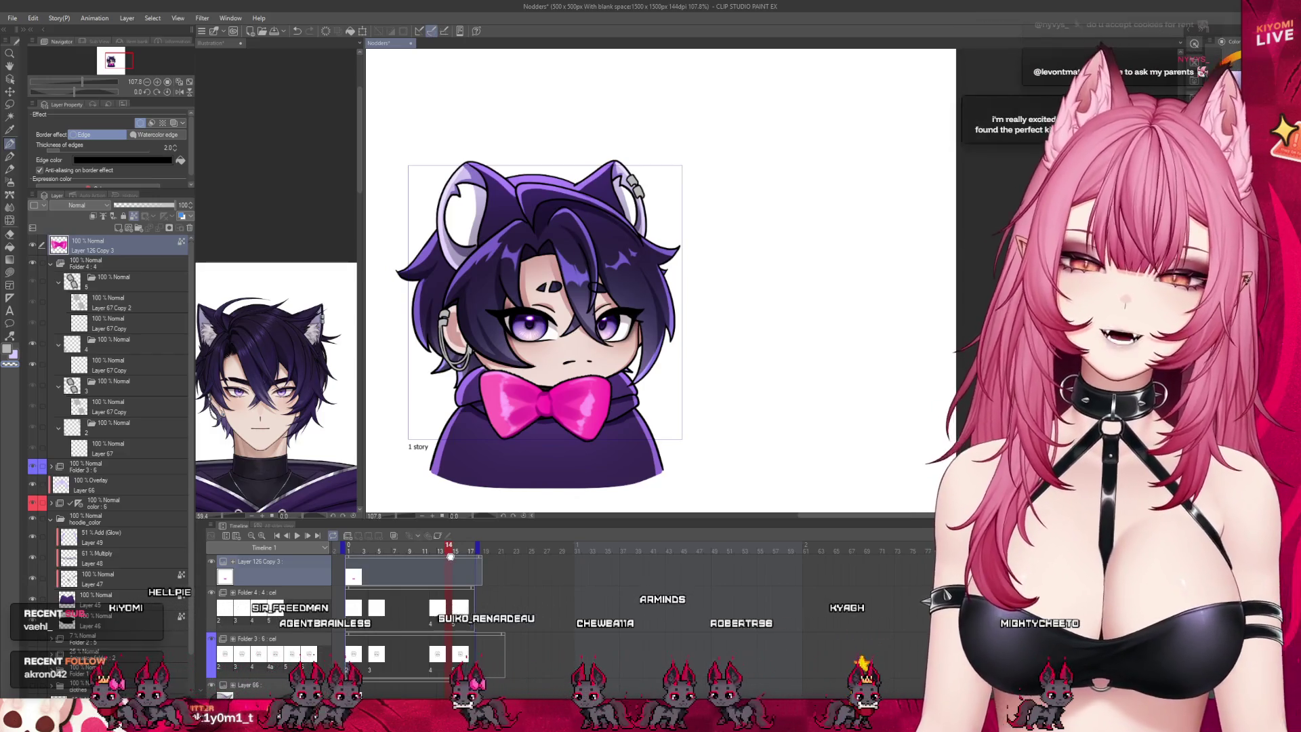
key("Left")
key("Return")
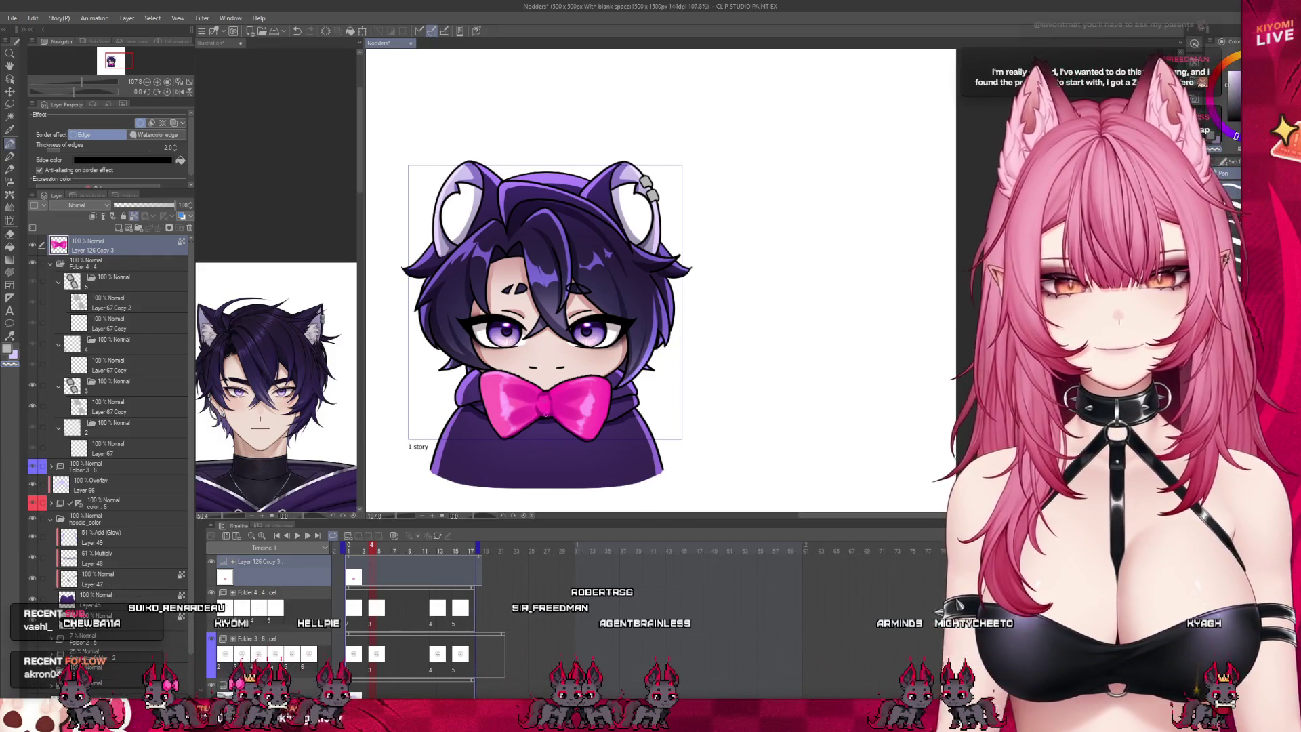
key("ctrl+minus")
left_click_drag(360, 552, 380, 551)
left_click(356, 551)
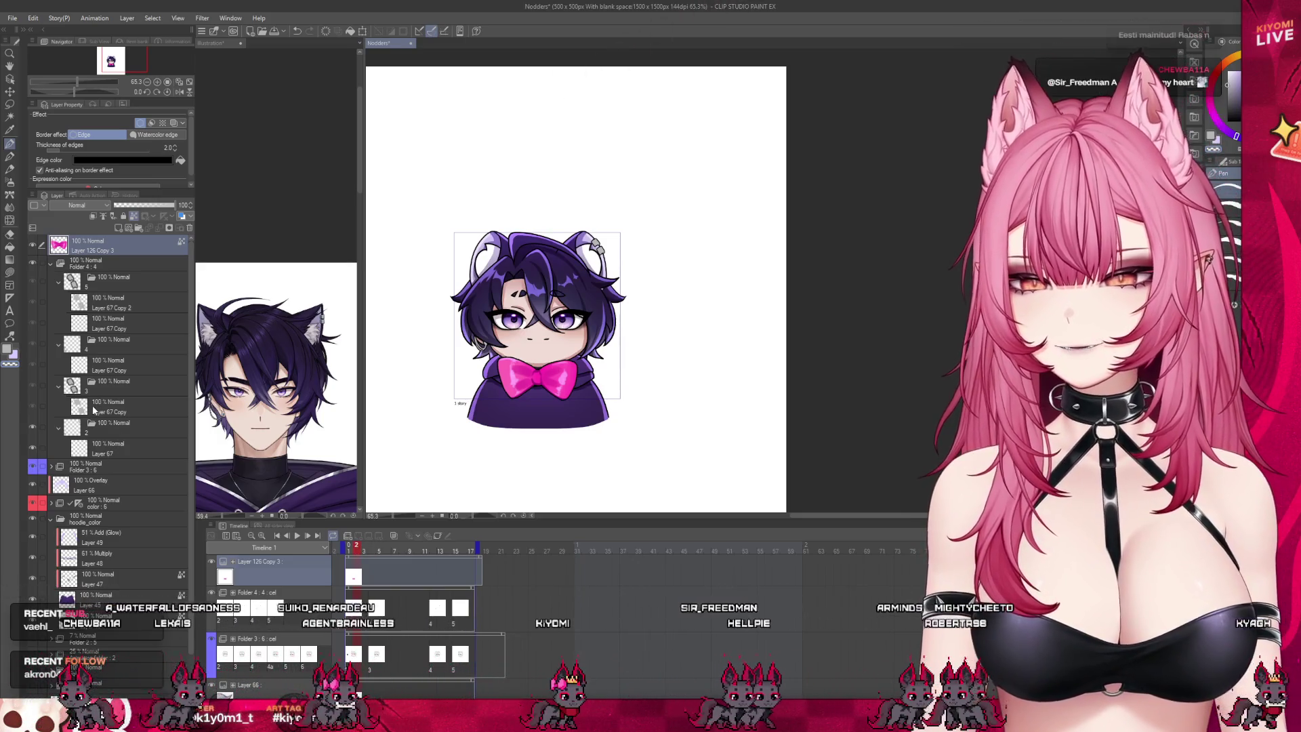
Step: Select Layer 67, narrow the sub-view panel, and zoom the pen view to 200% on the face
key("ctrl+plus")
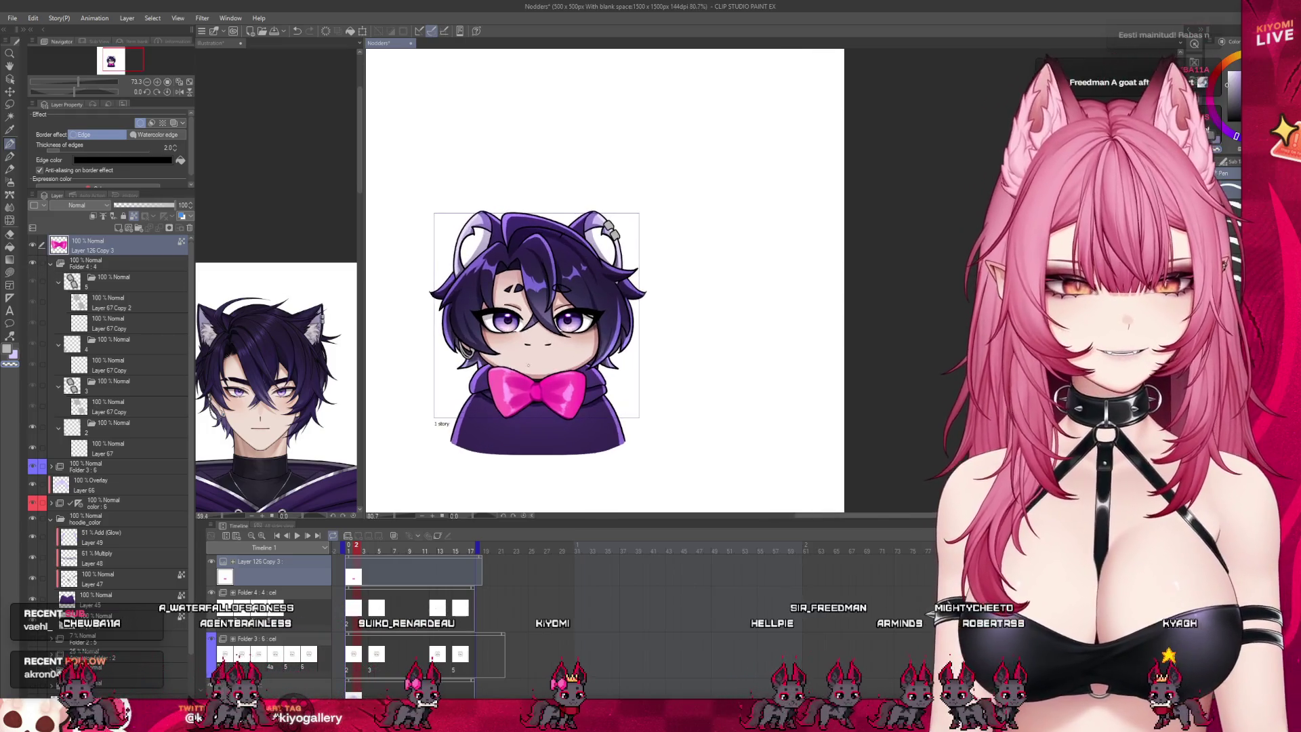
left_click(98, 454)
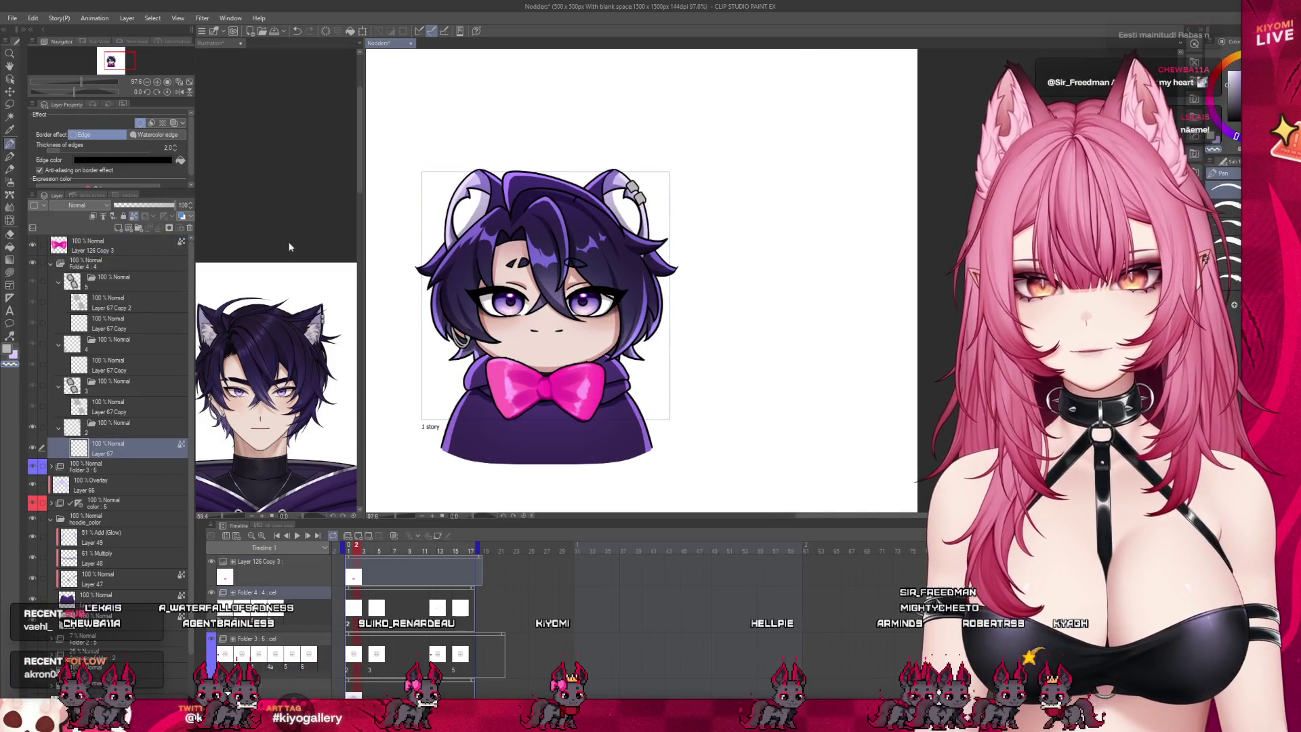
left_click_drag(367, 262, 218, 261)
scroll(461, 215, "up", 3)
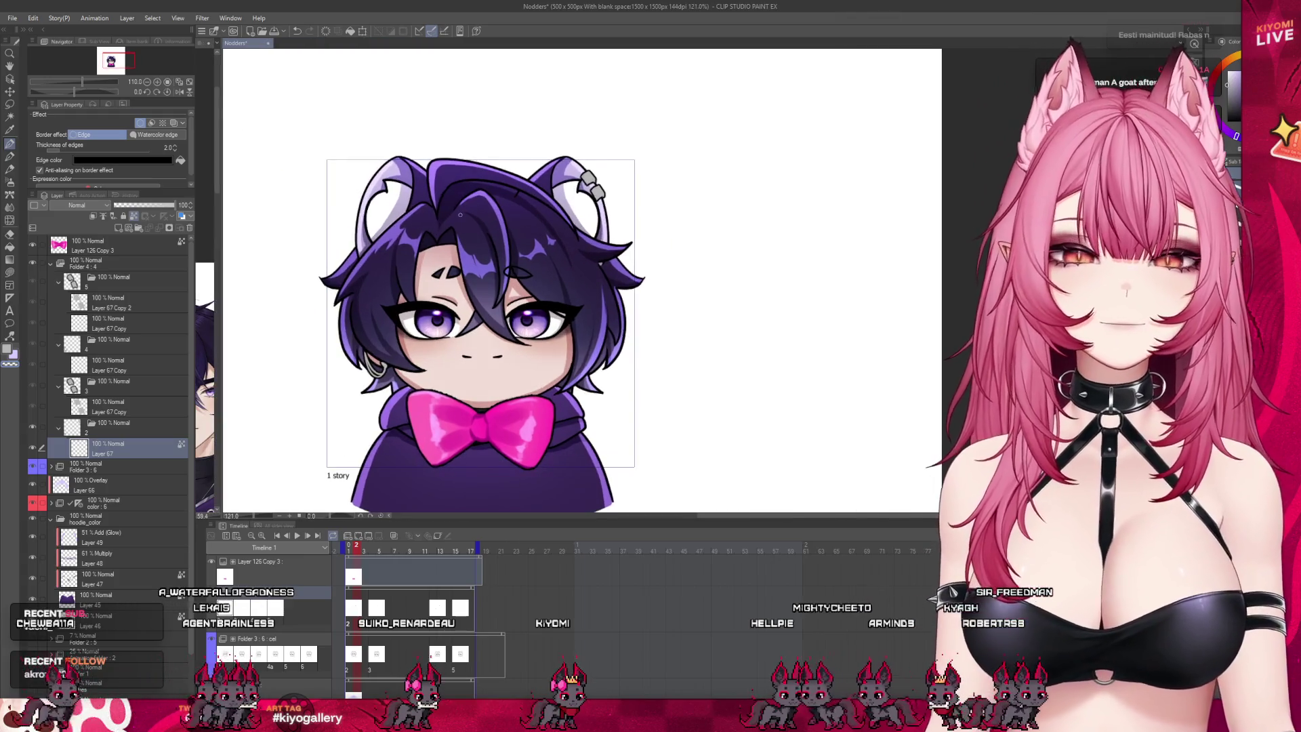
left_click(9, 158)
scroll(425, 283, "up", 3)
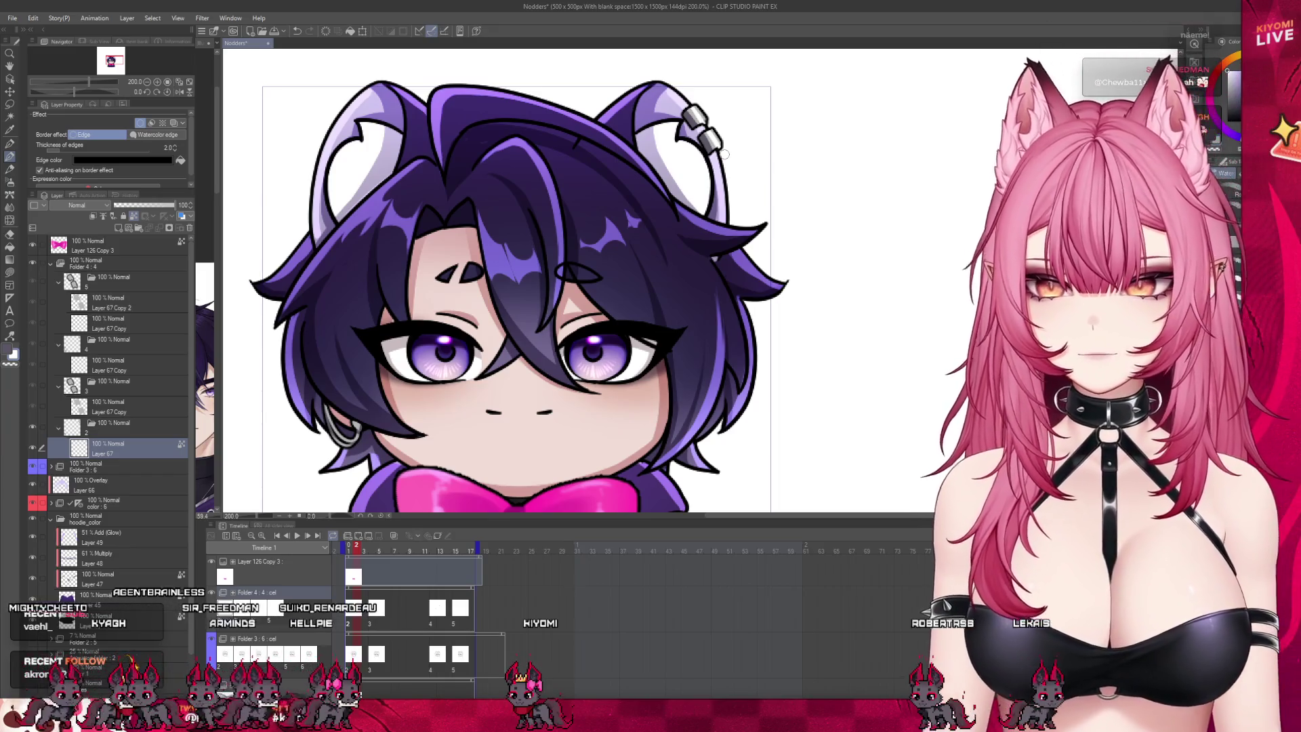
left_click(378, 619)
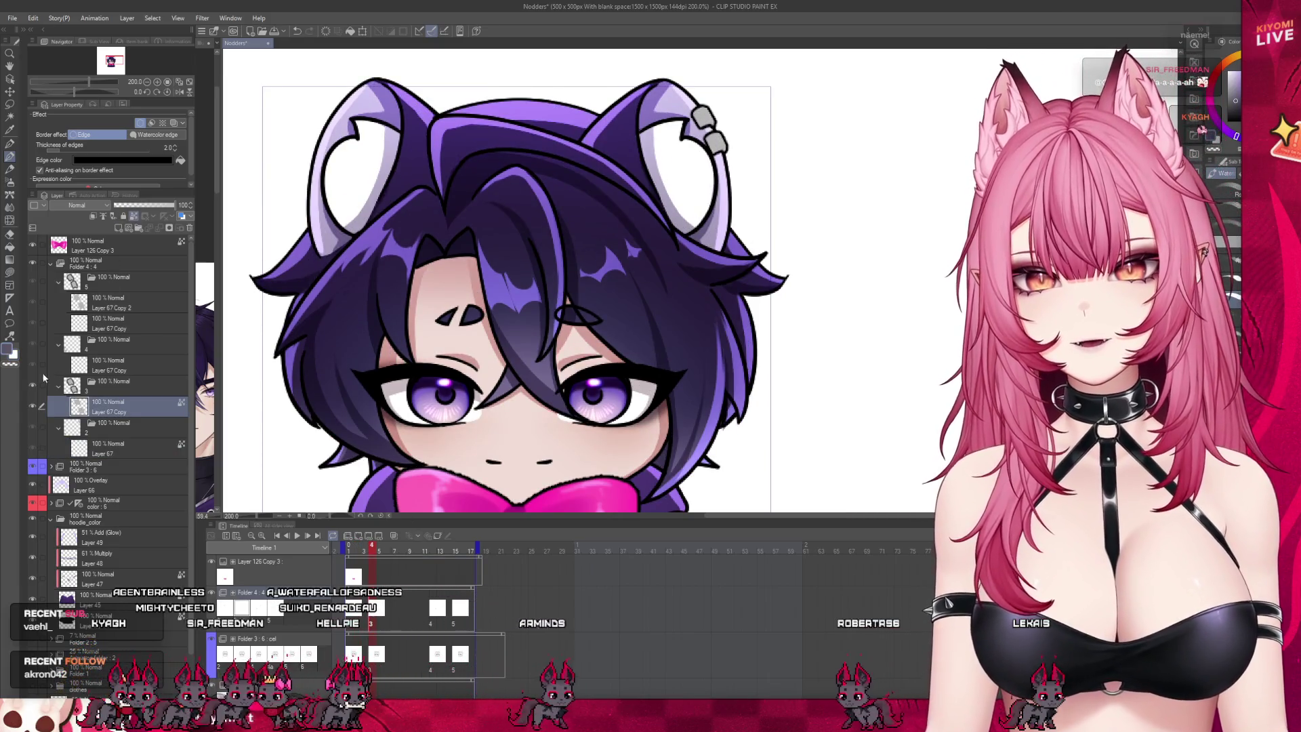
left_click(42, 364)
left_click(41, 301)
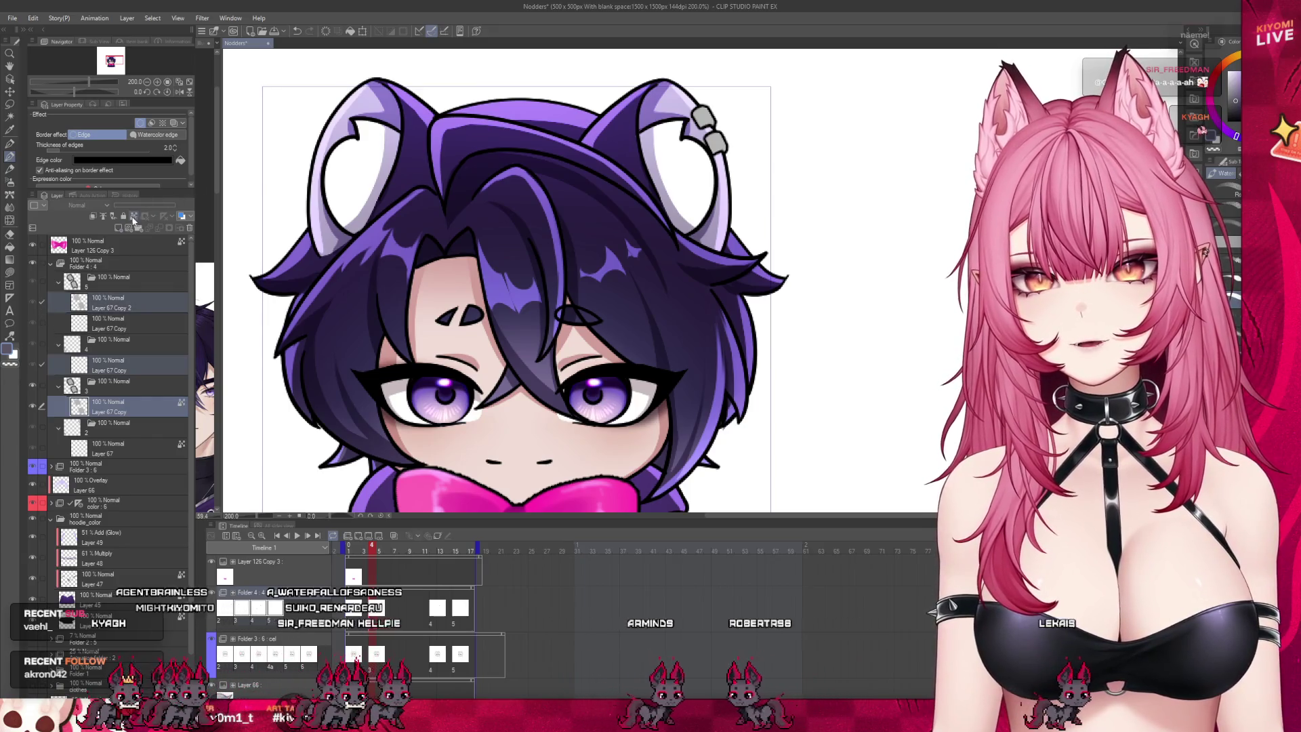
left_click(98, 305)
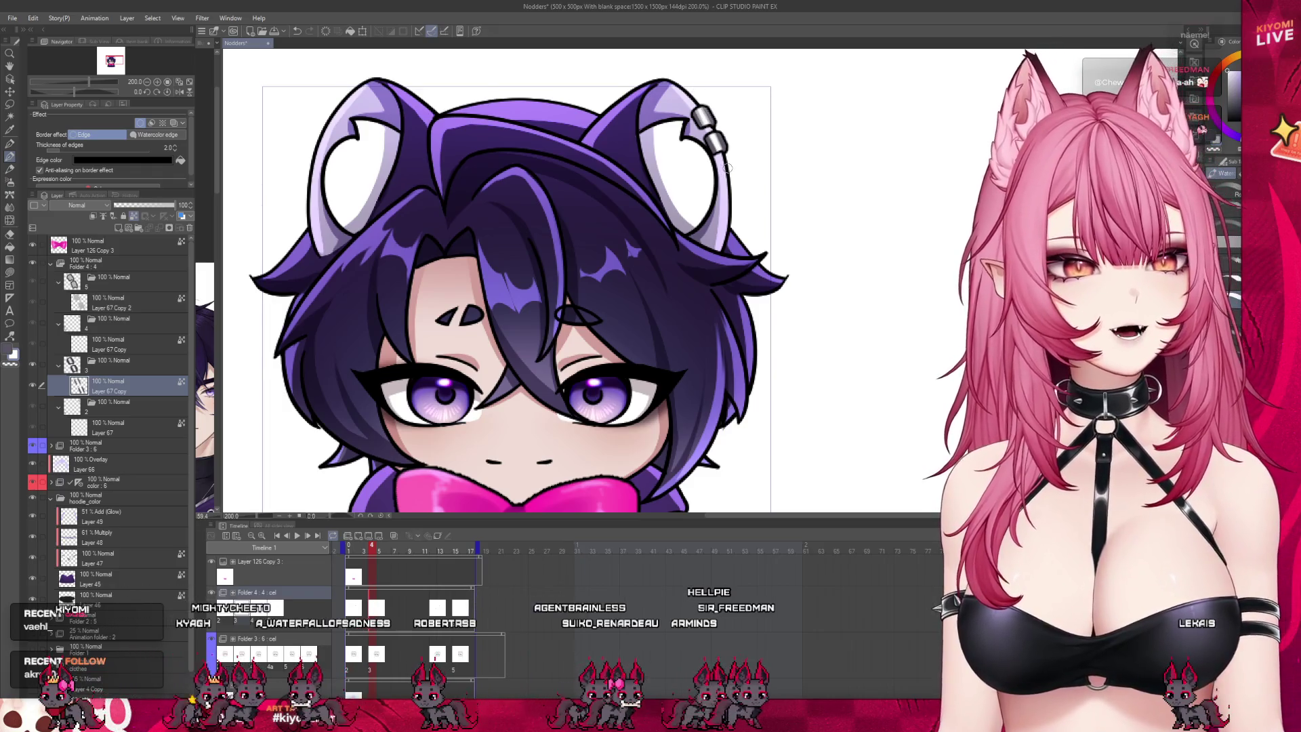
key("space")
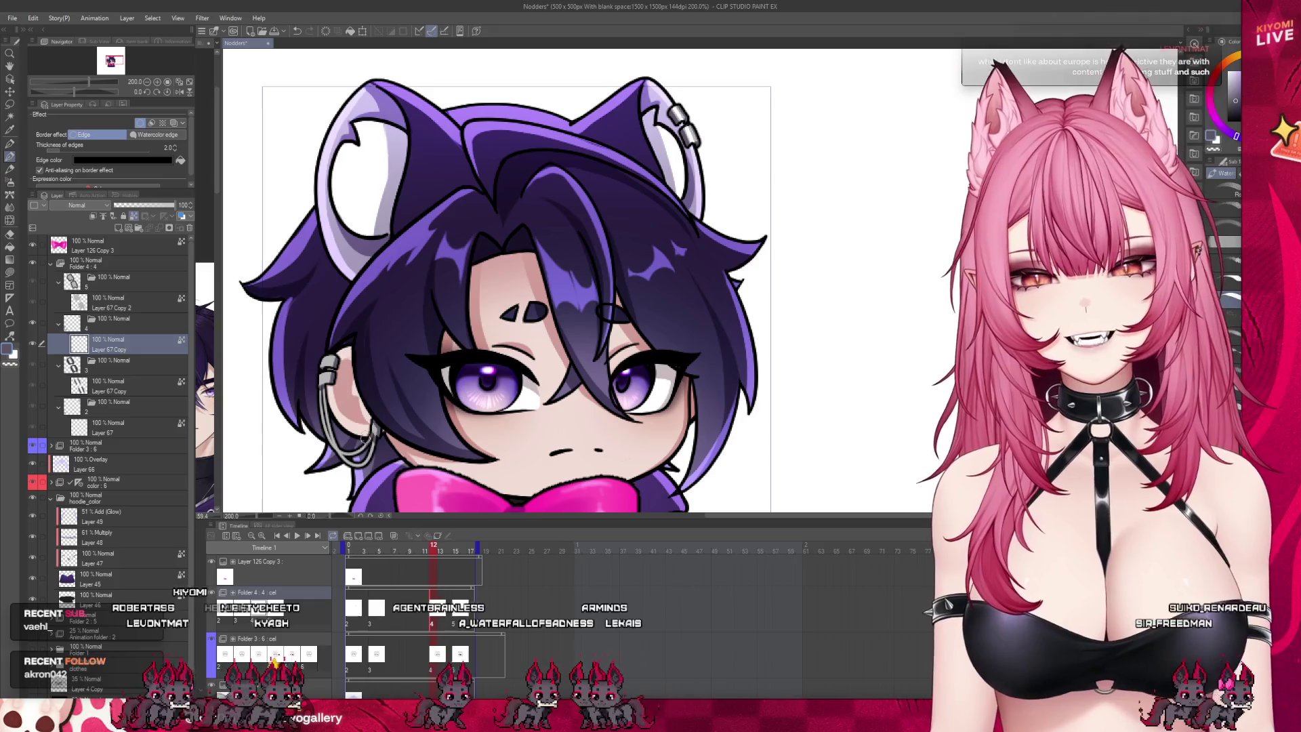
key("x")
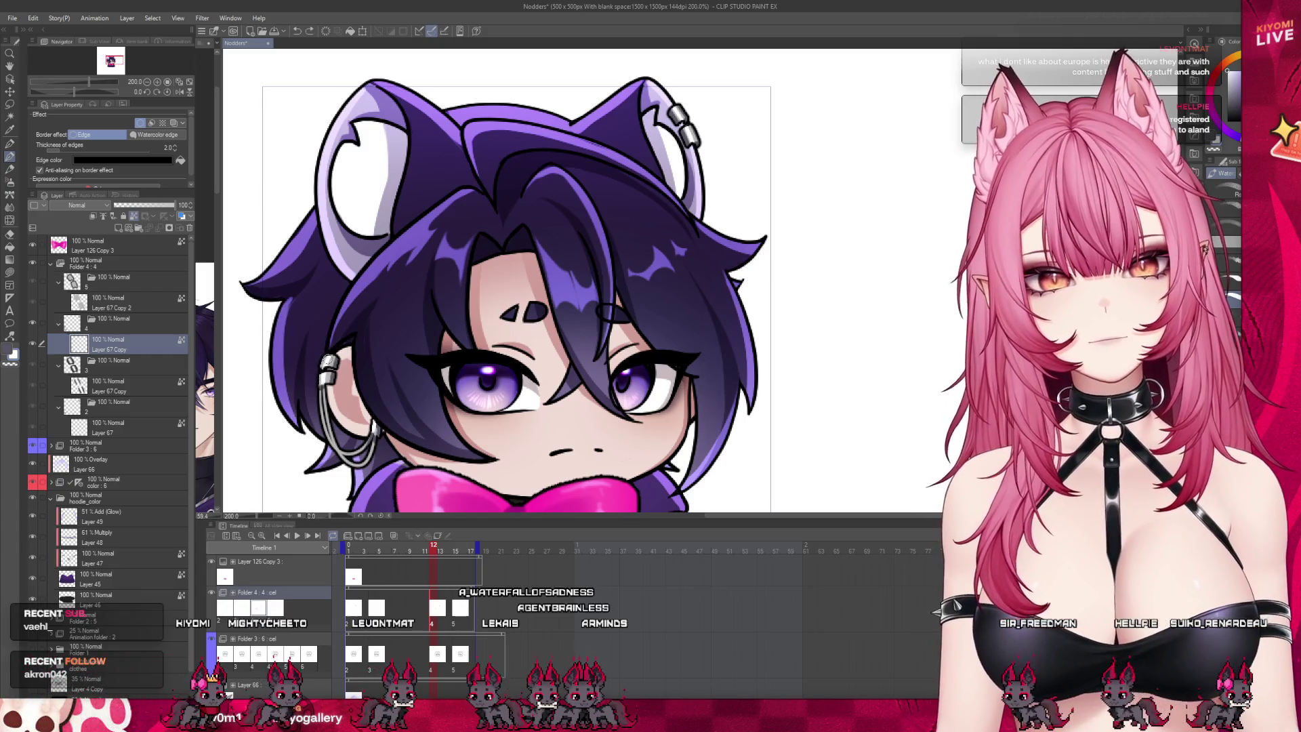
left_click_drag(433, 552, 357, 554)
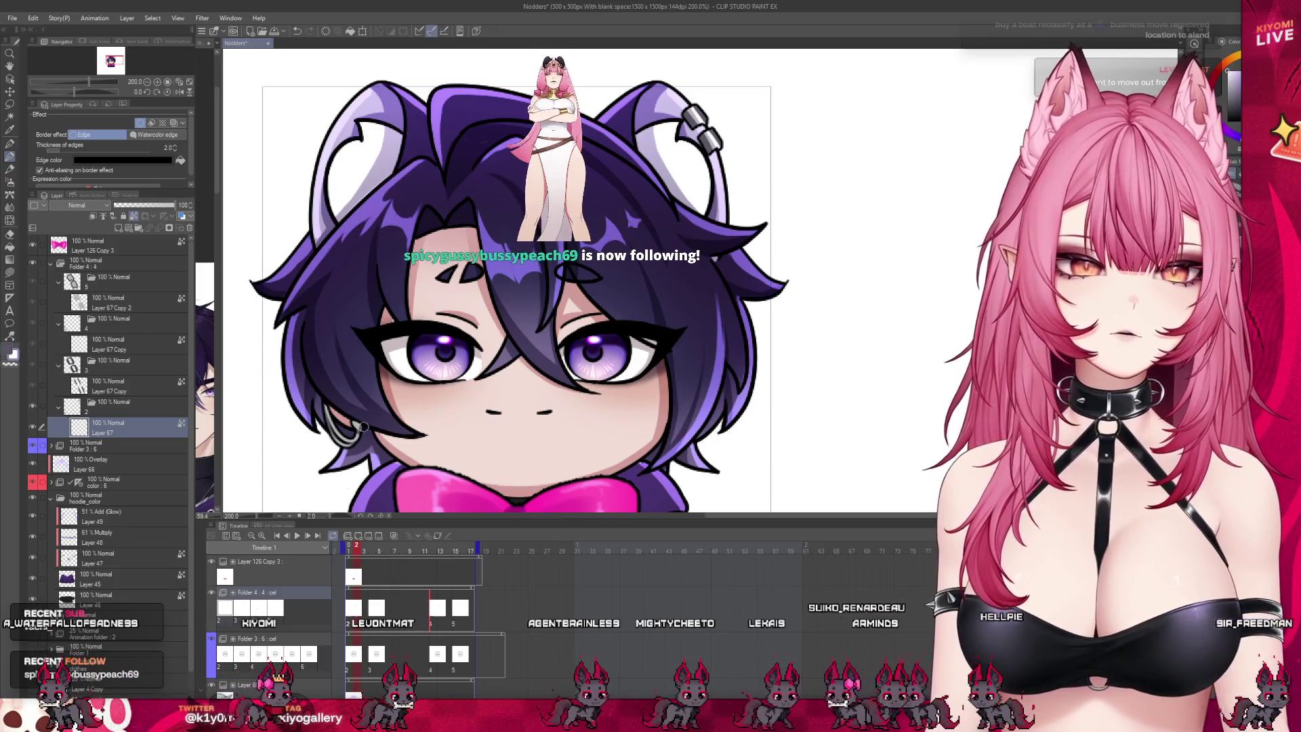
Step: Zoom out to 110% and scrub the timeline from frame 3 to frame 6 to check the nod
scroll(488, 271, "down", 3)
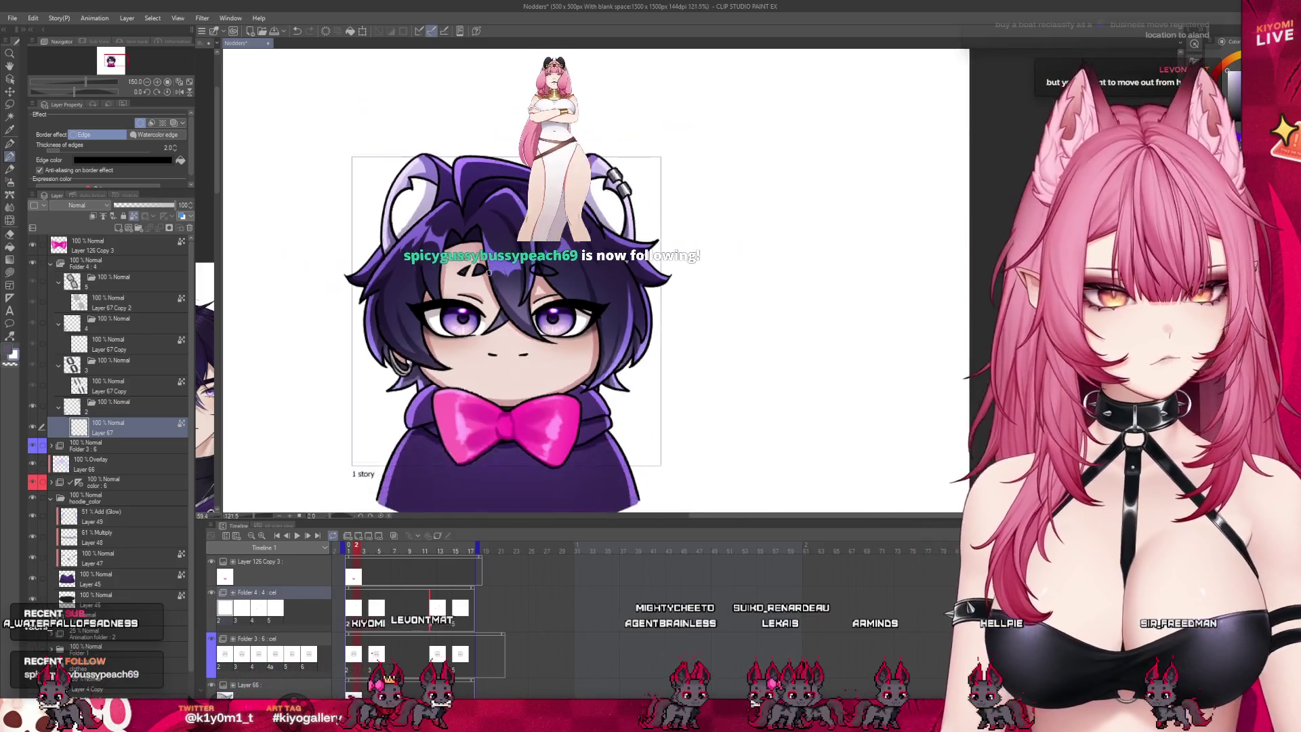
scroll(488, 271, "down", 1)
left_click(367, 550)
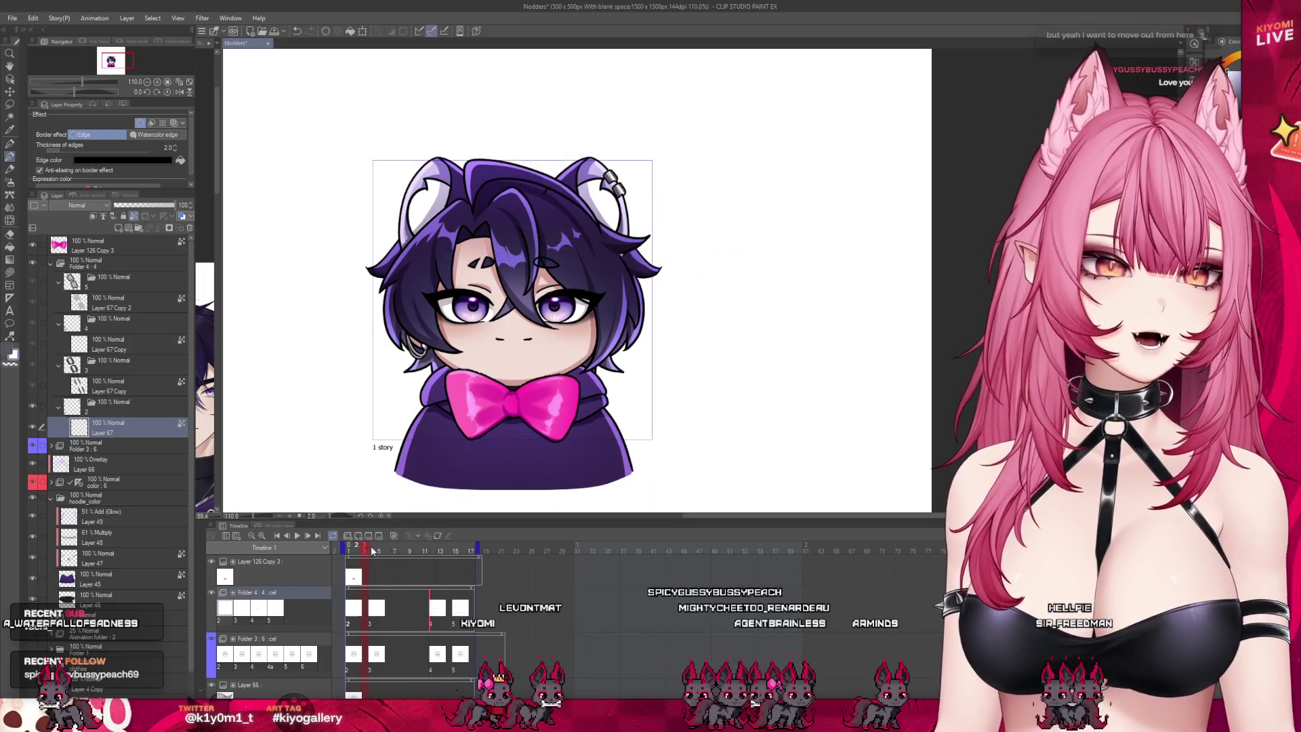
mouse_move(364, 550)
left_mouse_down()
mouse_move(380, 552)
mouse_move(357, 551)
left_mouse_up()
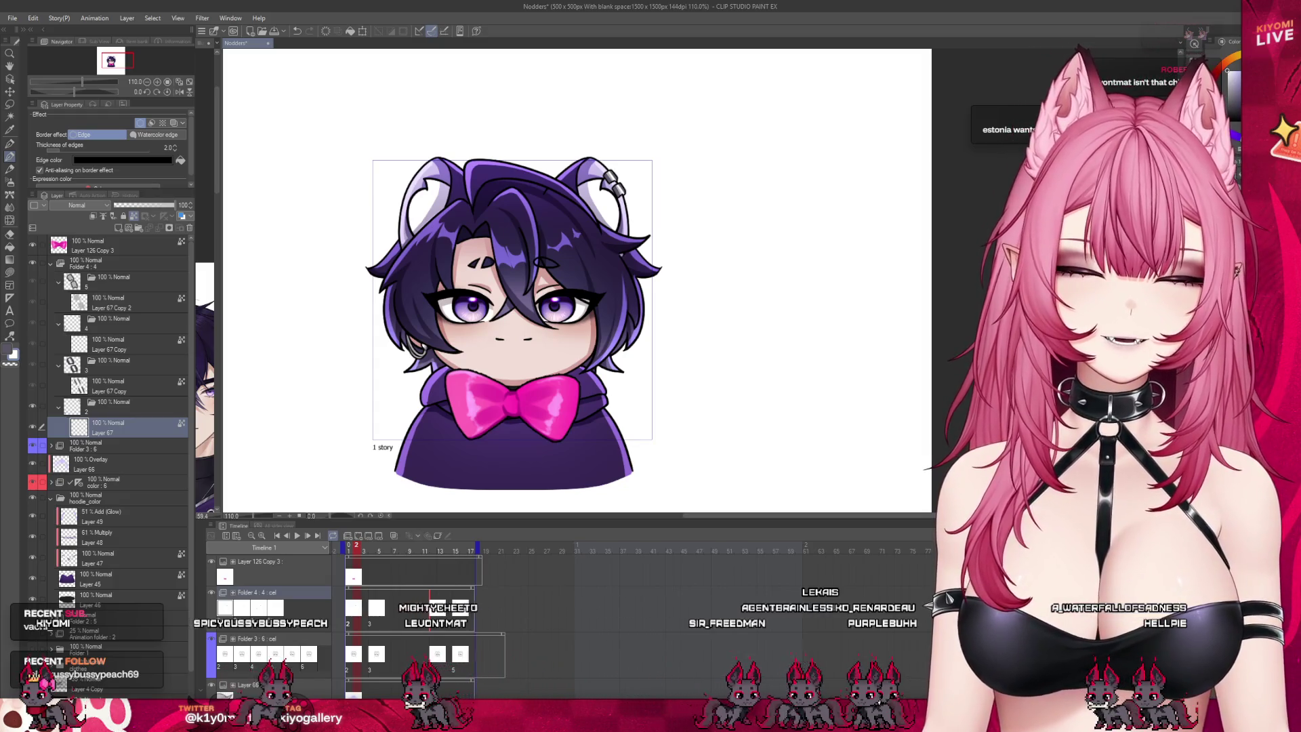
scroll(438, 269, "up", 3)
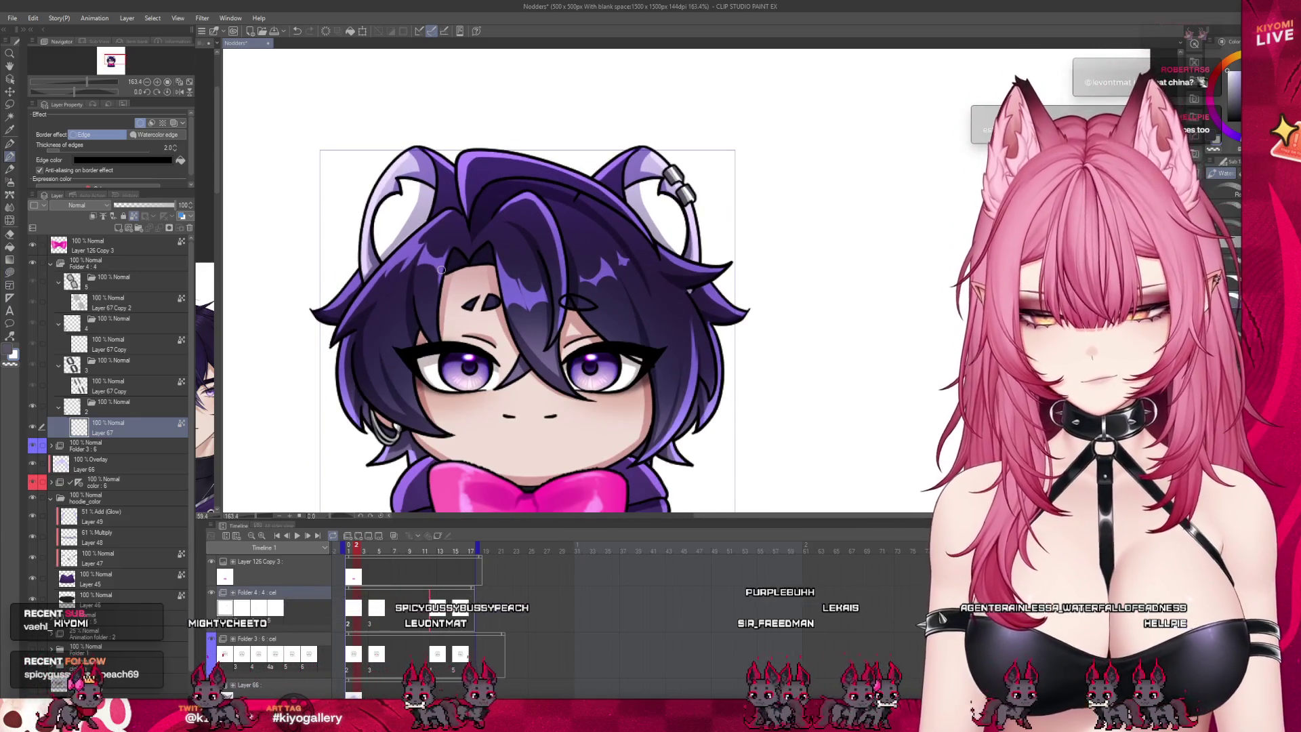
left_click_drag(363, 551, 433, 551)
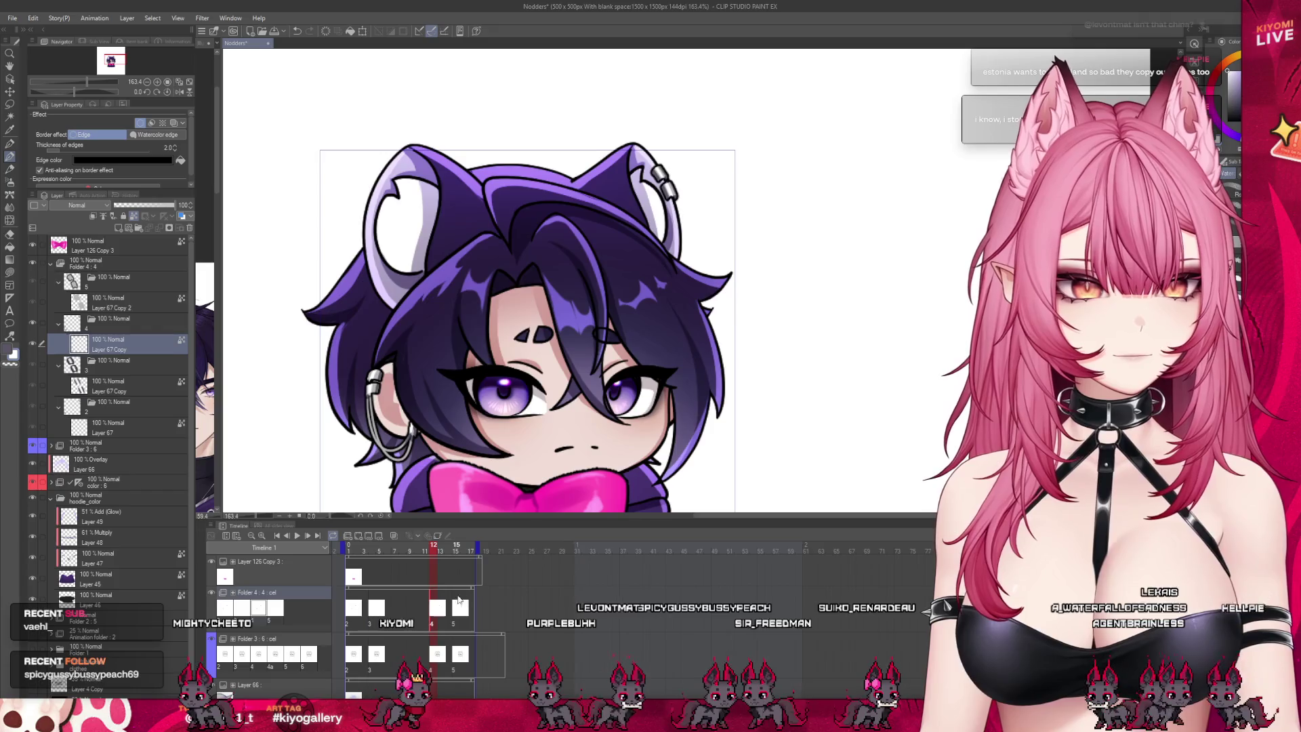
left_click(456, 605)
scroll(678, 204, "up", 5)
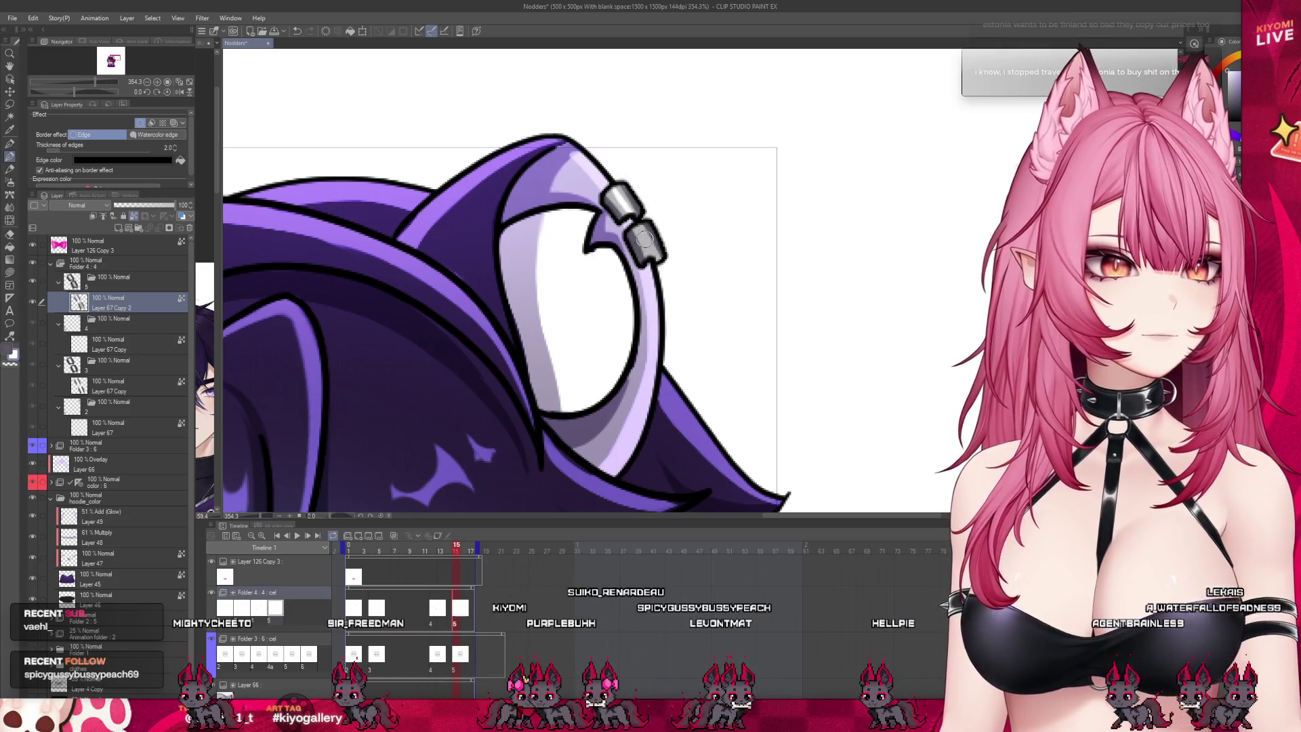
scroll(656, 252, "down", 4)
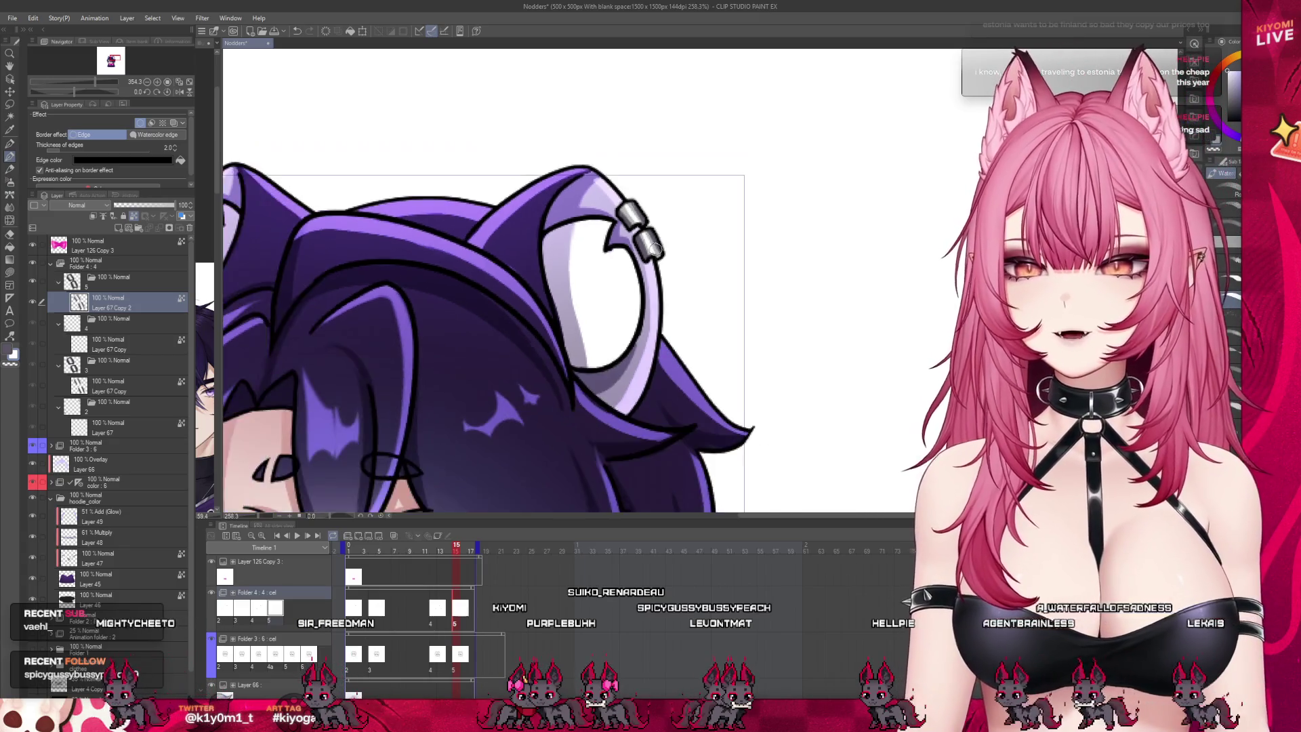
mouse_move(454, 557)
left_mouse_down()
mouse_move(335, 552)
mouse_move(393, 578)
mouse_move(359, 591)
left_mouse_up()
scroll(476, 270, "down", 3)
scroll(477, 271, "up", 1)
scroll(419, 381, "up", 2)
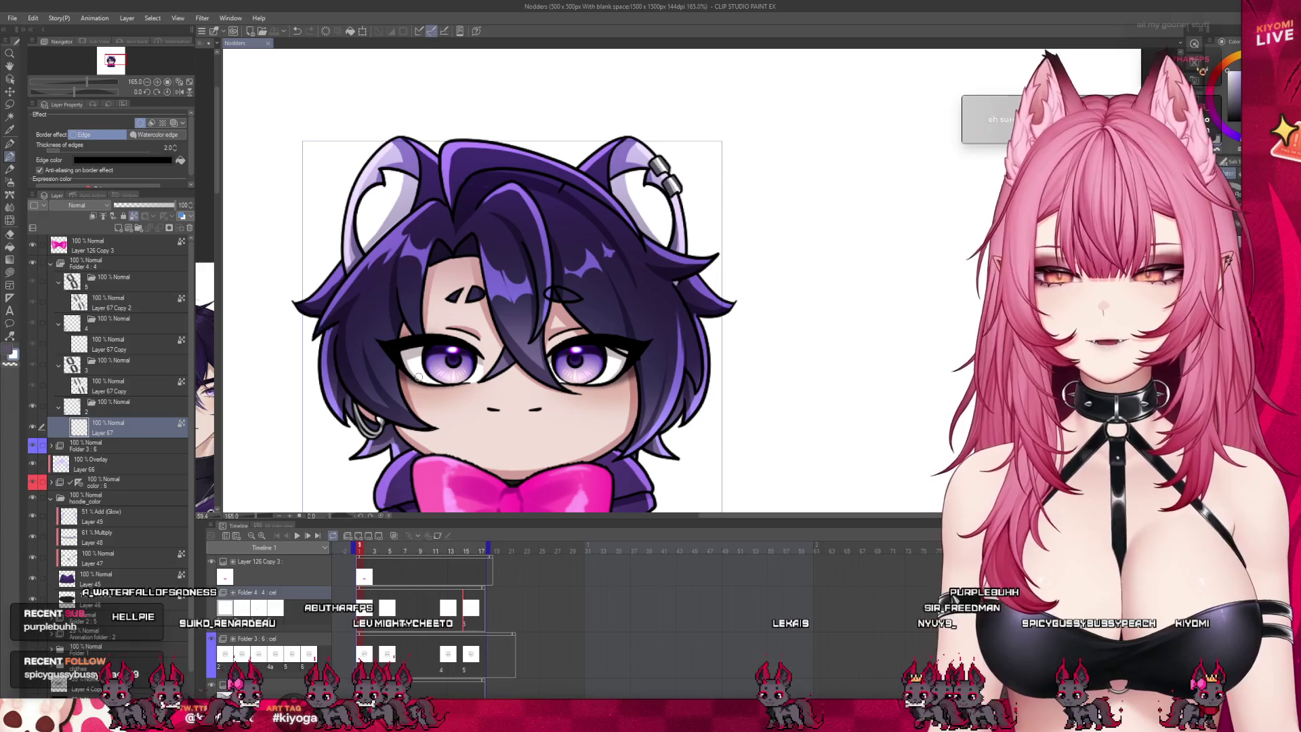
scroll(418, 376, "down", 3)
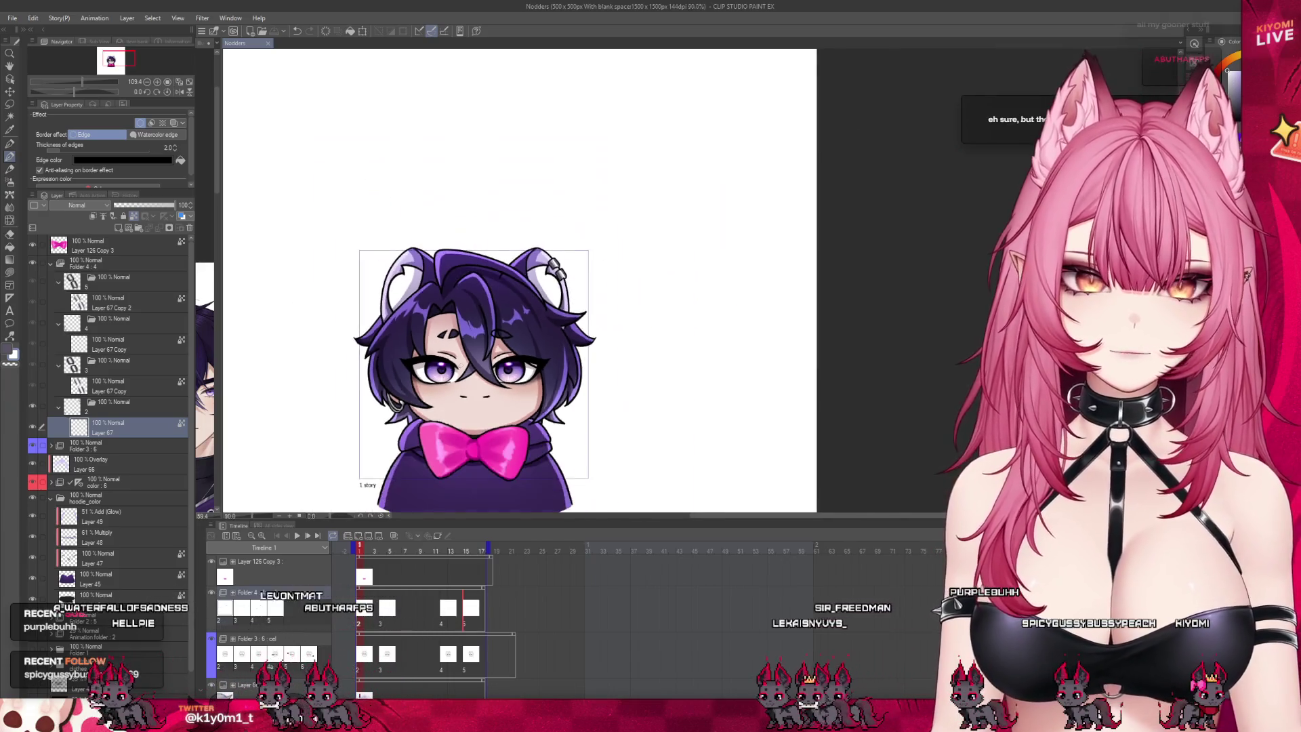
scroll(418, 377, "up", 1)
scroll(419, 377, "down", 1)
scroll(470, 377, "up", 2)
scroll(470, 378, "up", 1)
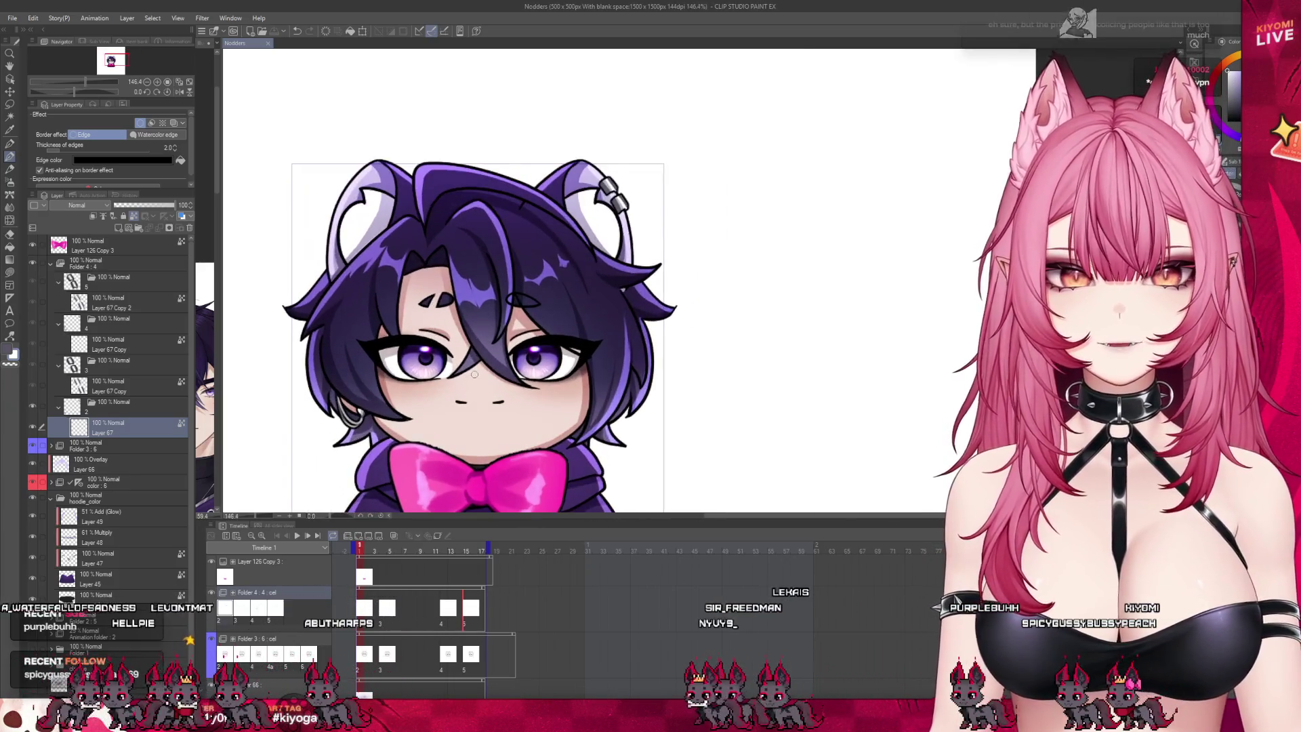
scroll(468, 381, "down", 1)
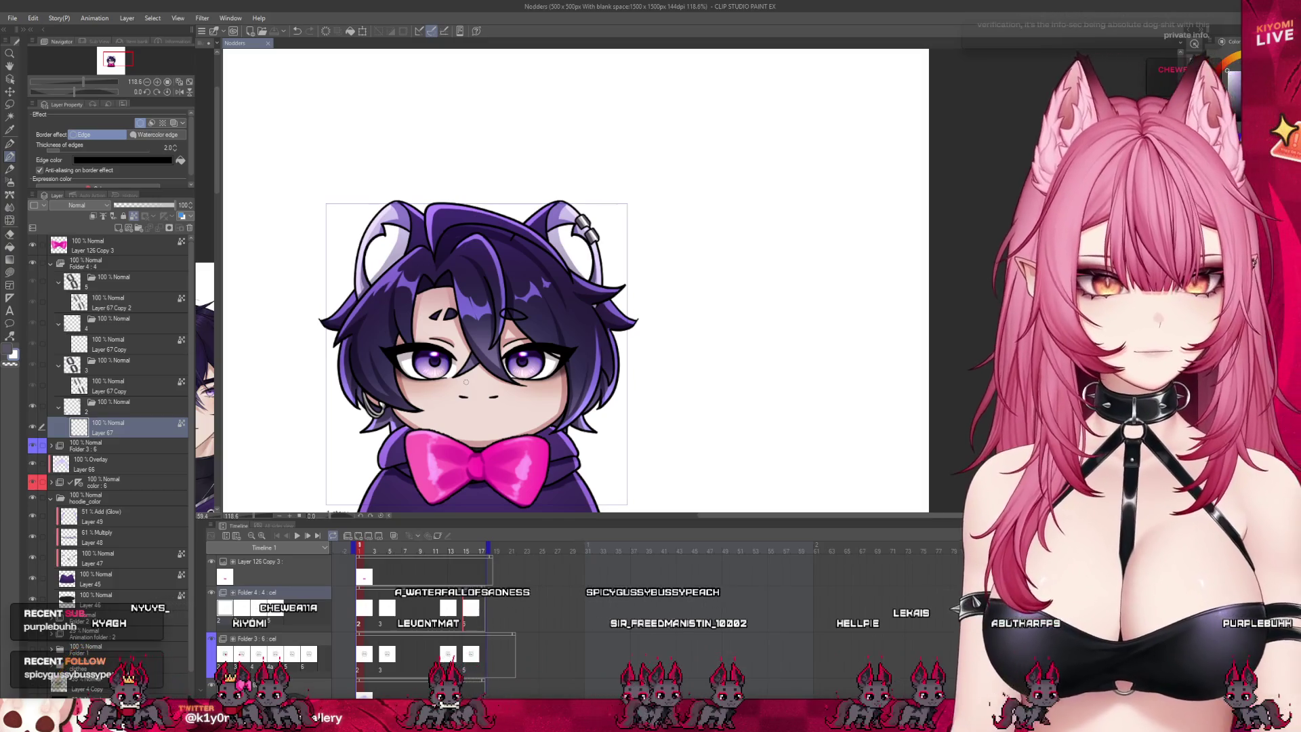
Step: Play back the nodding animation, adjusting the canvas zoom slightly while it runs
scroll(466, 382, "up", 1)
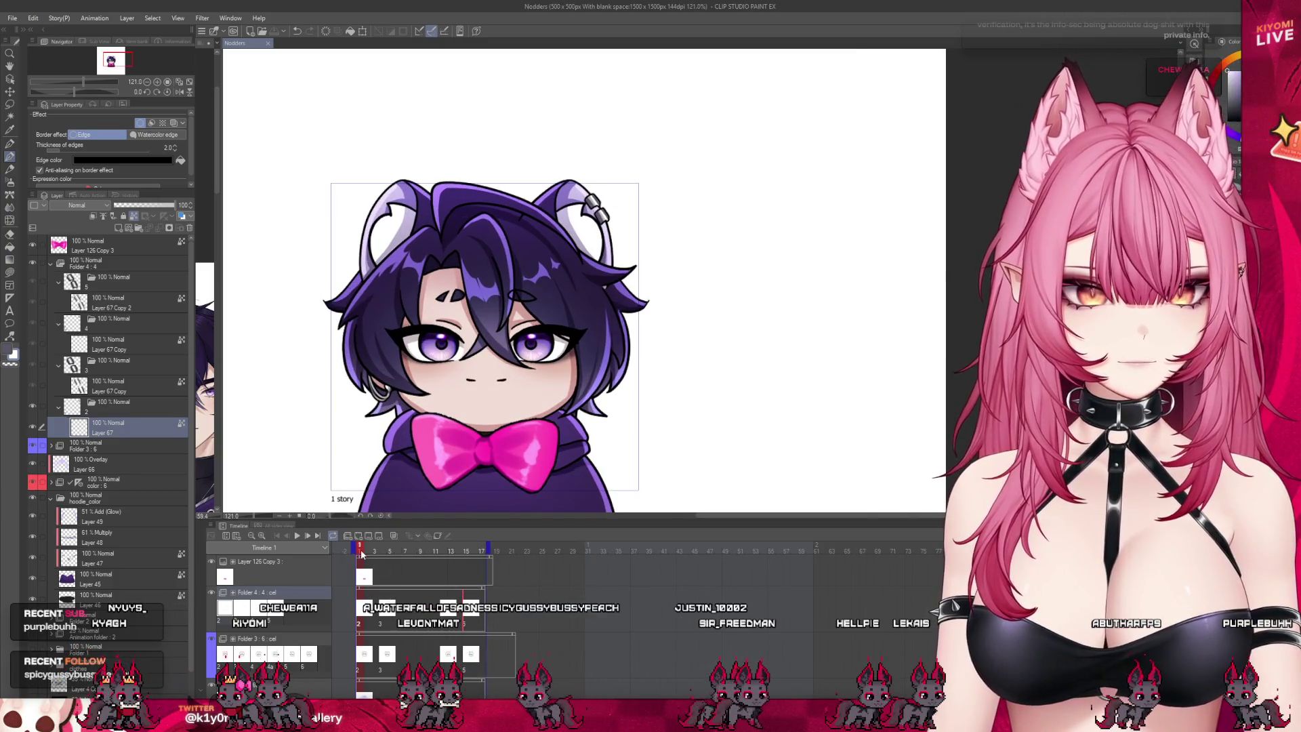
key("space")
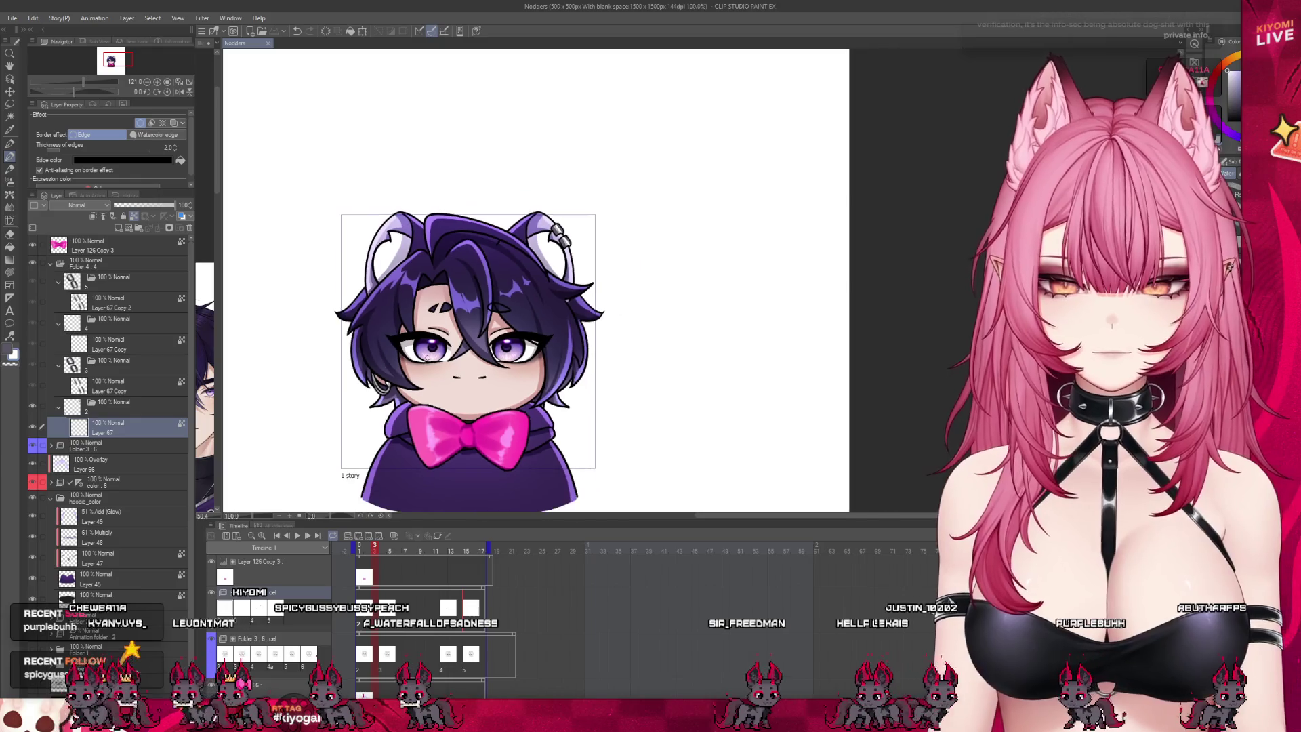
scroll(446, 362, "up", 1)
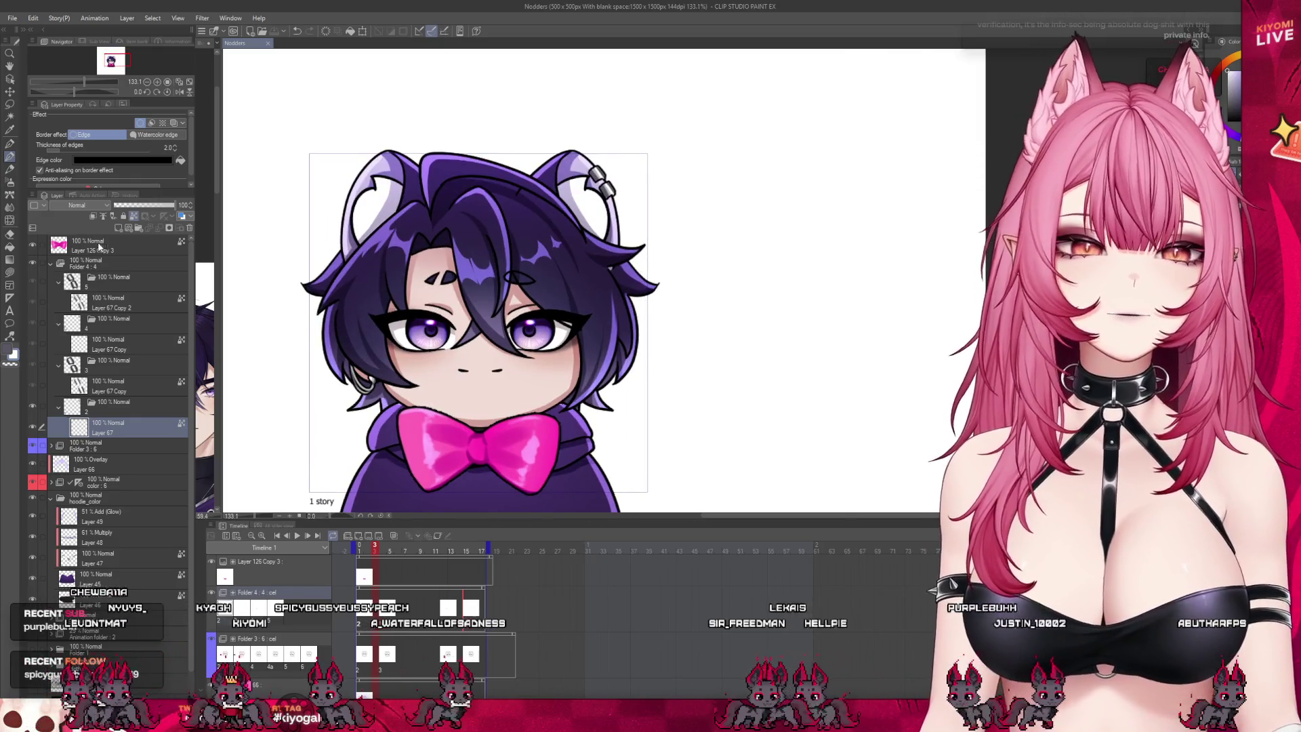
scroll(446, 362, "down", 1)
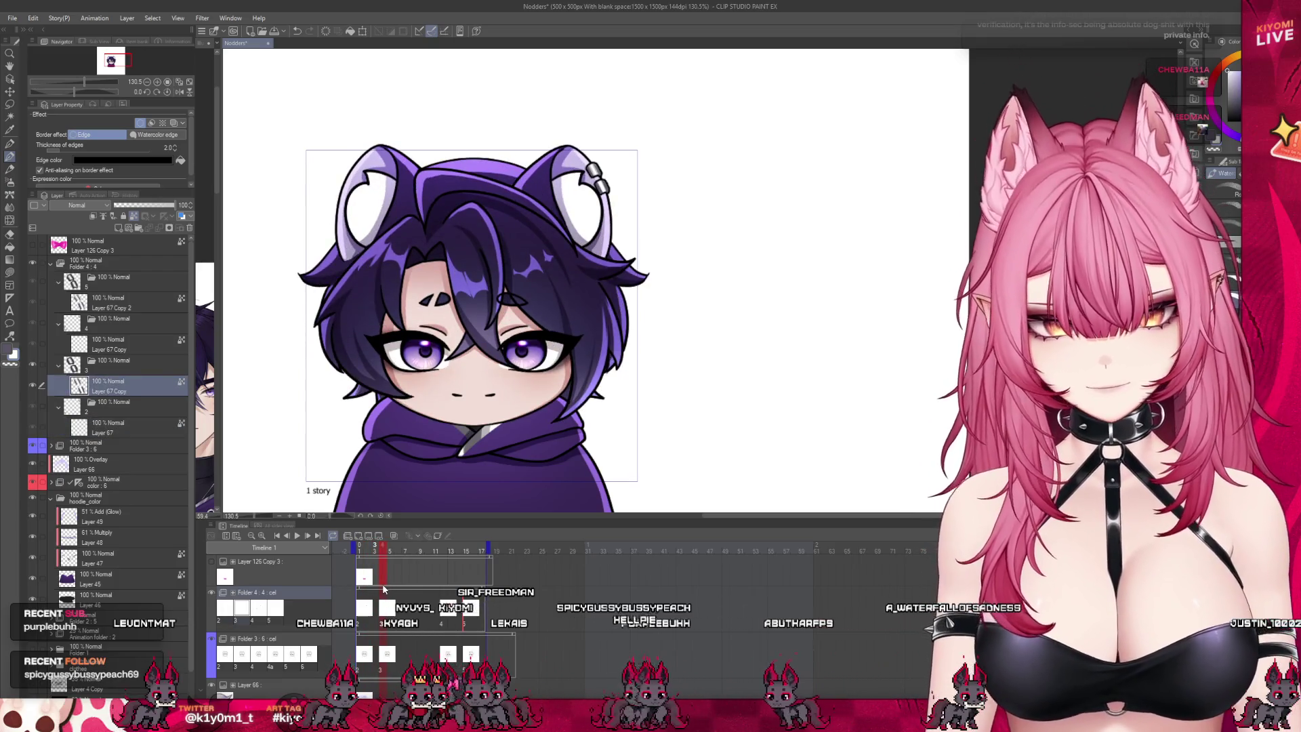
scroll(445, 432, "down", 1)
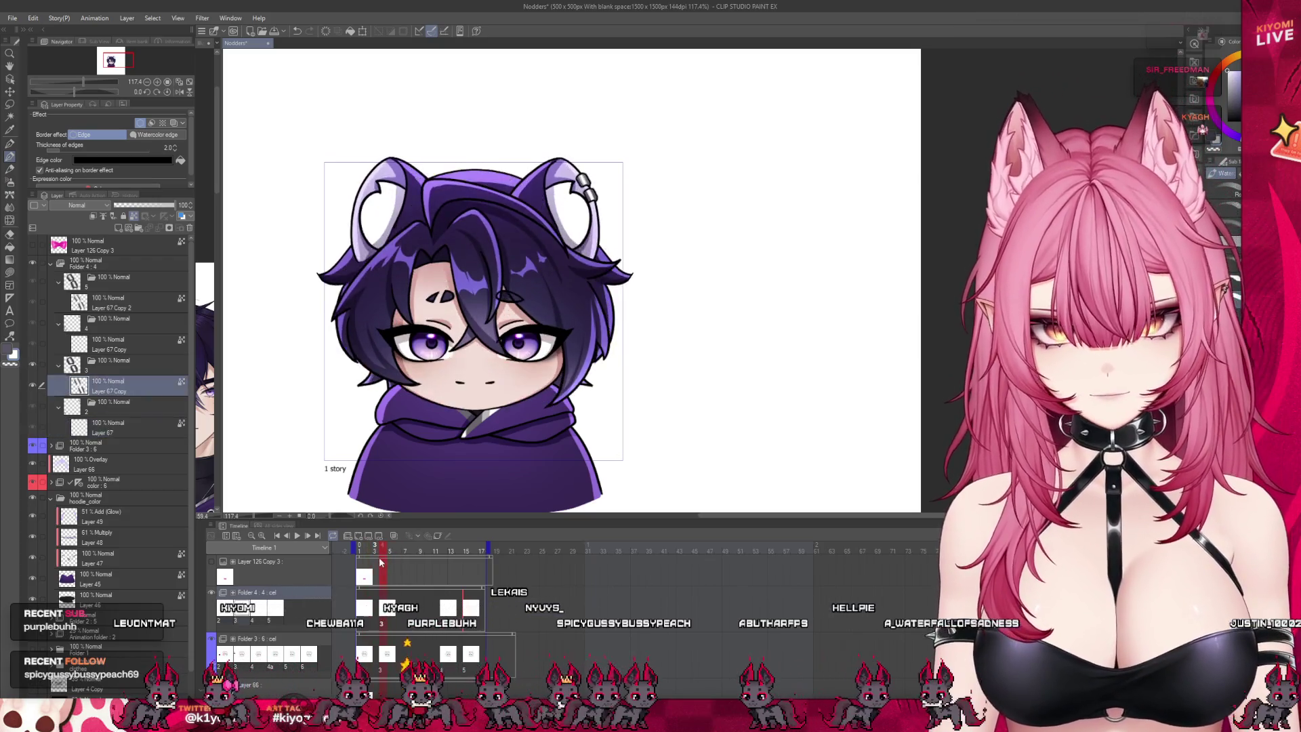
scroll(454, 314, "up", 1)
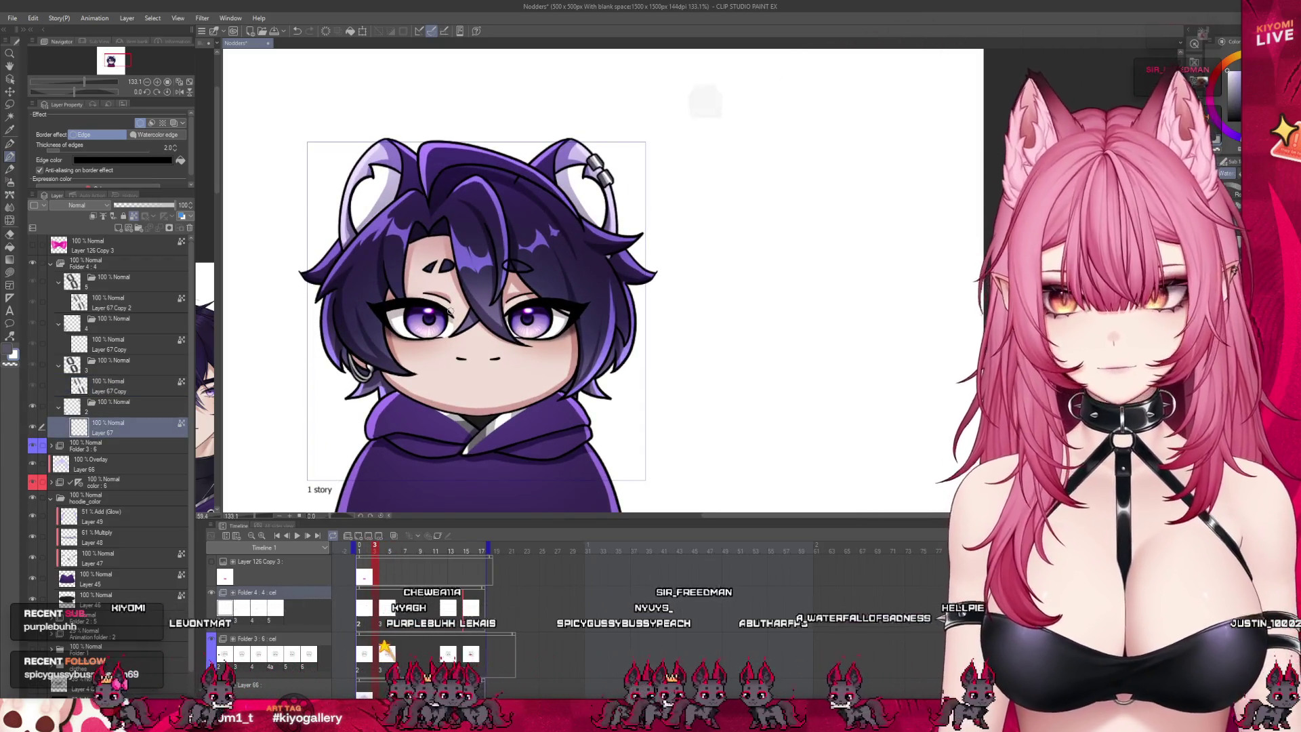